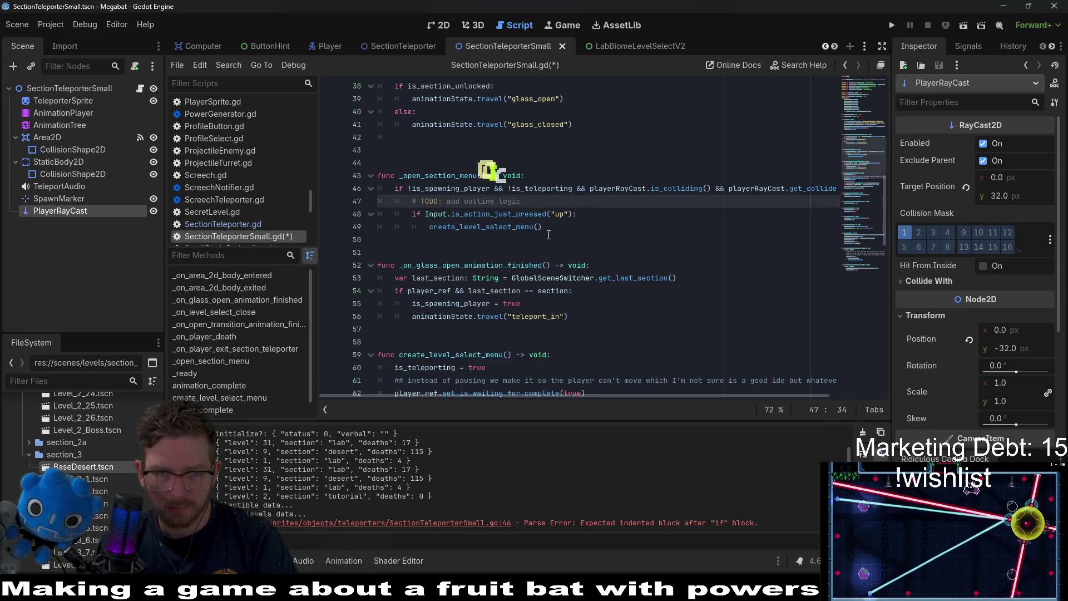
Step: Change the line 47 TODO comment to 'add outline shader' and save the script
key("BackSpace")
key("BackSpace")
key("BackSpace")
key("BackSpace")
key("BackSpace")
type("shader")
key("ctrl+s")
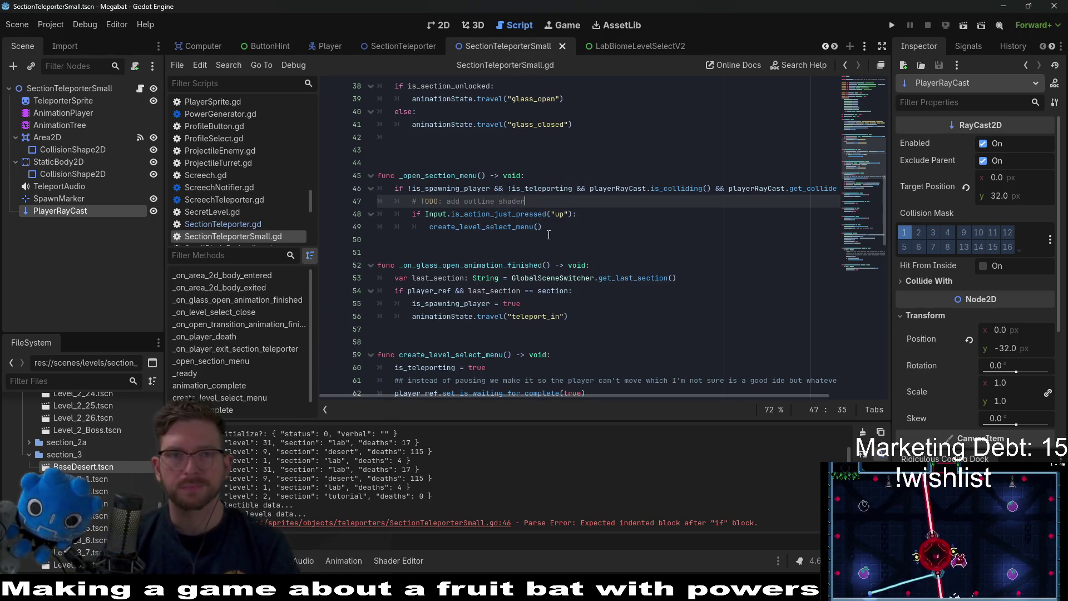
Step: Launch the Megabat project with Run Project
left_click(546, 228)
scroll(305, 50, "up", 5)
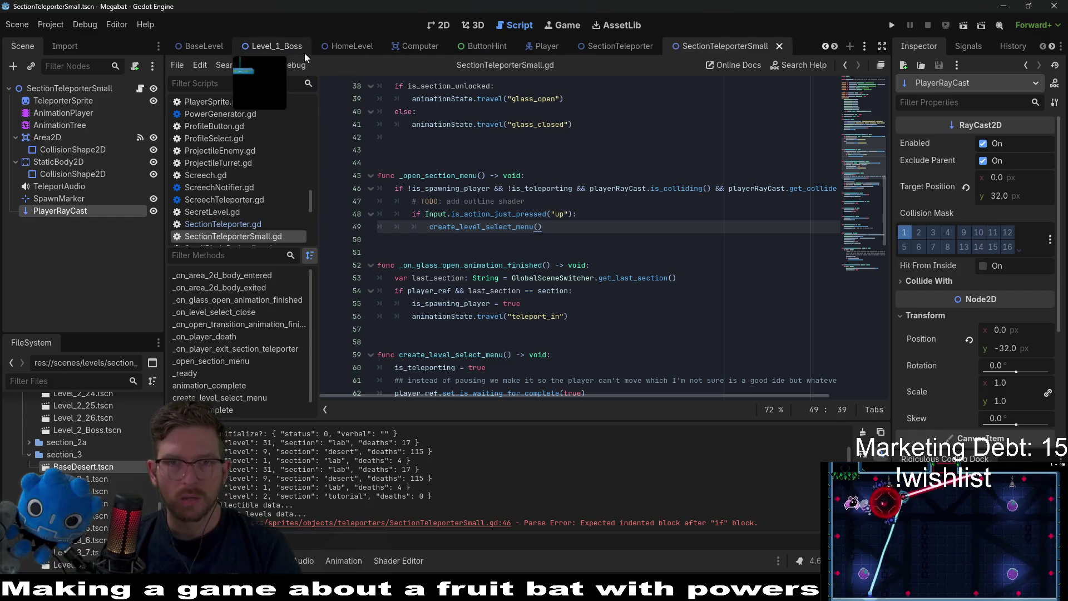
left_click(893, 26)
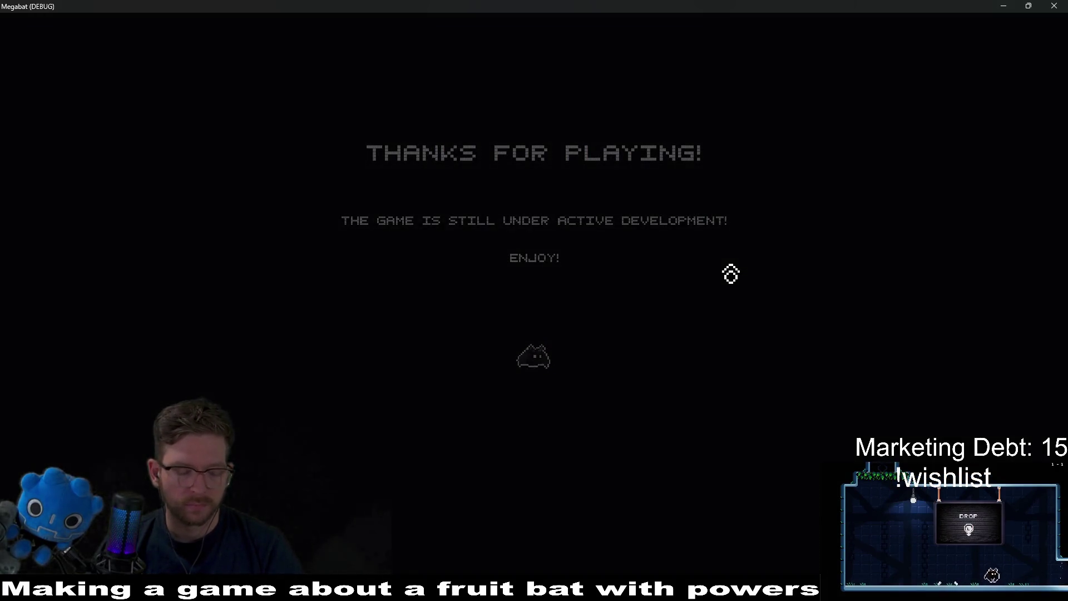
Step: Pick the first profile and fly the bat left in its level
left_click(534, 289)
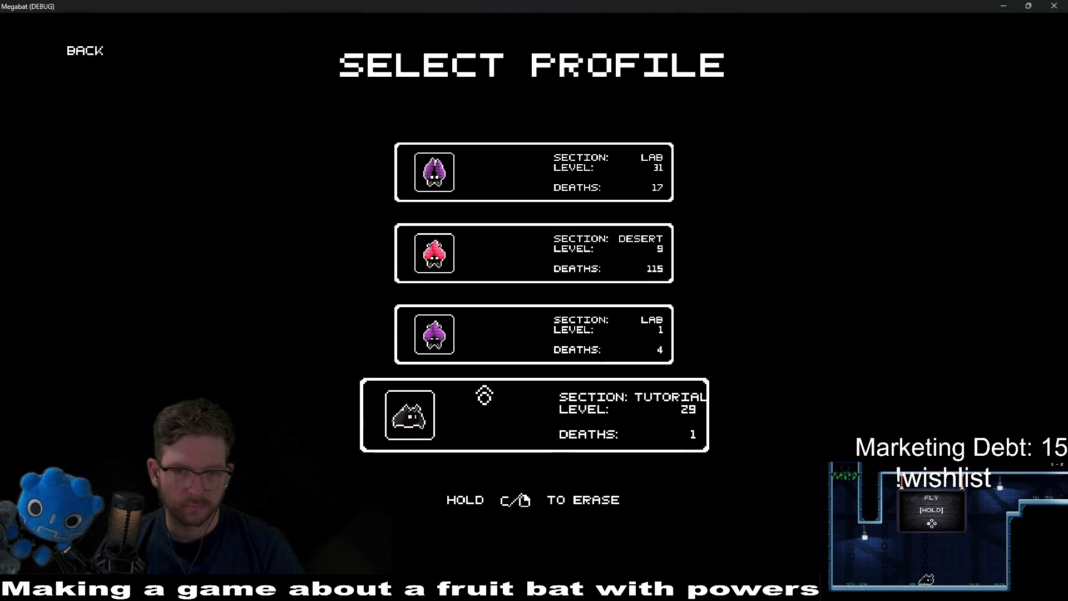
key("Return")
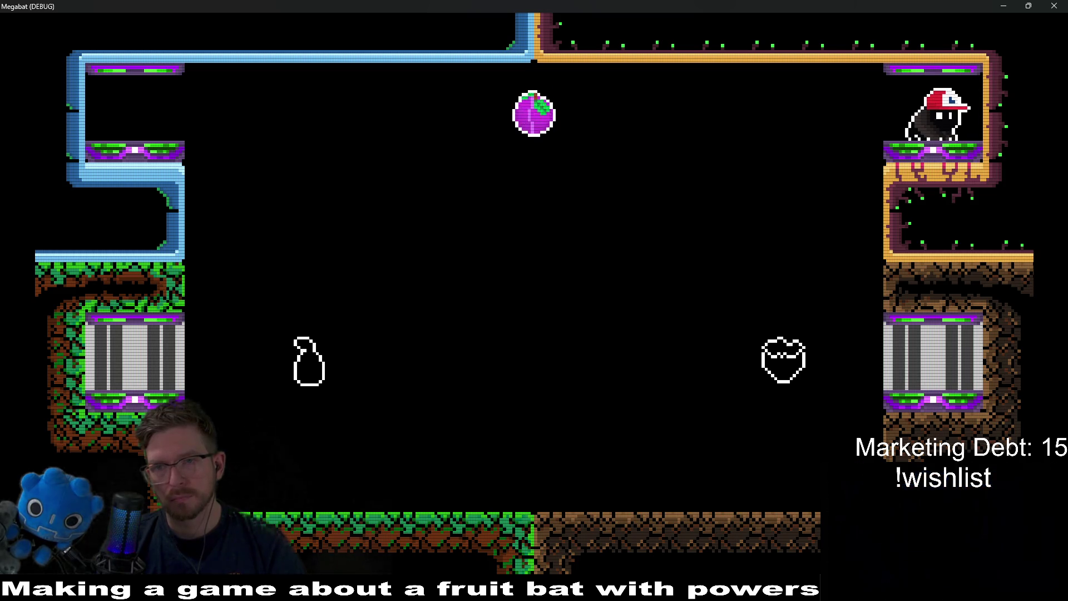
key("Left")
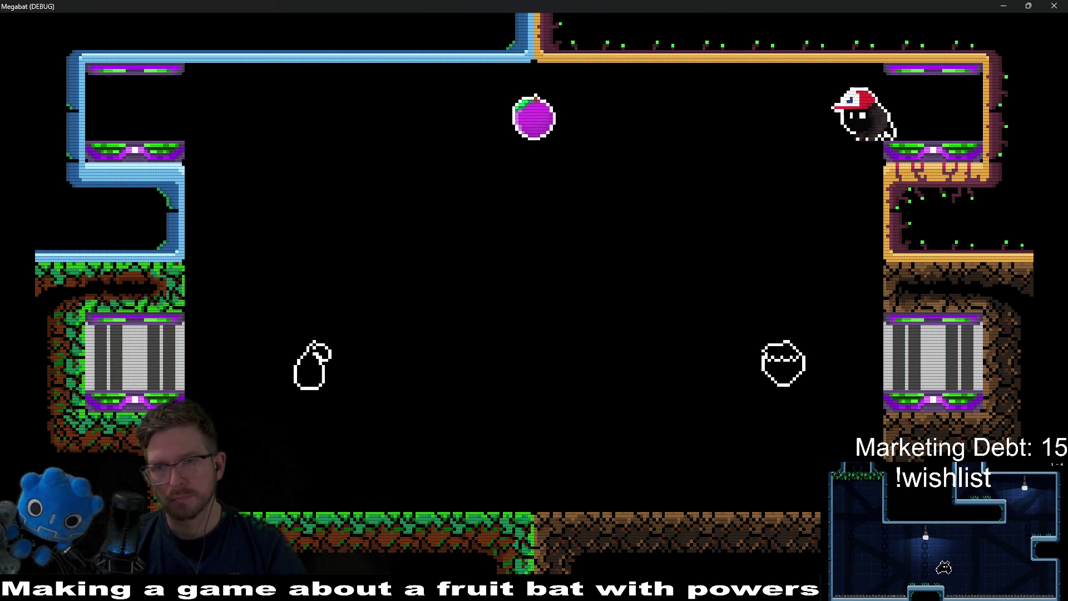
Step: Open room selection, back out through the pause menu, resume, and close the game window
key("Escape")
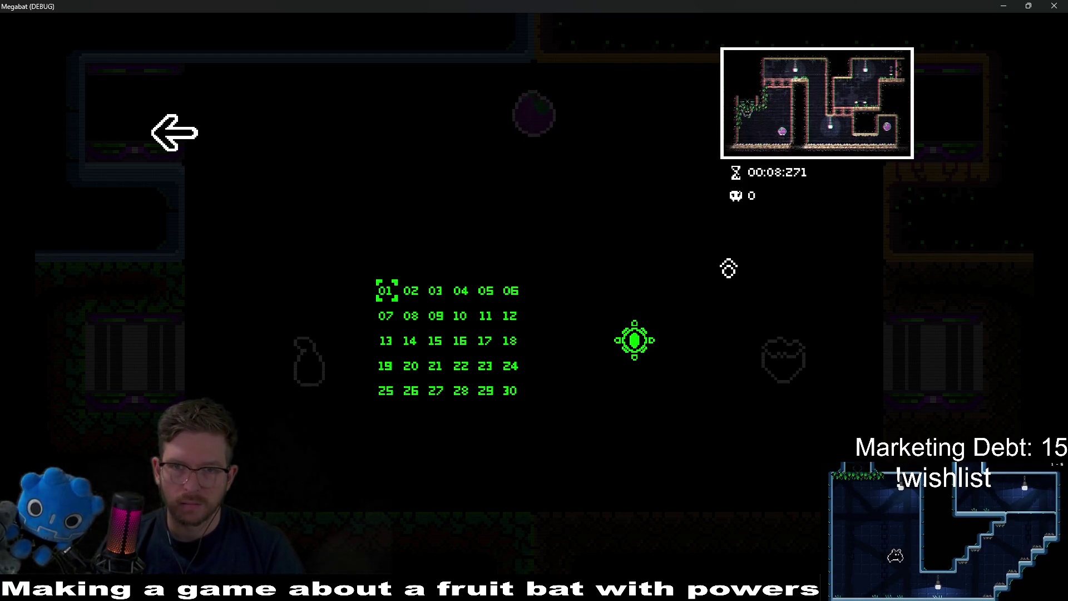
key("Escape")
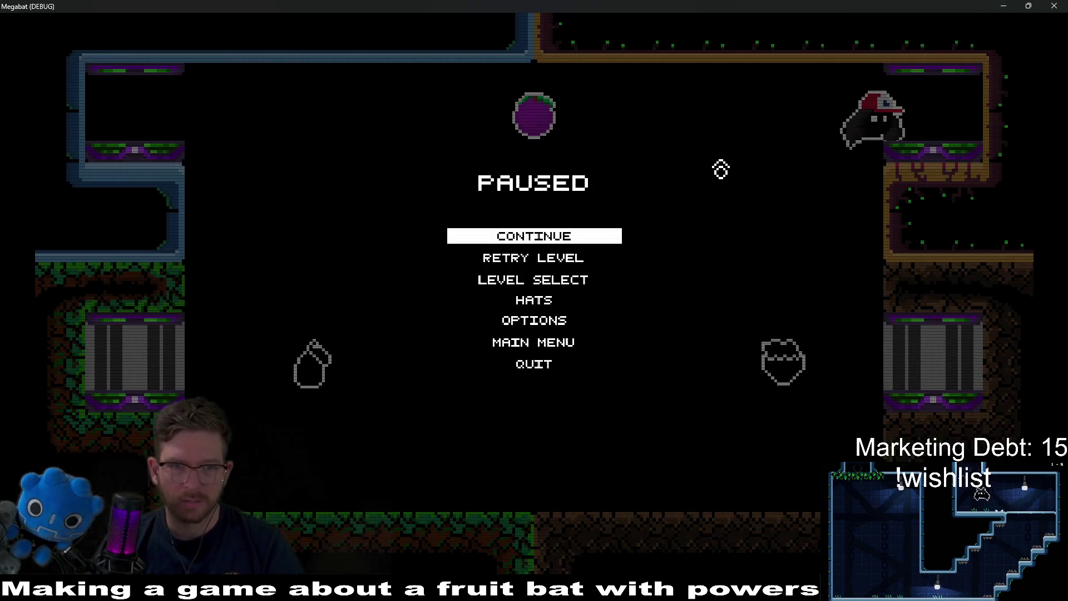
key("Escape")
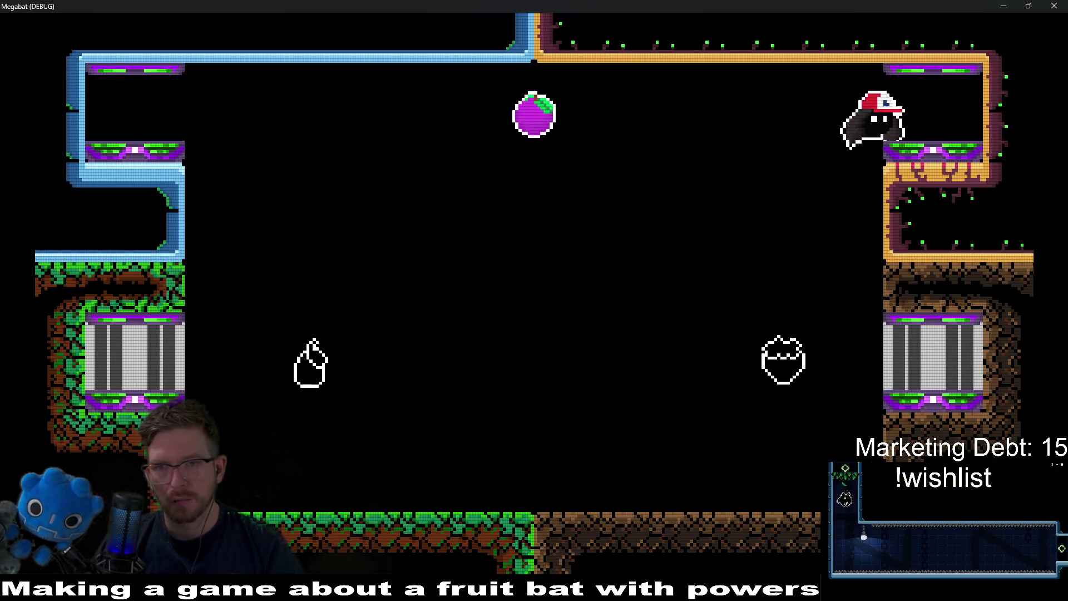
left_click(1054, 5)
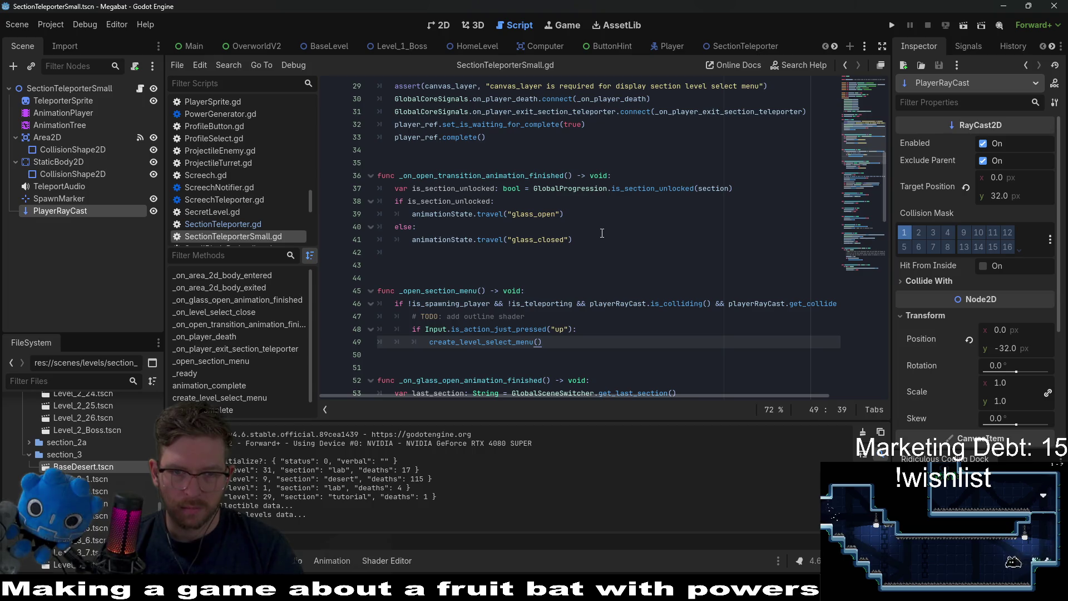
double_click(451, 290)
scroll(501, 290, "up", 5)
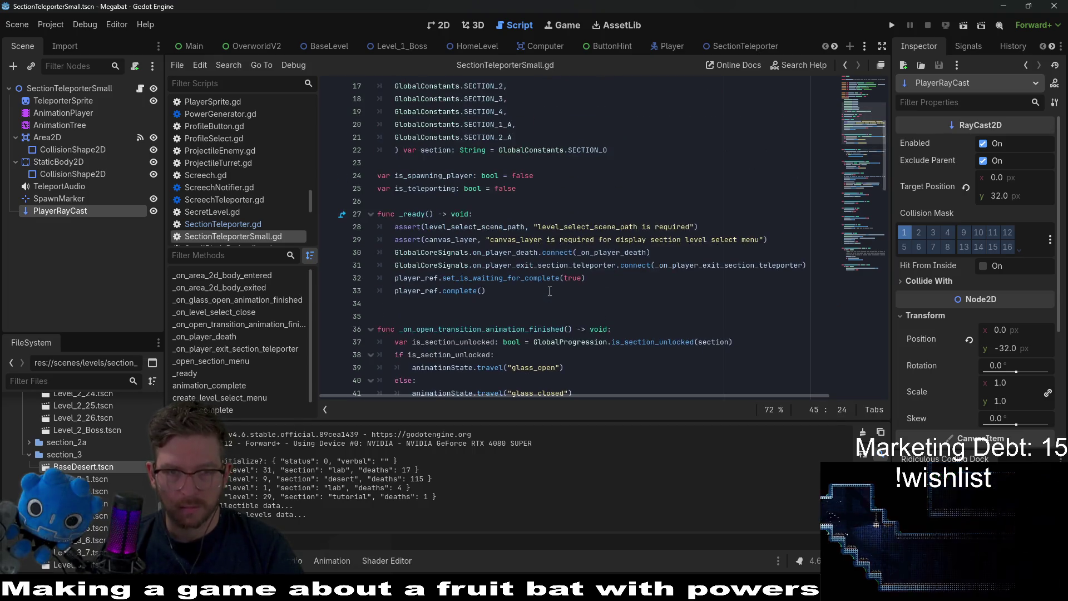
scroll(550, 290, "down", 5)
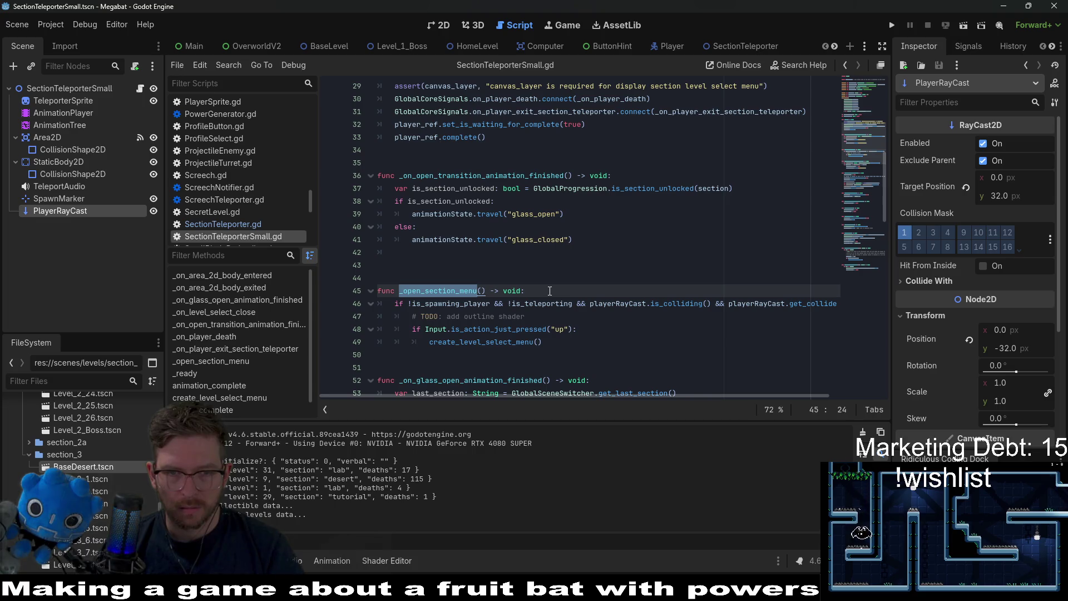
scroll(550, 291, "down", 2)
scroll(550, 291, "down", 5)
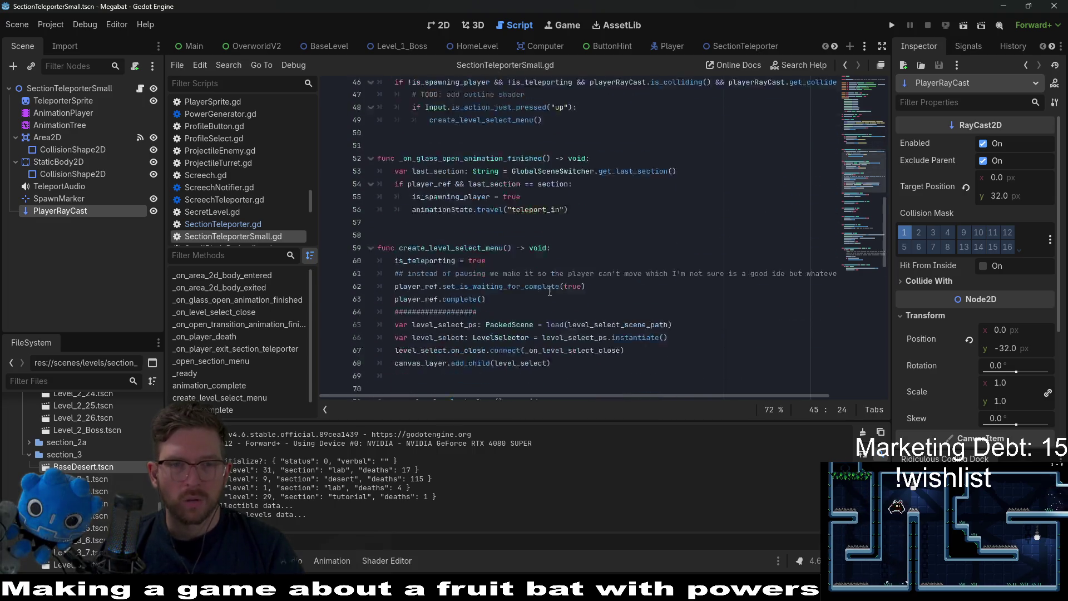
scroll(549, 290, "up", 5)
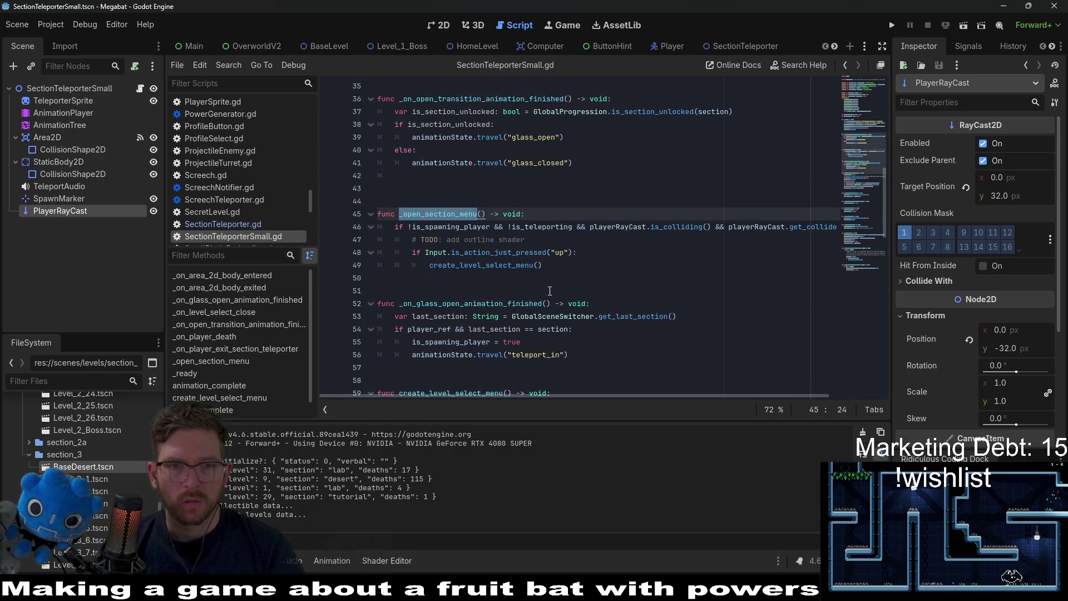
left_click(603, 266)
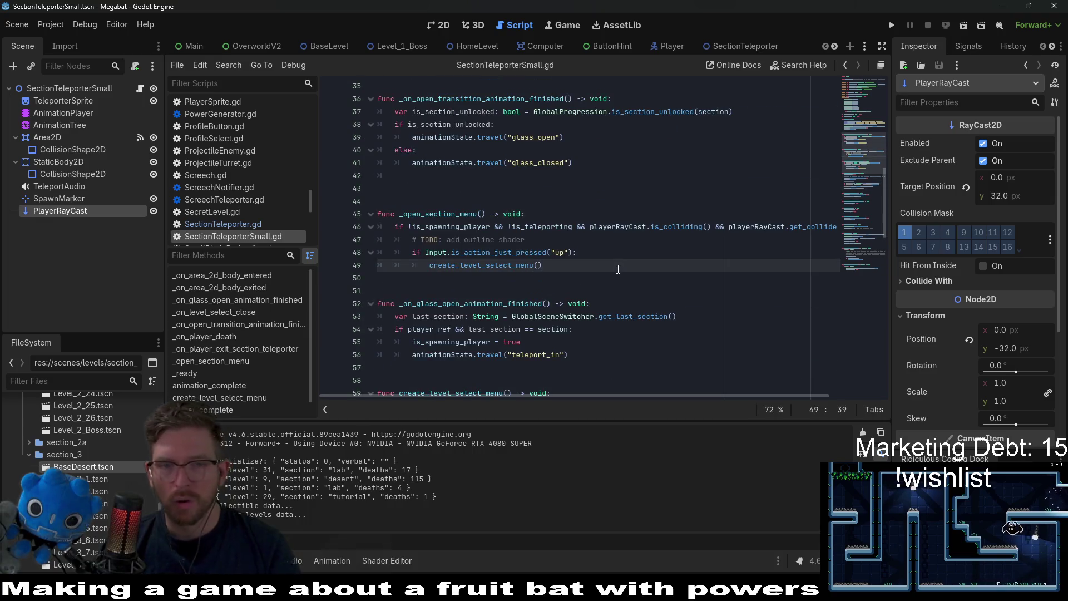
double_click(439, 213)
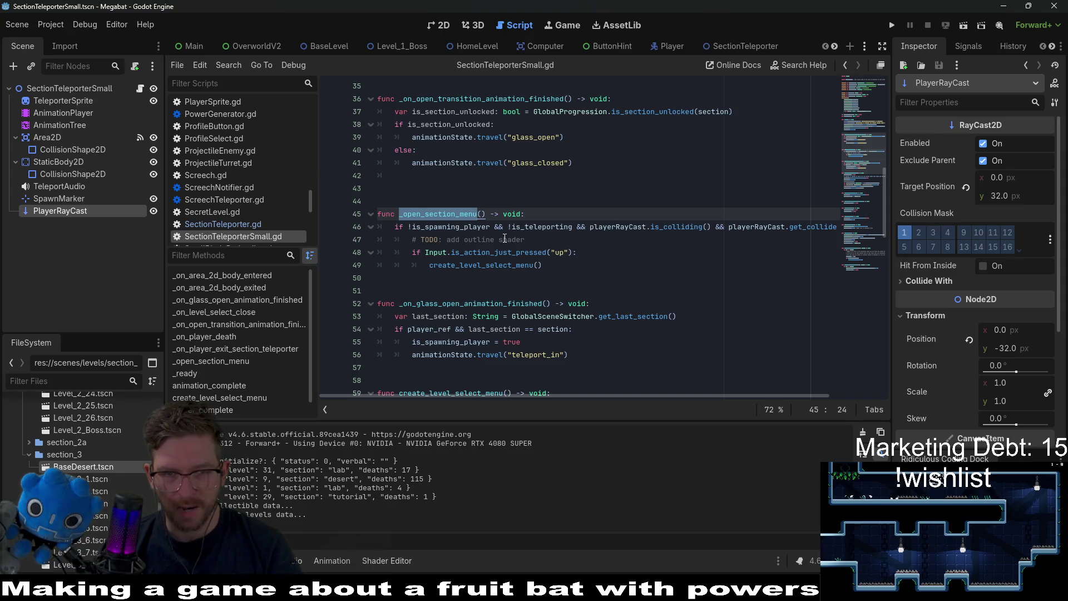
left_click(619, 269)
key("shift+Home")
key("shift+Up")
key("shift+Up")
key("shift+Up")
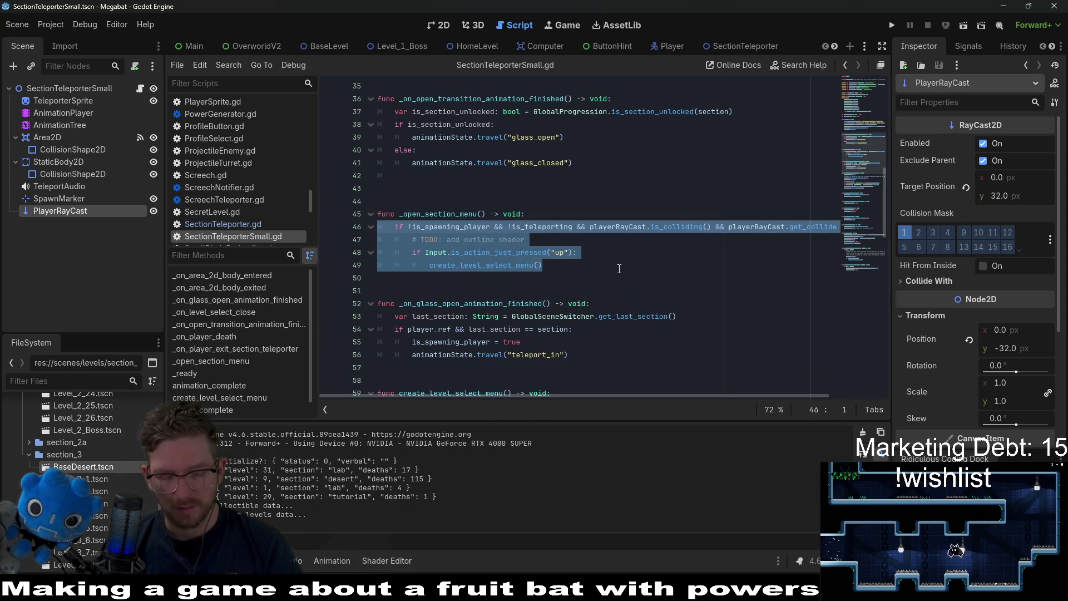
key("ctrl+z")
key("ctrl+z")
key("ctrl+z")
key("ctrl+z")
key("ctrl+z")
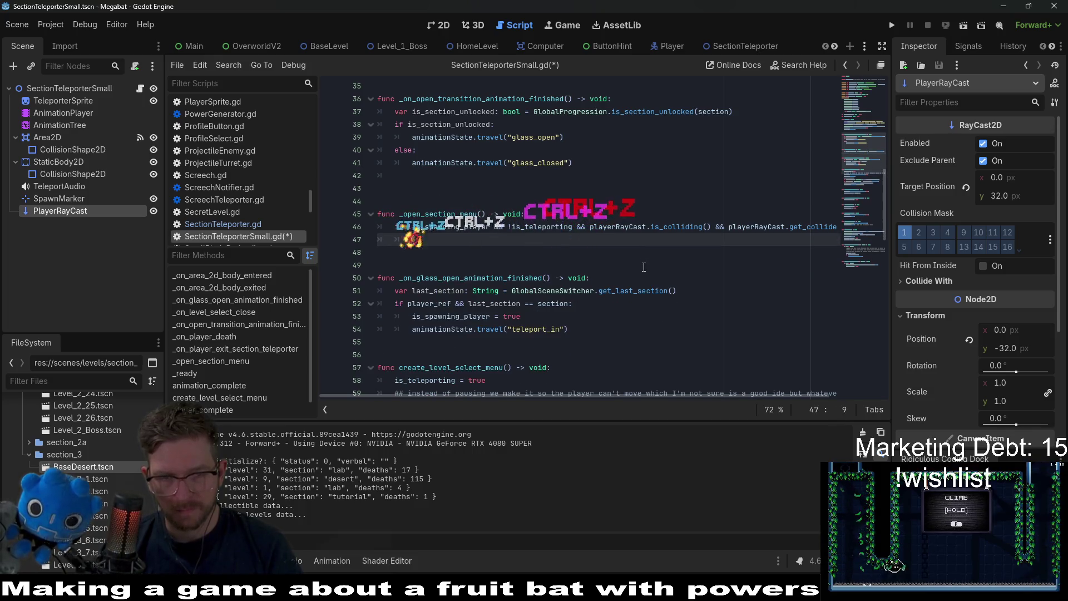
key("ctrl+z")
key("ctrl+z")
key("ctrl+z")
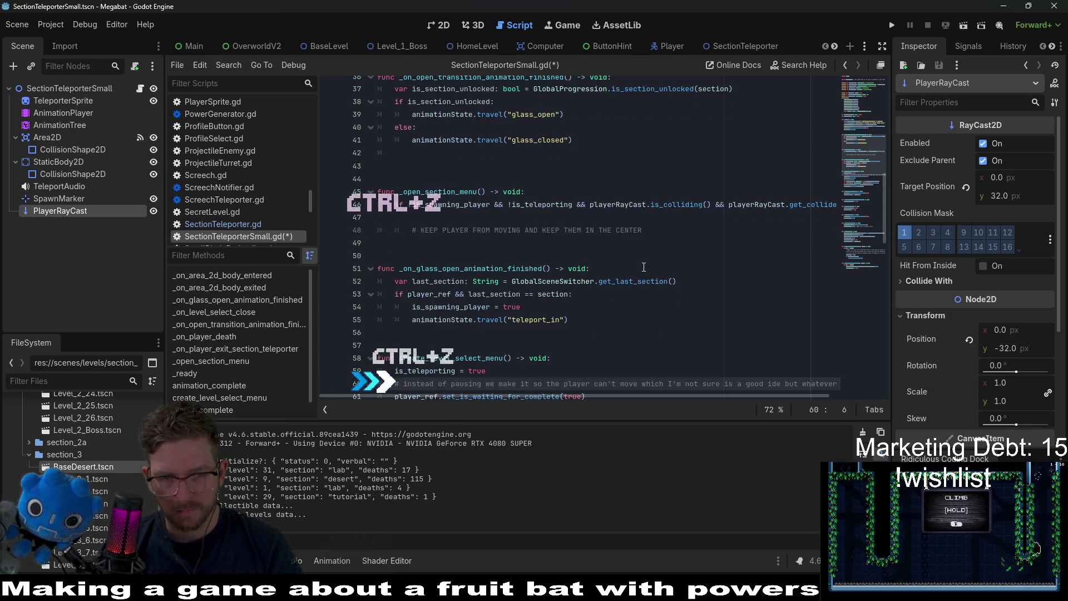
key("ctrl+z")
key("ctrl+z")
key("ctrl+z")
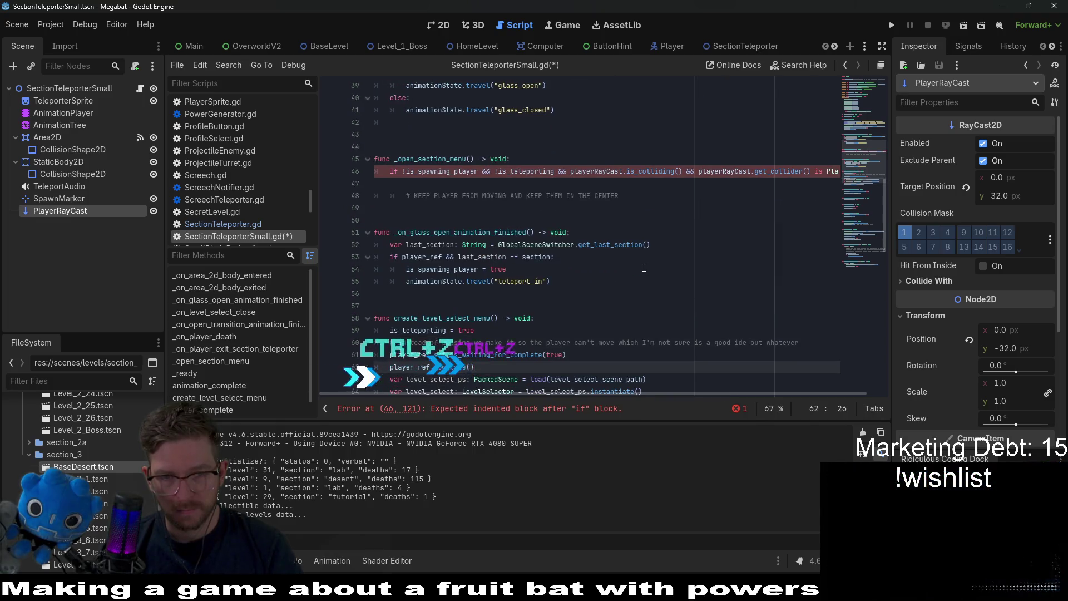
key("ctrl+z")
key("ctrl+shift+z")
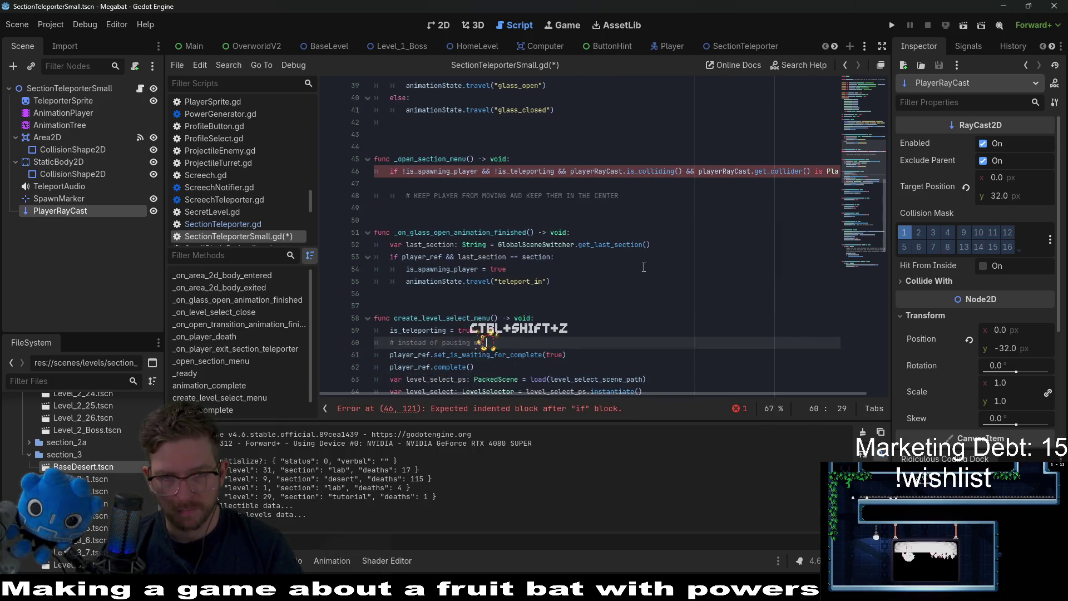
key("ctrl+shift+z")
key("ctrl+shift+z")
key("ctrl+shift+z")
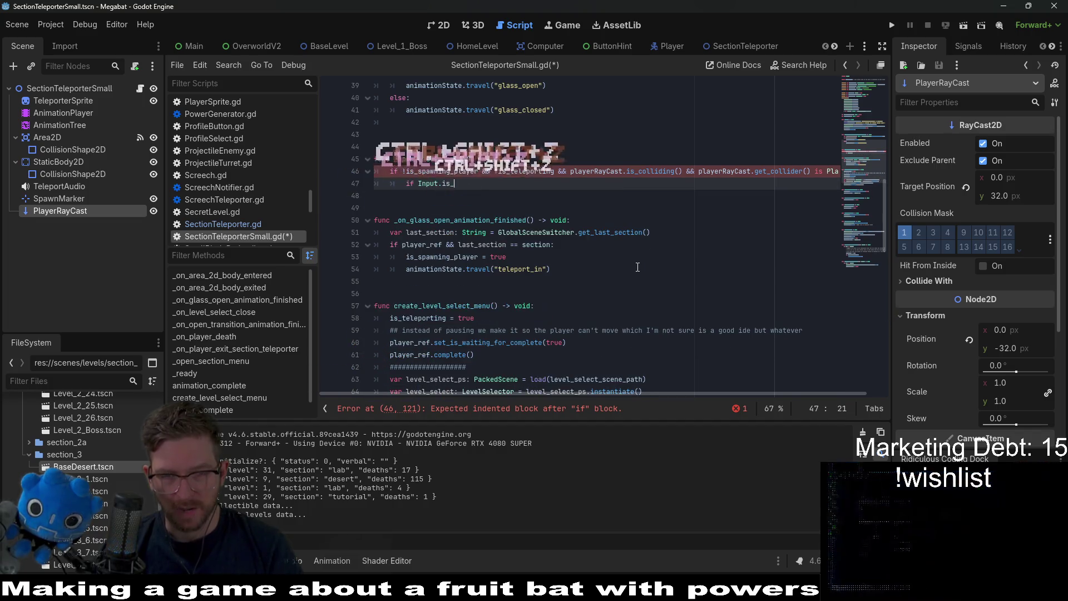
key("ctrl+shift+z")
key("ctrl+shift+z")
key("ctrl+shift+z")
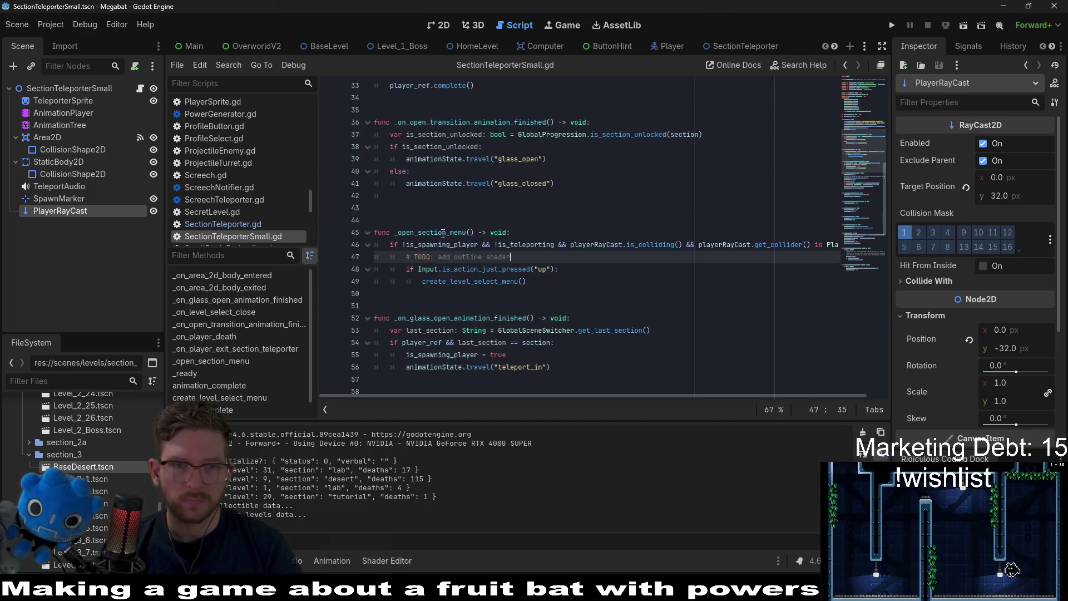
Step: Rename _open_section_menu to _process, fix line 45's duplicated ending, and save the script
double_click(443, 233)
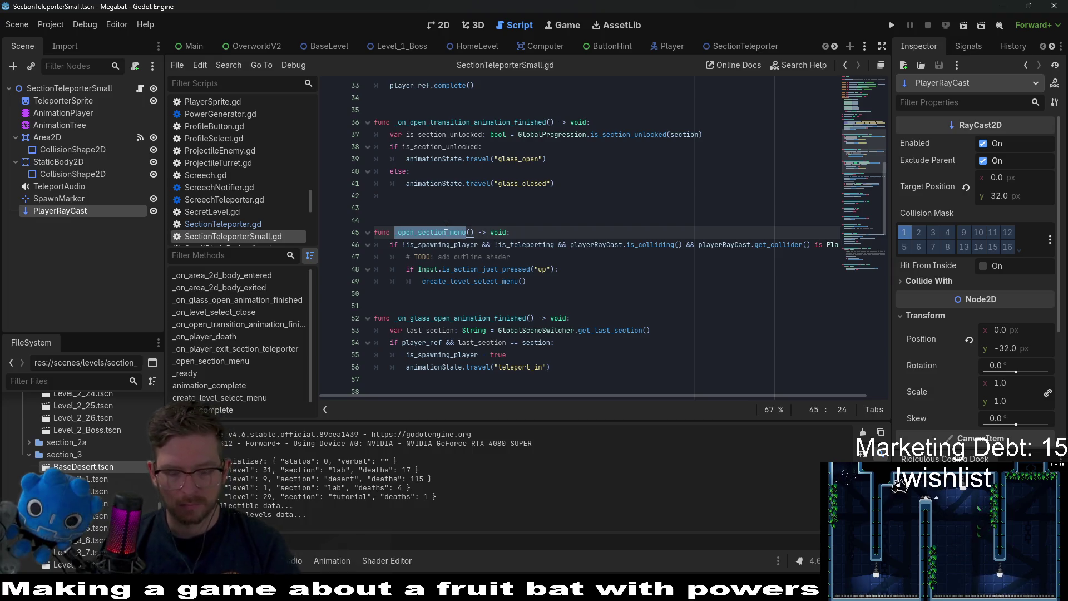
type("_proc")
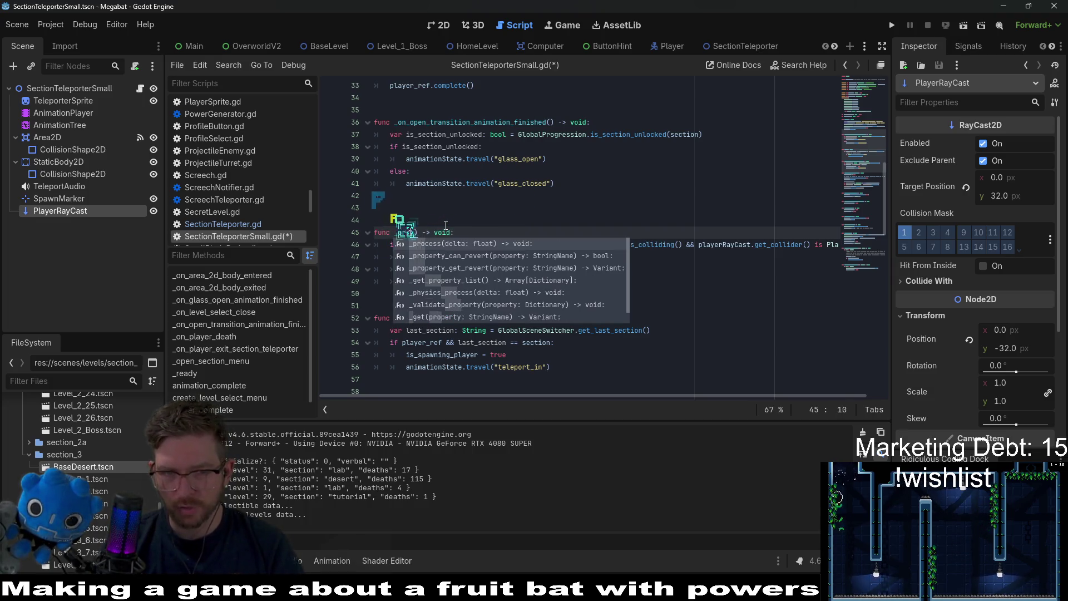
key("Return")
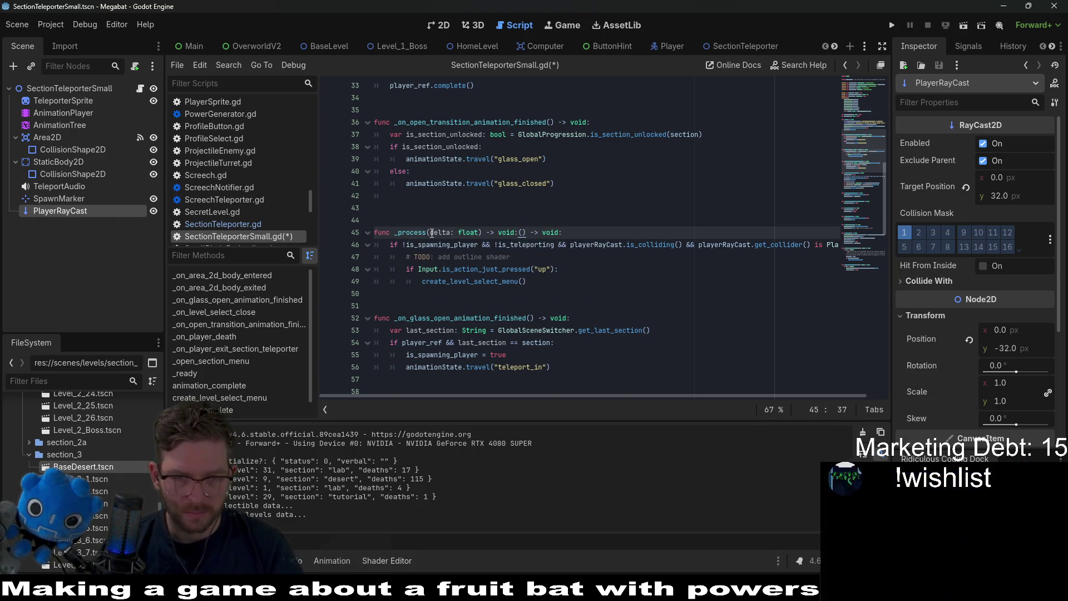
type("_")
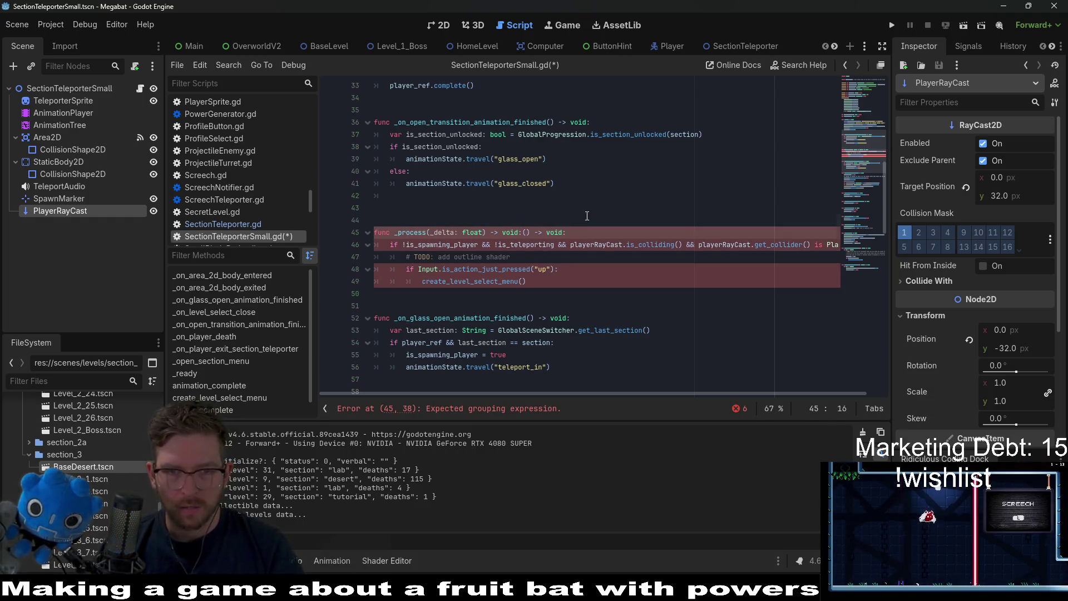
key("Up")
left_click_drag(566, 232, 514, 230)
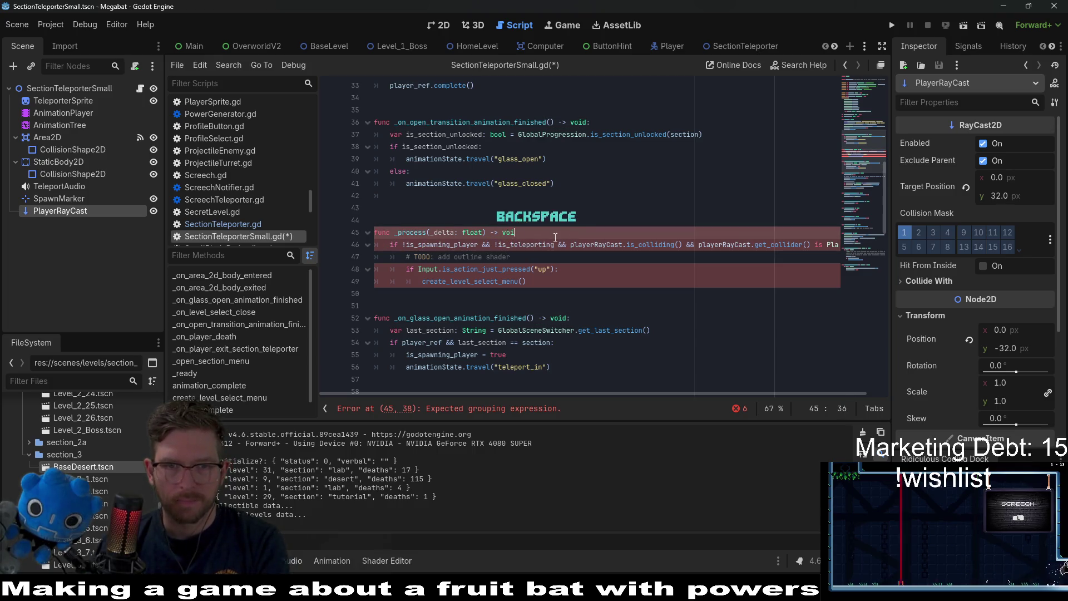
type("d:")
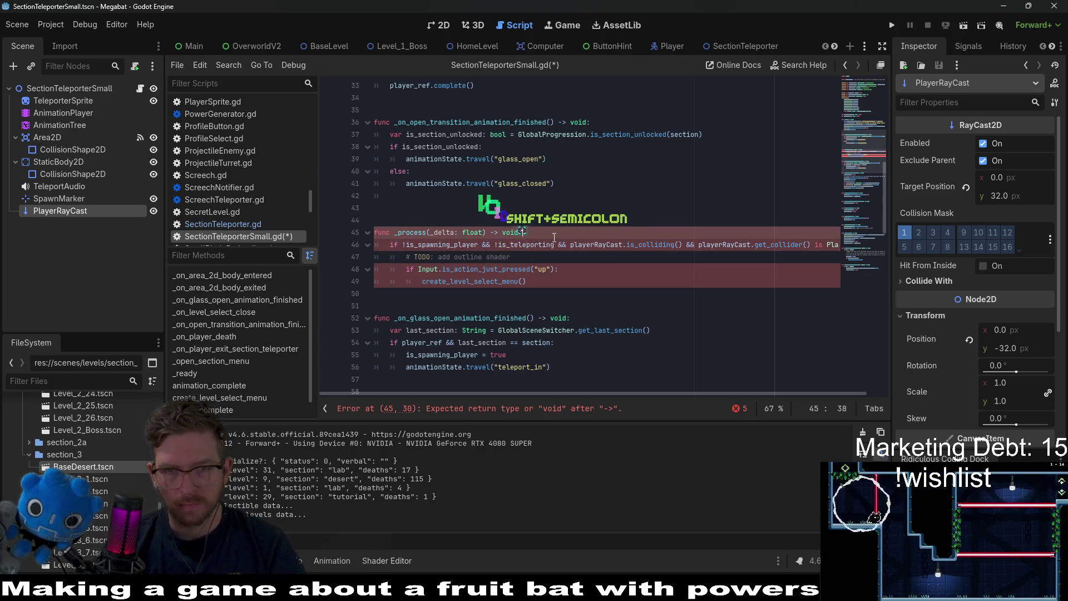
key("ctrl+s")
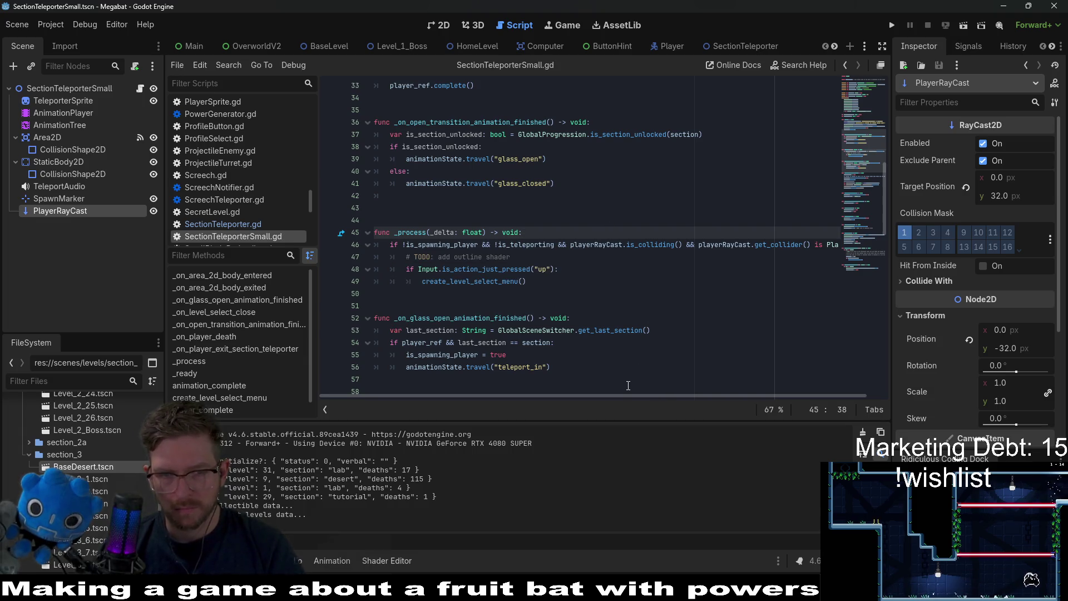
Step: Review the create_level_select_menu calls, then select the Area2D node in the Scene dock
mouse_move(611, 395)
left_mouse_down()
mouse_move(742, 399)
mouse_move(522, 372)
left_mouse_up()
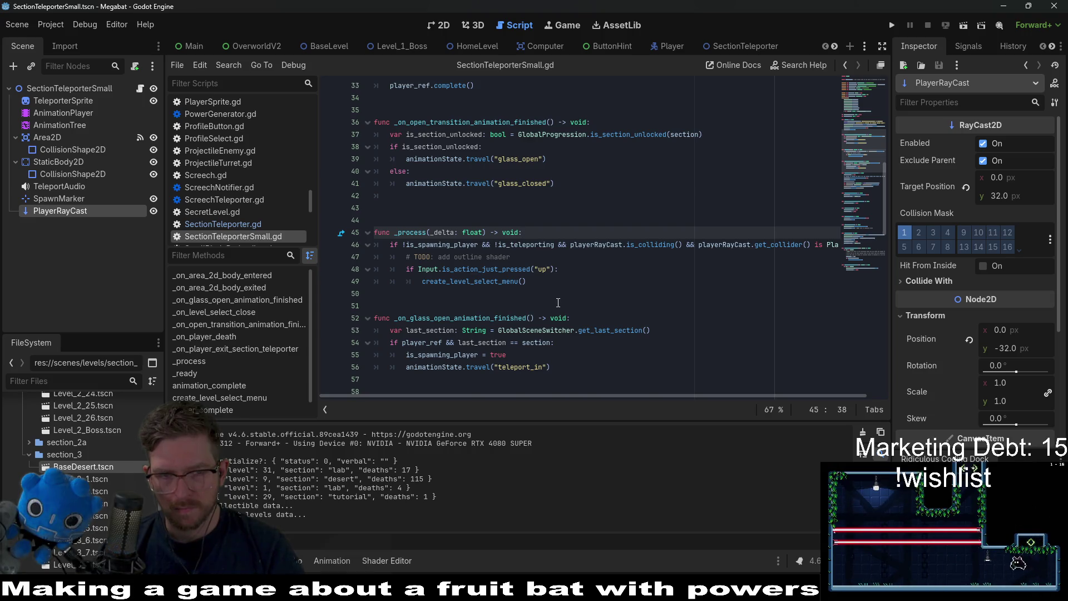
scroll(558, 302, "down", 5)
scroll(558, 303, "down", 5)
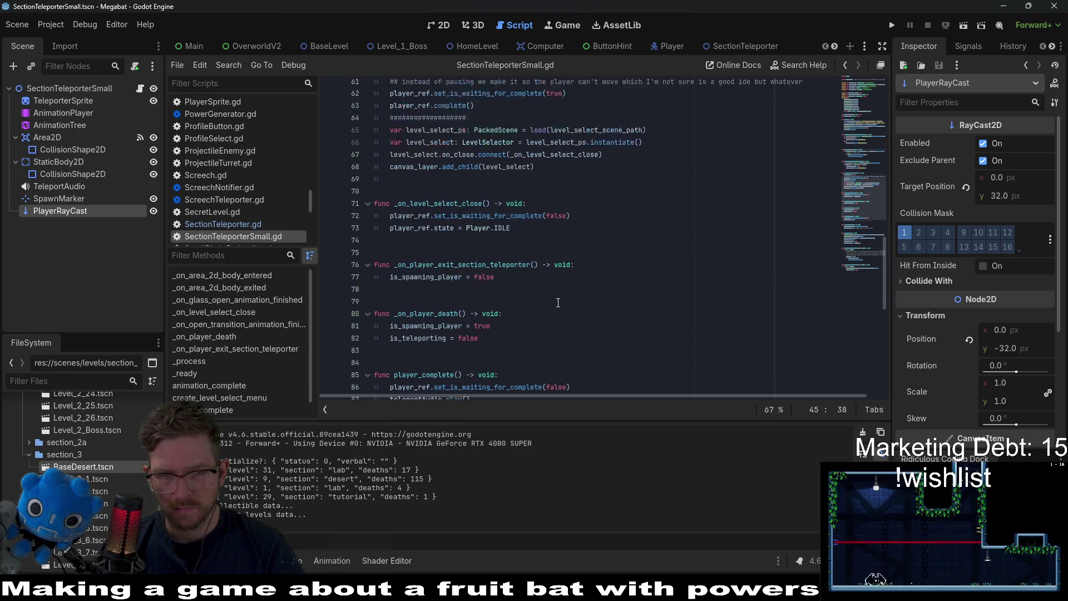
scroll(558, 302, "up", 4)
scroll(558, 302, "down", 2)
scroll(558, 302, "down", 9)
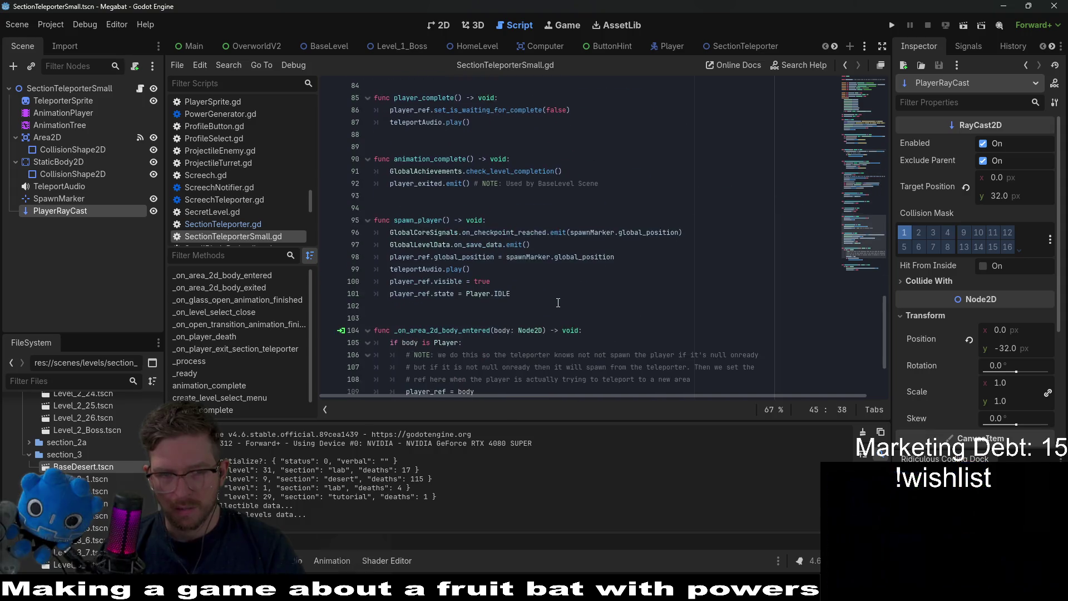
scroll(558, 302, "down", 3)
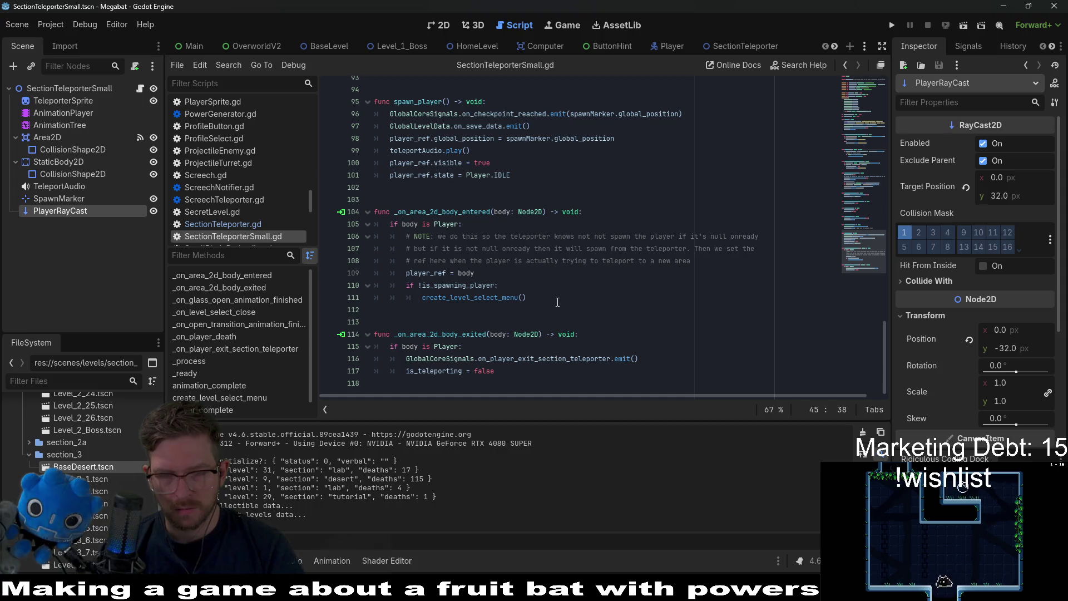
double_click(442, 212)
double_click(488, 302)
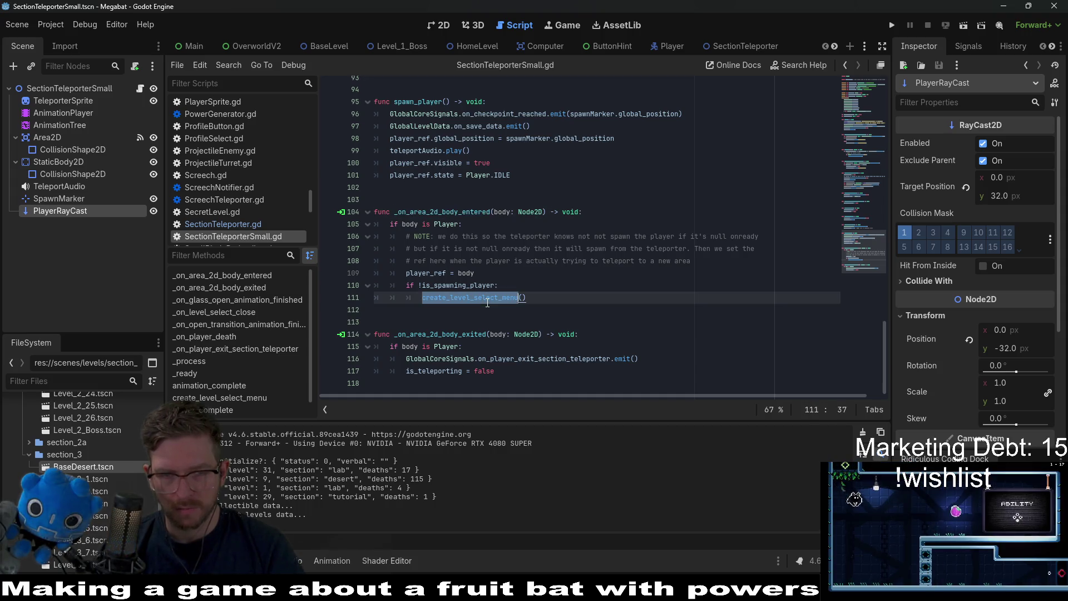
mouse_move(487, 299)
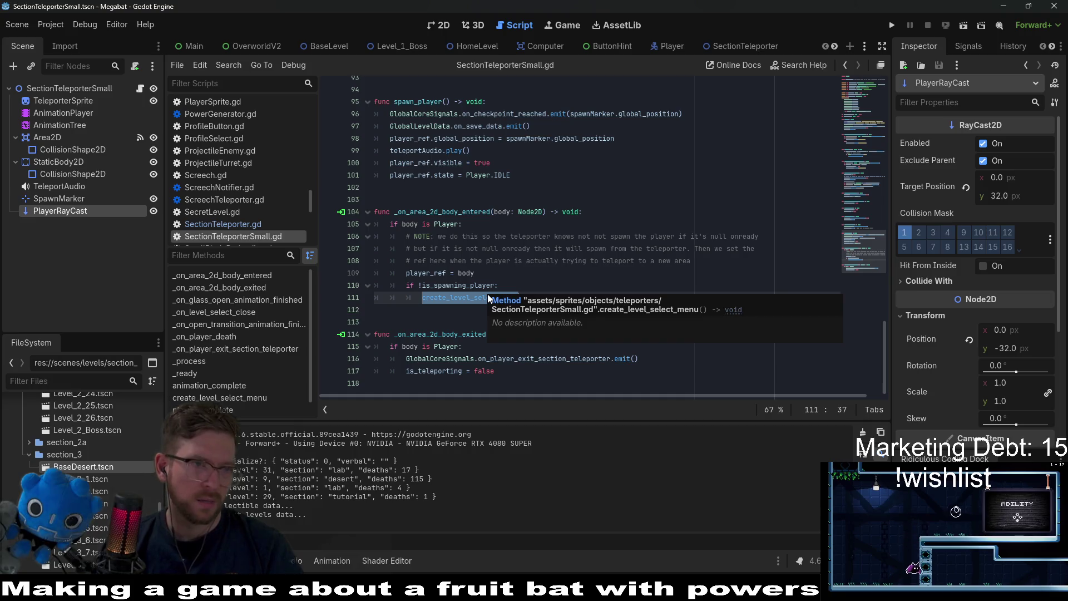
left_click(82, 145)
left_click(70, 139)
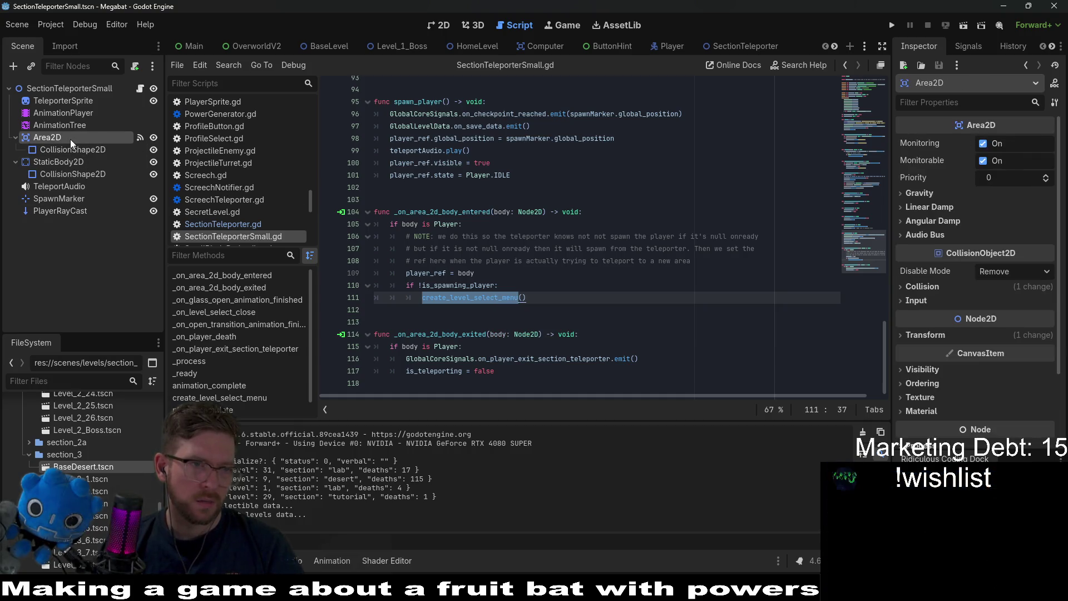
left_click(440, 28)
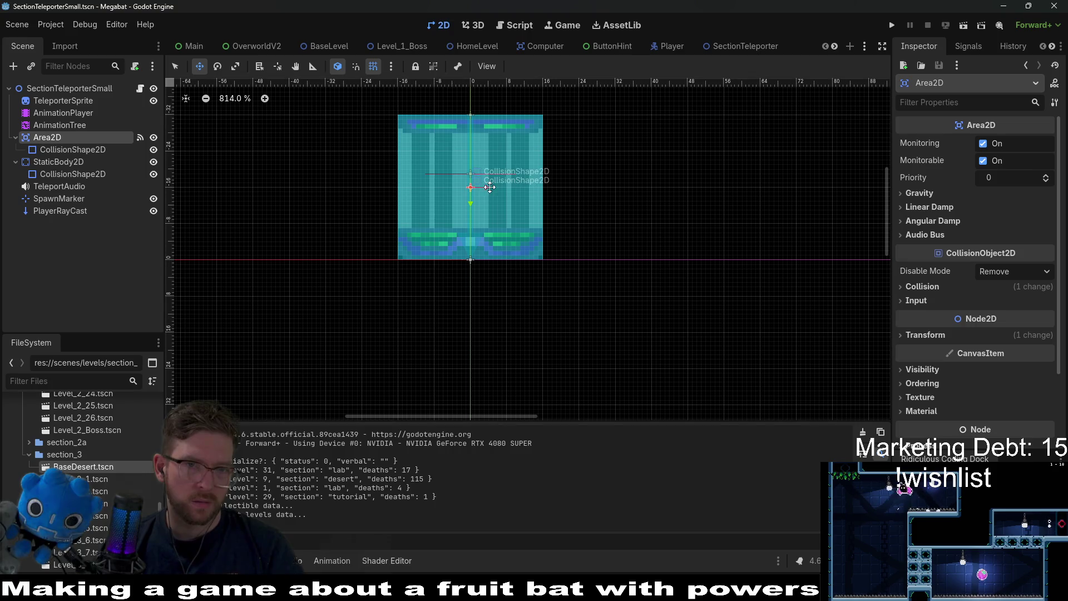
scroll(489, 187, "up", 1)
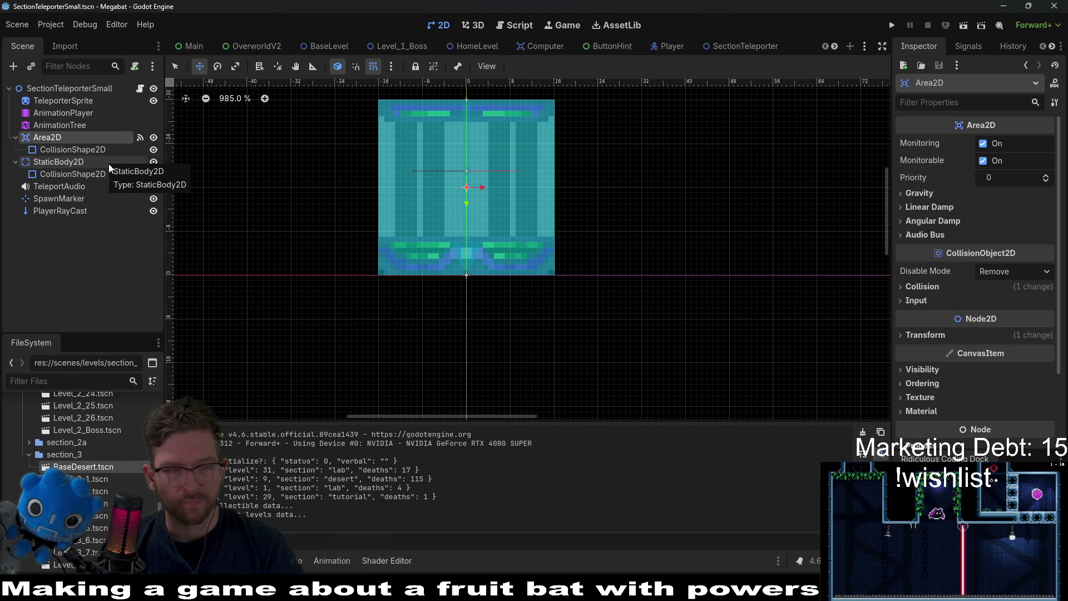
left_click(515, 24)
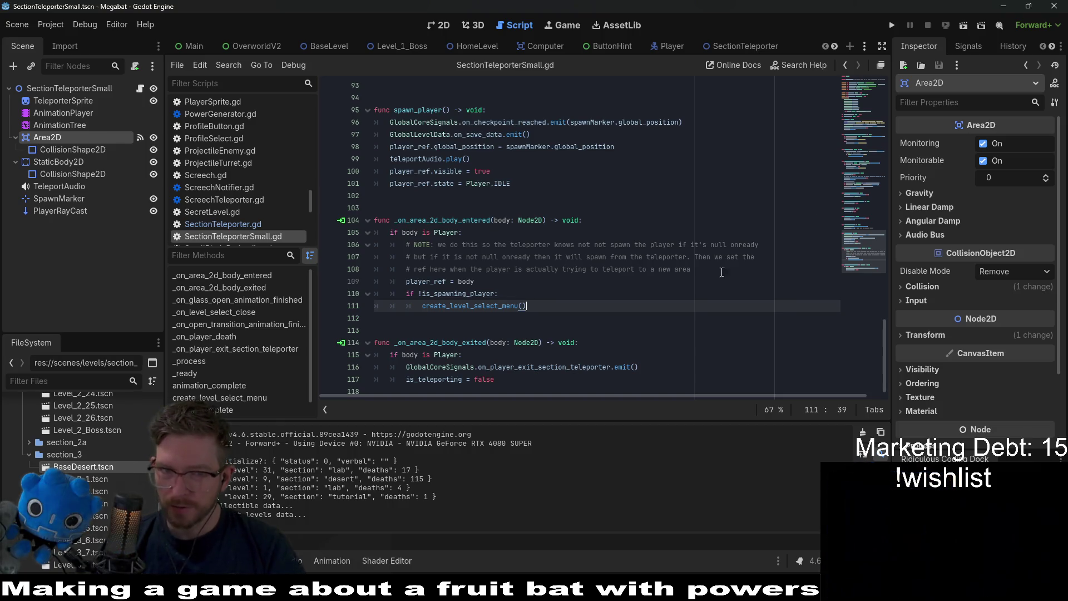
left_click(968, 47)
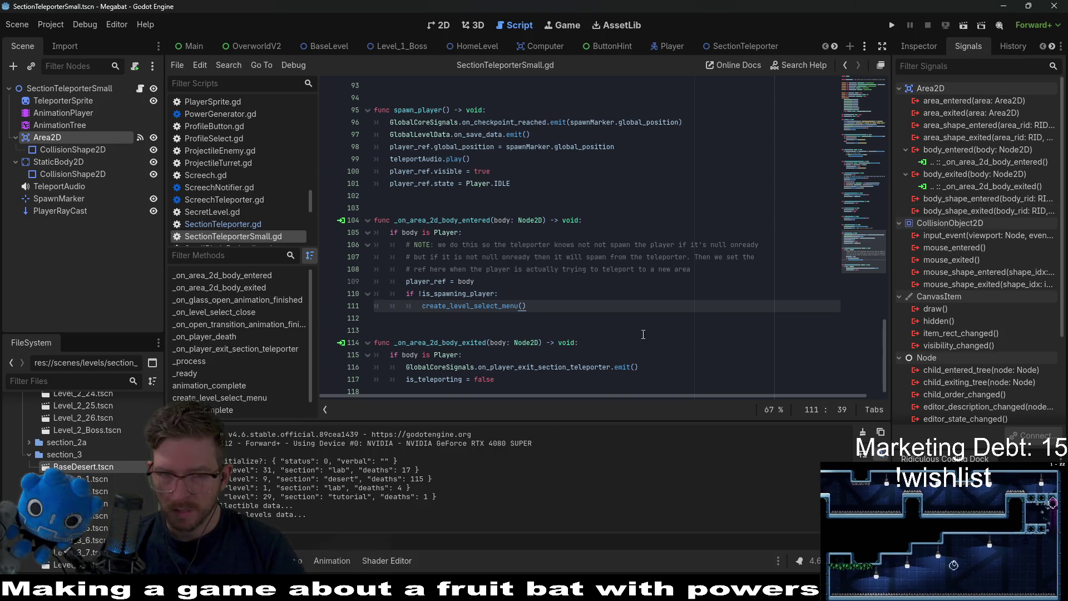
Step: Search the whole project for on_player_exit_section_teleporter with Find in Files
key("Down")
key("Down")
key("Down")
key("ctrl+d")
key("ctrl+shift+f")
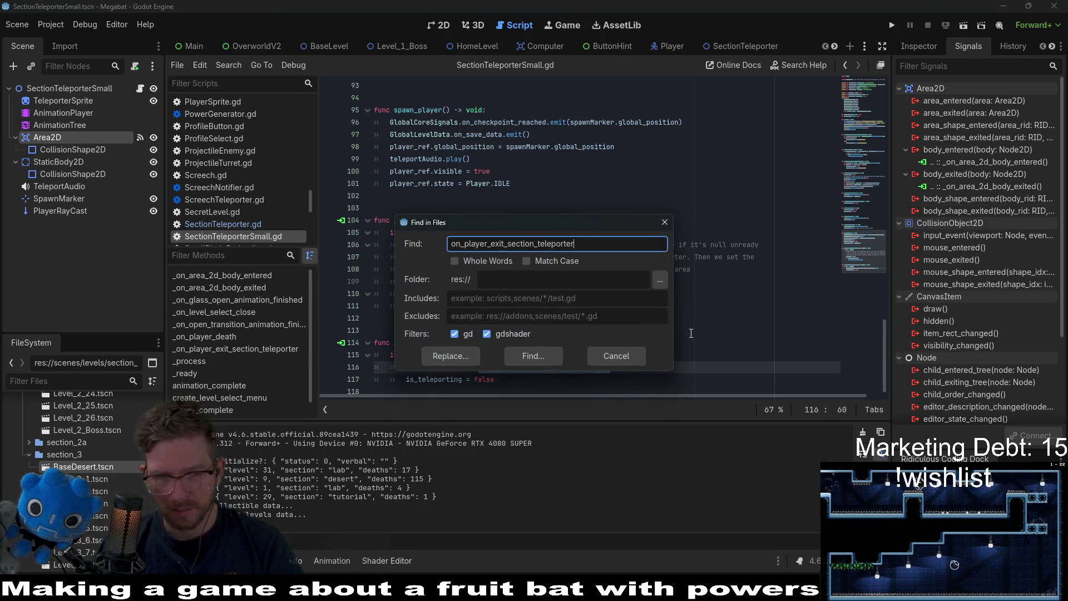
key("Return")
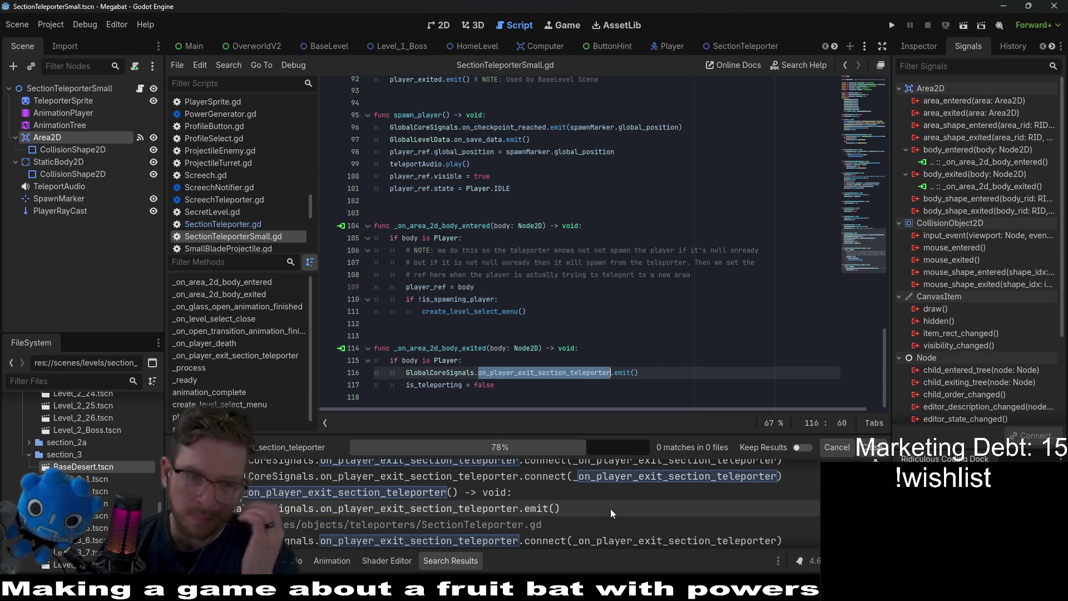
scroll(602, 525, "down", 2)
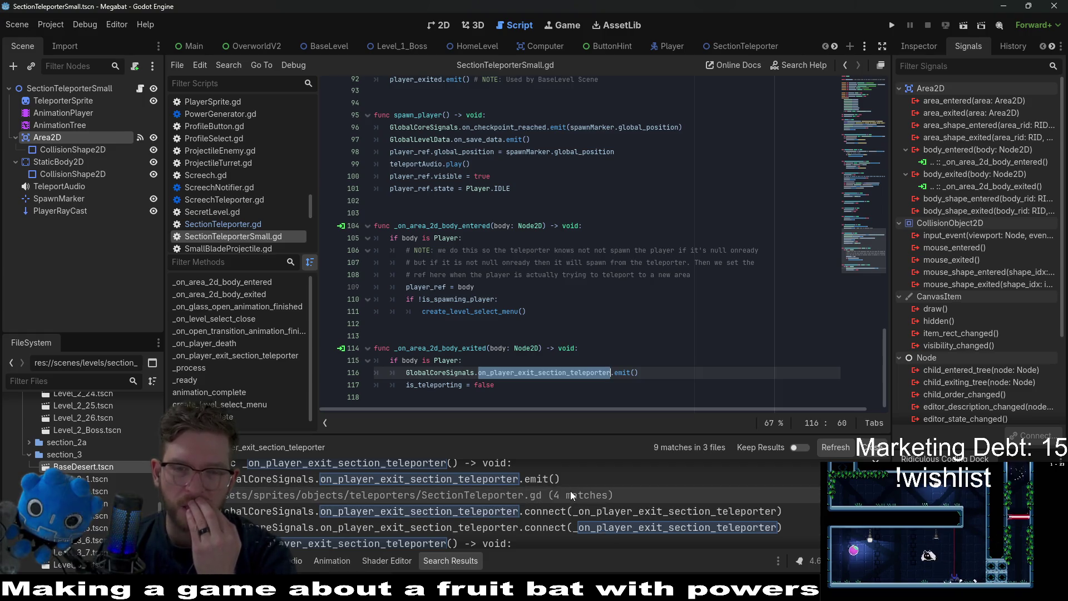
scroll(570, 505, "down", 1)
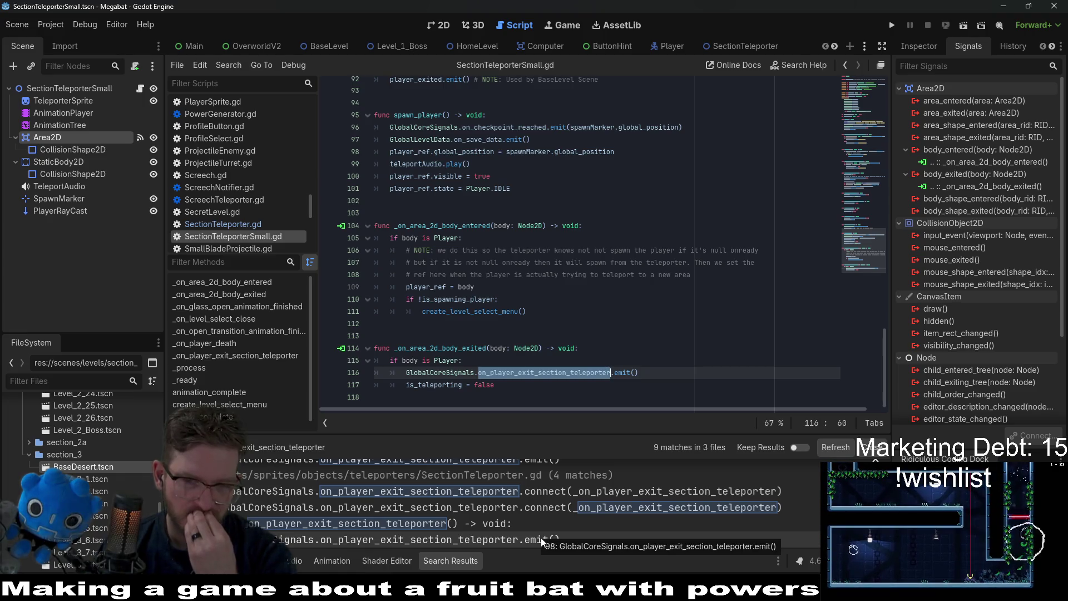
Step: Open the matches: emit call, GlobalCoreSignals.gd declaration, handler and connect call
left_click(468, 536)
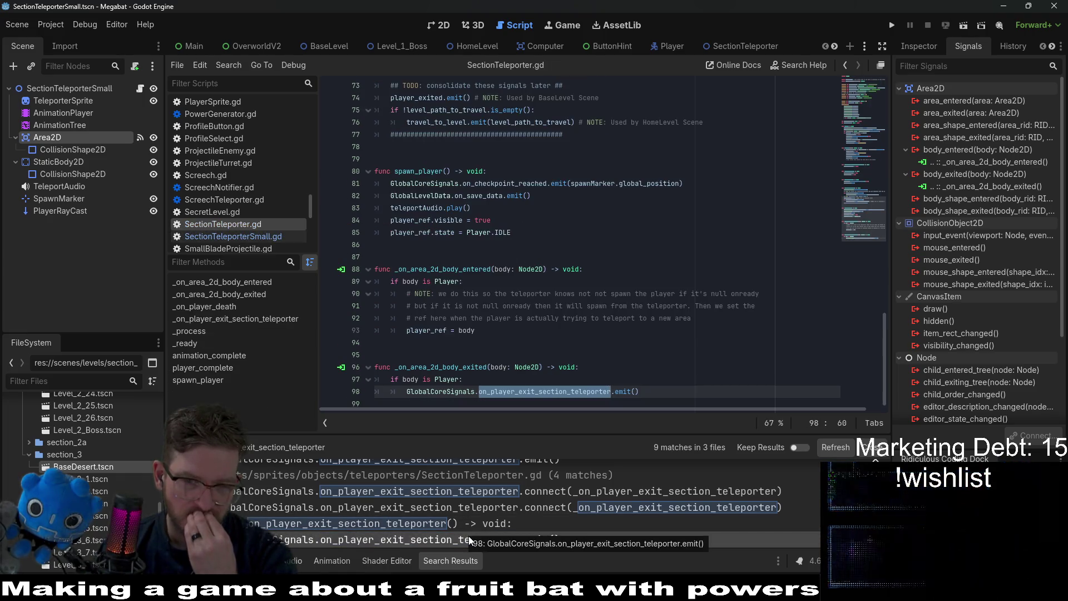
scroll(432, 496, "down", 2)
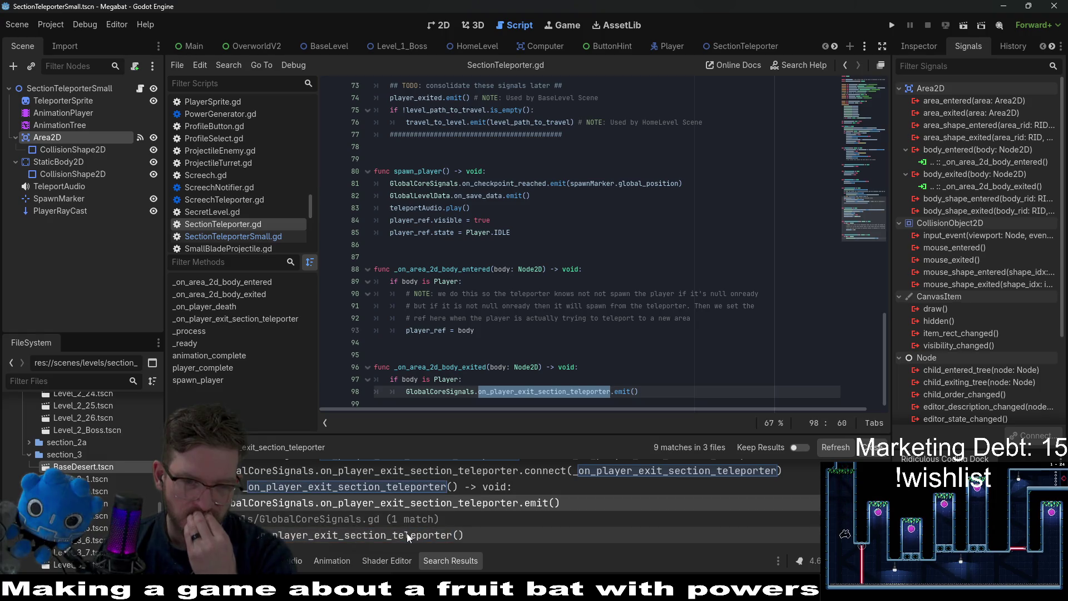
left_click(407, 533)
scroll(409, 533, "up", 2)
left_click(423, 513)
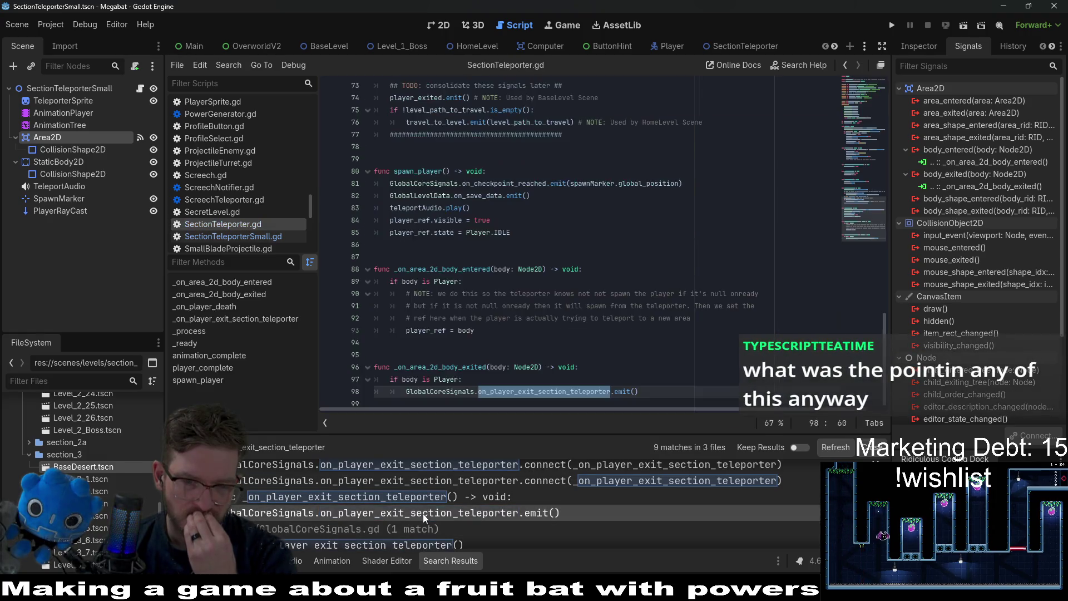
left_click(599, 500)
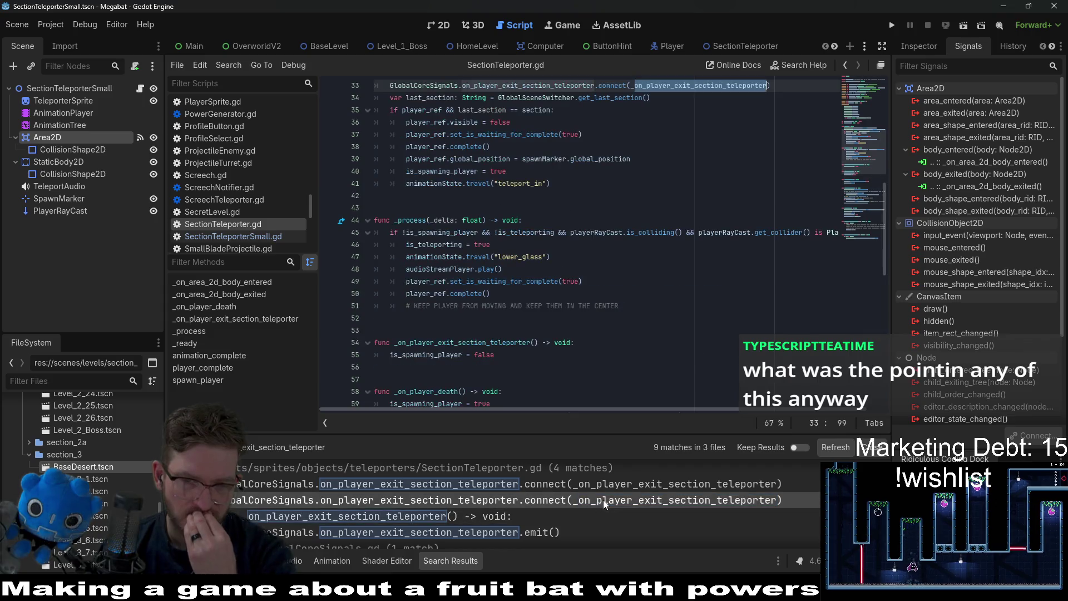
scroll(662, 204, "up", 3)
left_click(660, 200, "ctrl")
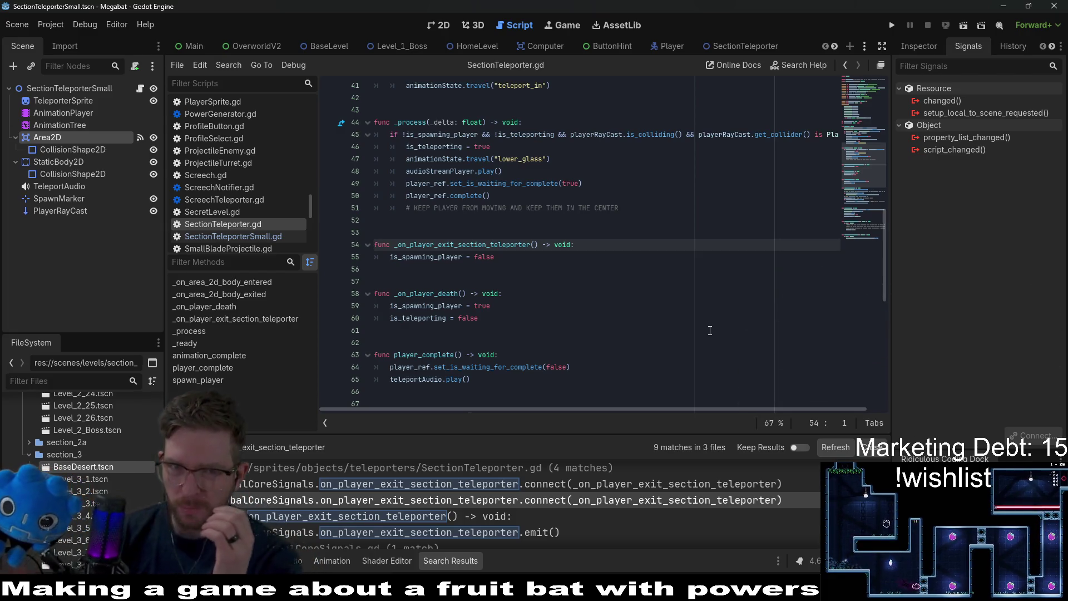
scroll(686, 272, "down", 1)
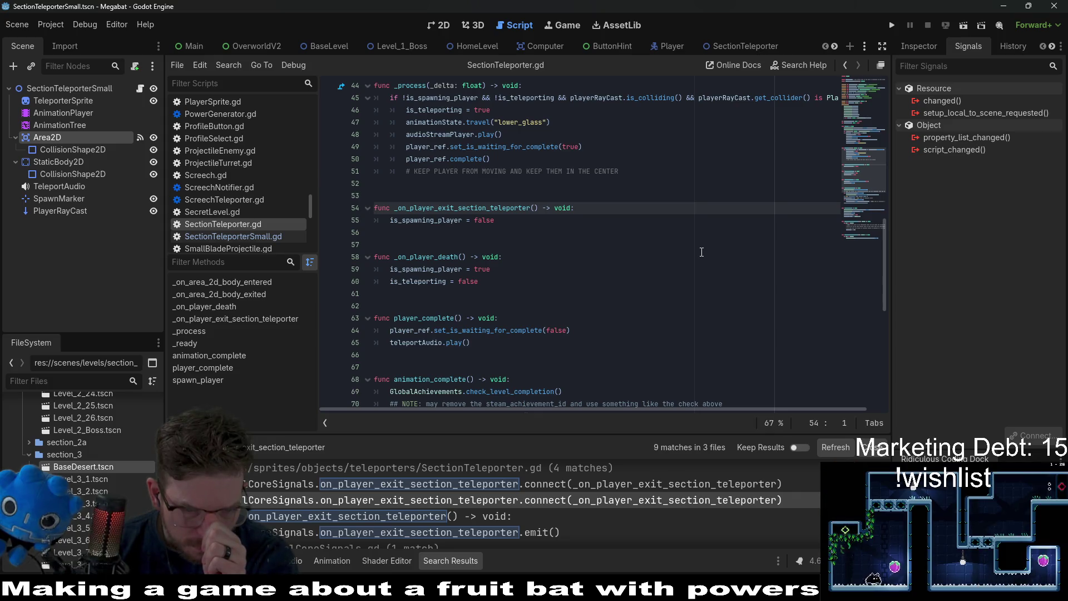
scroll(710, 256, "up", 12)
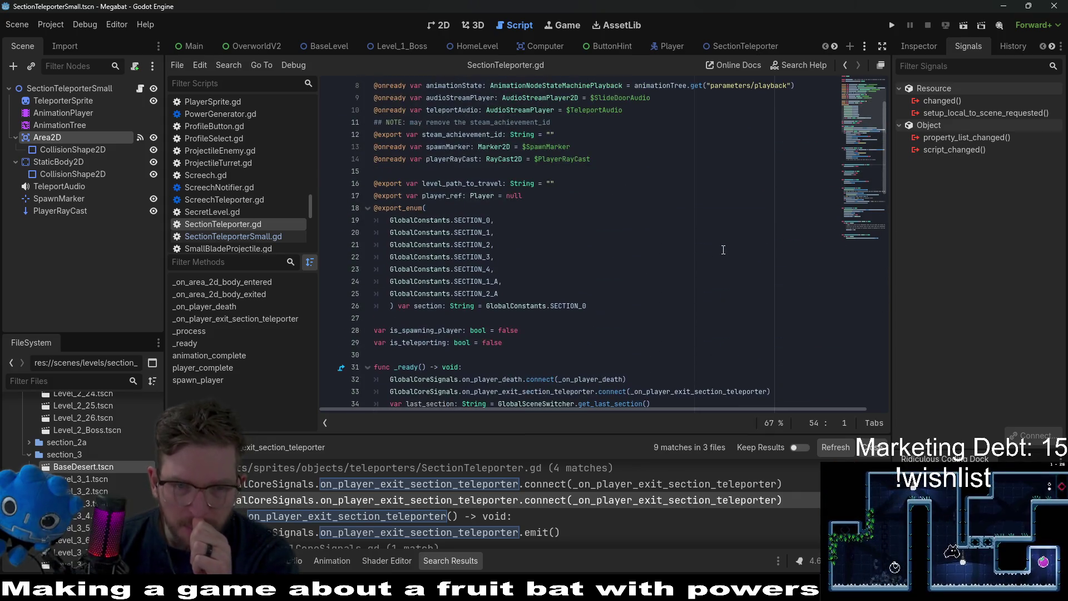
double_click(421, 333)
double_click(418, 343)
left_click(553, 319, "shift")
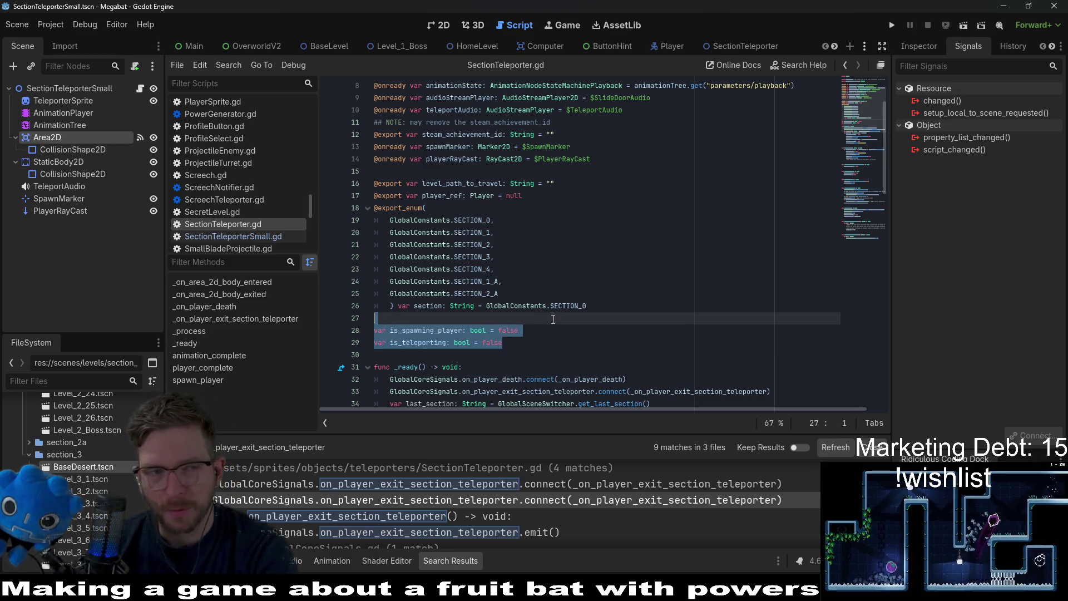
key("BackSpace")
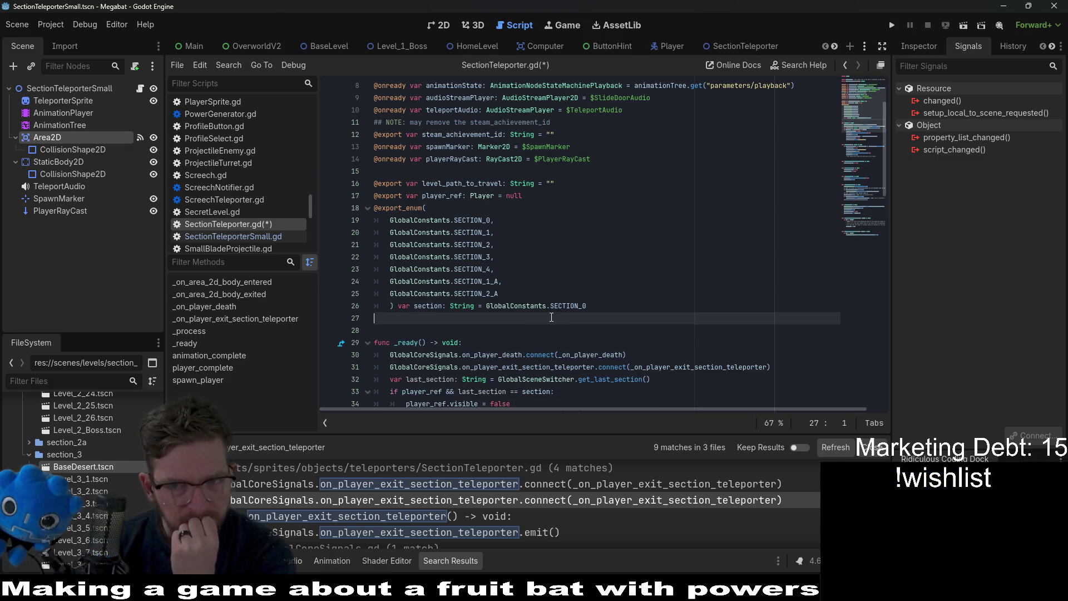
scroll(551, 317, "down", 5)
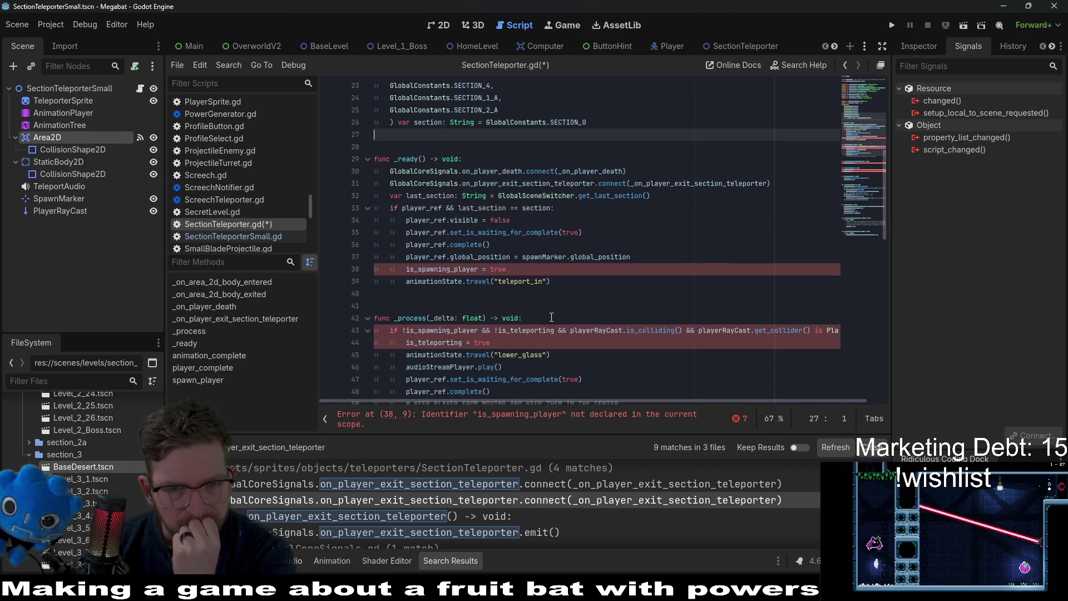
left_click_drag(620, 273, 662, 260)
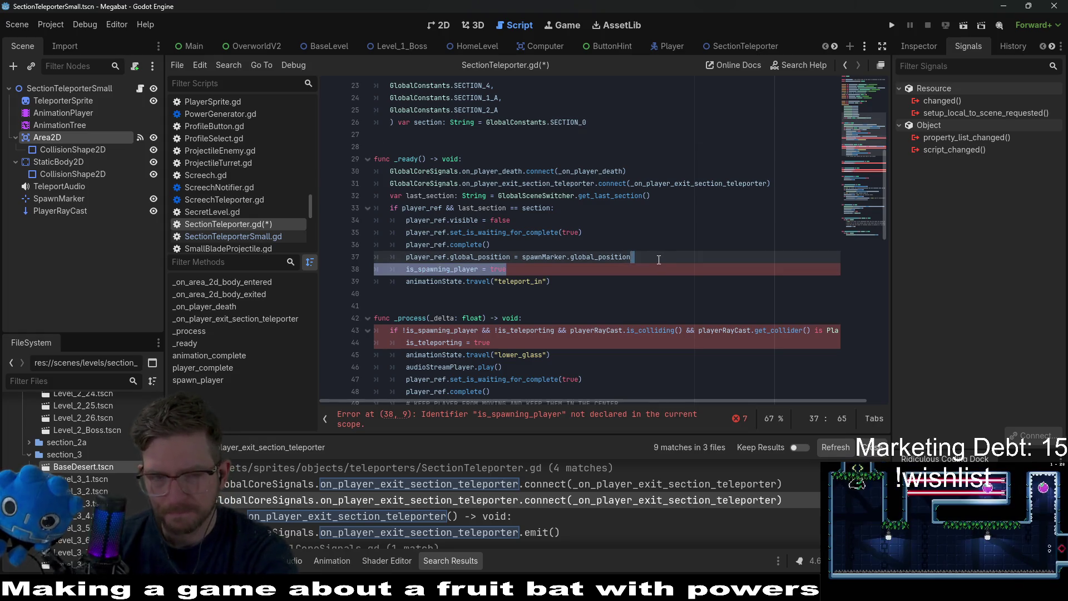
key("BackSpace")
scroll(530, 253, "down", 2)
left_click_drag(523, 254, 309, 263)
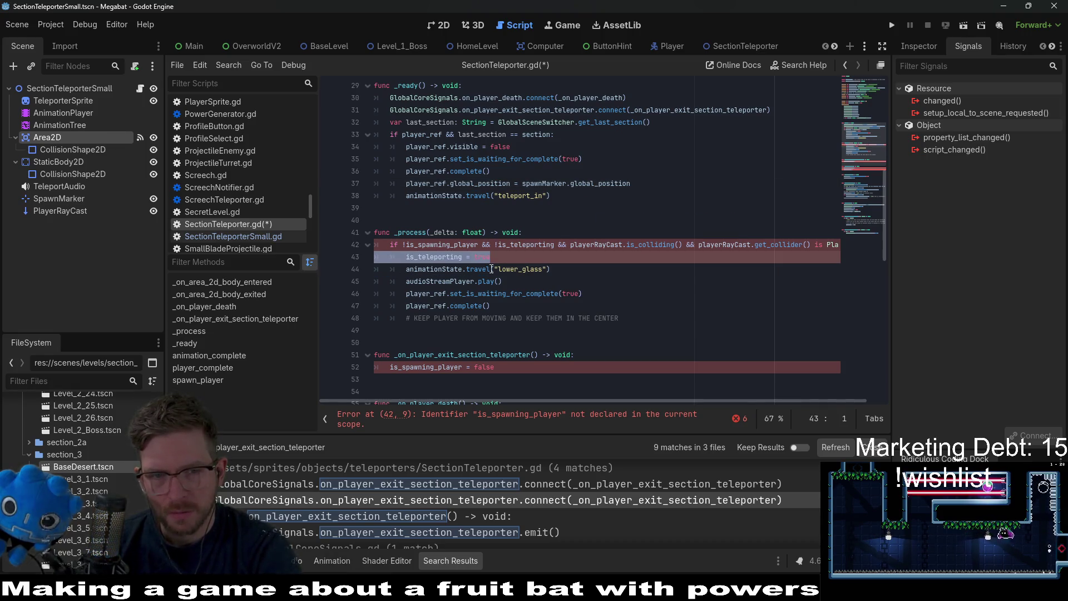
key("BackSpace")
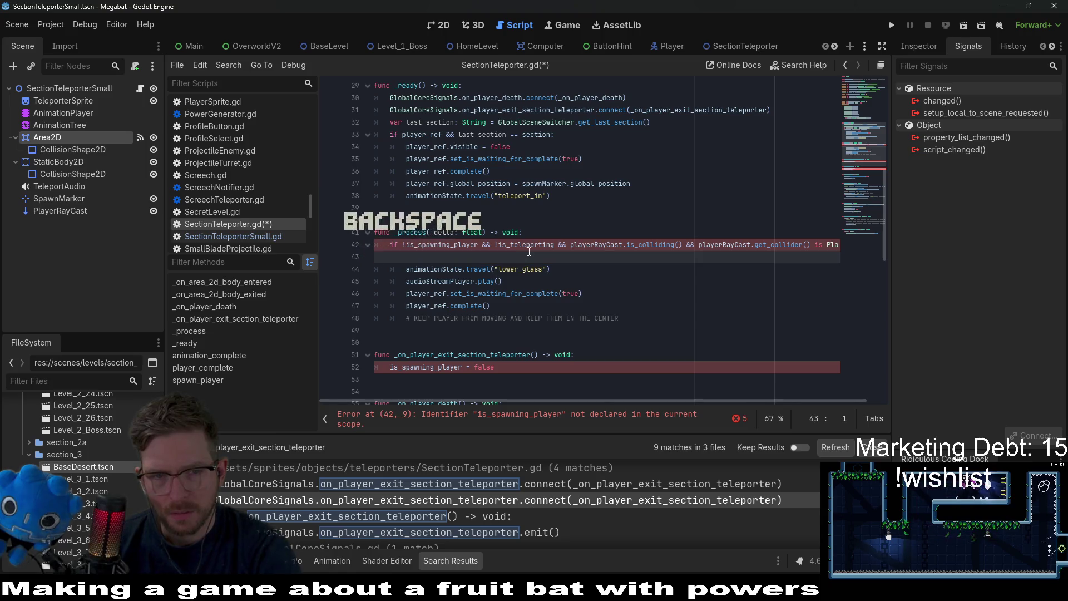
key("BackSpace")
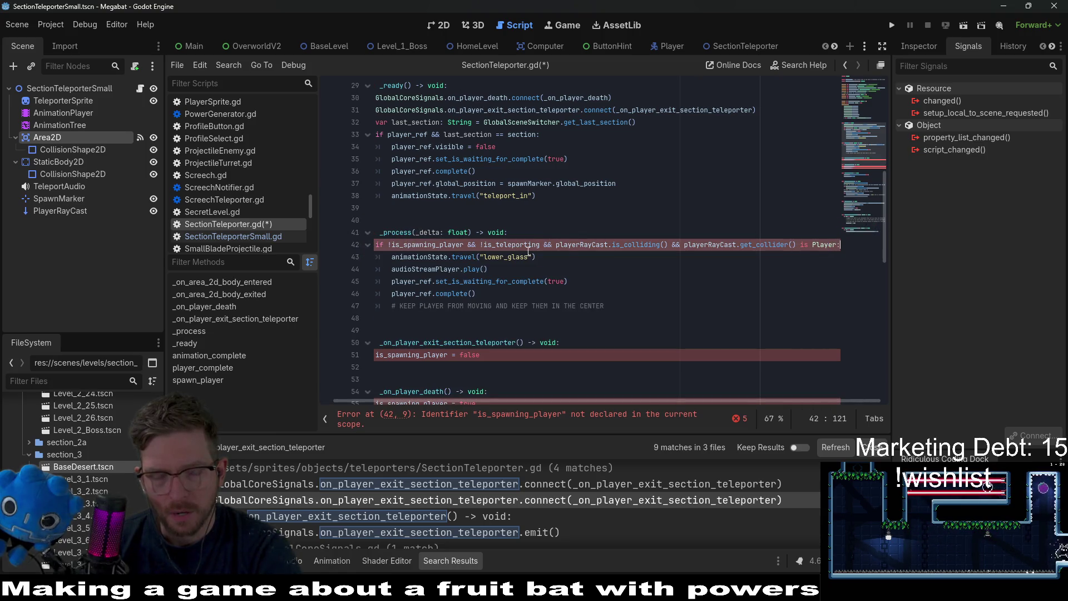
key("ctrl+z")
key("ctrl+z")
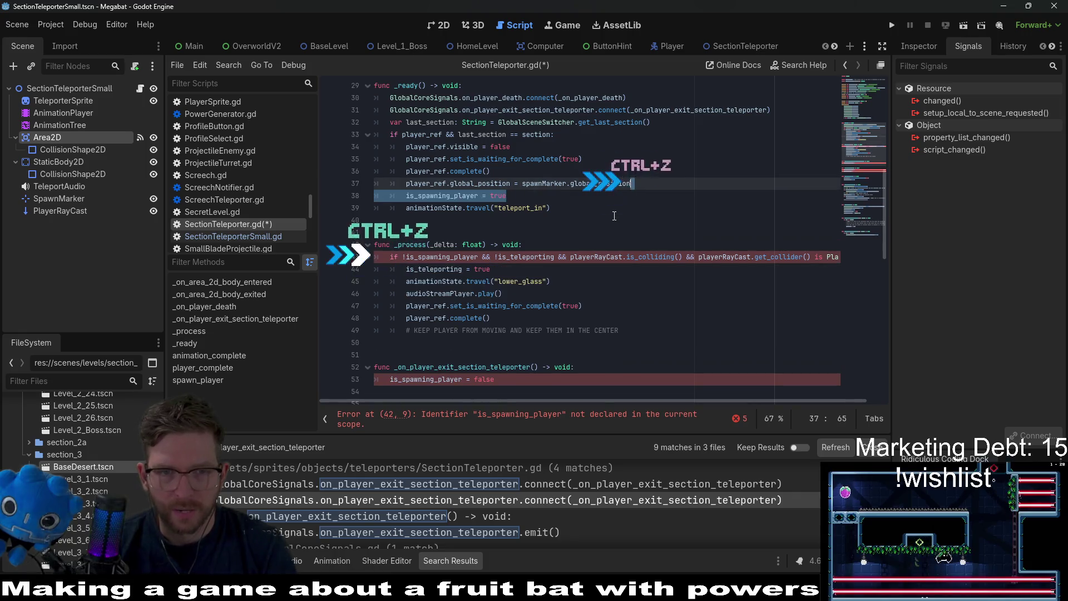
key("ctrl+z")
key("ctrl+z")
key("ctrl+z")
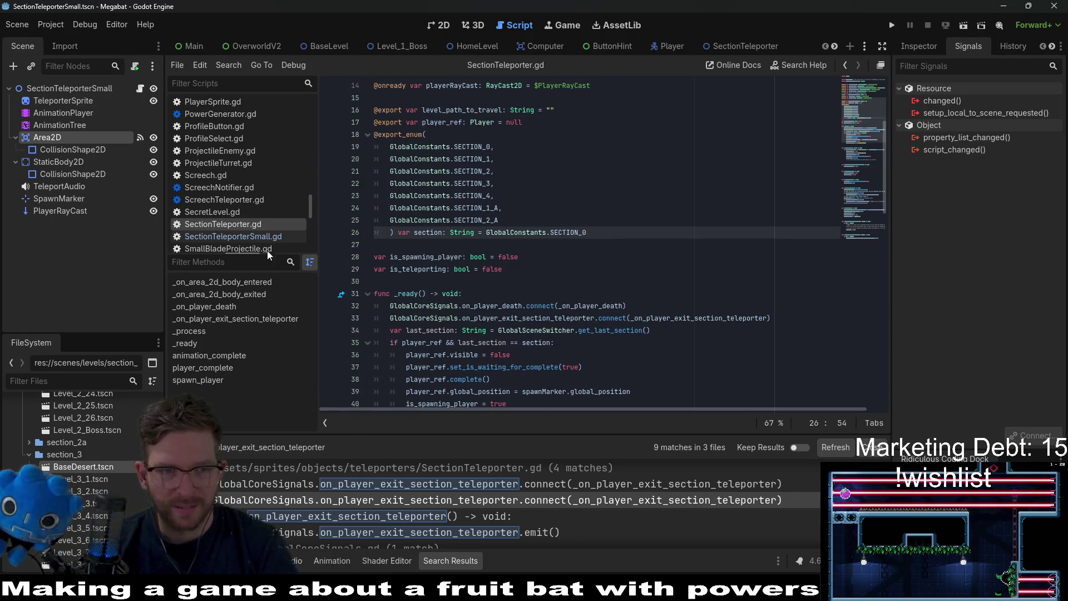
left_click(255, 235)
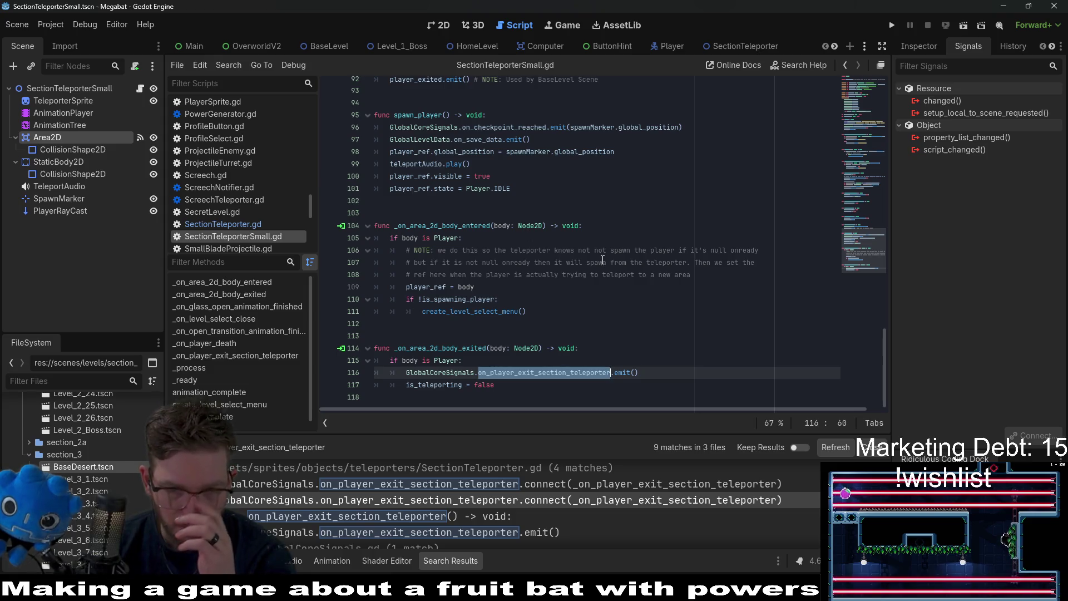
scroll(640, 289, "up", 20)
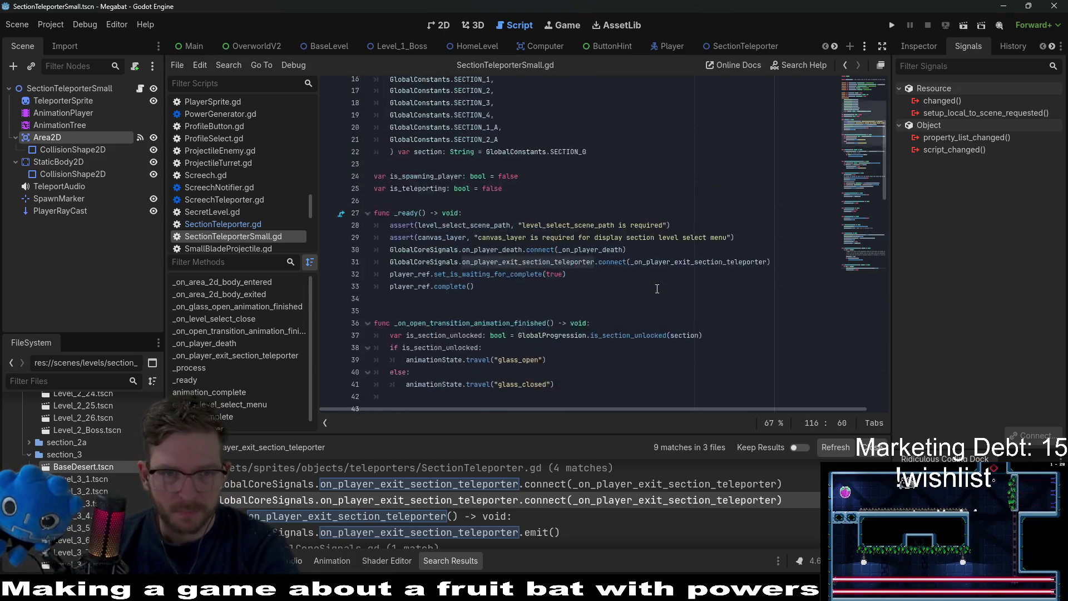
scroll(655, 288, "down", 4)
scroll(602, 293, "down", 3)
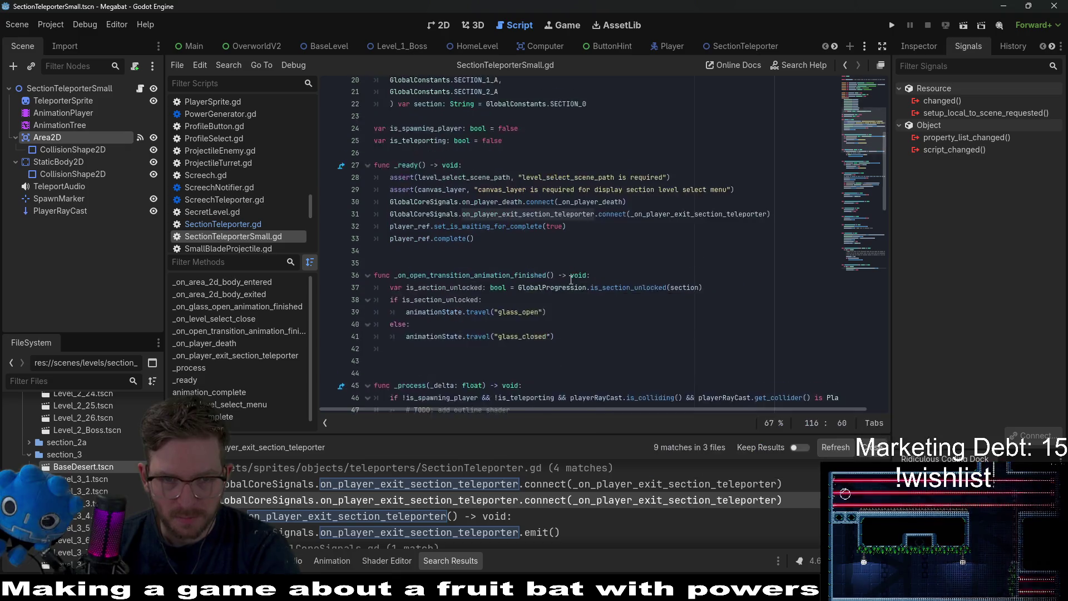
left_click(562, 249)
left_click(517, 213)
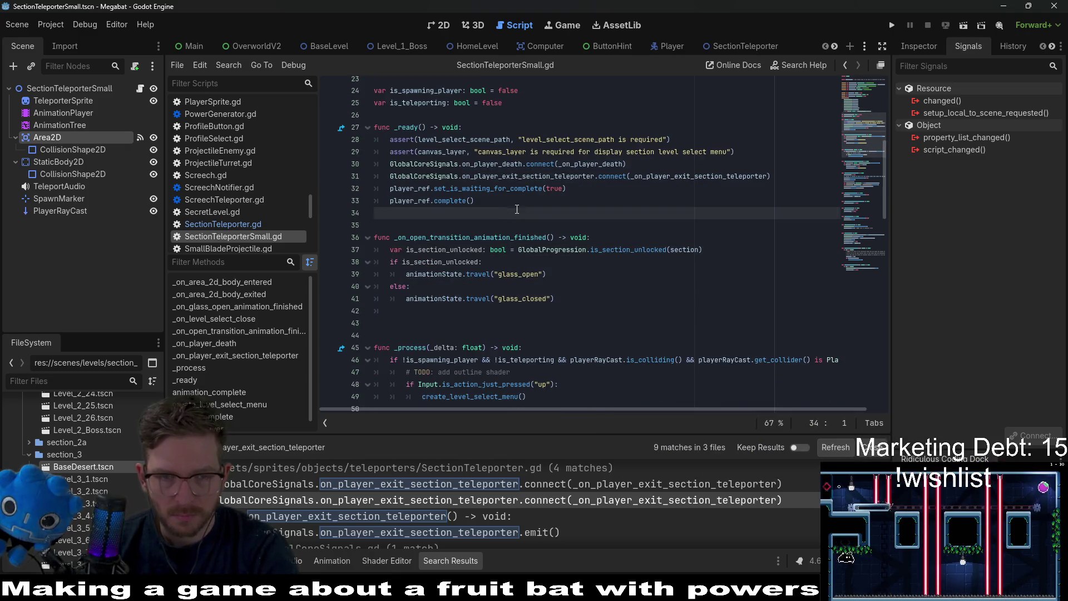
scroll(571, 226, "up", 3)
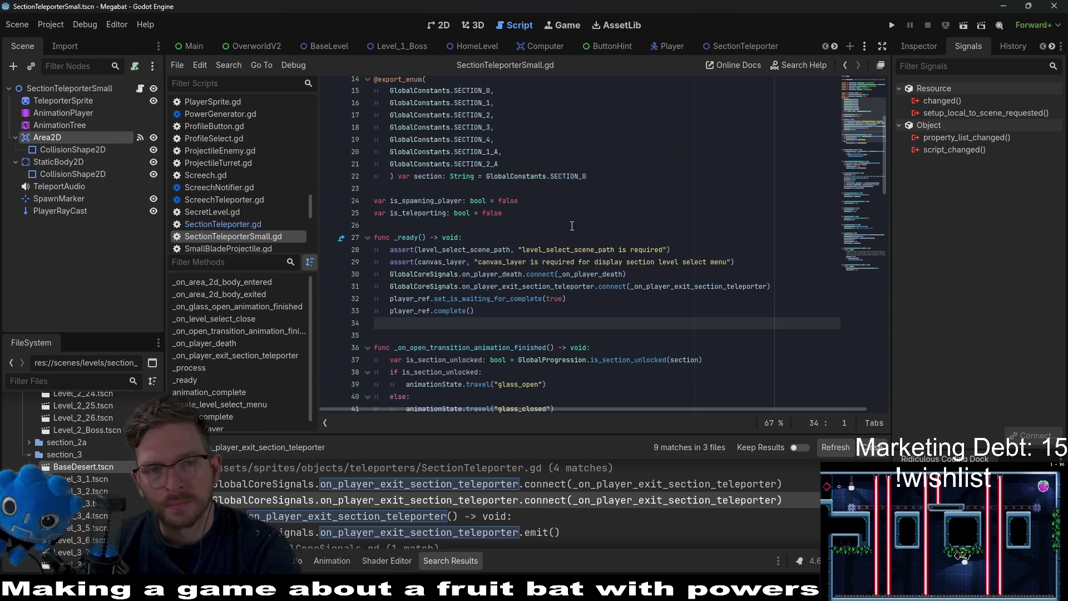
left_click_drag(511, 212, 527, 191)
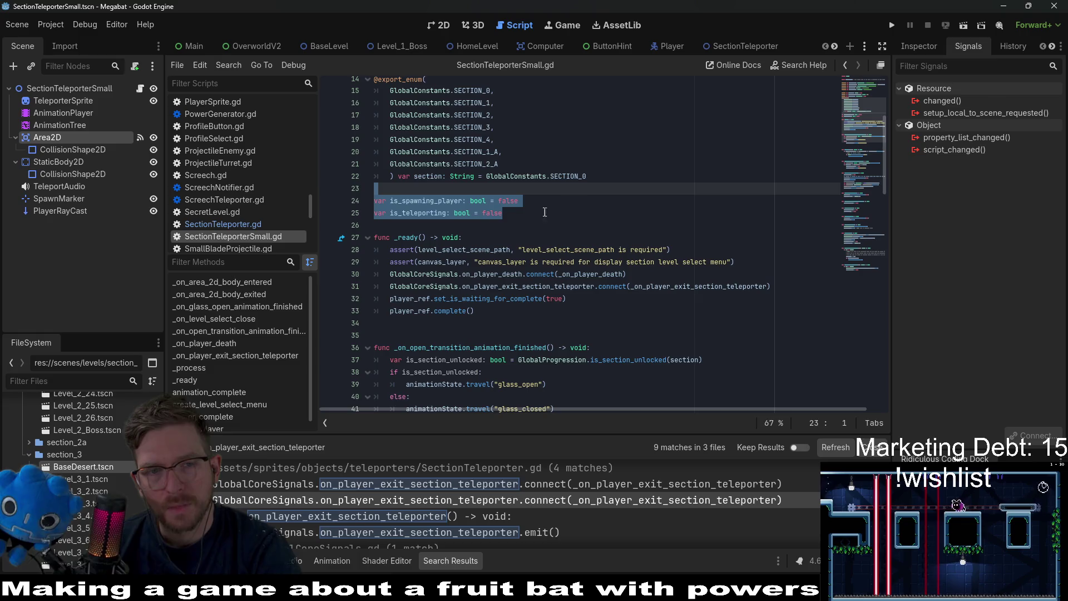
double_click(422, 213)
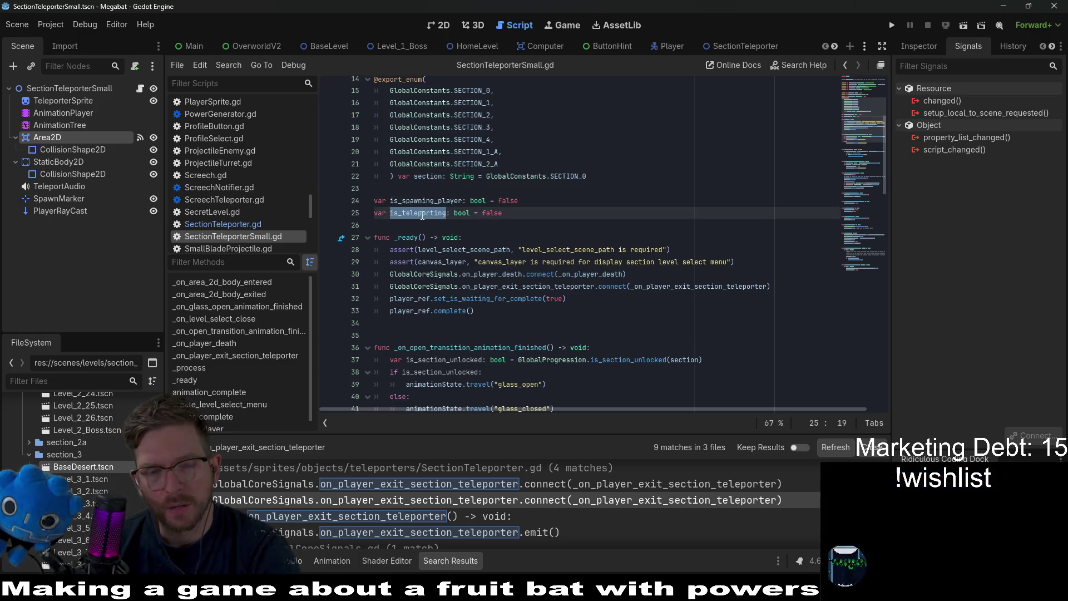
left_click(542, 206)
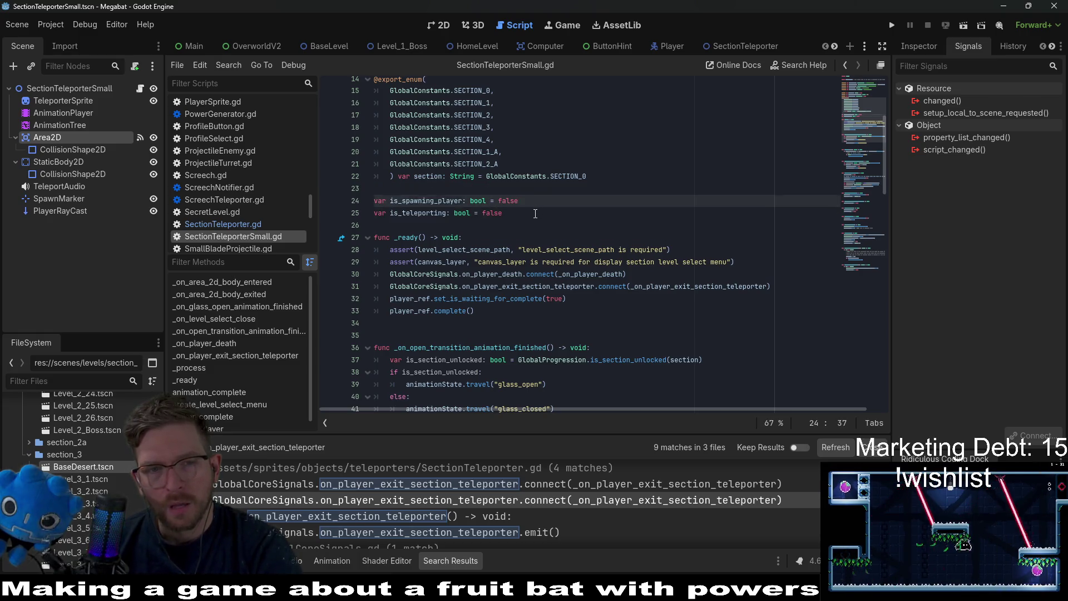
left_click_drag(535, 214, 559, 190)
Step: Delete the is_spawning_player and is_teleporting declarations and their checks in _process
key("BackSpace")
key("BackSpace")
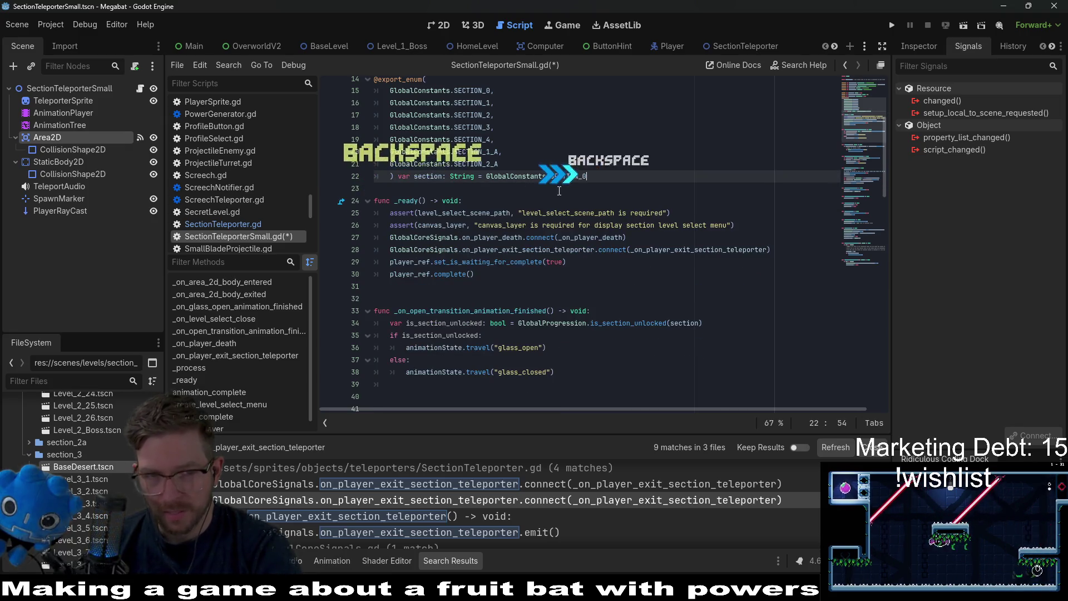
left_click(559, 189)
scroll(567, 200, "down", 7)
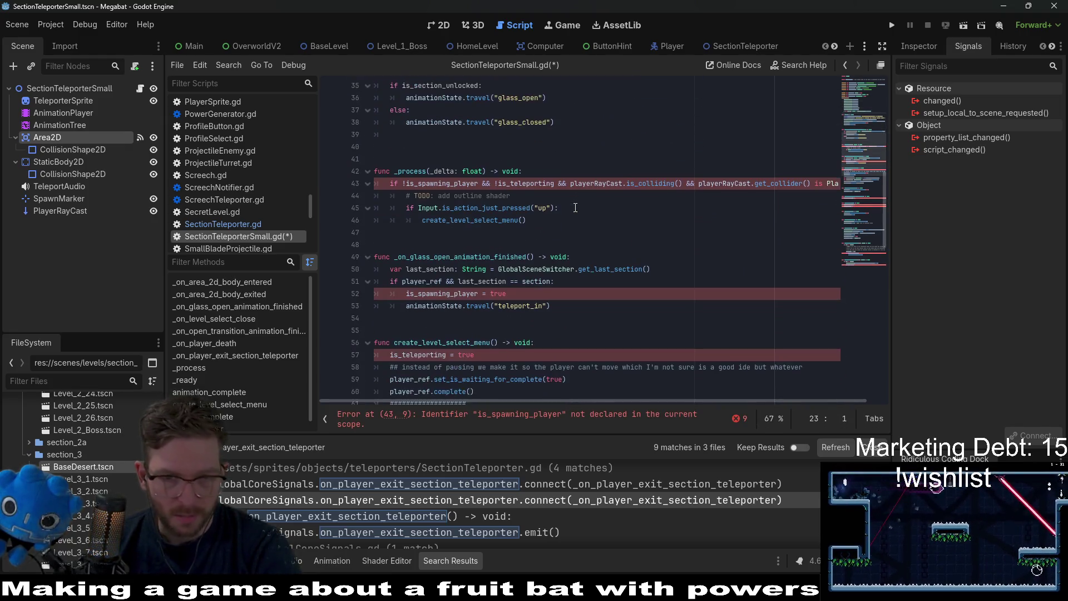
left_click_drag(554, 185, 399, 186)
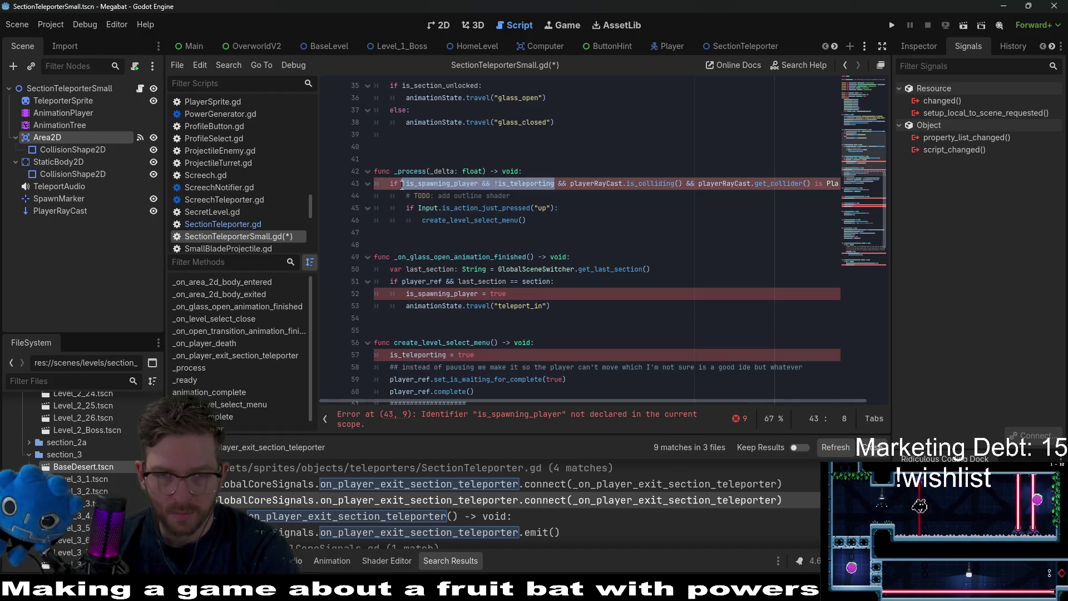
key("BackSpace")
key("Delete")
key("Delete")
key("Delete")
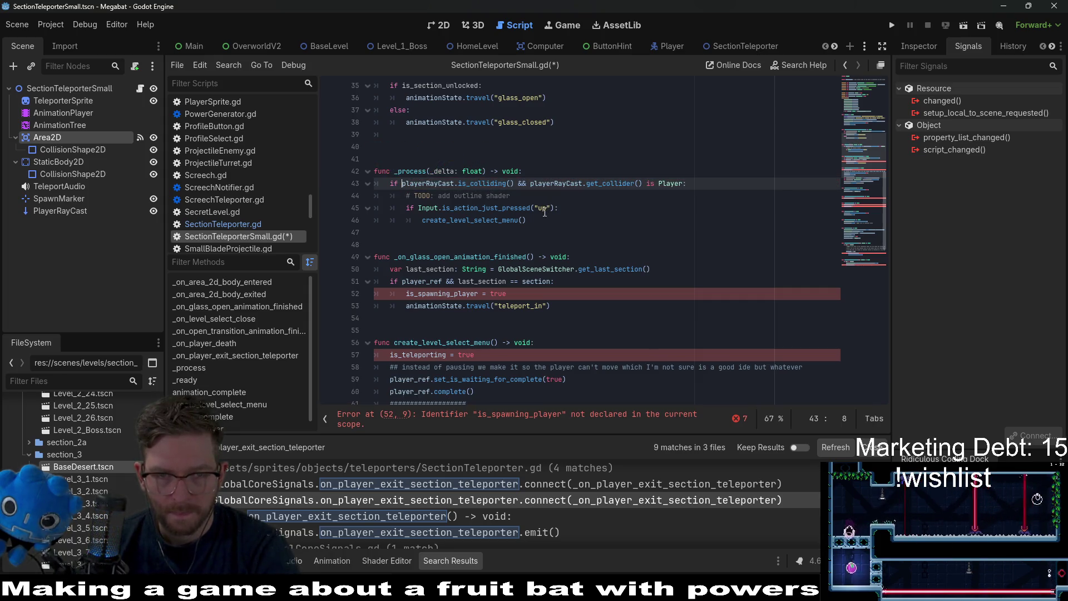
Step: Review the up-input check and its create_level_select_menu call in _process
left_click(544, 212)
left_click(547, 221)
double_click(483, 220)
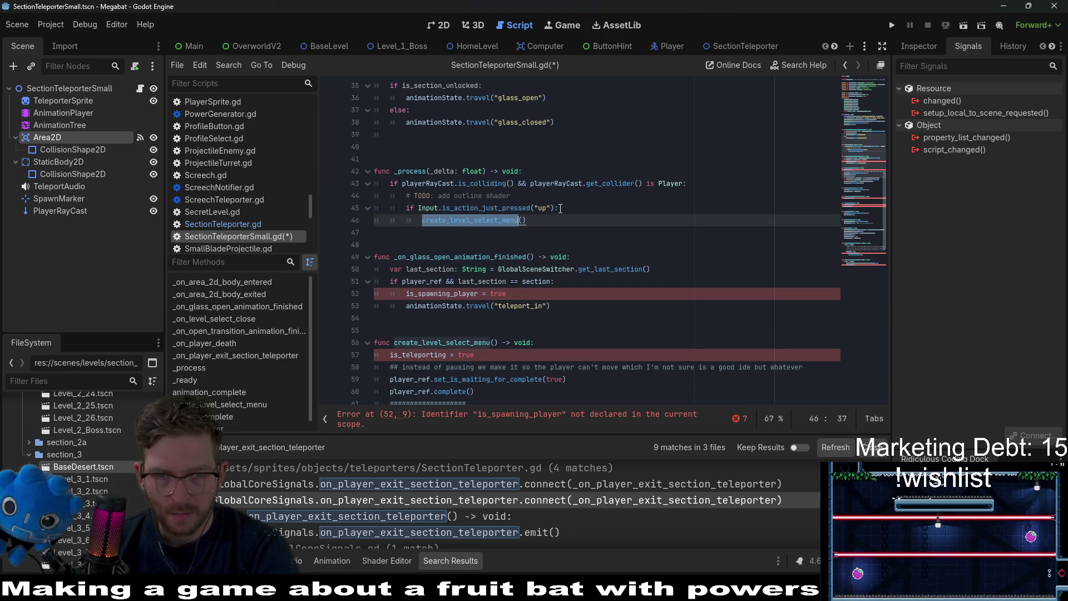
double_click(517, 208)
left_click(458, 281)
scroll(470, 212, "up", 4)
scroll(470, 211, "up", 3)
left_click(488, 196)
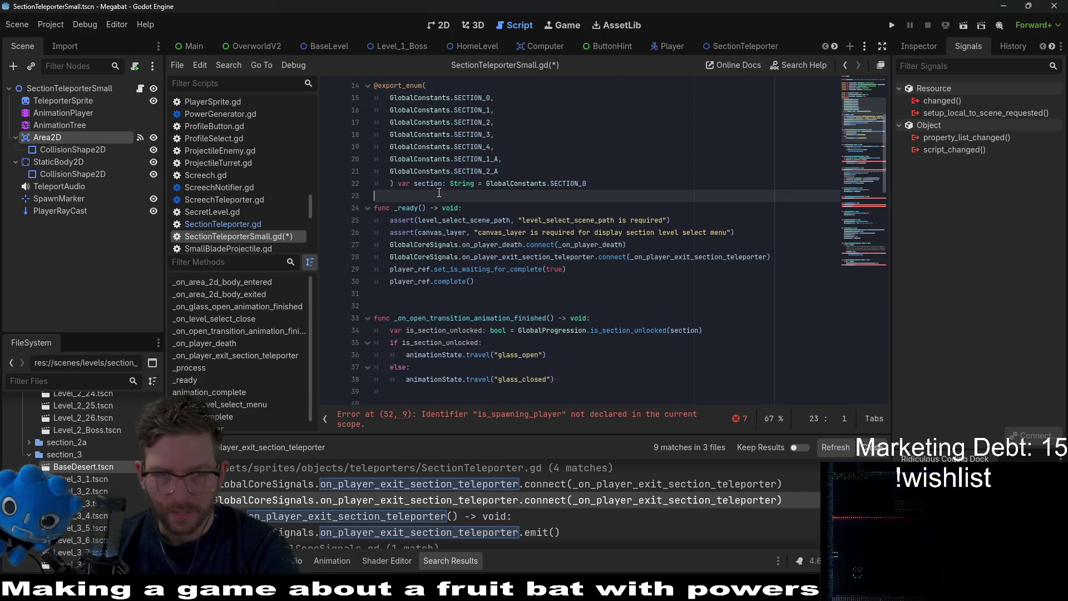
Step: Delete the is_spawning_player = true and is_teleporting = true assignment lines
left_click(423, 414)
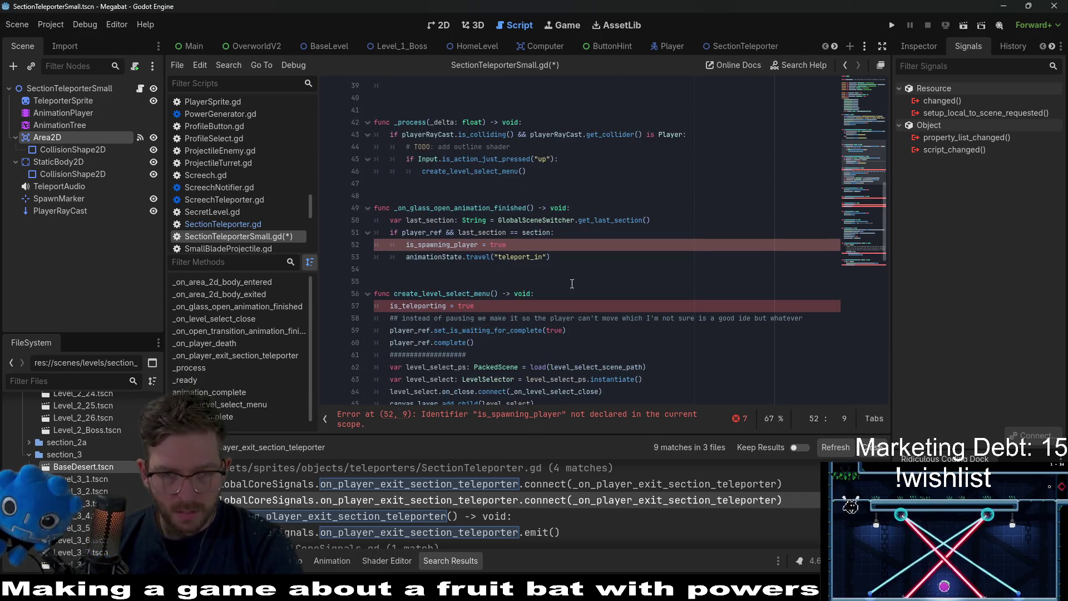
triple_click(565, 245)
key("BackSpace")
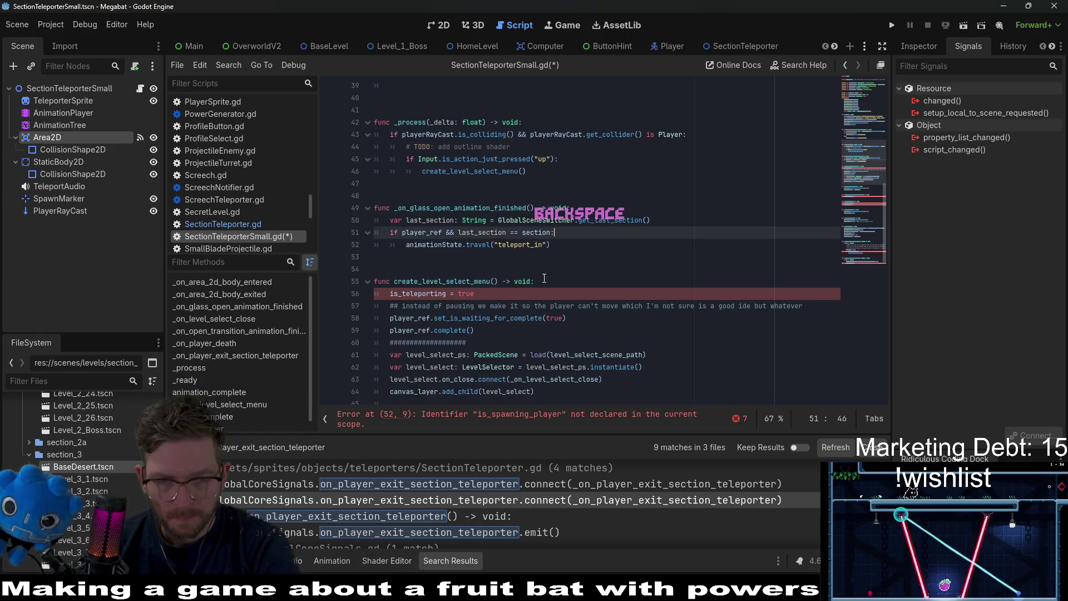
left_click_drag(560, 293, 560, 284)
key("BackSpace")
Step: Select the now-unused _on_player_death and _on_player_exit_section_teleporter handlers
scroll(507, 261, "down", 8)
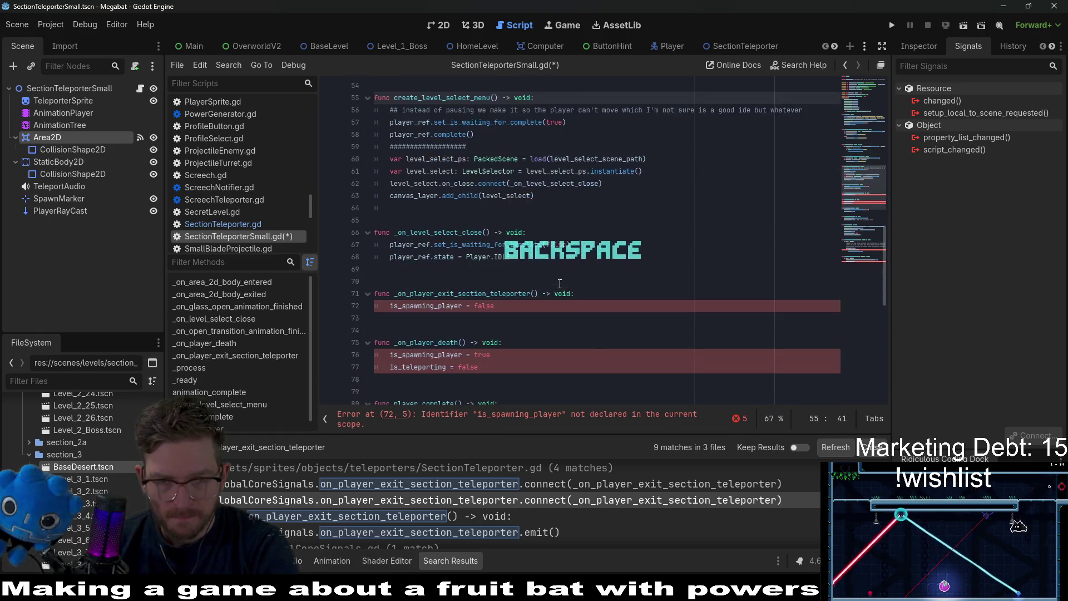
left_click(510, 258)
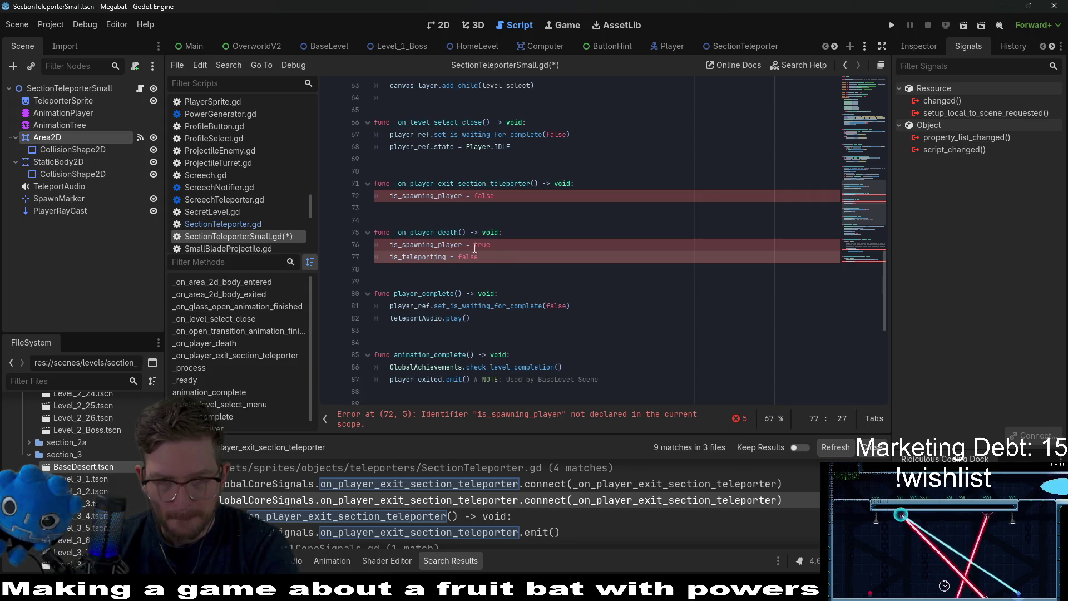
double_click(435, 233)
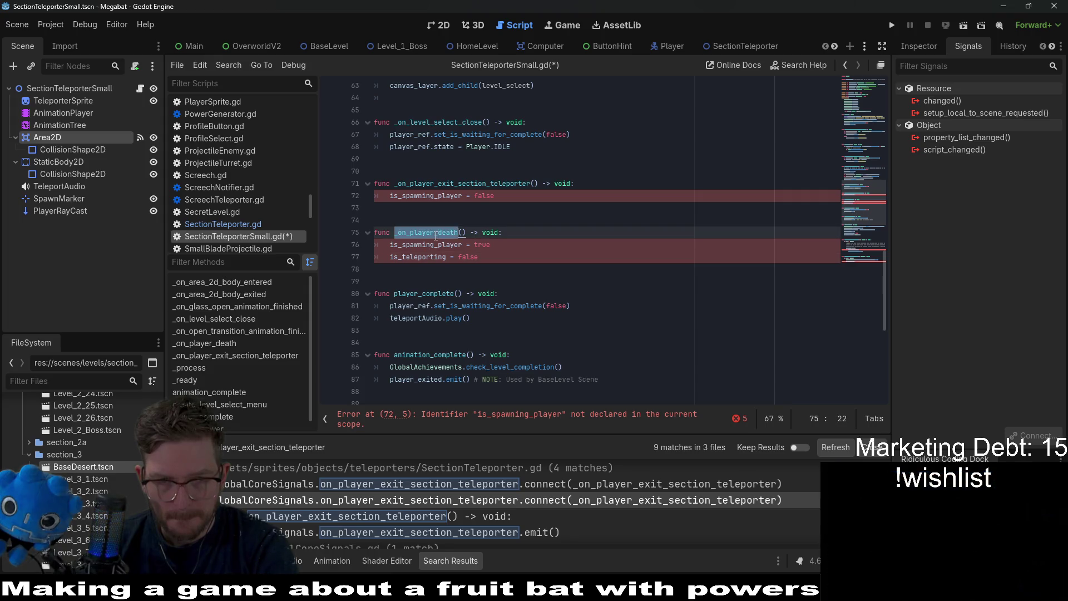
left_click(516, 247)
left_click_drag(509, 258, 536, 166)
double_click(504, 188)
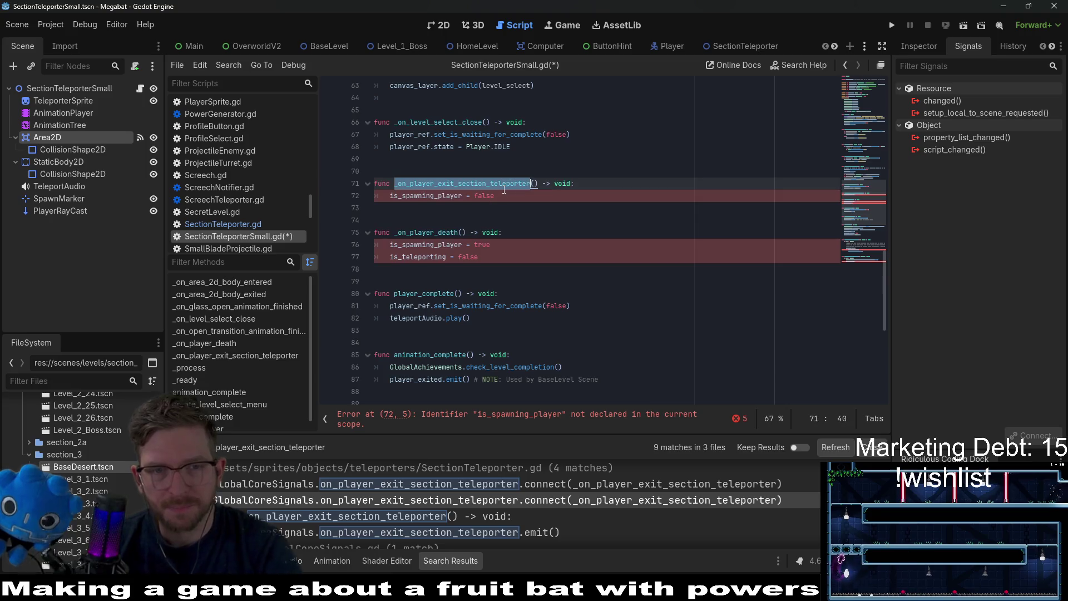
Step: Delete the on_player_exit_section_teleporter connection line
key("ctrl+f")
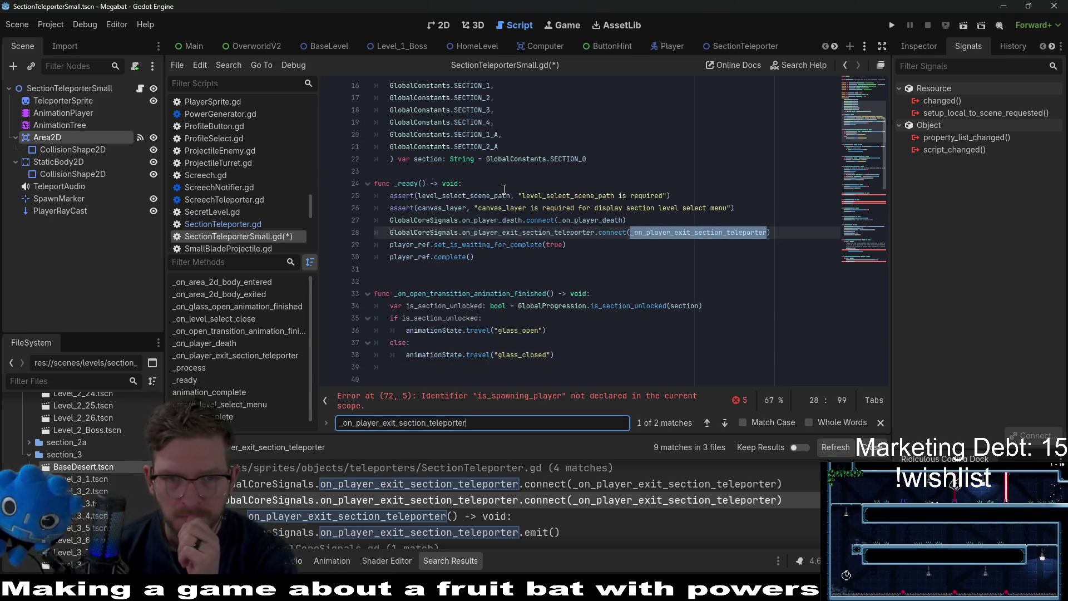
double_click(546, 233)
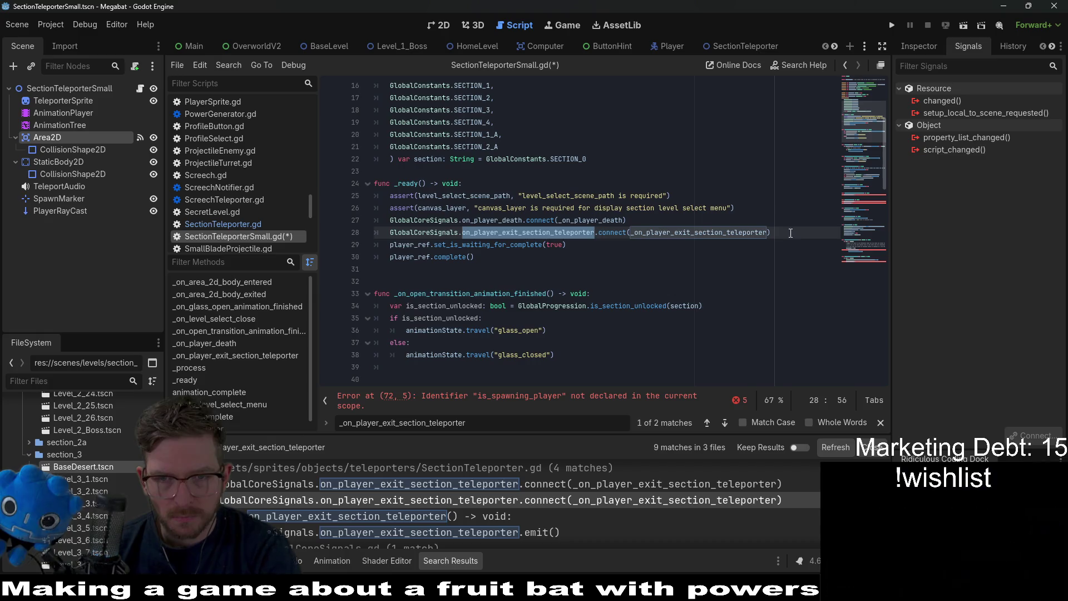
left_click_drag(790, 233, 792, 219)
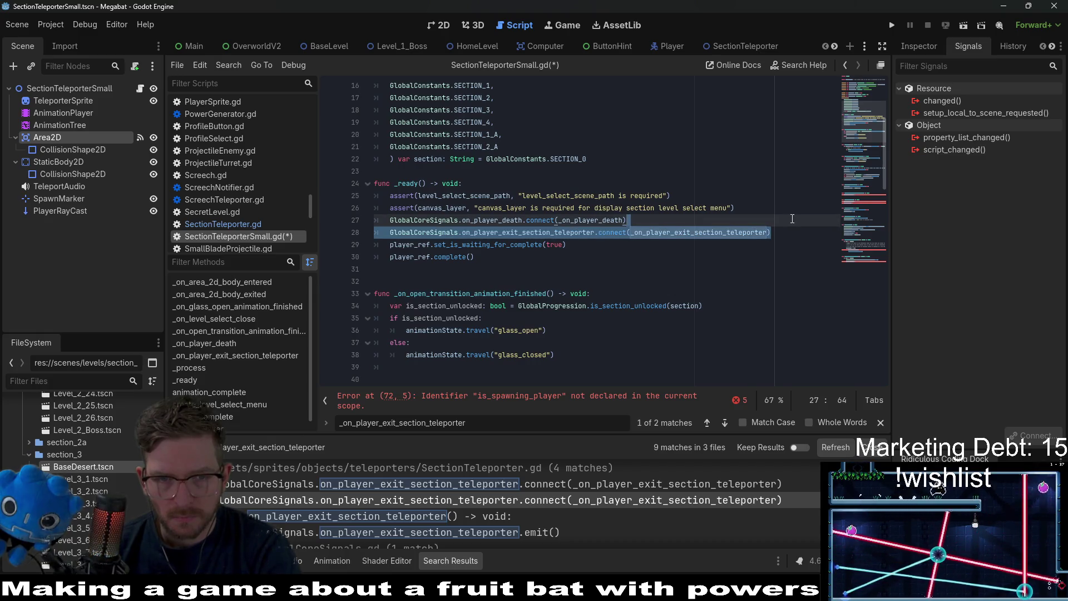
key("BackSpace")
Step: Locate _on_player_death and delete the two unused handler functions
left_click(856, 196)
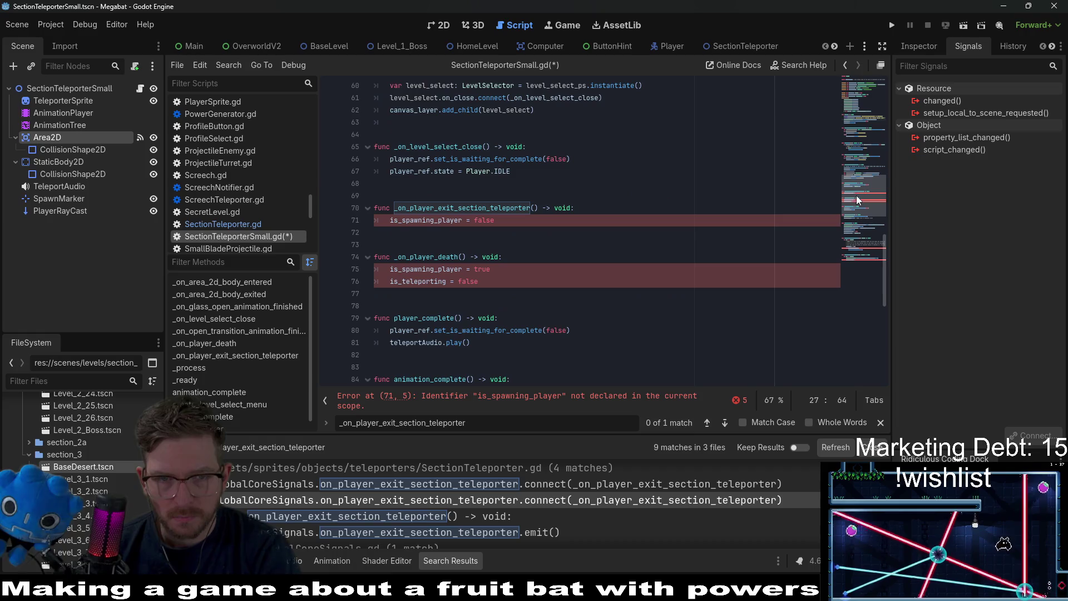
left_click(505, 231)
left_click(432, 257)
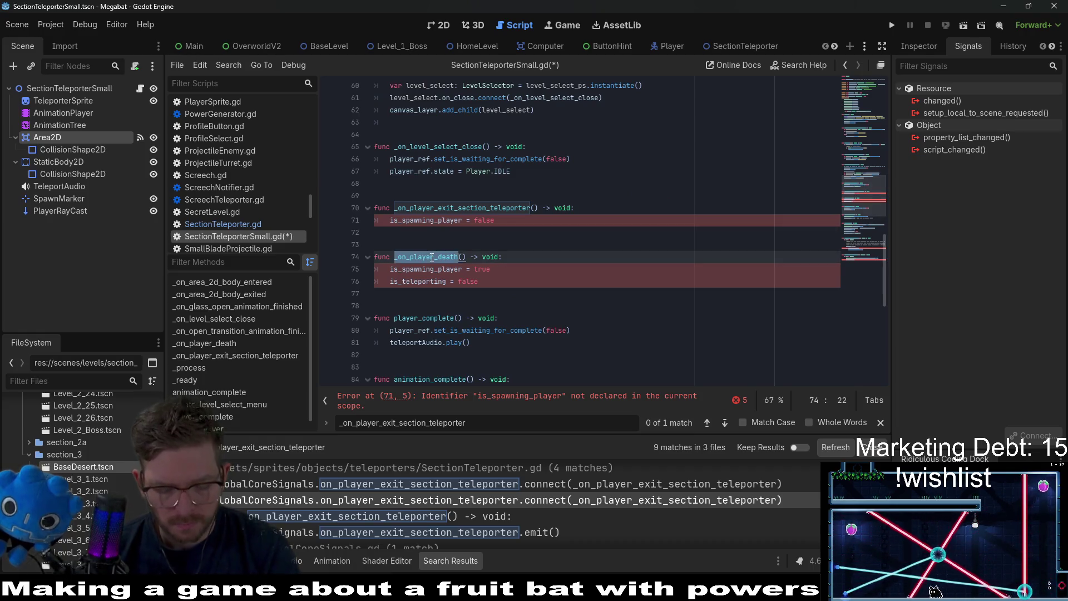
key("ctrl+f")
key("Return")
left_click(624, 232)
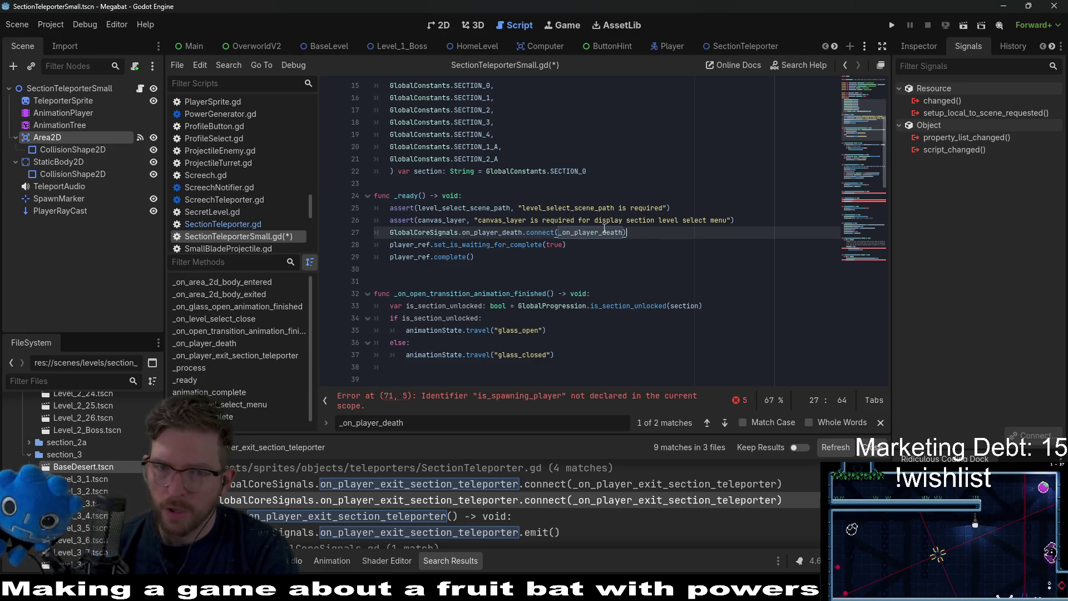
key("ctrl+f")
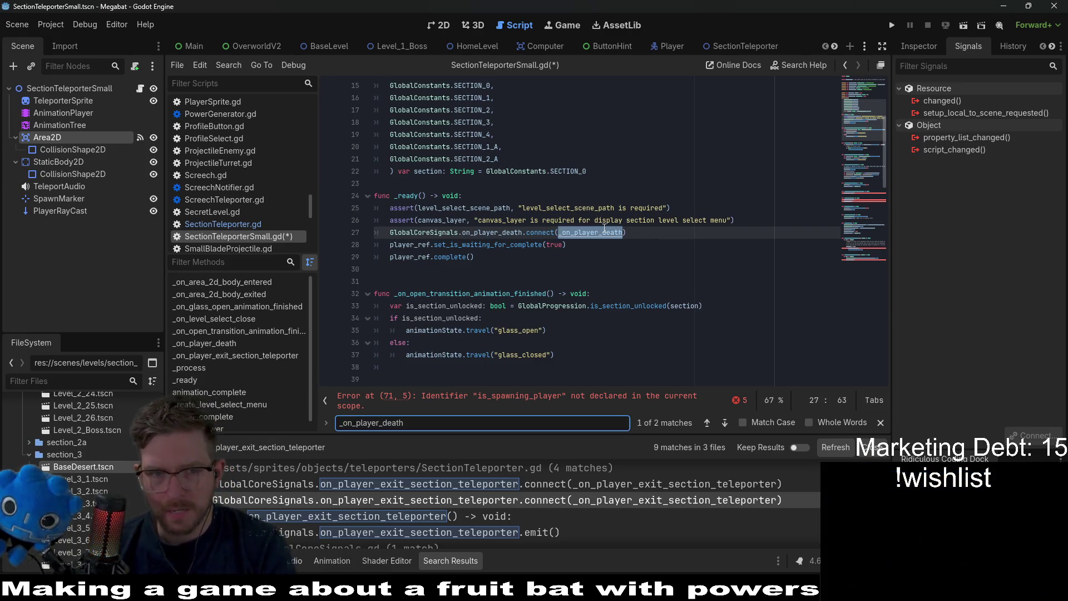
key("Return")
left_click_drag(546, 260, 591, 162)
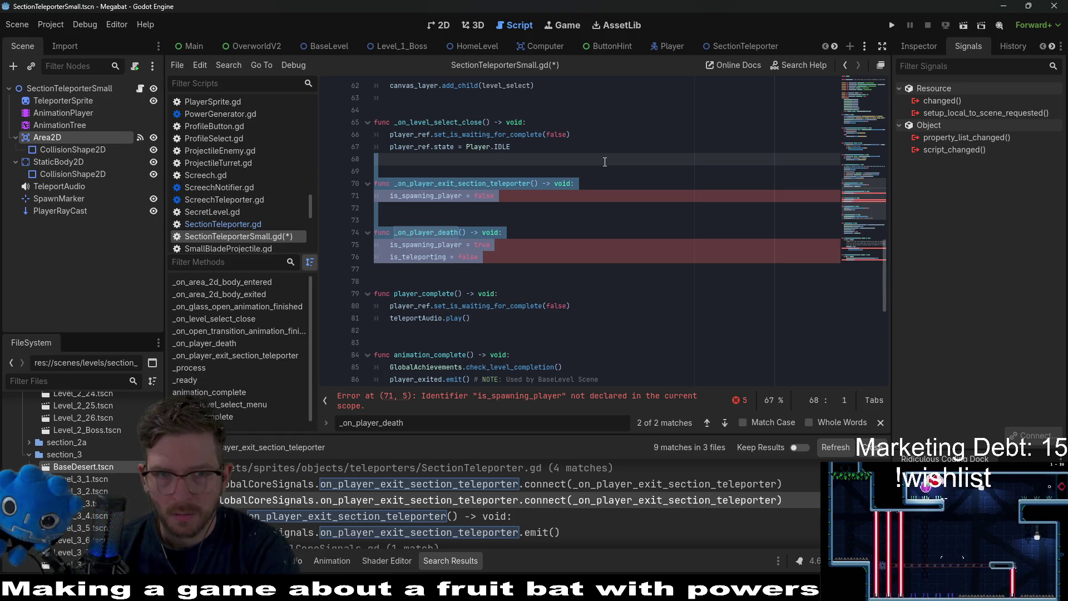
key("Delete")
Step: Delete the _on_player_death connection line near the top of the script
left_click(863, 111)
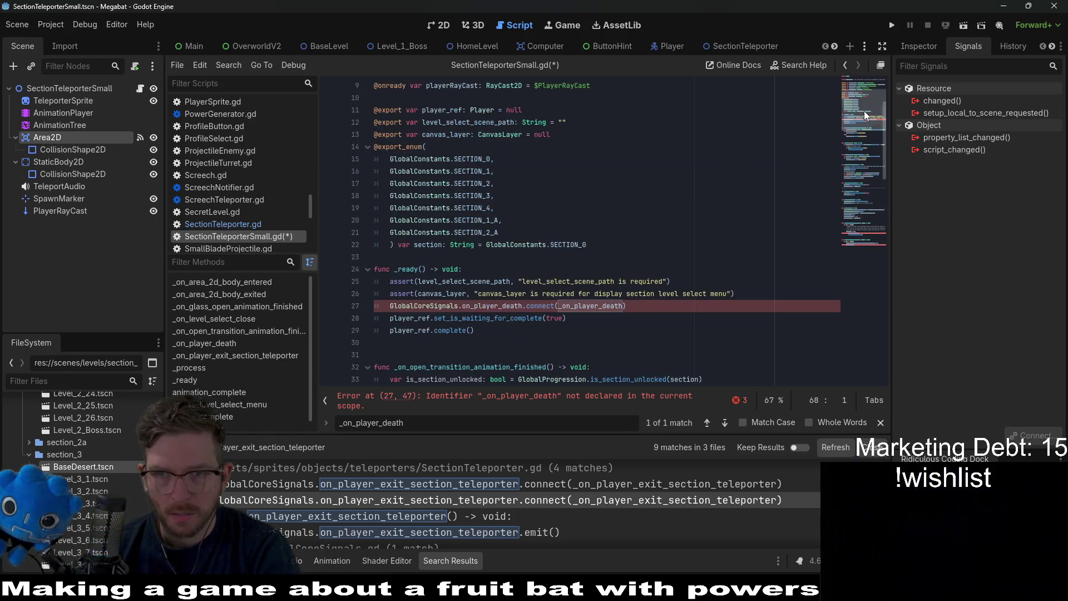
left_click_drag(628, 306, 739, 294)
key("BackSpace")
left_click(862, 242)
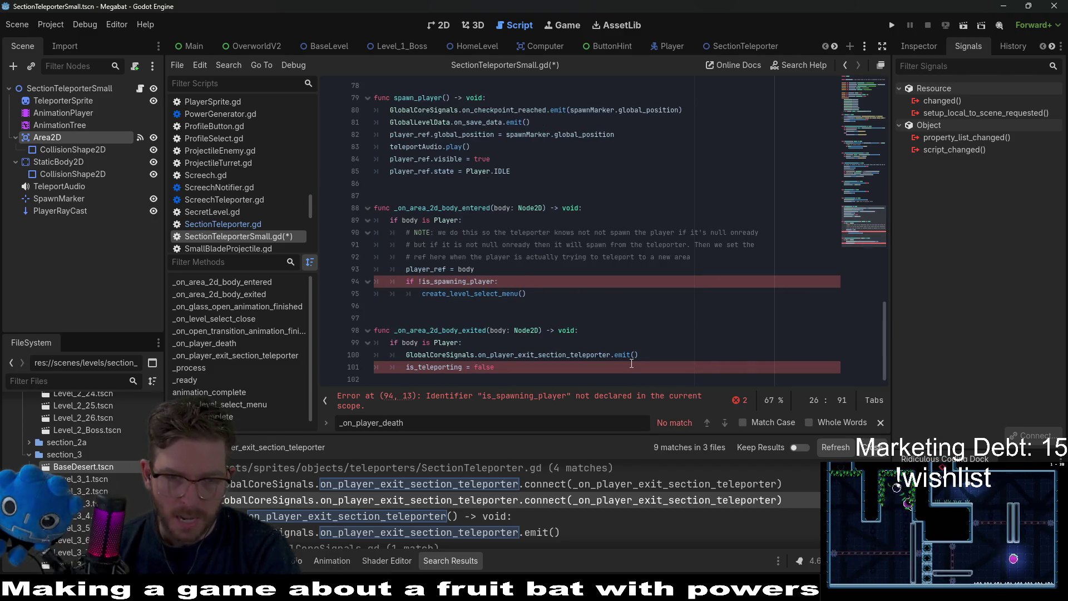
left_click(632, 363)
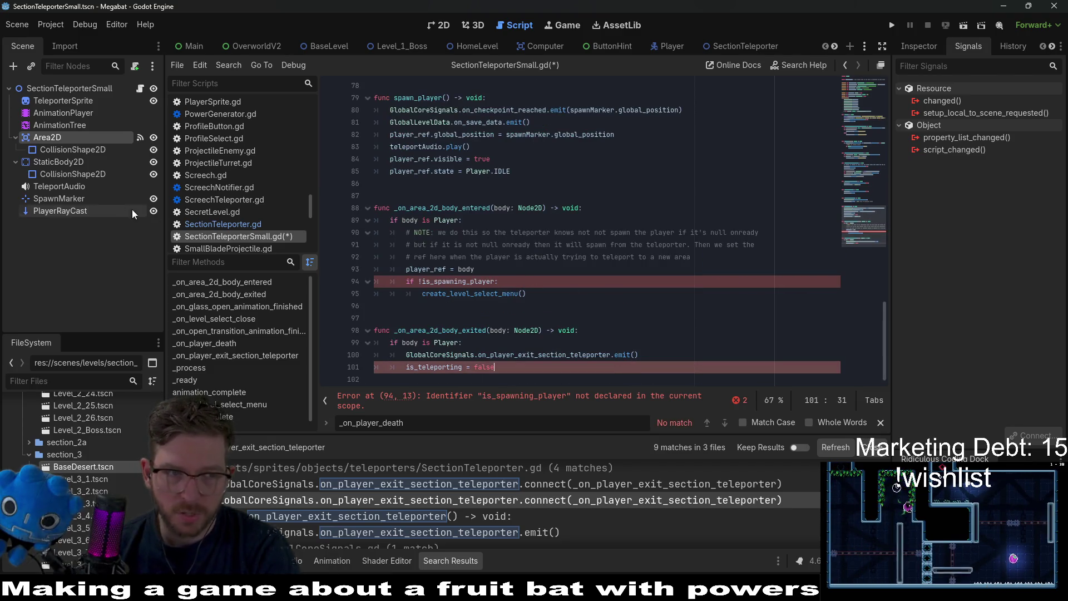
Step: Disconnect Area2D's body_entered and body_exited signals, then delete the Area2D node
left_click(49, 138)
right_click(966, 166)
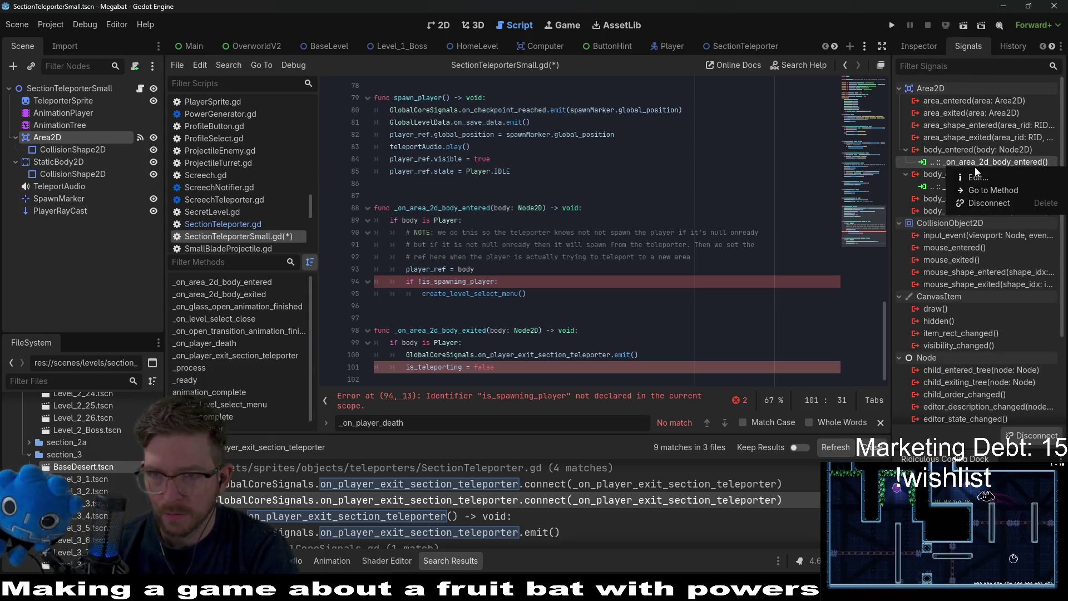
left_click(977, 198)
right_click(964, 174)
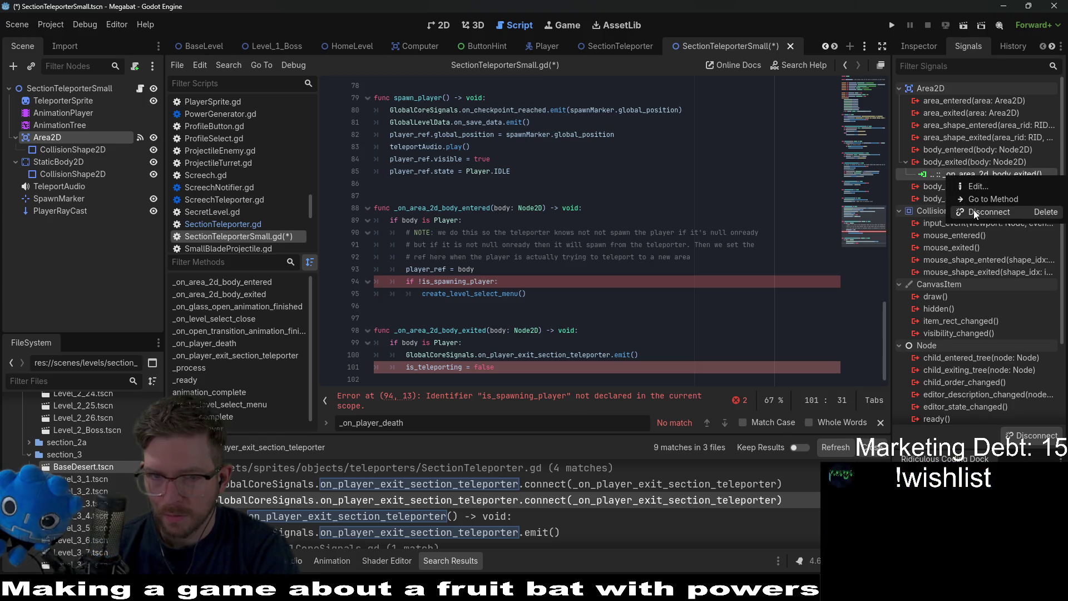
left_click(974, 209)
left_click(45, 139)
key("Delete")
left_click(499, 306)
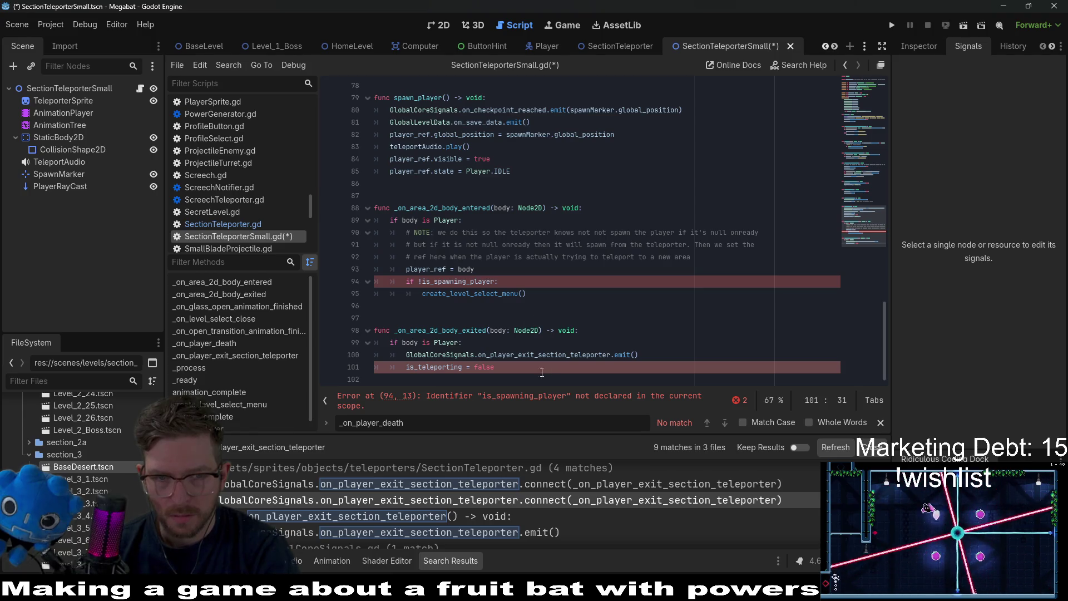
Step: Delete the two obsolete body handler functions from the script
left_click_drag(527, 365, 349, 183)
key("BackSpace")
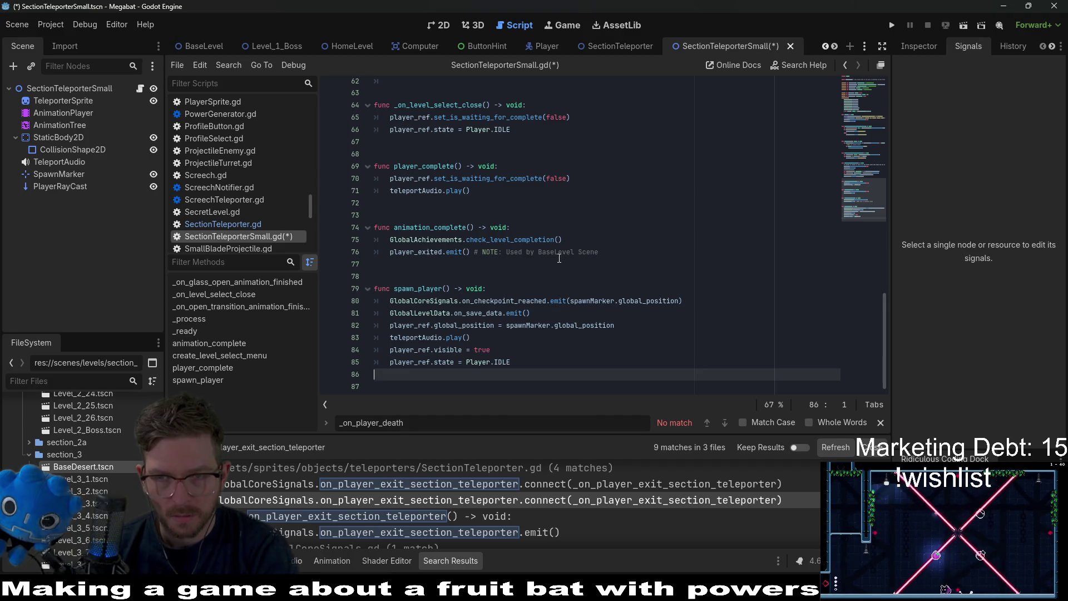
scroll(559, 258, "up", 15)
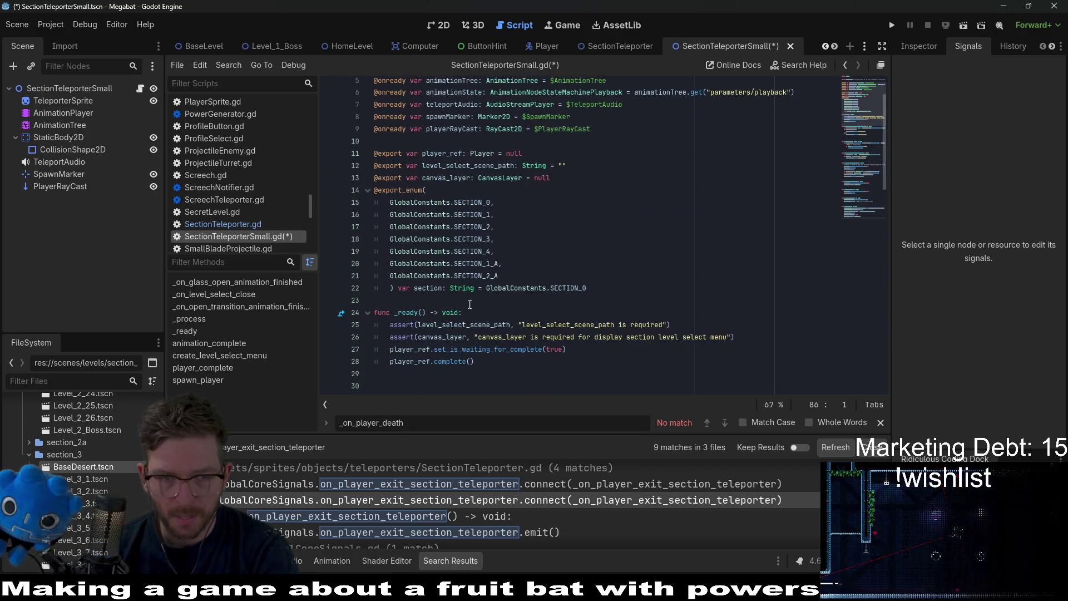
Step: Add 'var _is_menu_open: bool = false' on a new line after the section export
left_click(478, 299)
key("Return")
key("Return")
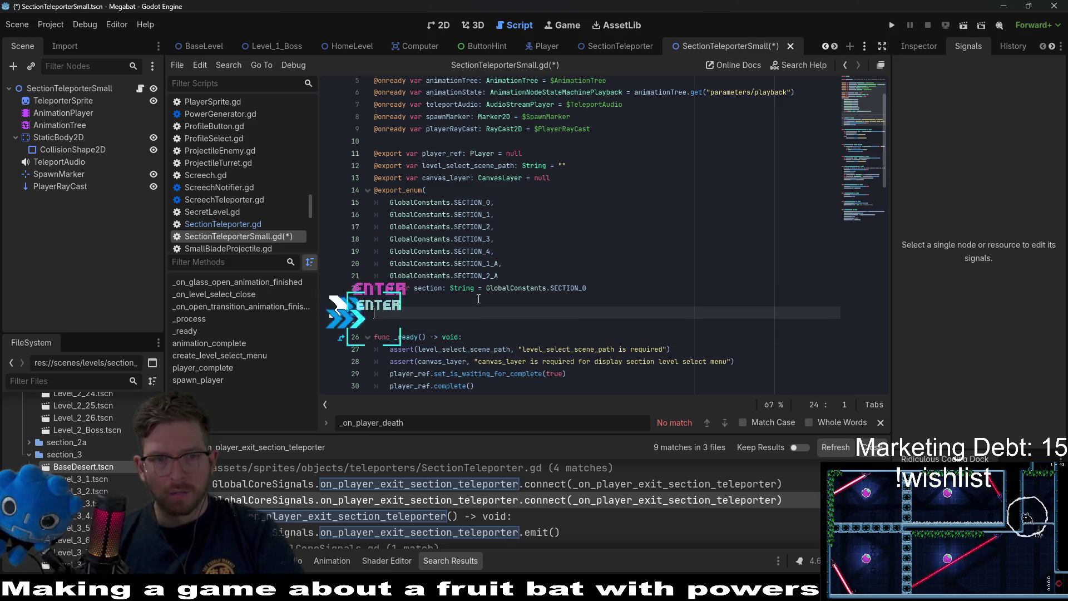
key("Up")
type("var _is_s")
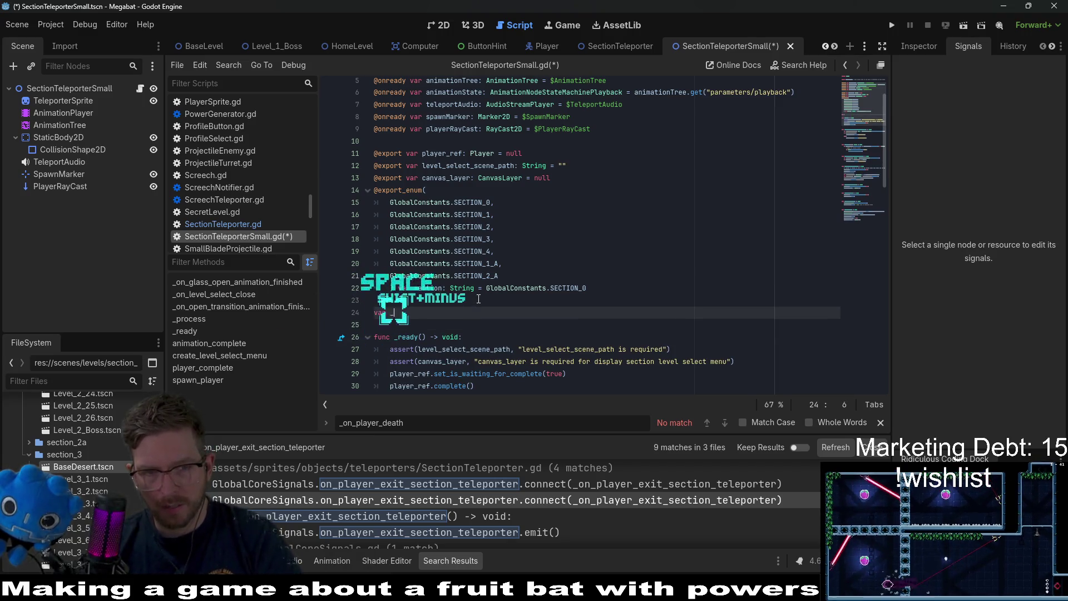
key("BackSpace")
type("menu_open:")
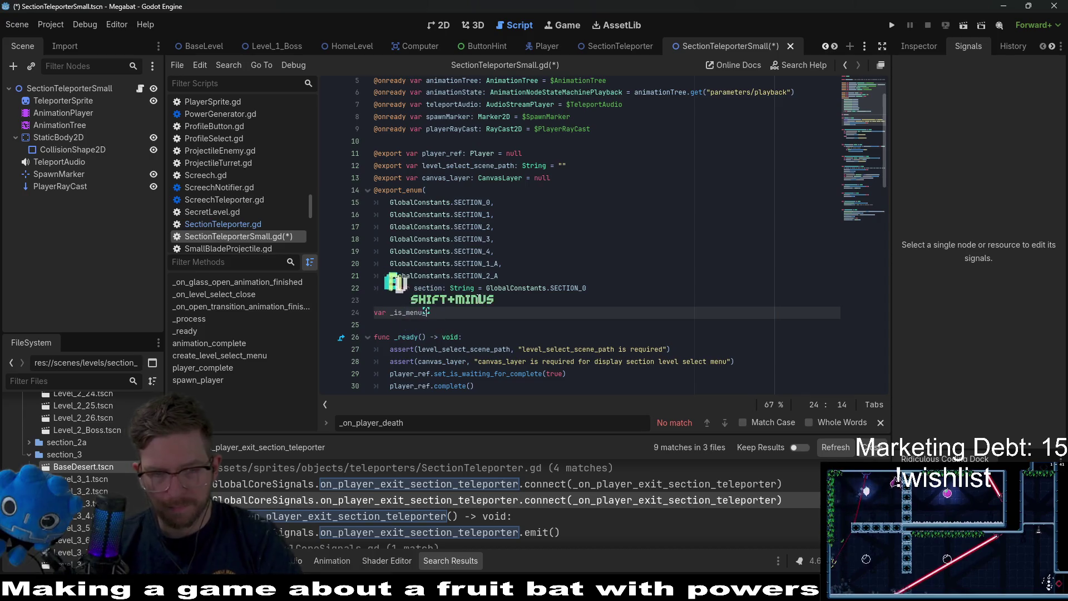
key("BackSpace")
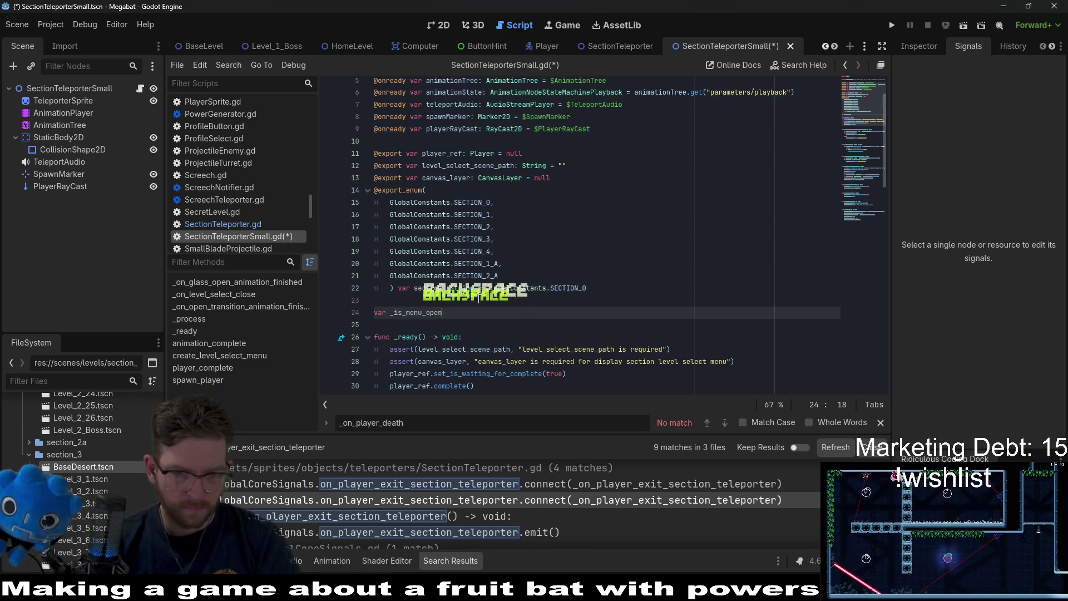
type(": bool = false")
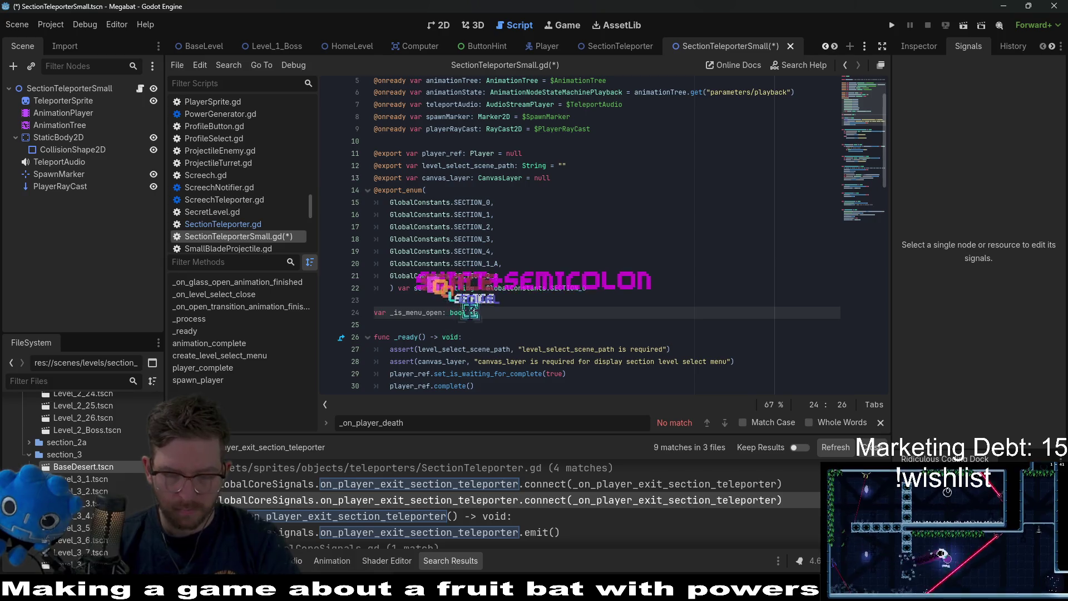
key("Escape")
Step: Remove the extra blank line 40 and run the game with F5
double_click(416, 312)
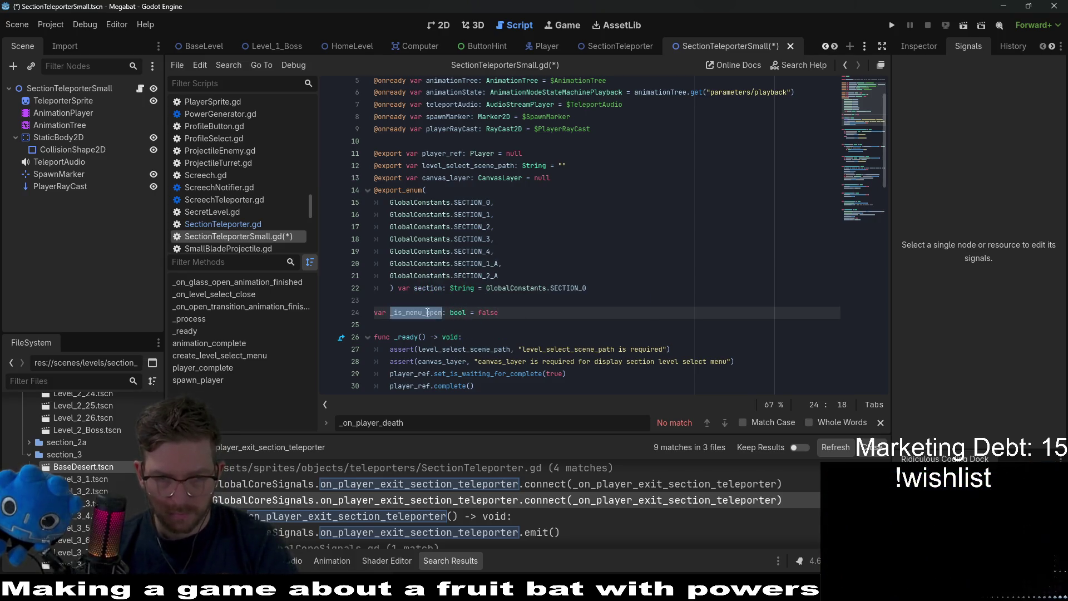
scroll(433, 288, "down", 4)
scroll(434, 289, "down", 1)
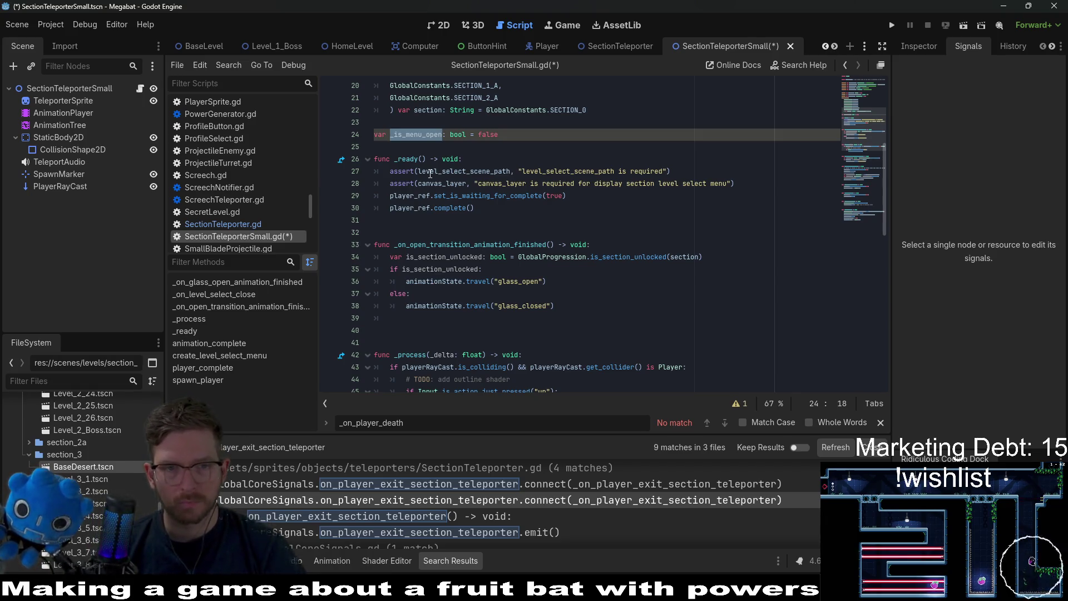
scroll(428, 159, "down", 2)
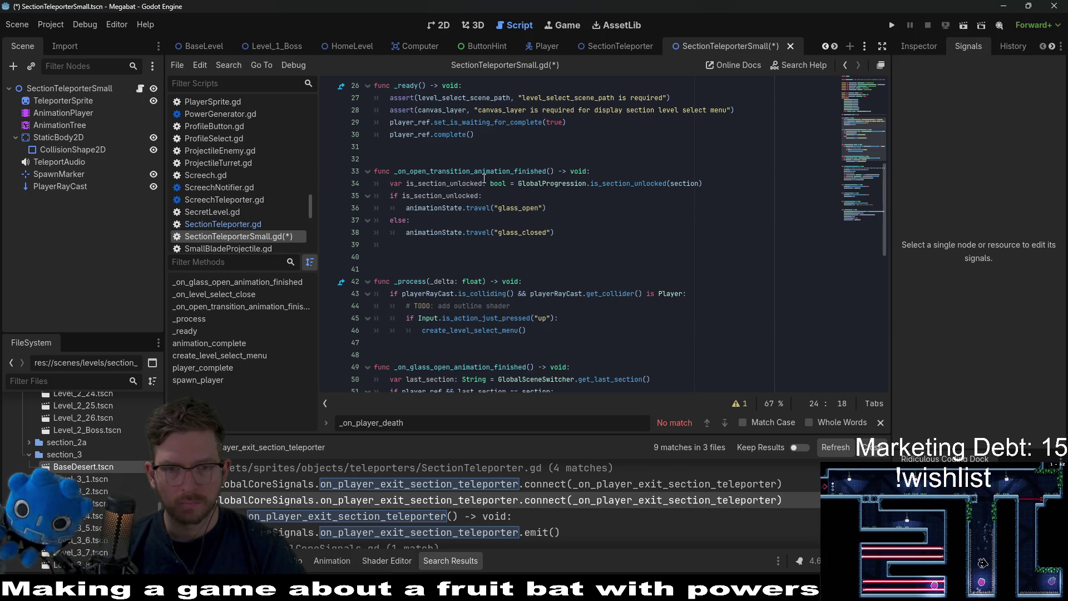
scroll(484, 178, "down", 4)
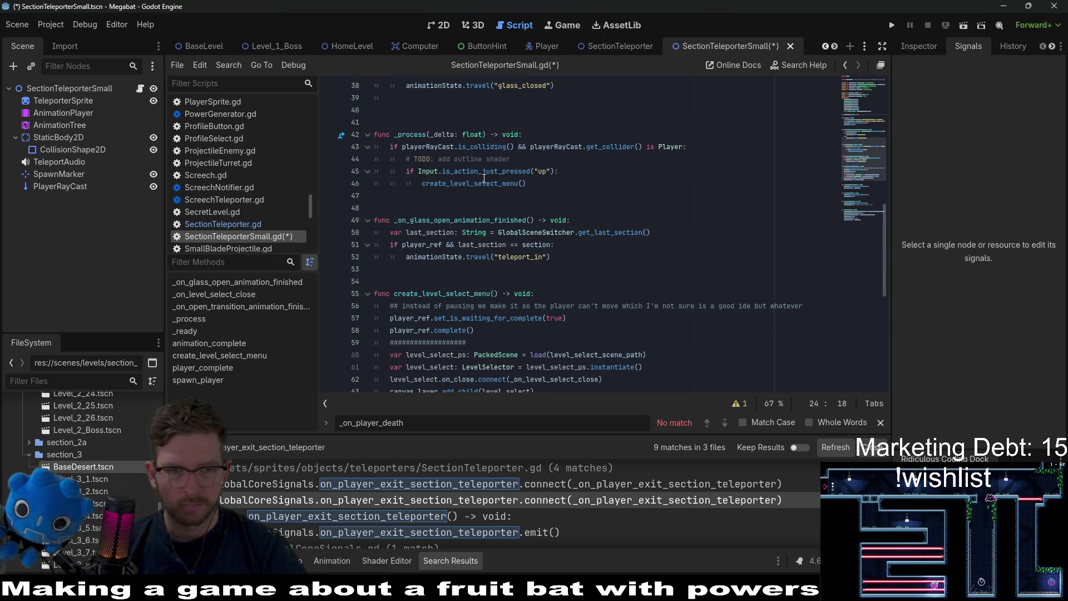
scroll(476, 215, "up", 2)
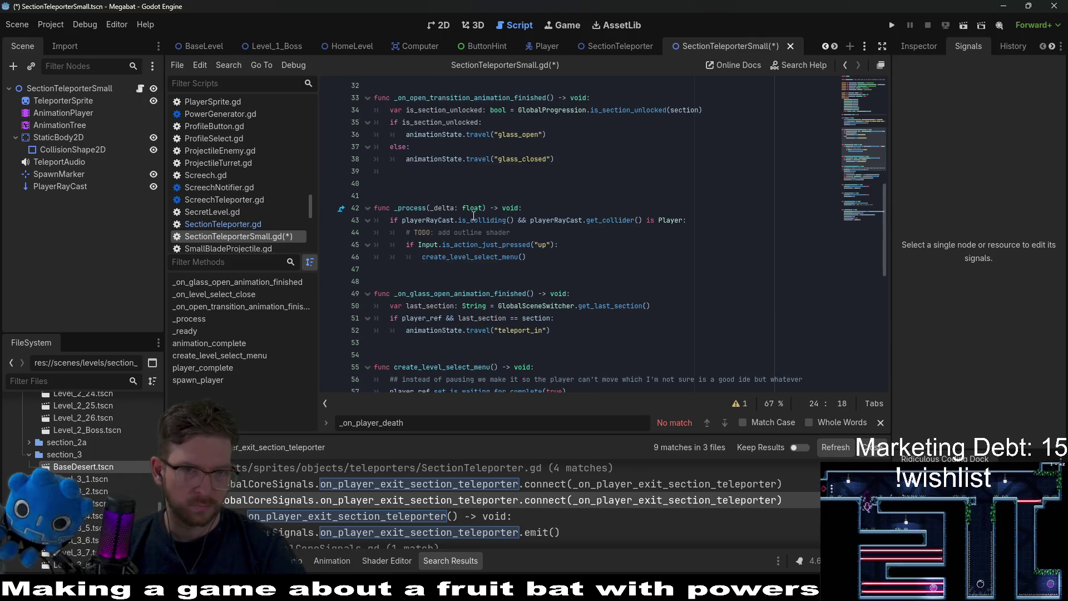
scroll(480, 215, "up", 3)
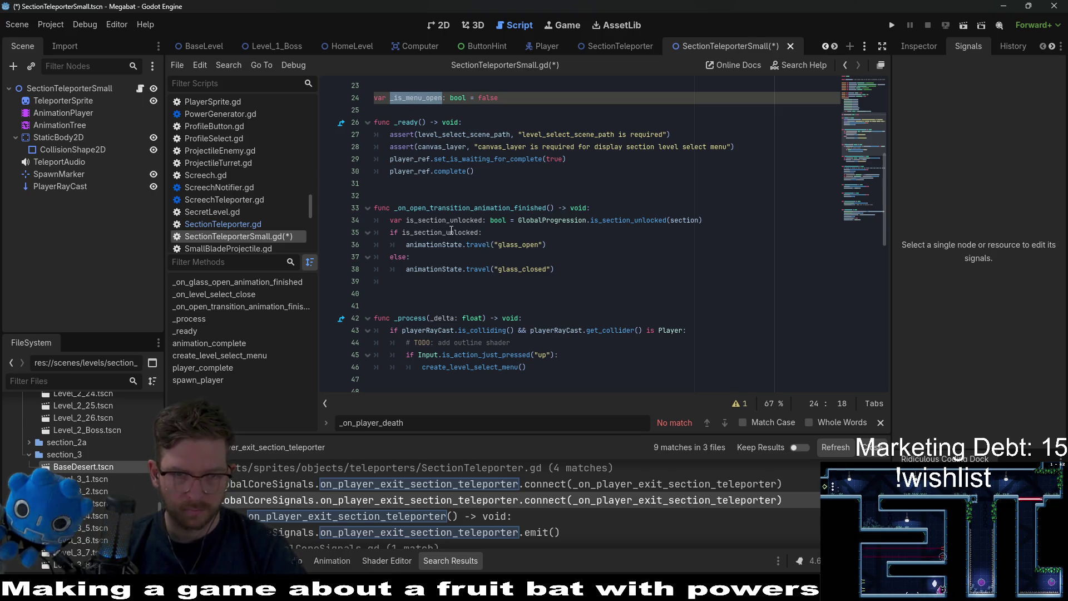
scroll(451, 230, "down", 3)
scroll(439, 239, "up", 2)
left_click(431, 253)
key("BackSpace")
key("BackSpace")
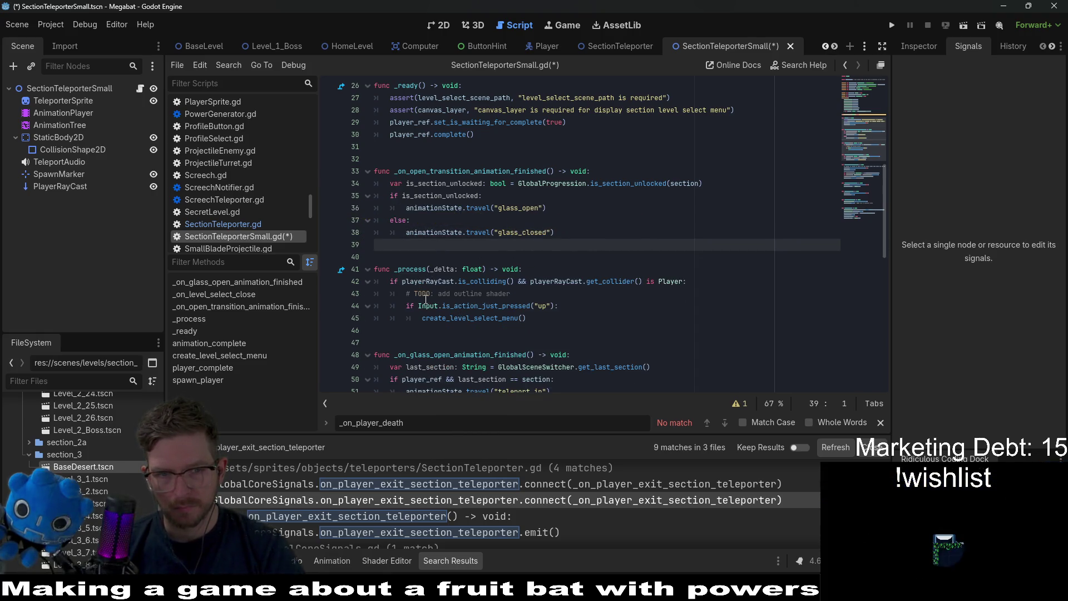
key("F5")
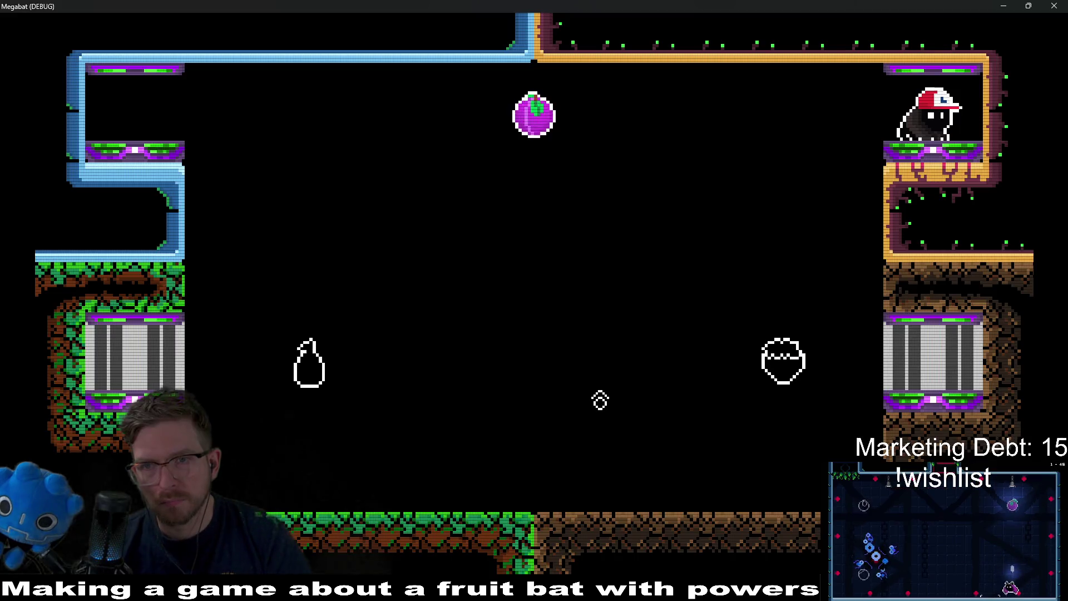
Step: Fly the bat left, then back onto the right platform, and stop the game with F8
key("Left")
key("Right")
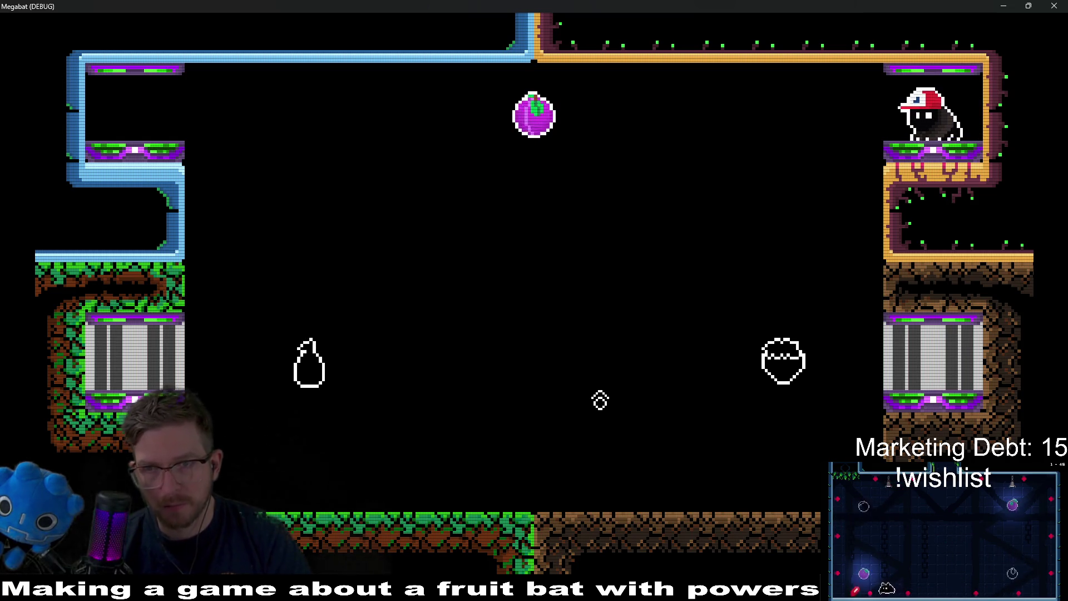
key("F8")
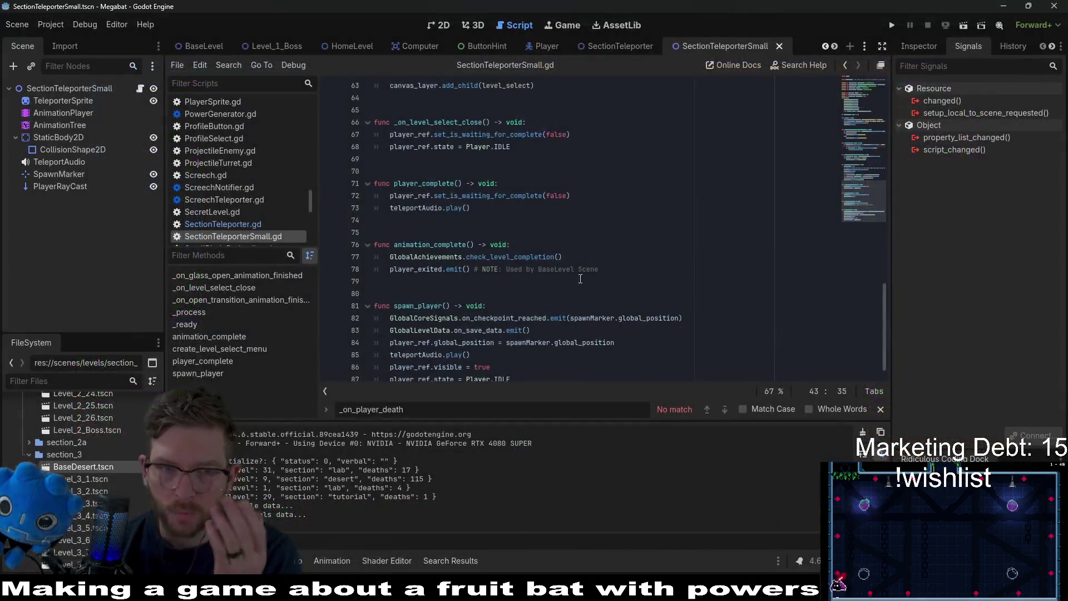
Step: Find each occurrence of _is_menu_open in the script, ending at the line 44 check
scroll(573, 262, "up", 8)
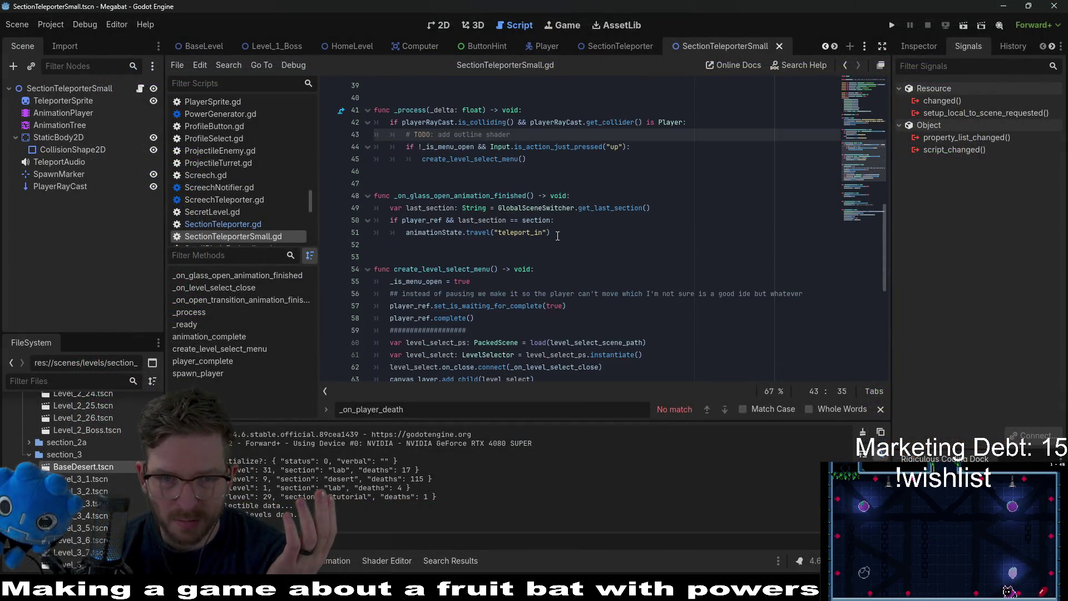
left_click(557, 236)
scroll(517, 168, "up", 4)
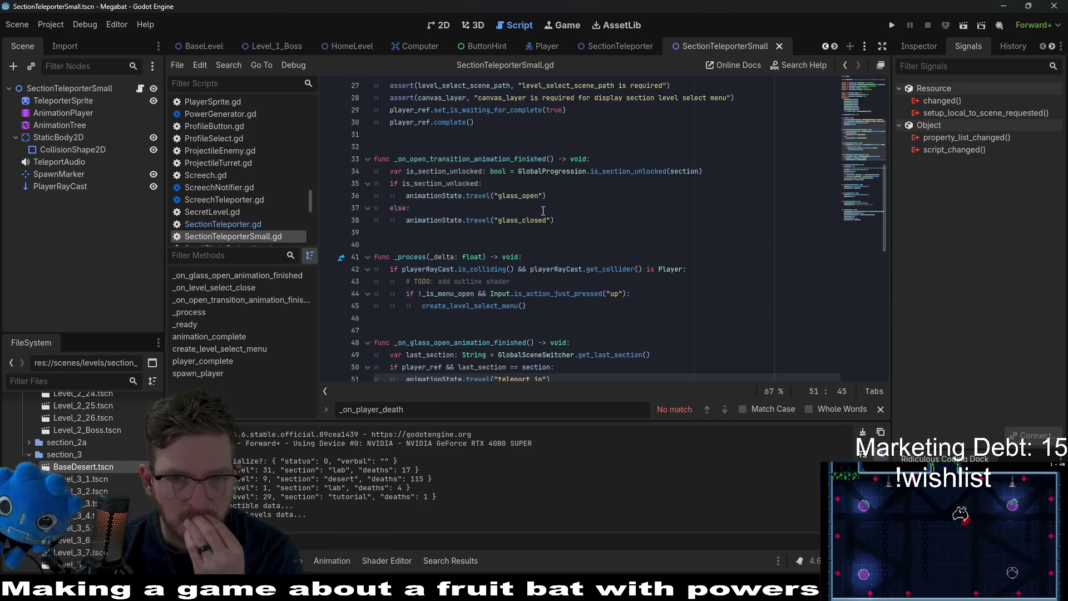
scroll(487, 177, "up", 3)
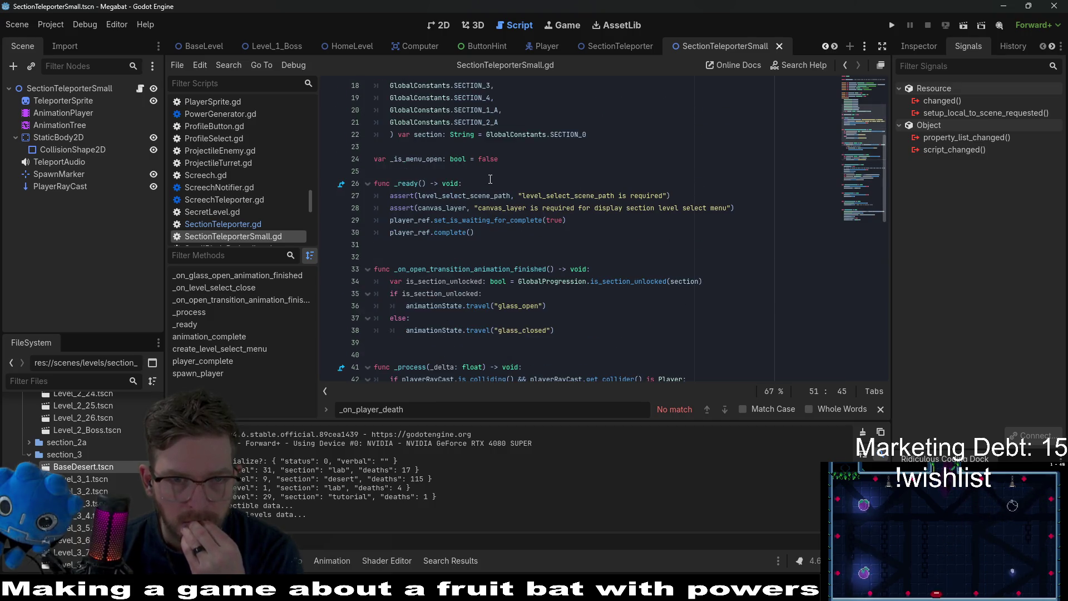
double_click(407, 160)
key("ctrl+c")
key("ctrl+f")
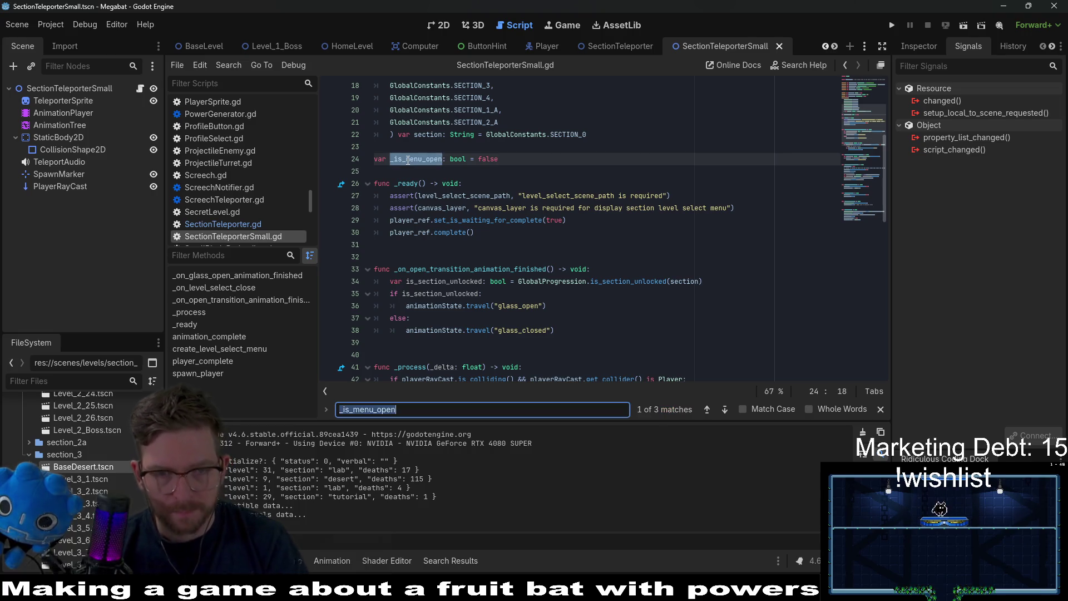
key("Return")
key("Return")
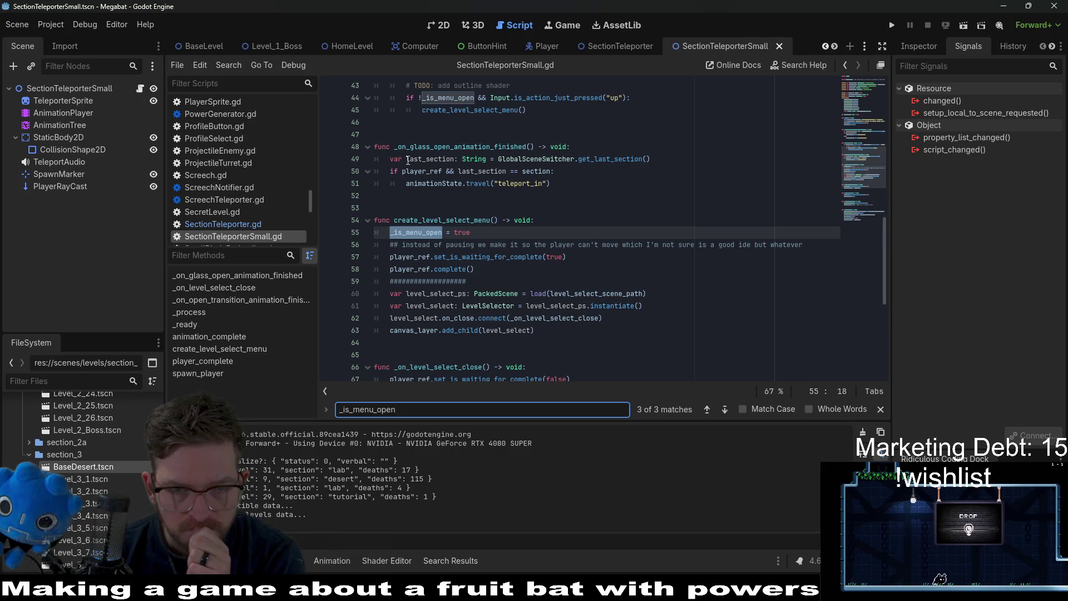
key("Return")
key("Return")
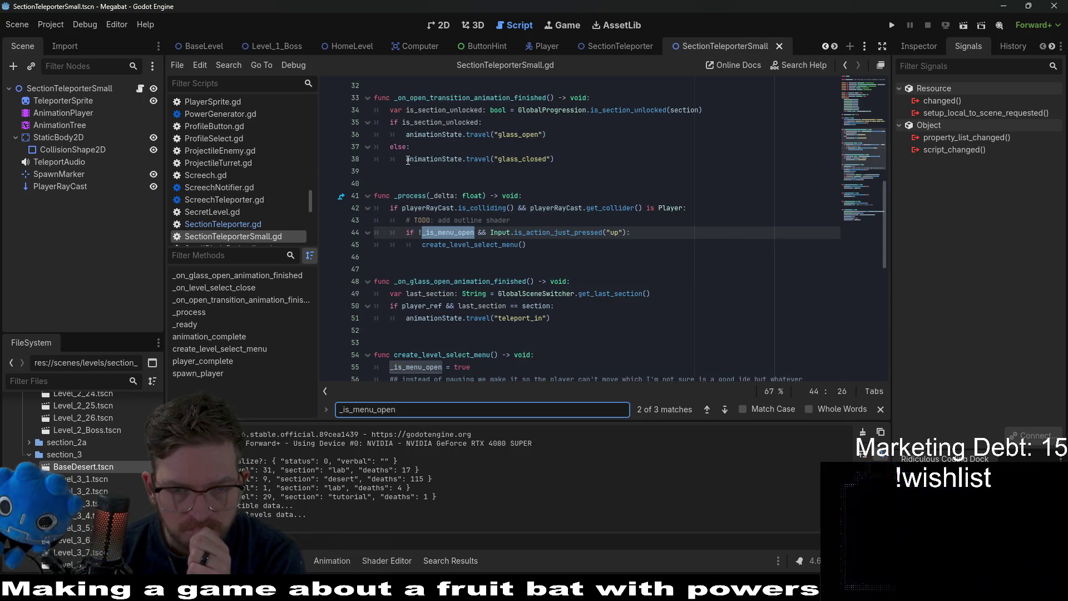
key("Return")
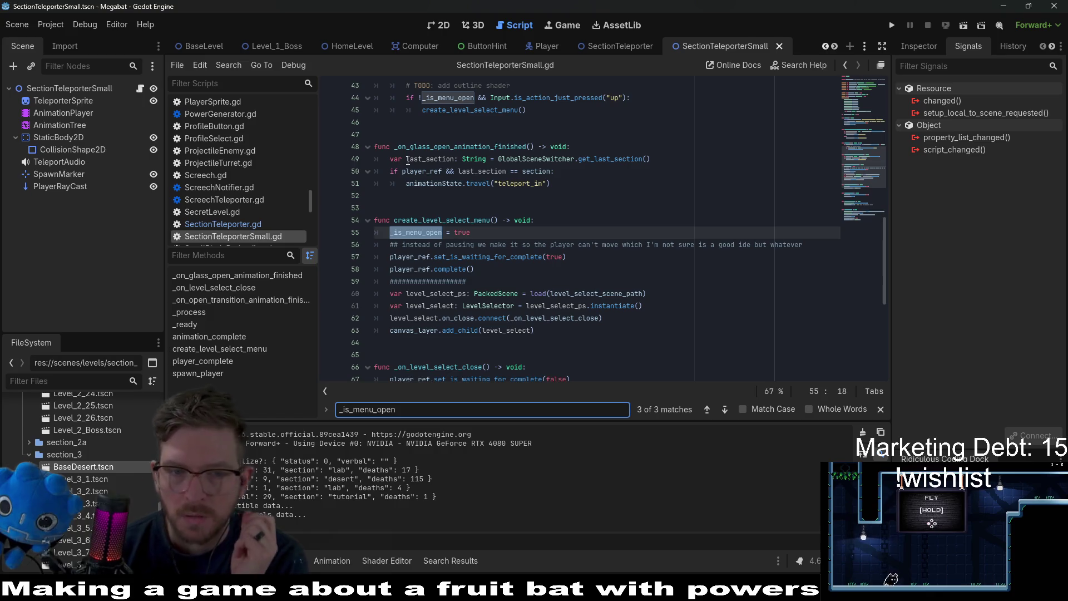
Step: Append '_is_menu_open = false' after line 78 at the end of animation_complete() and save
scroll(513, 189, "down", 2)
left_click(531, 318)
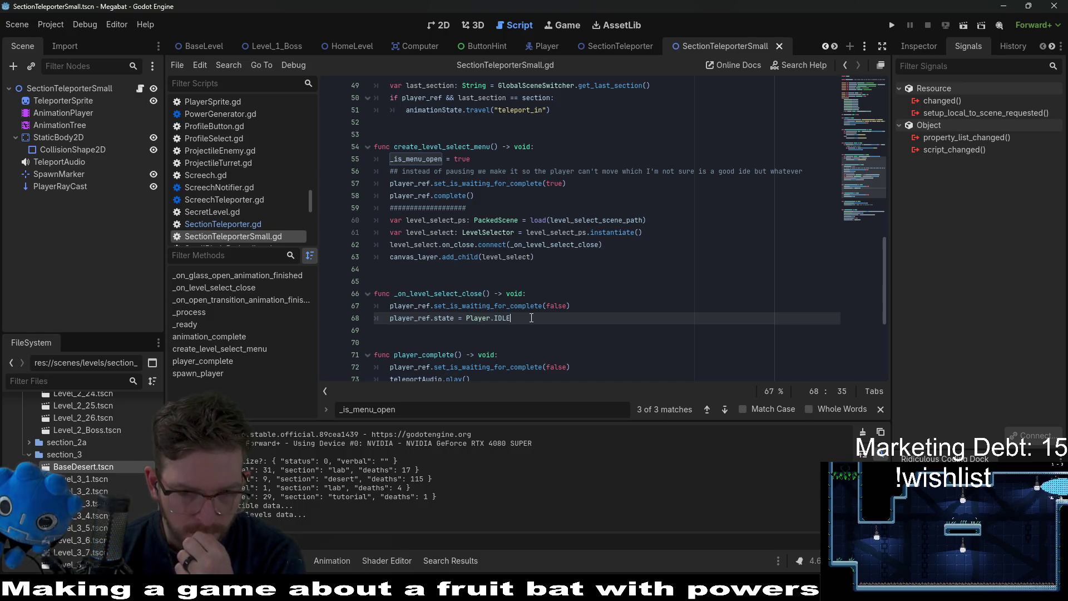
scroll(529, 317, "up", 1)
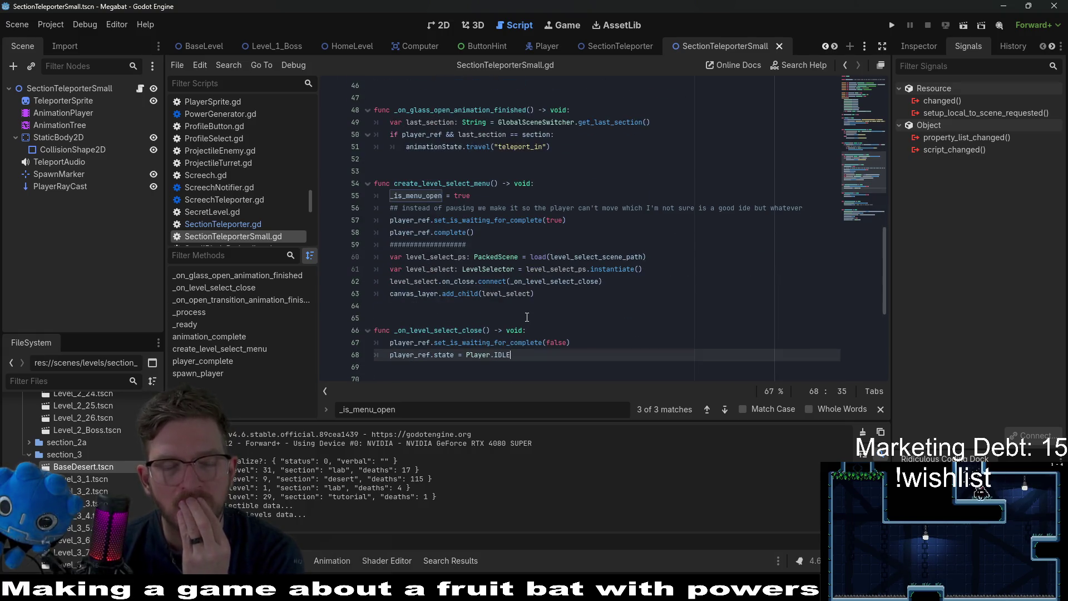
double_click(427, 268)
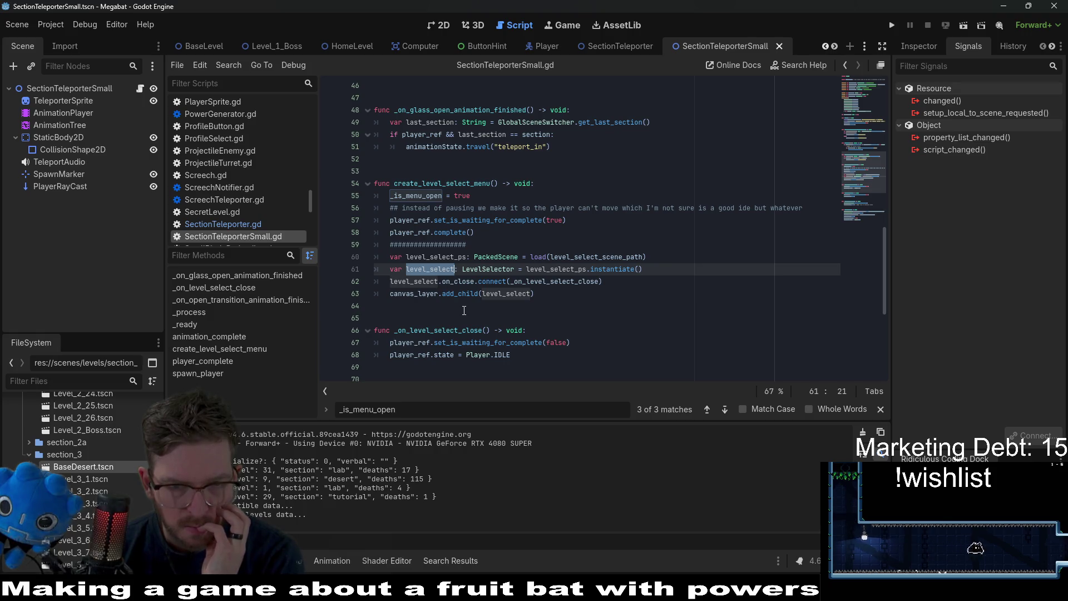
scroll(464, 310, "down", 3)
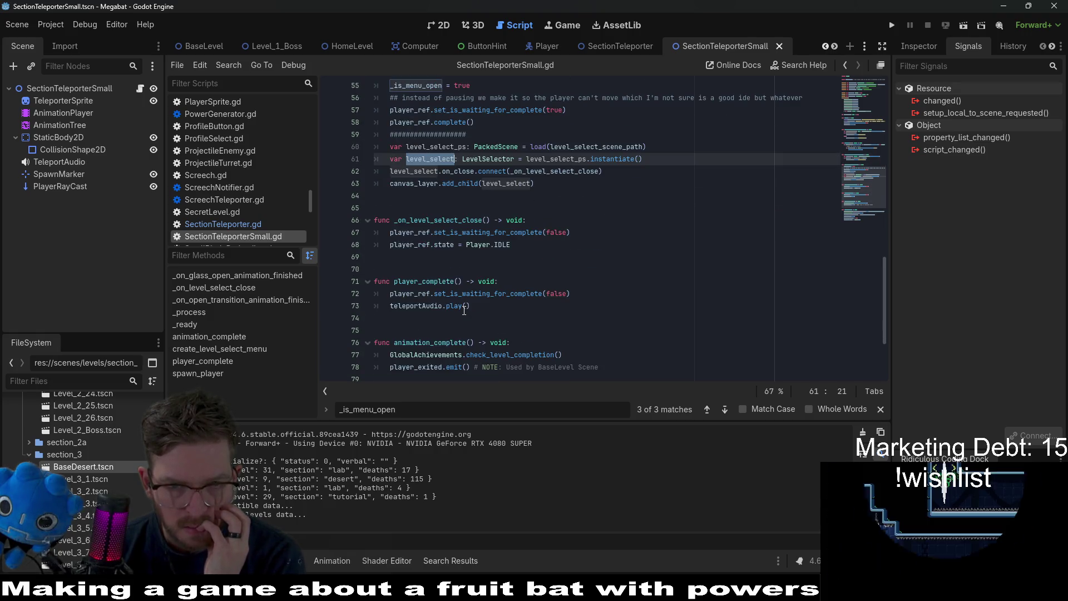
scroll(464, 311, "down", 2)
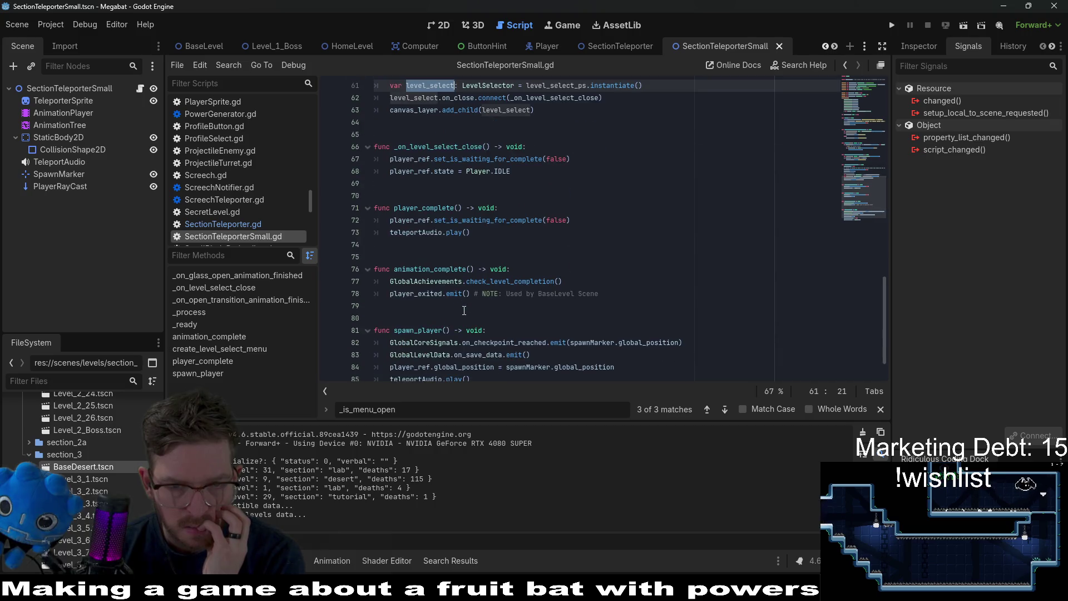
left_click(613, 294)
key("Return")
key("ctrl+v")
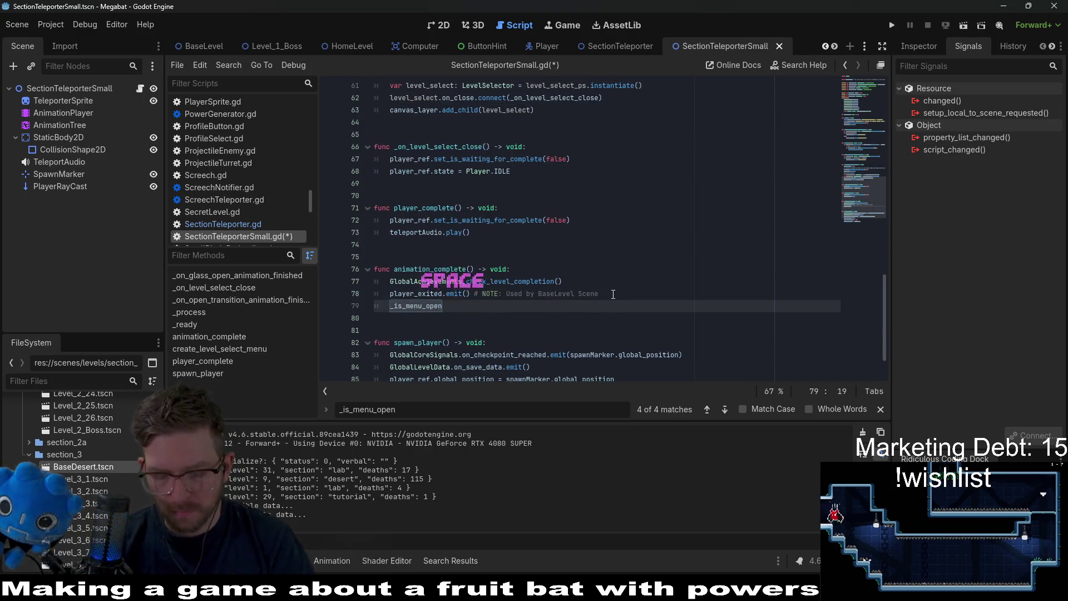
type("= ")
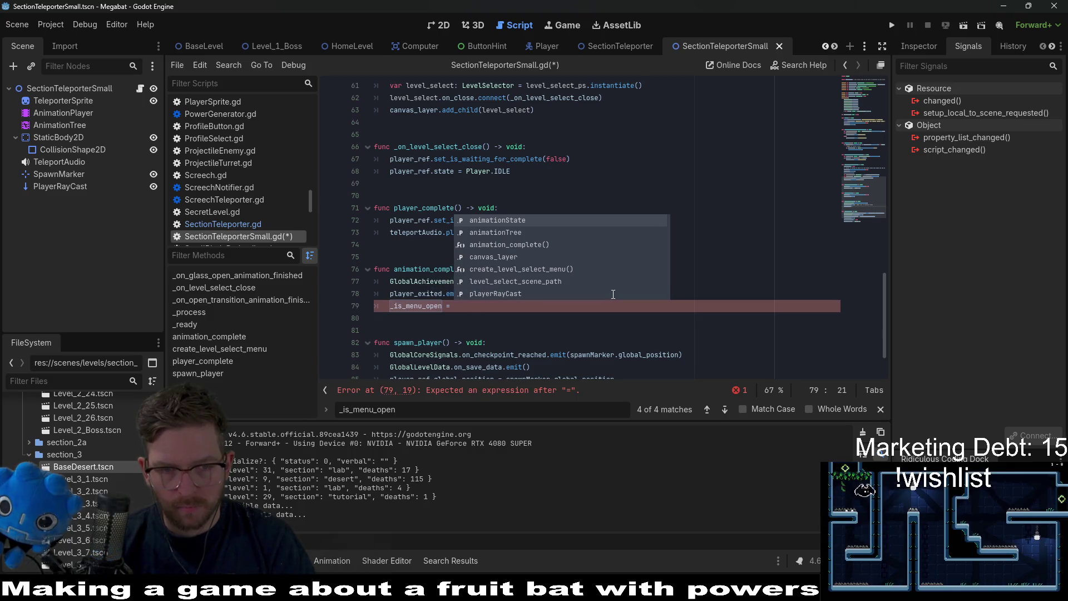
type("false")
key("ctrl+s")
Step: Run the game to test the change
left_click(680, 270)
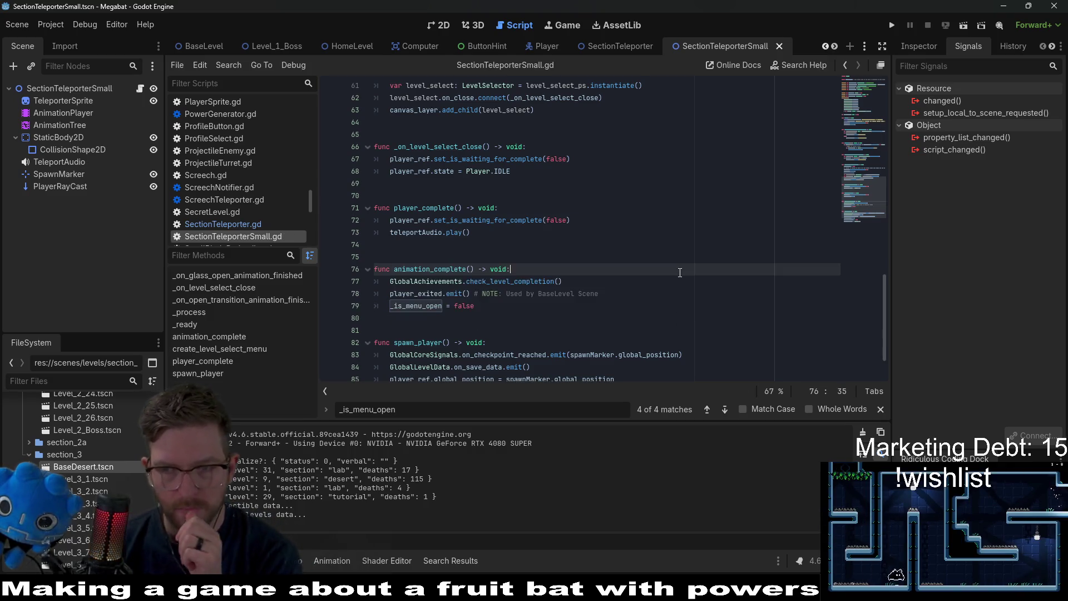
scroll(679, 272, "down", 2)
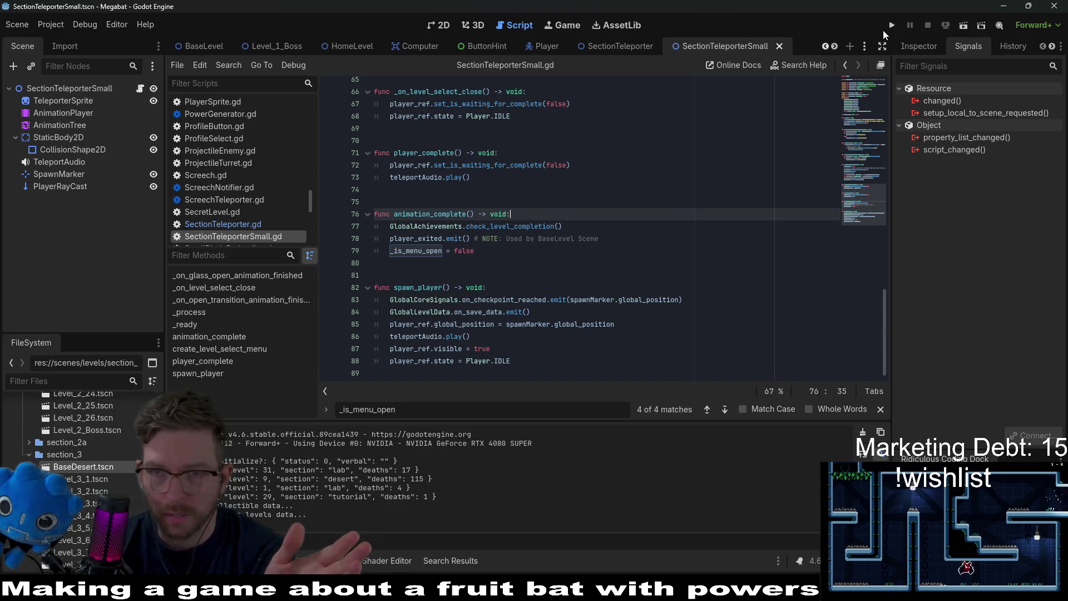
scroll(545, 144, "up", 7)
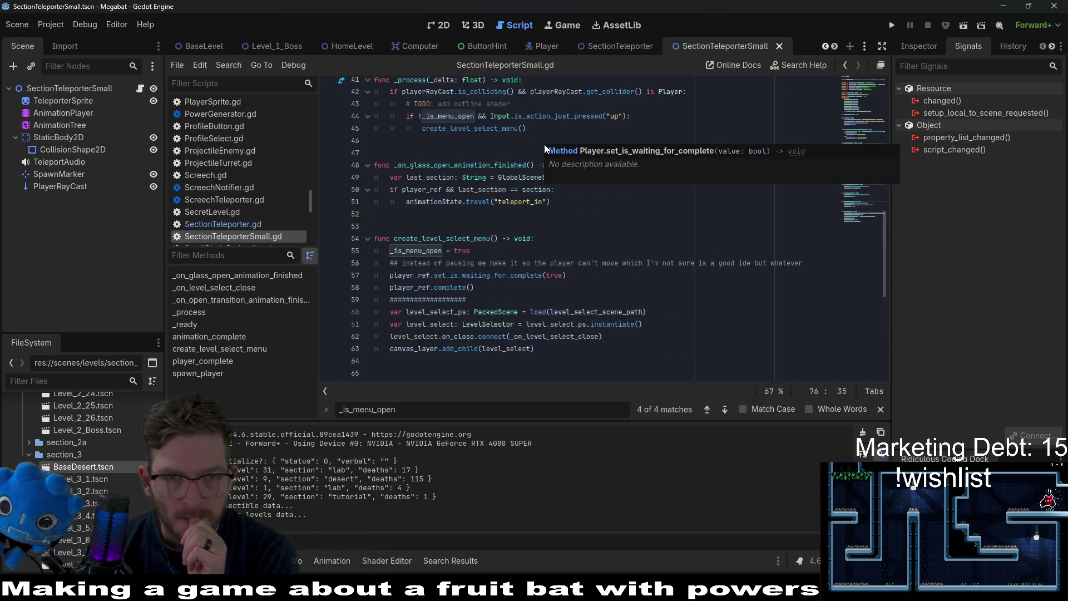
left_click(891, 25)
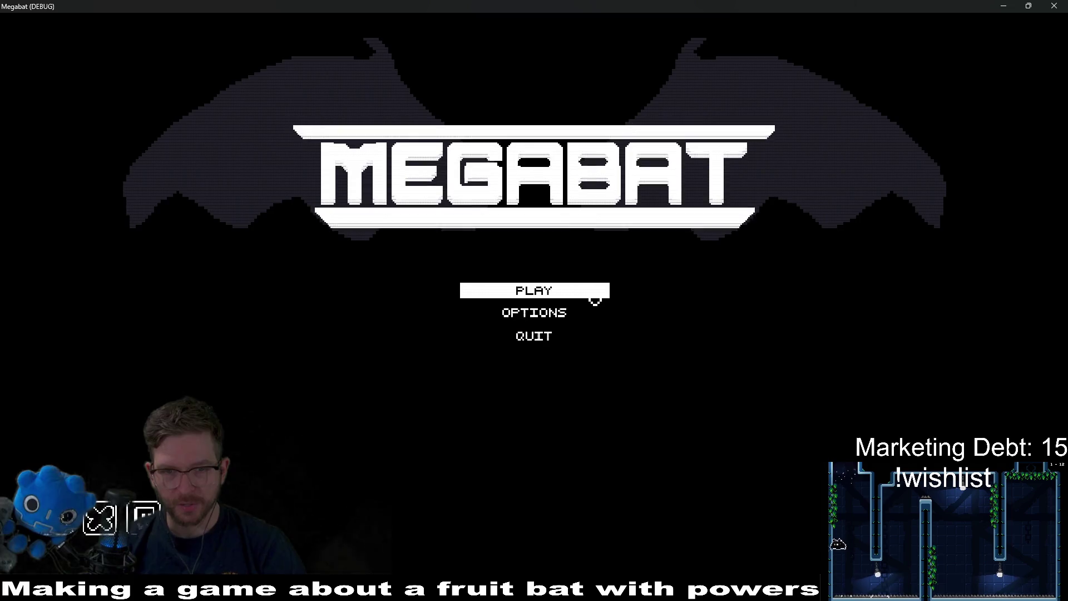
Step: Play the top Lab profile, open and close level select, move the bat left, then quit
left_click(596, 295)
left_click(500, 165)
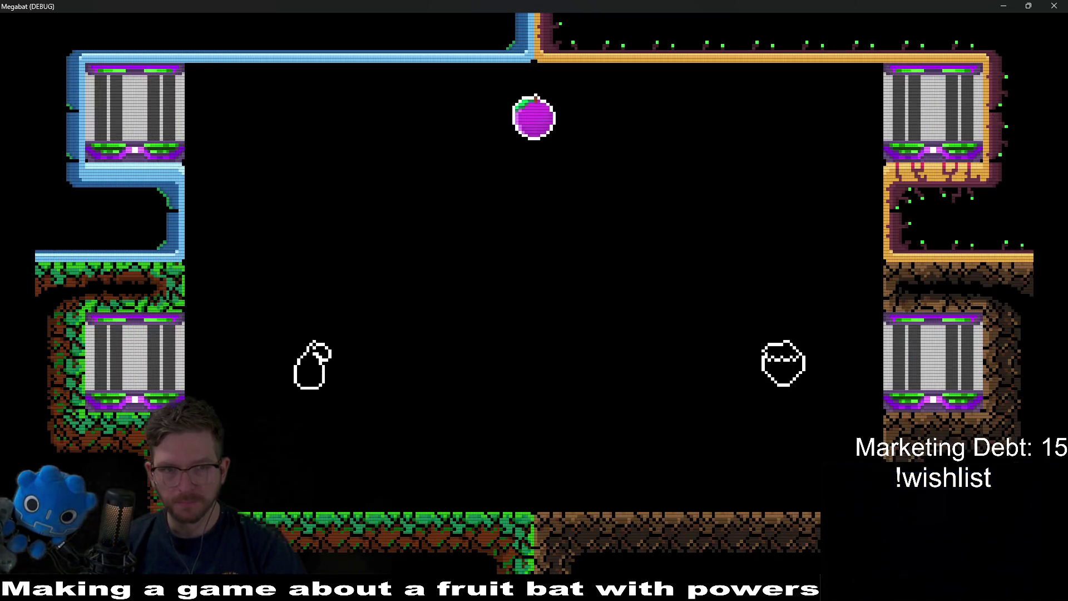
key("Escape")
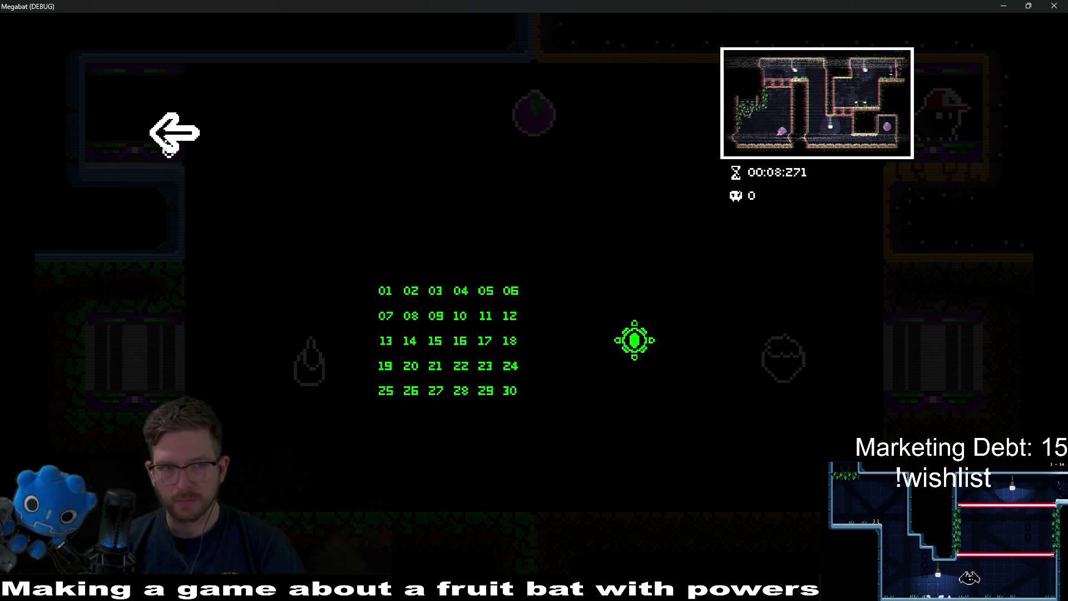
left_click(170, 149)
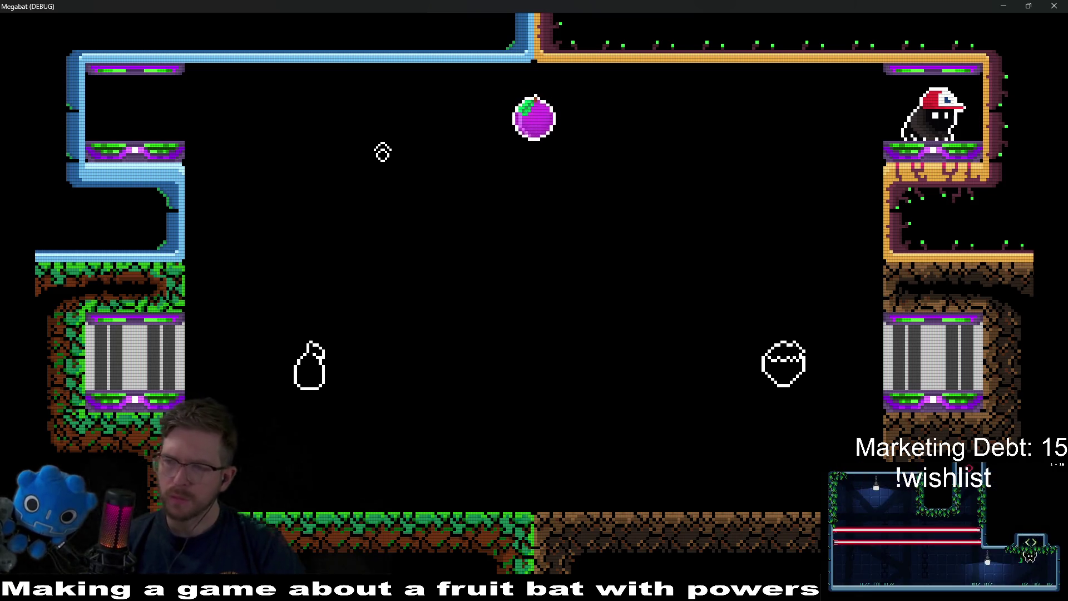
key("Left")
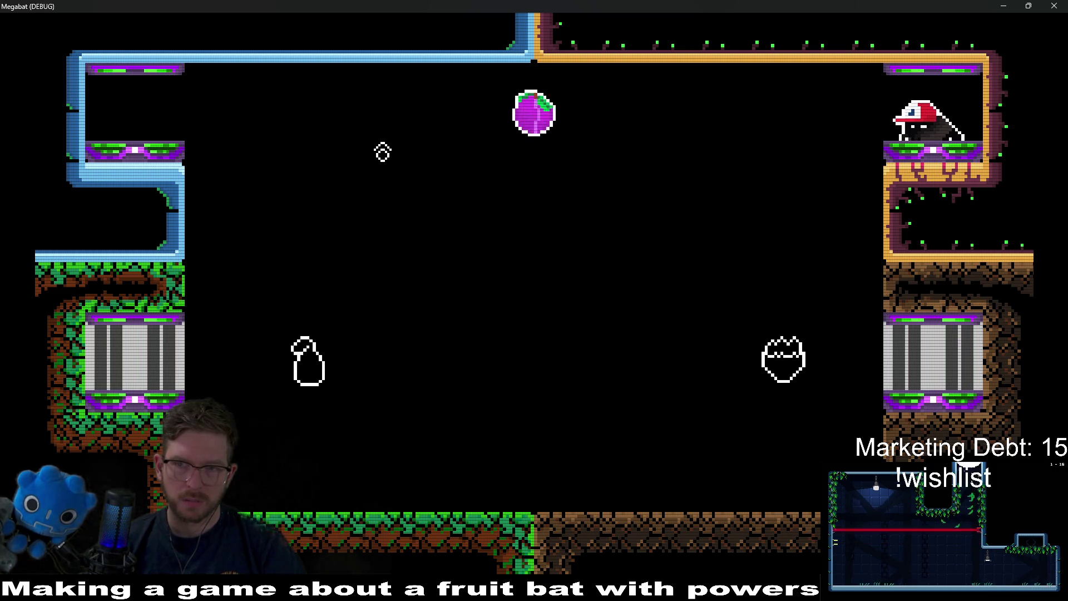
key("Left")
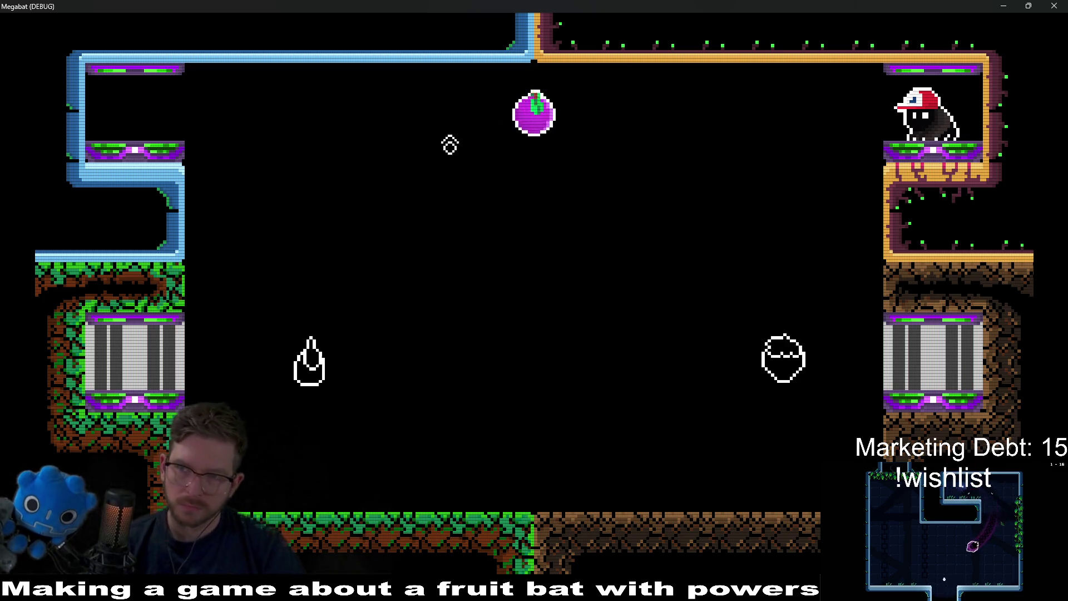
left_click(1054, 6)
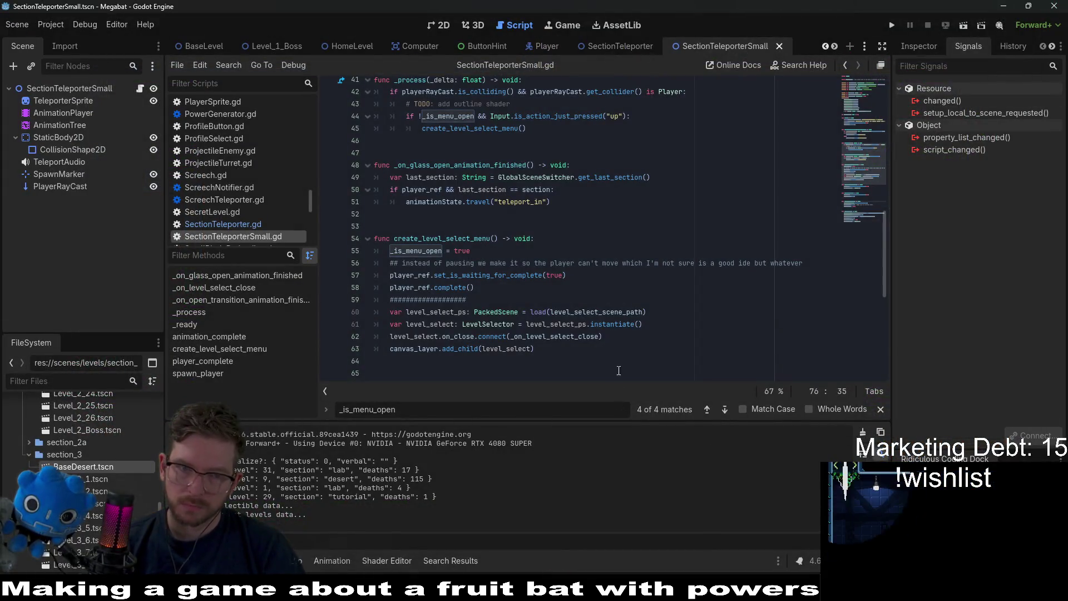
Step: Set a breakpoint on line 55 in create_level_select_menu
double_click(460, 237)
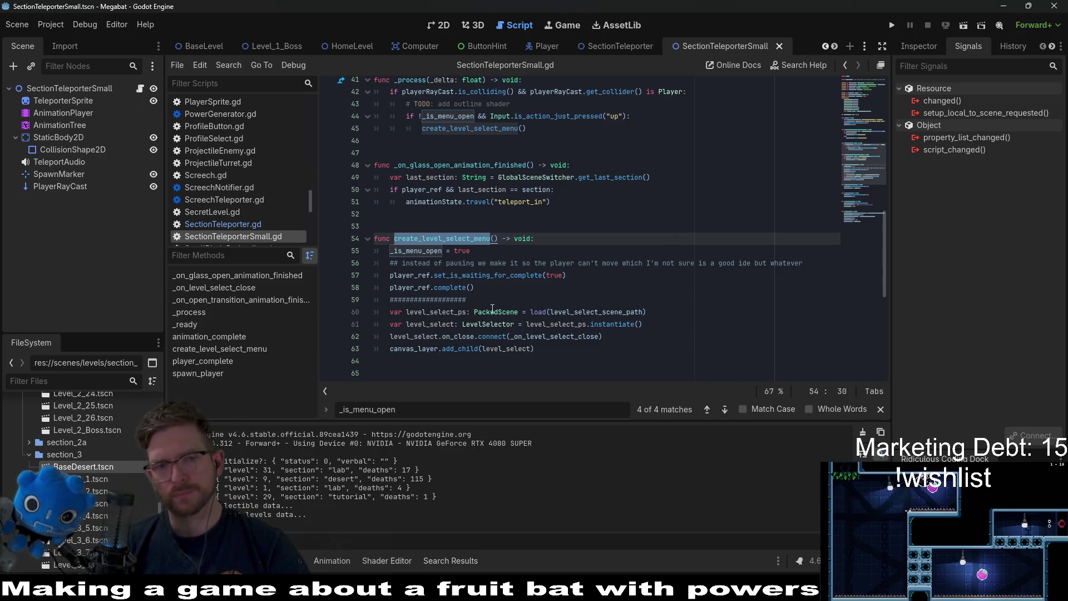
left_click(335, 253)
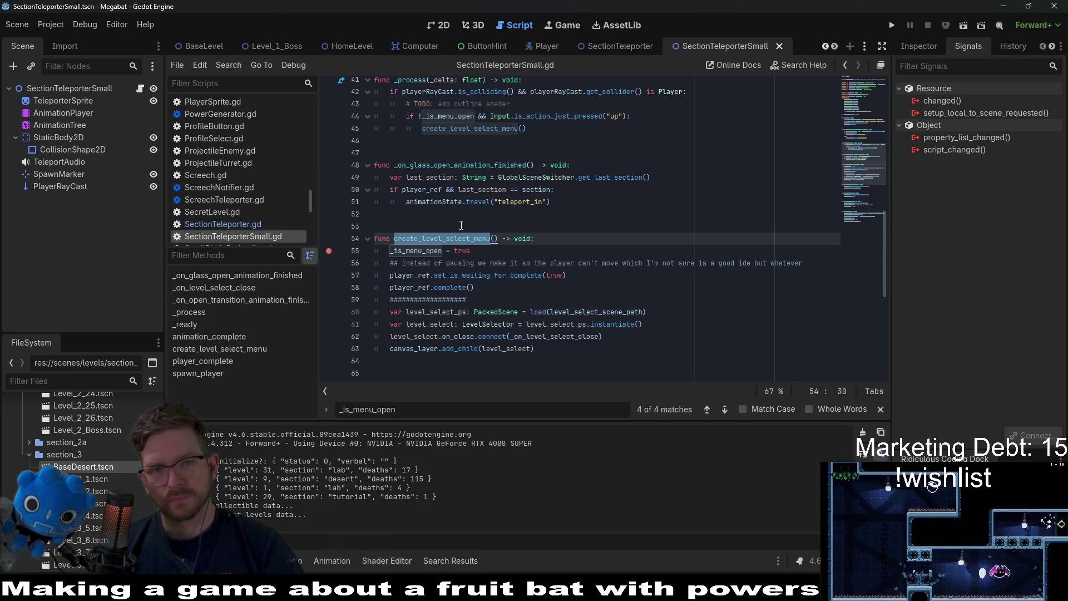
scroll(462, 225, "down", 4)
scroll(461, 226, "down", 4)
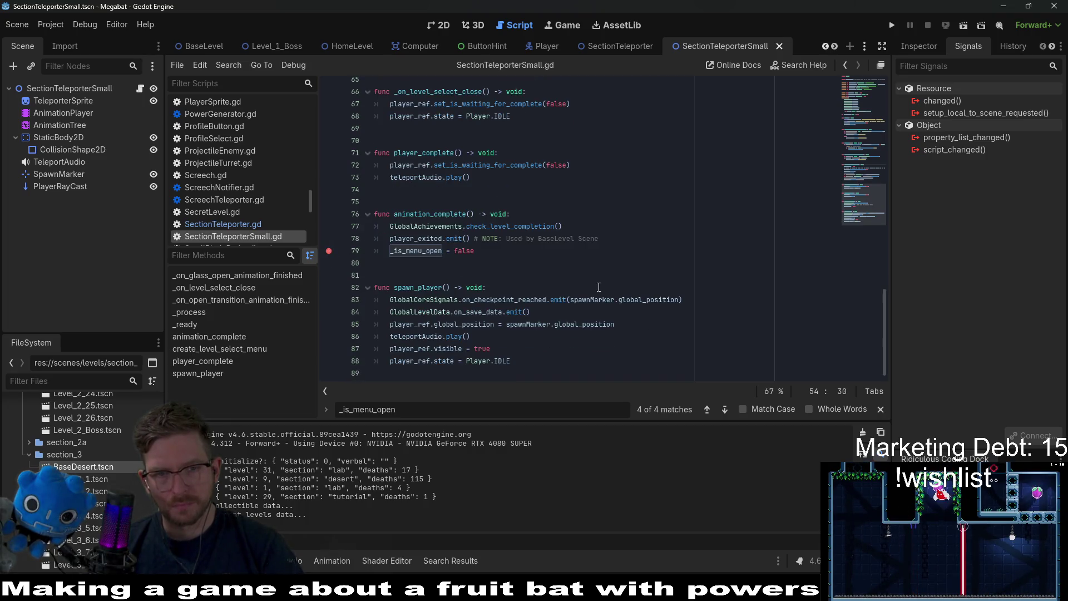
Step: Move the '_is_menu_open = false' line from animation_complete into _on_level_select_close and save
double_click(411, 238)
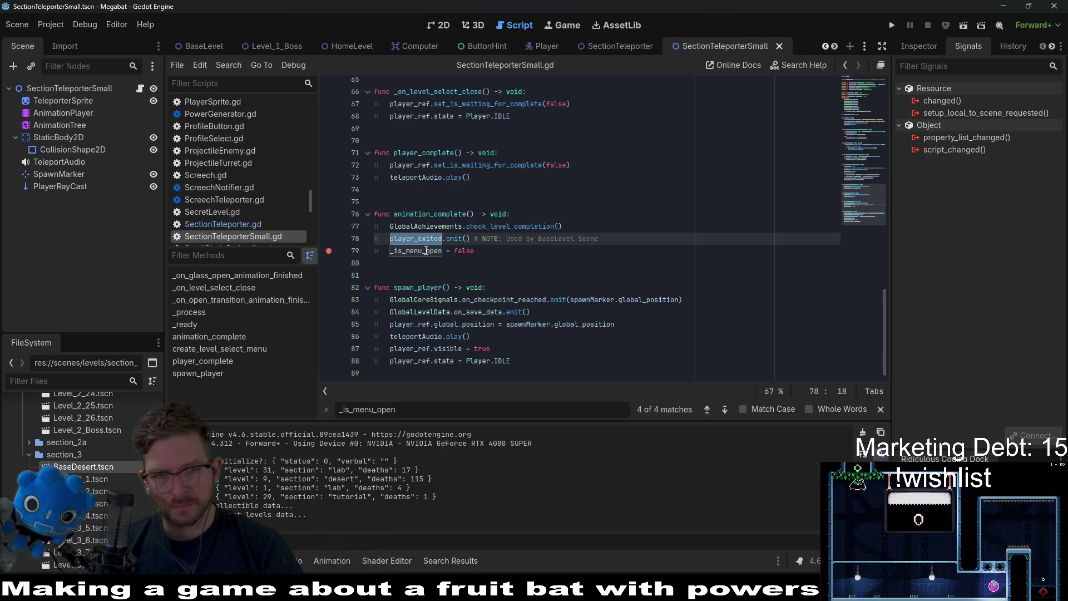
left_click(486, 252)
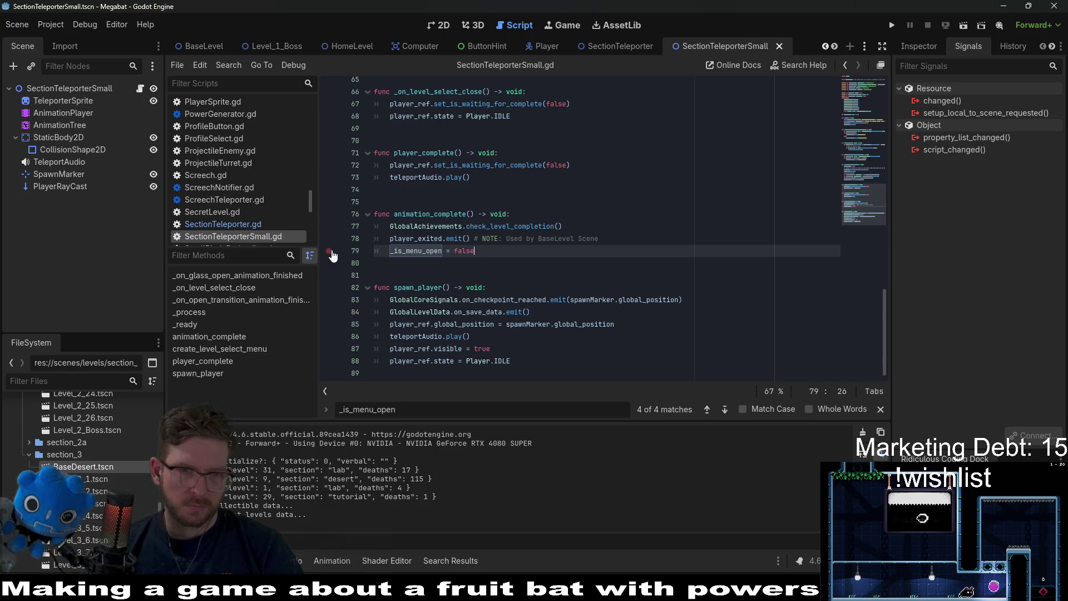
left_click(626, 241, "shift")
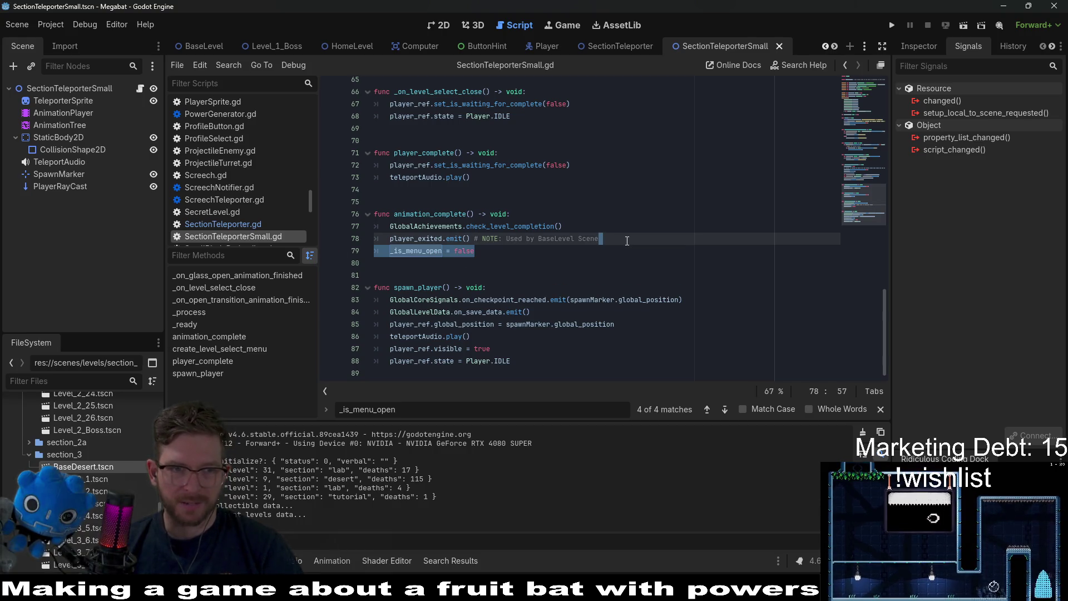
key("ctrl+x")
scroll(622, 243, "up", 2)
scroll(623, 243, "up", 2)
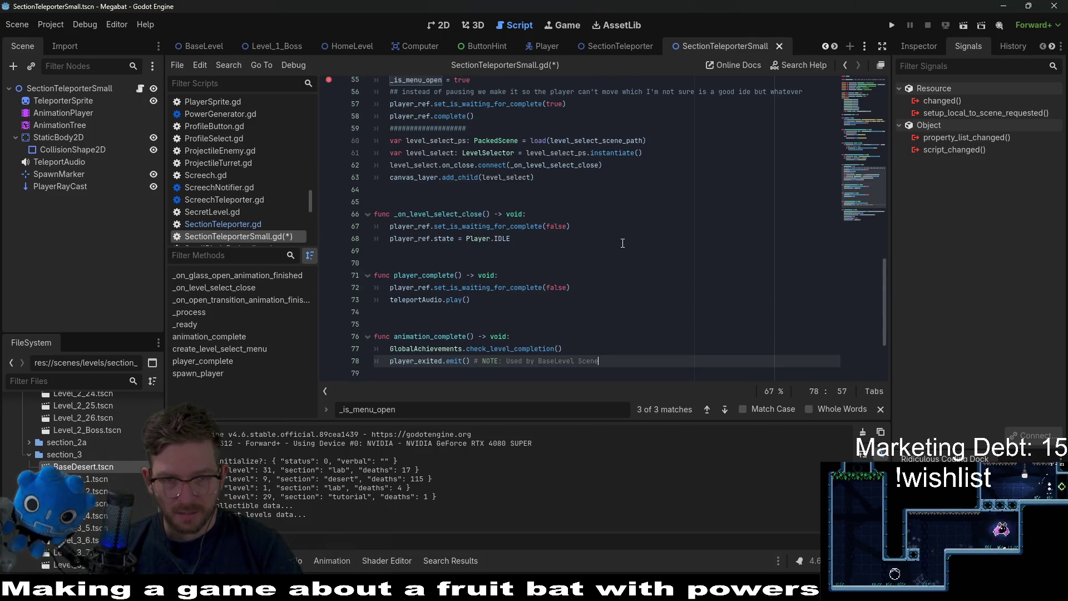
left_click(563, 239)
key("ctrl+v")
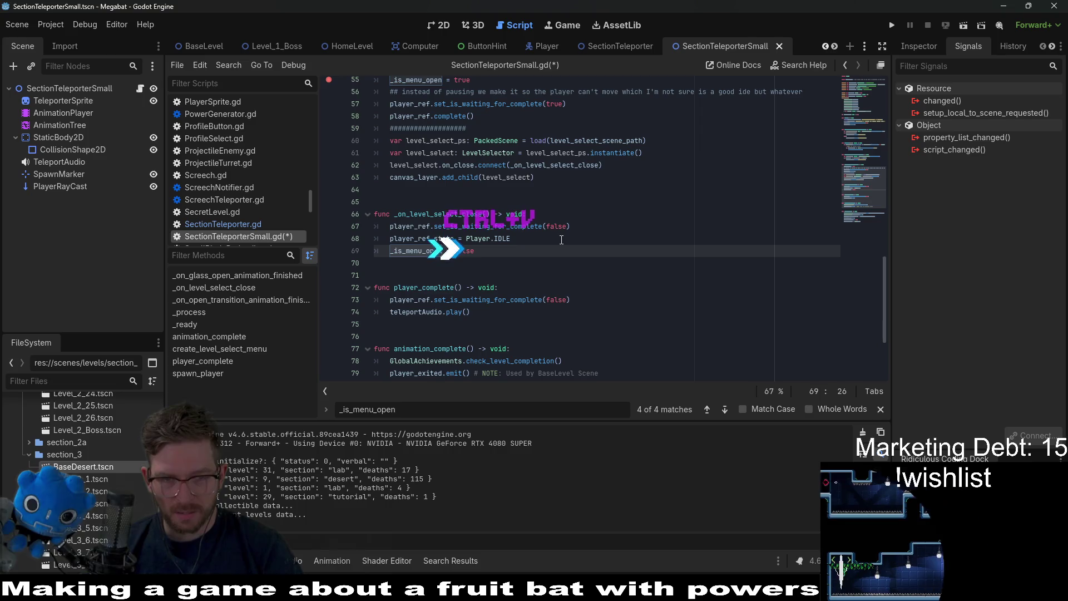
key("ctrl+s")
double_click(438, 289)
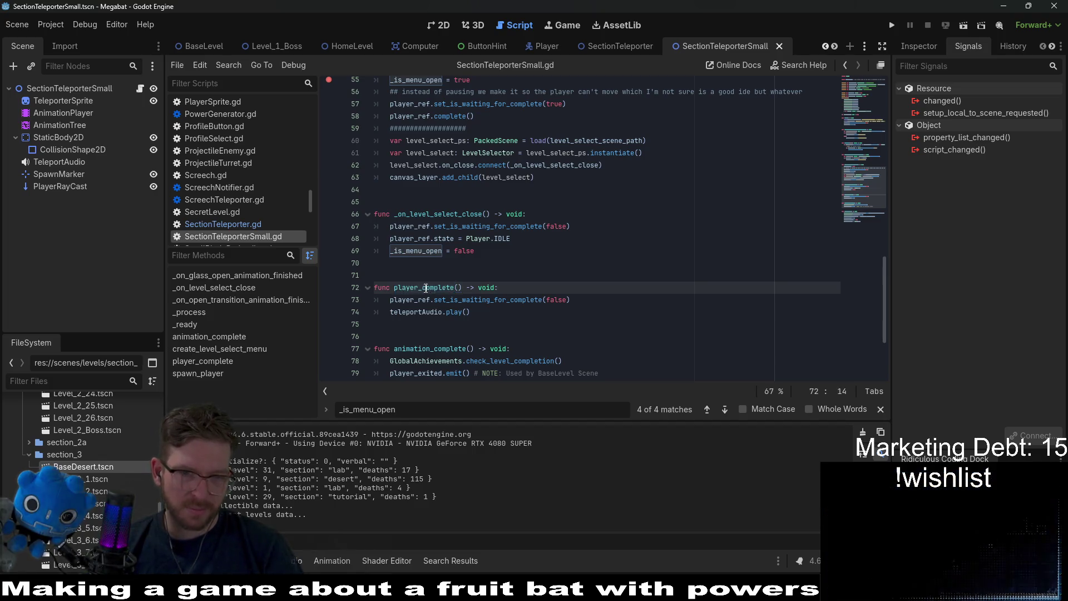
Step: Find player_complete across project files and view its definition in SectionTeleporter.gd
key("ctrl+f")
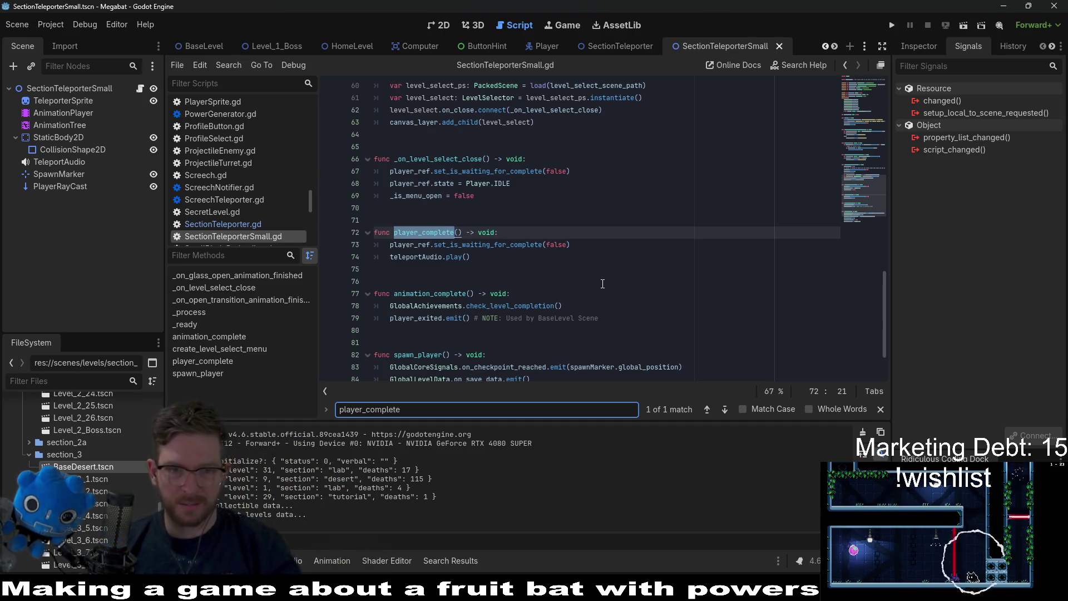
key("ctrl+shift+f")
key("Return")
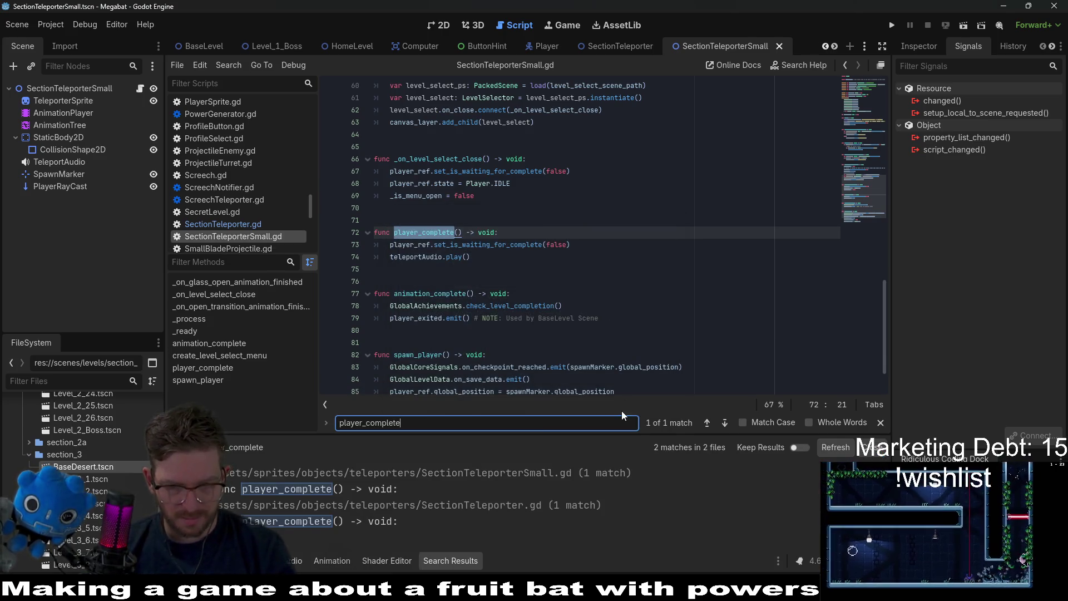
left_click(434, 521)
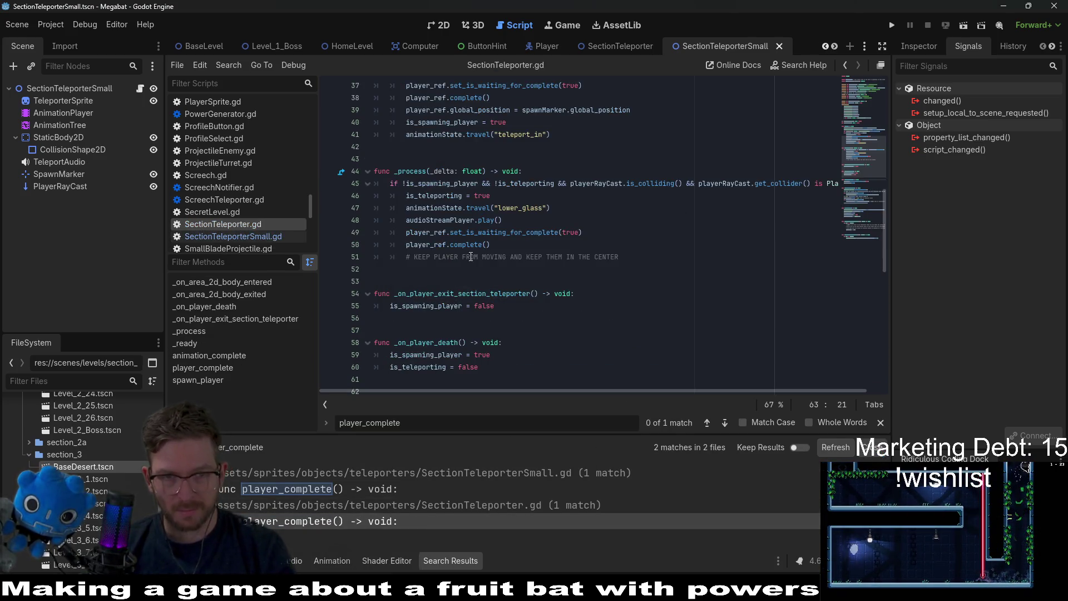
left_click(640, 246)
key("ctrl+f")
key("Return")
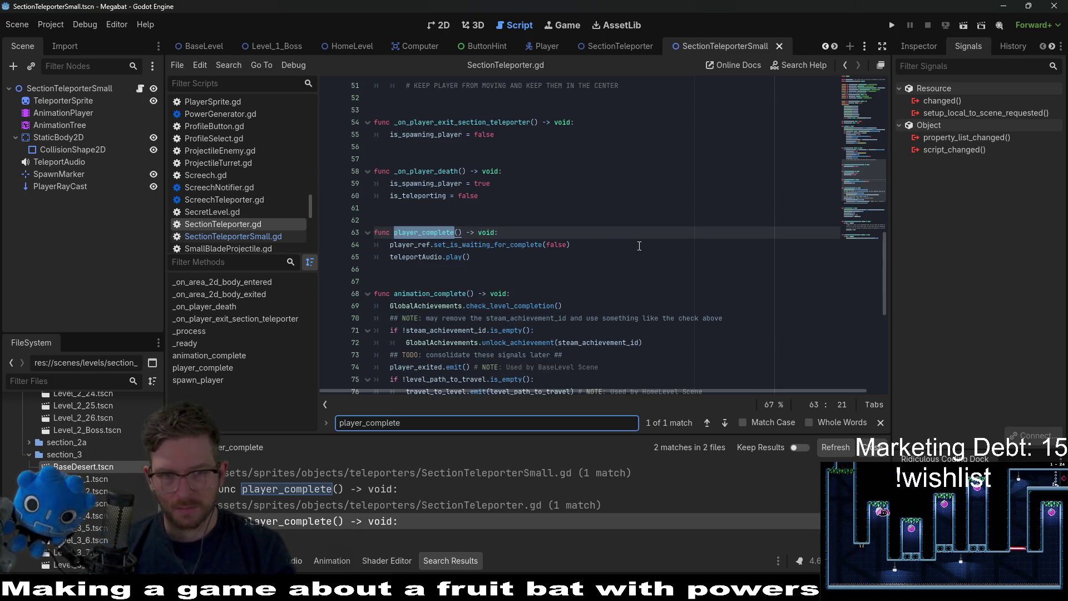
Step: Return to SectionTeleporterSmall.gd and select its AnimationPlayer node
scroll(639, 245, "up", 4)
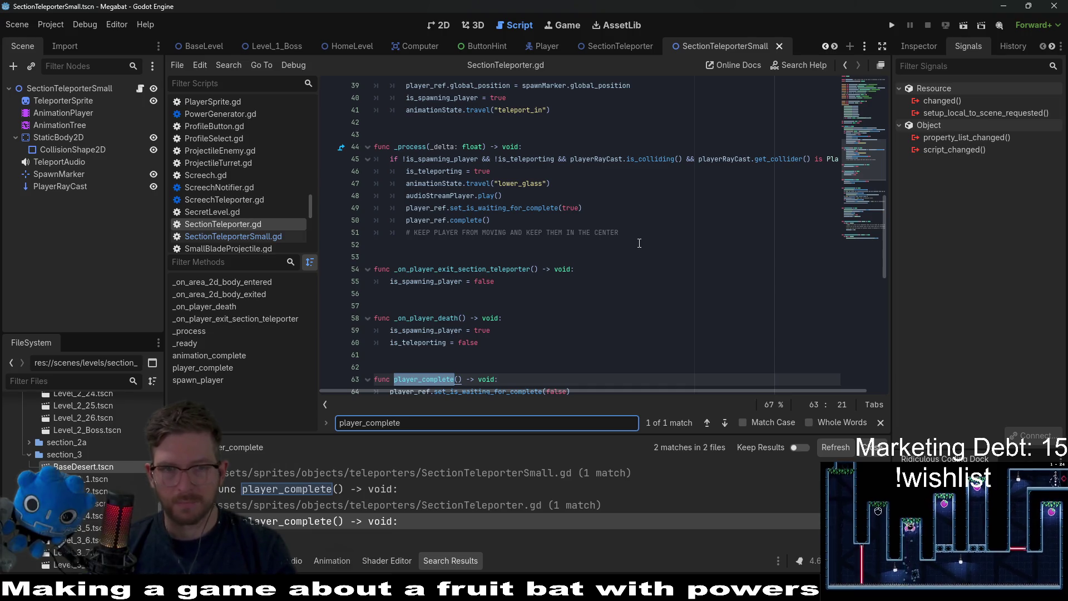
scroll(639, 243, "up", 2)
scroll(639, 243, "down", 3)
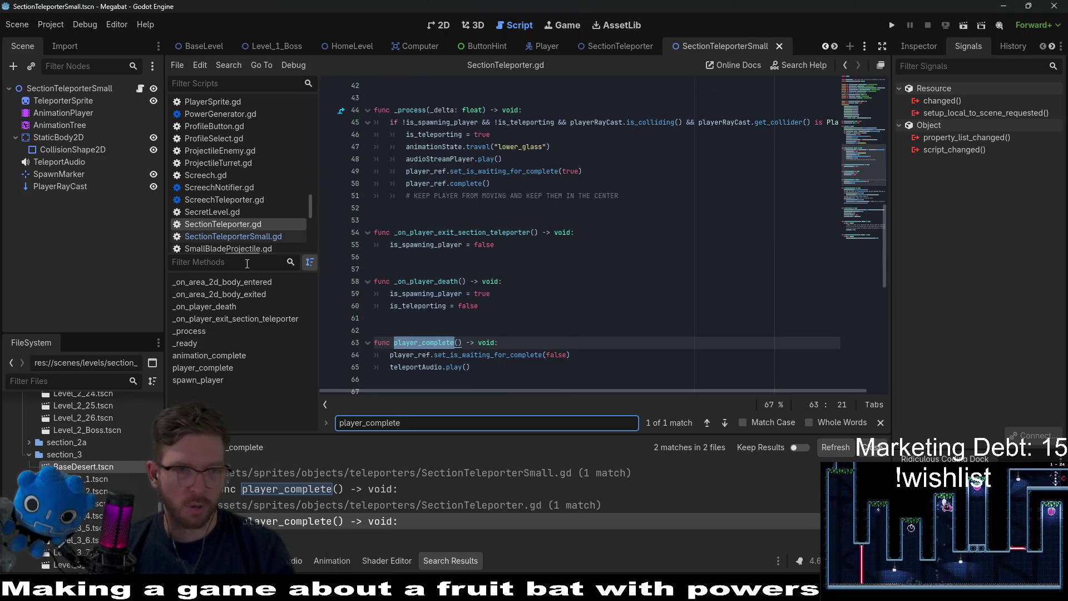
left_click(245, 238)
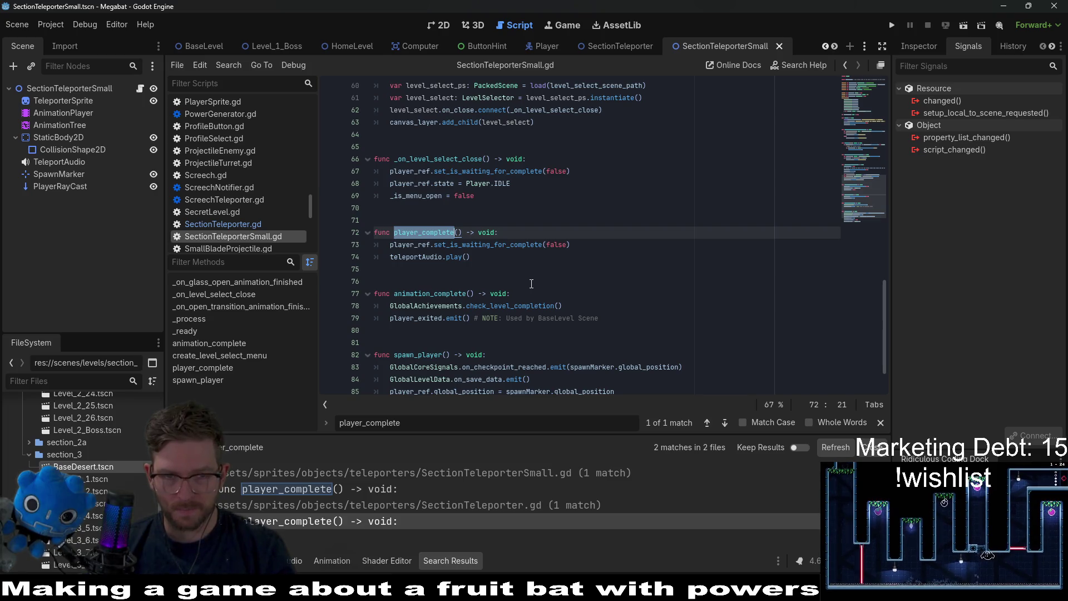
left_click(93, 114)
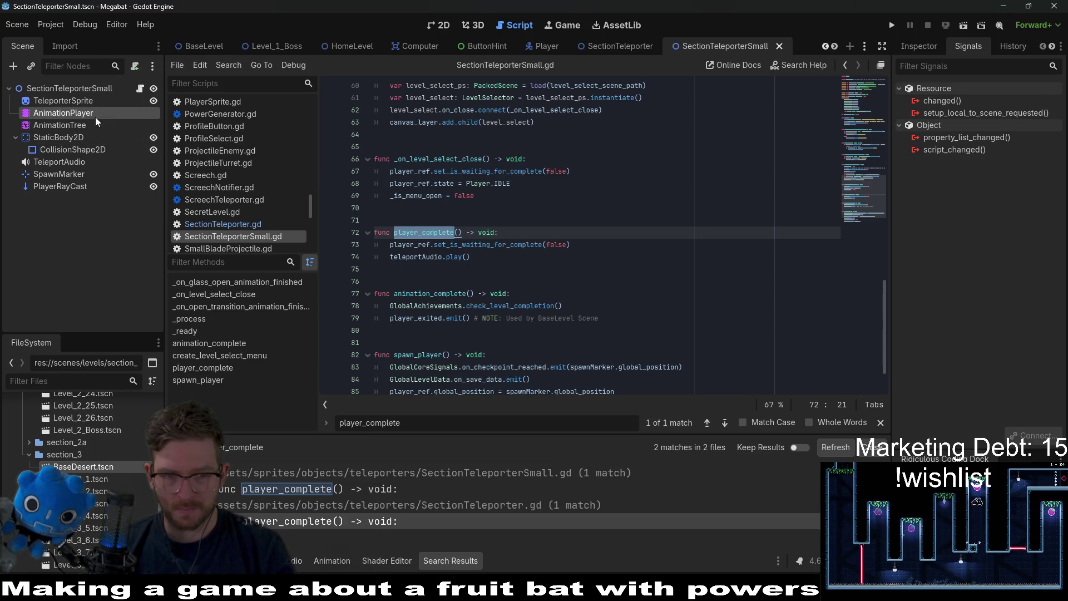
Step: Show the teleport animation in an enlarged animation panel
left_click_drag(494, 414, 493, 310)
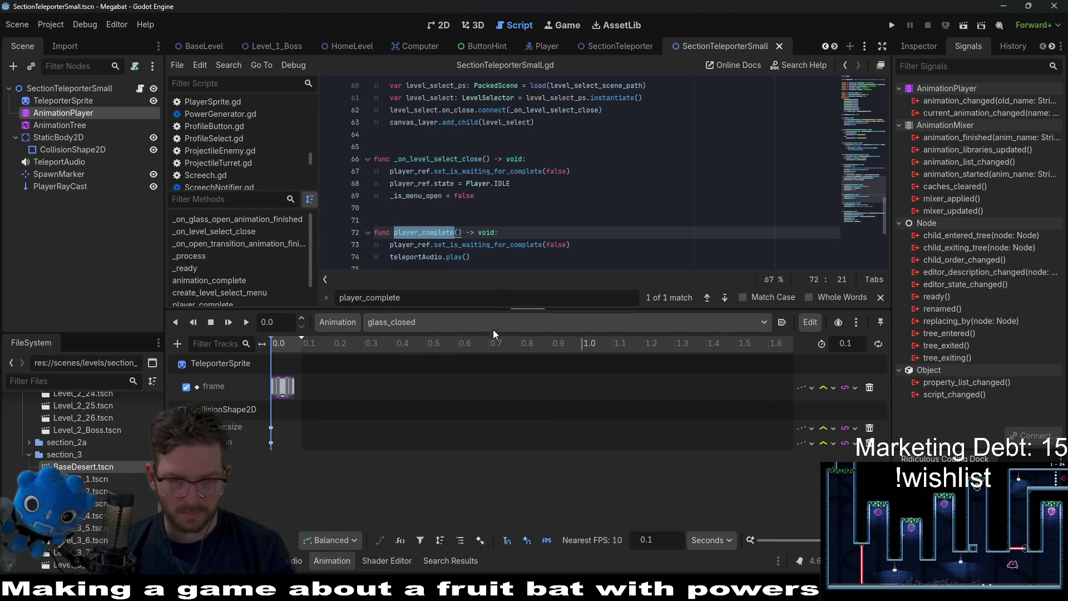
left_click(492, 327)
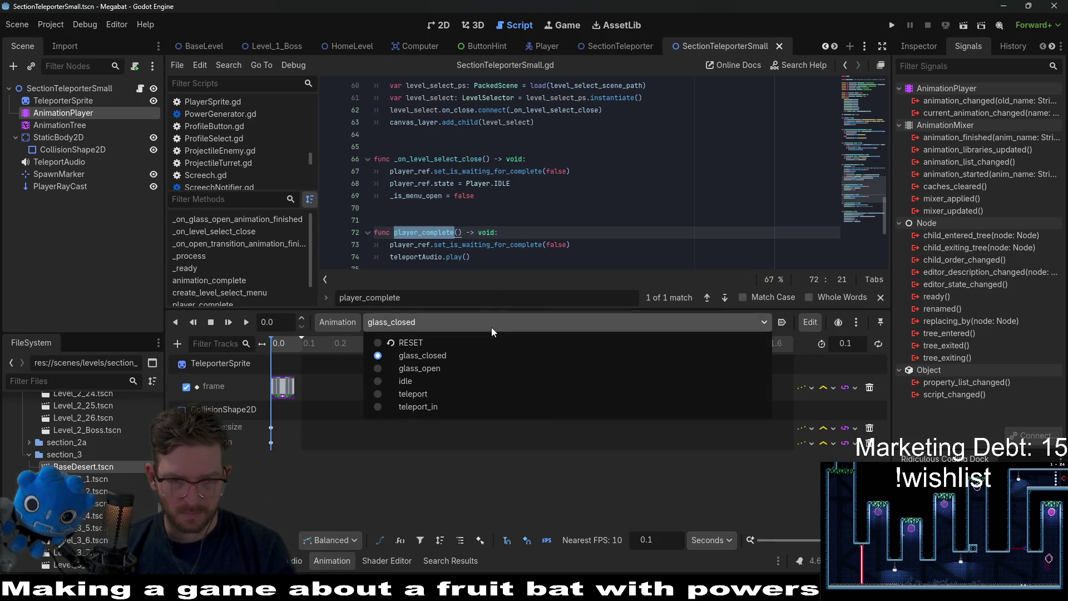
left_click(427, 395)
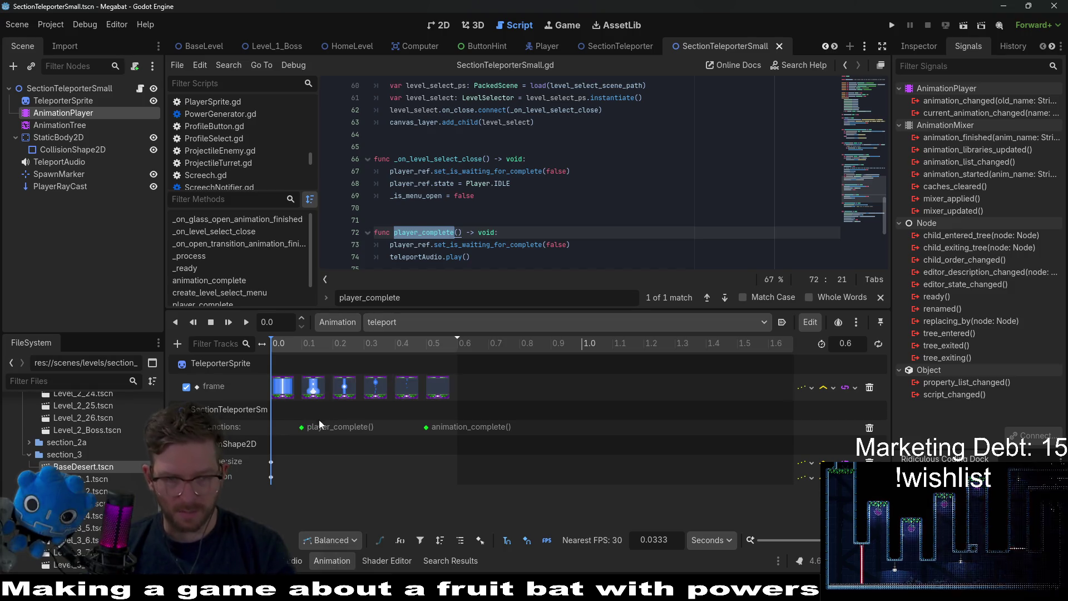
Step: Drag the bottom panel splitter down to enlarge the script view, then run the game
left_click(543, 208)
scroll(542, 217, "up", 2)
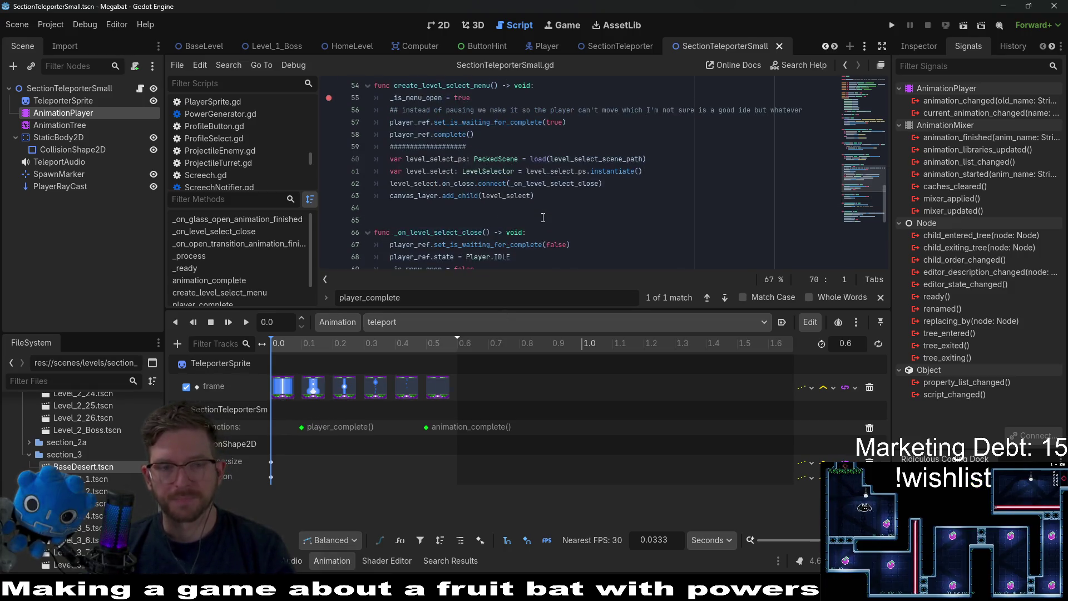
left_click(565, 211)
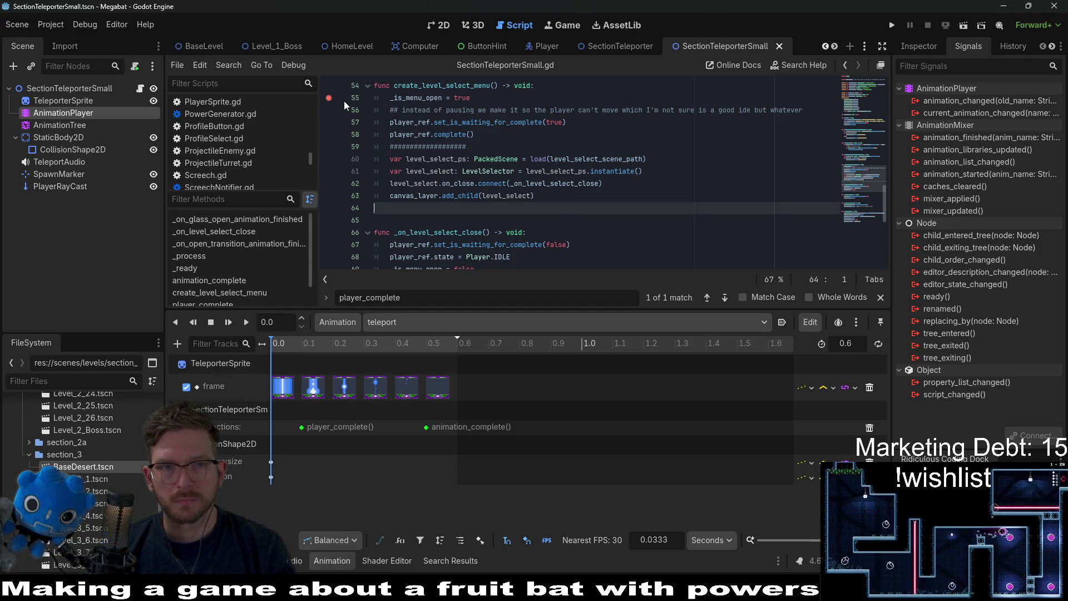
scroll(500, 194, "up", 3)
mouse_move(556, 310)
left_mouse_down()
mouse_move(625, 388)
mouse_move(625, 412)
left_mouse_up()
left_click(349, 214)
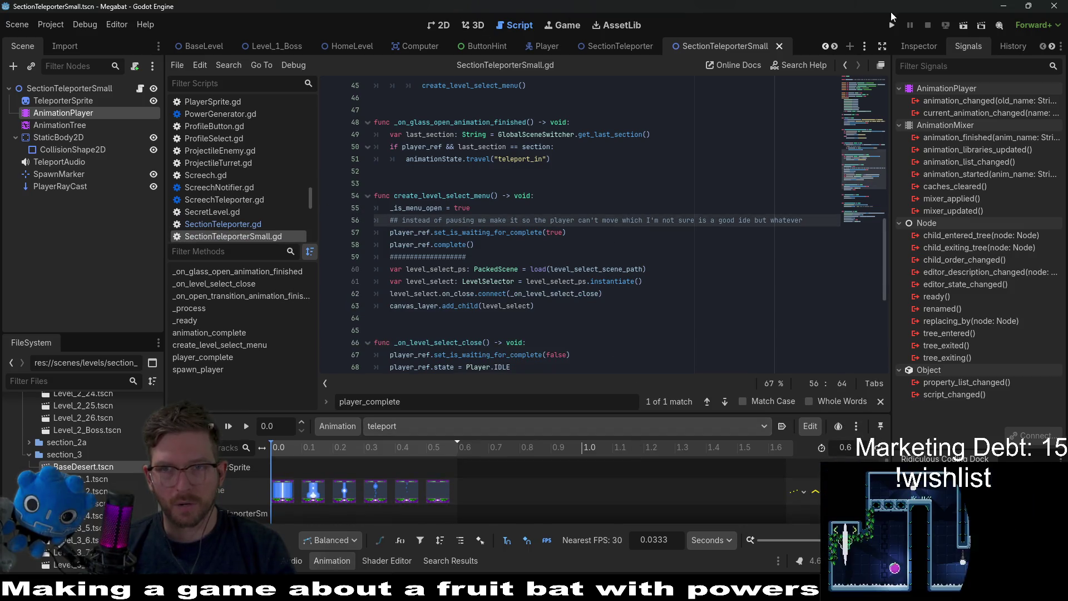
left_click(893, 25)
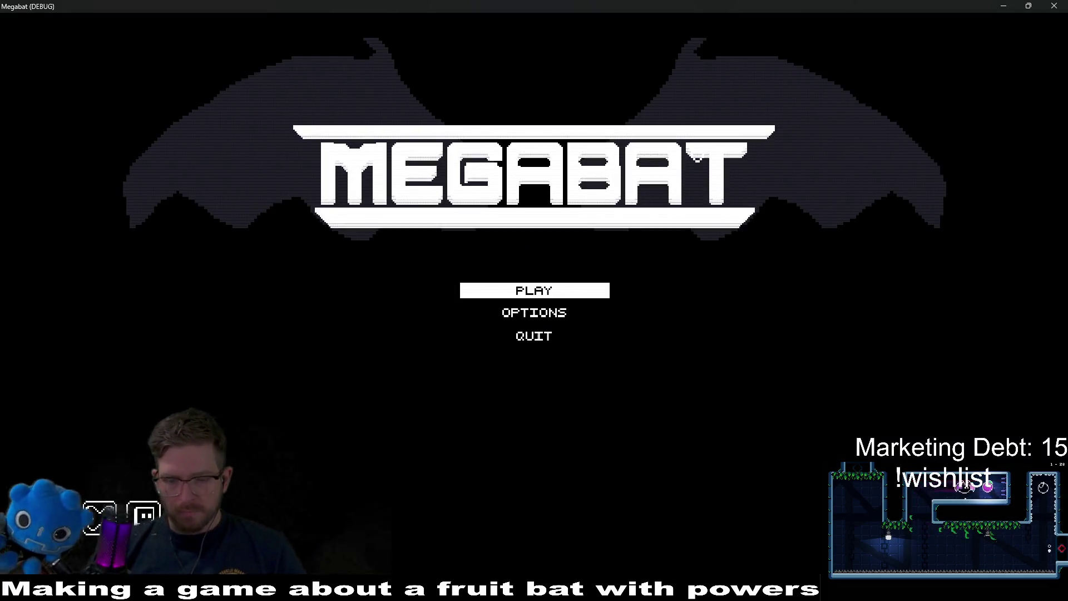
Step: Load the first profile, toggle the level-select overlay and pause menu, then close the game
key("Return")
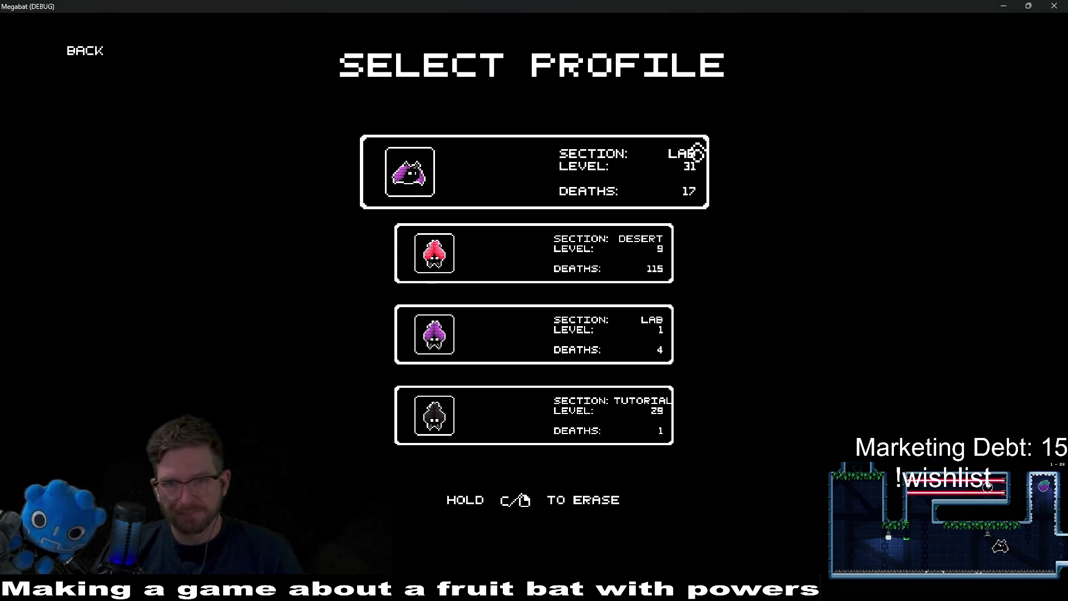
key("Return")
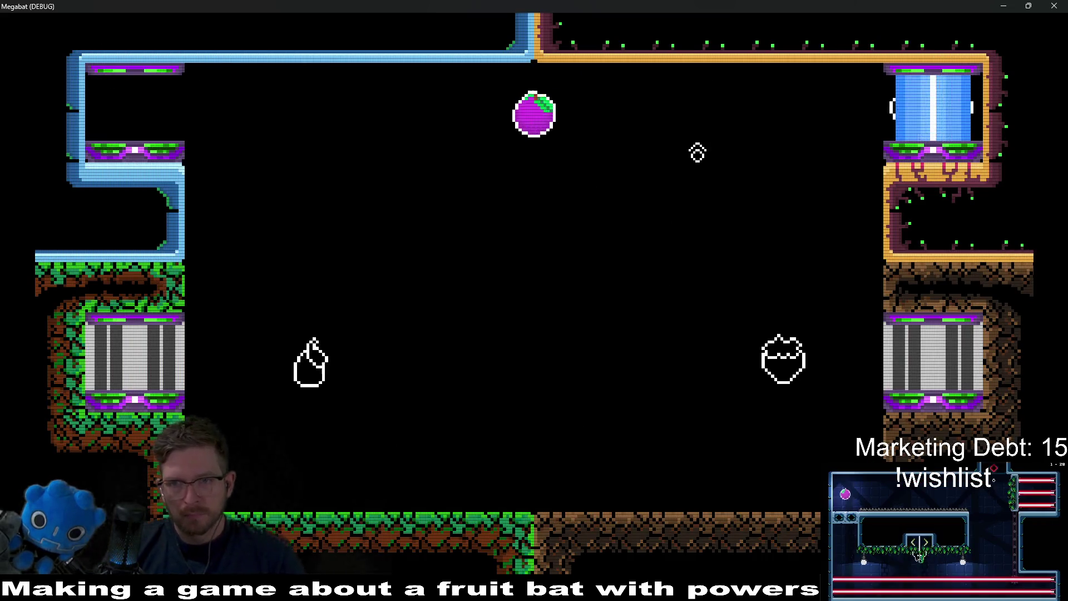
key("Escape")
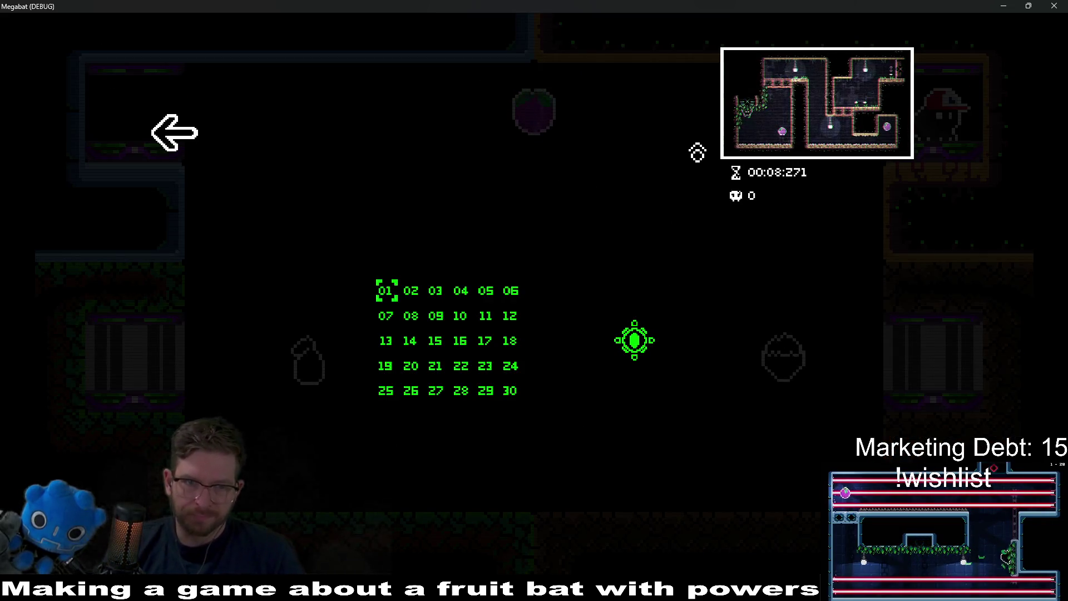
key("Escape")
key("Escape")
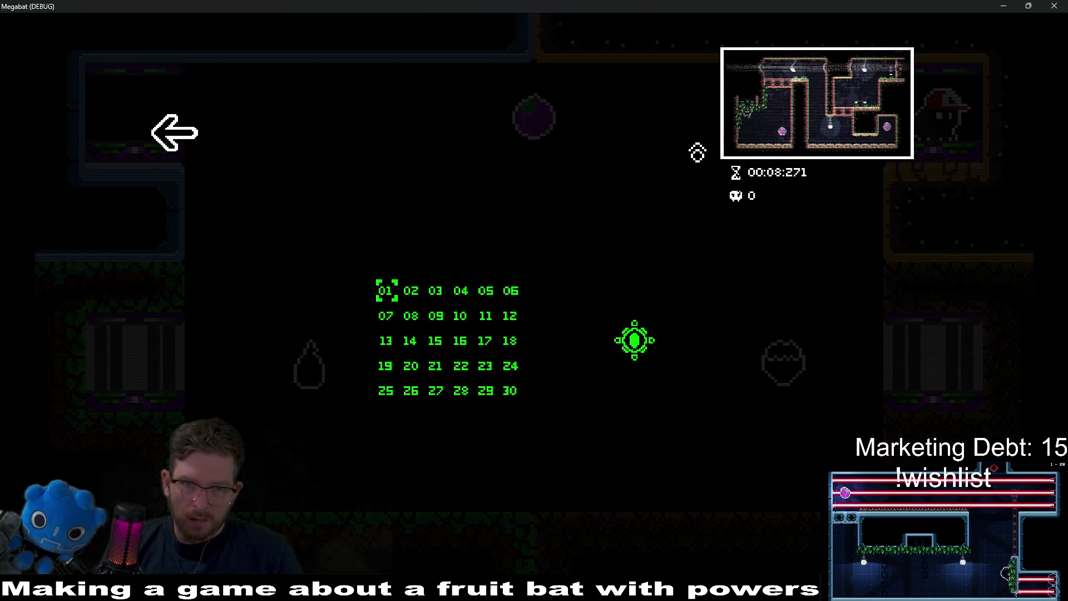
key("Escape")
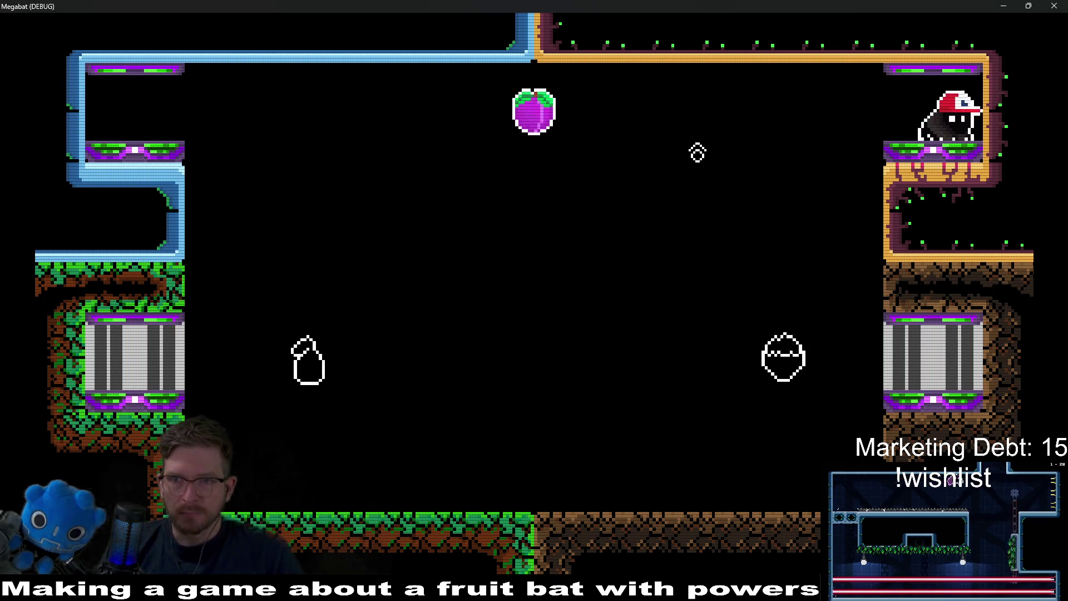
key("Escape")
key("Escape")
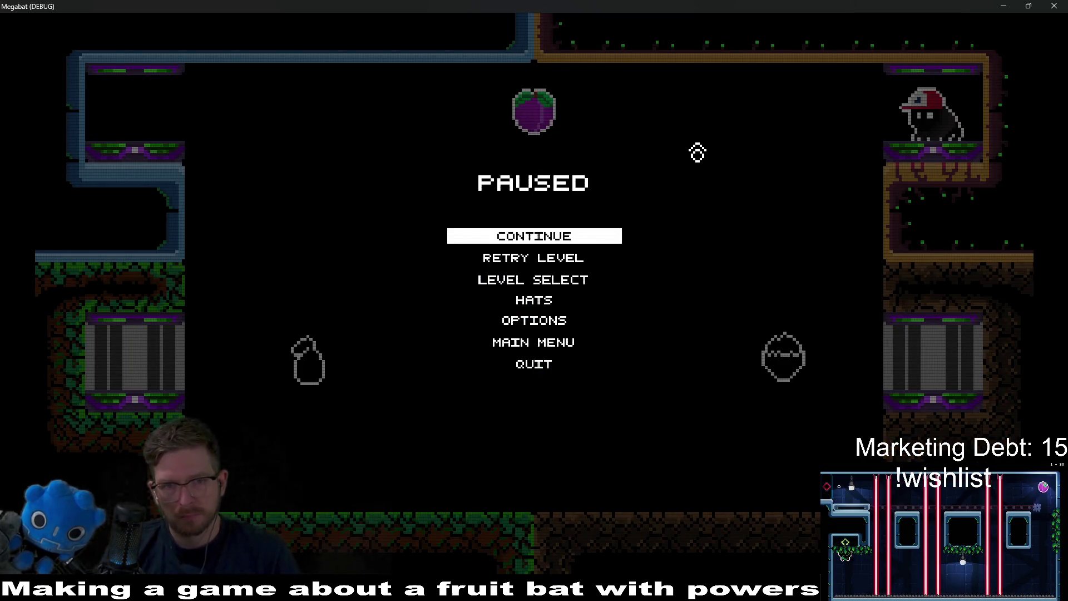
key("Escape")
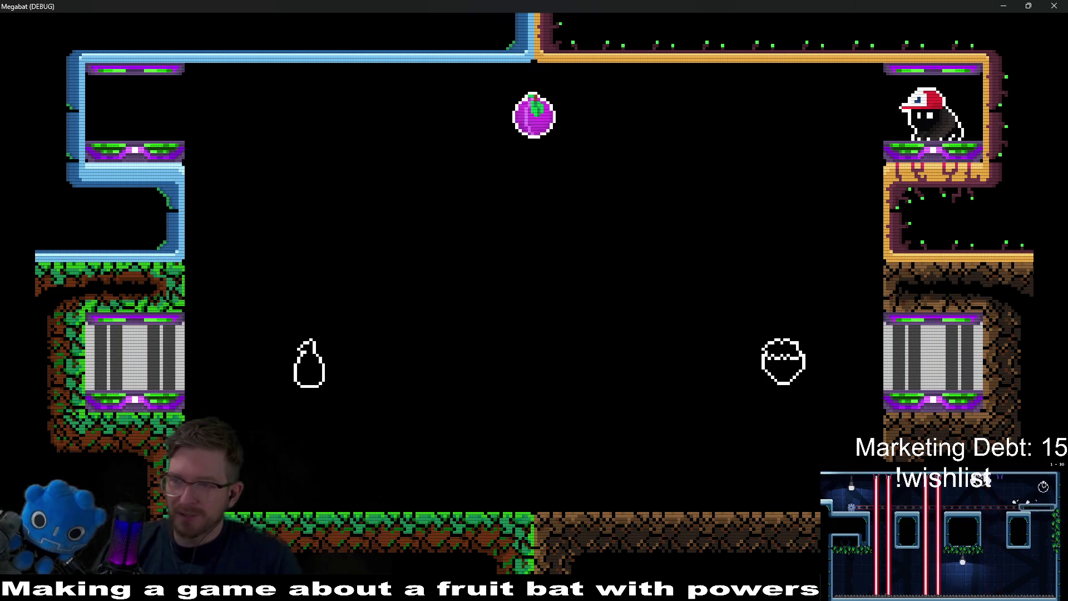
key("Escape")
key("Escape")
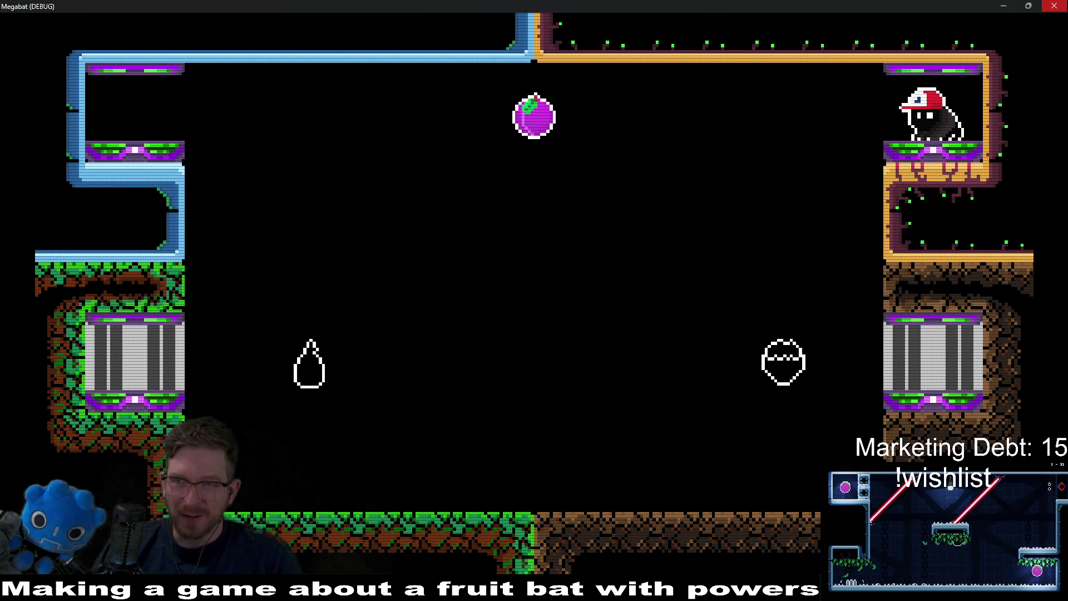
left_click(1053, 6)
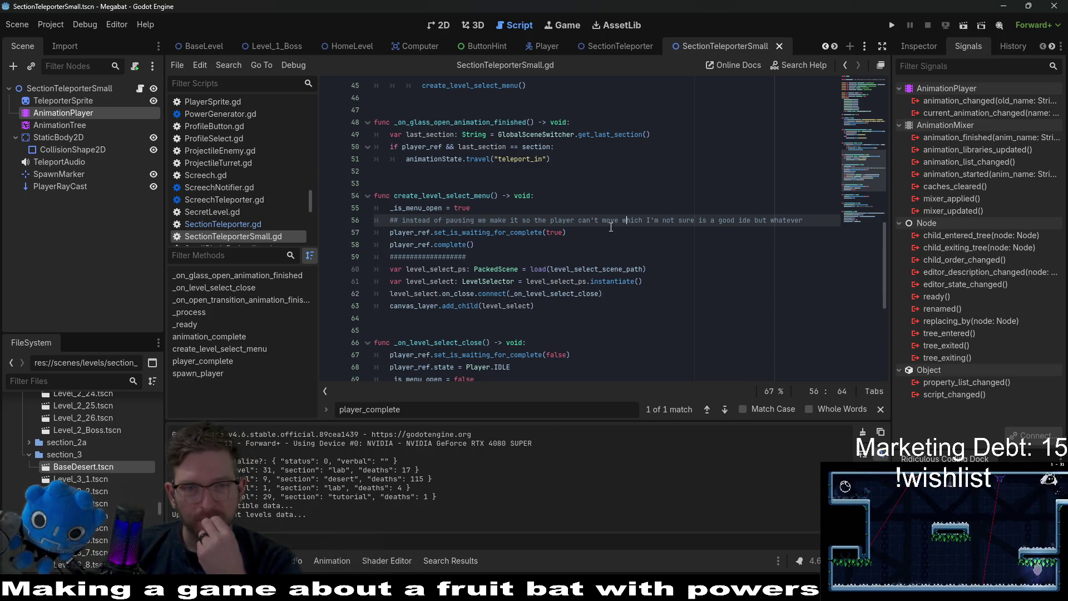
Step: Delete the '_is_menu_open = false' line 69 from _on_level_select_close
left_click(522, 233)
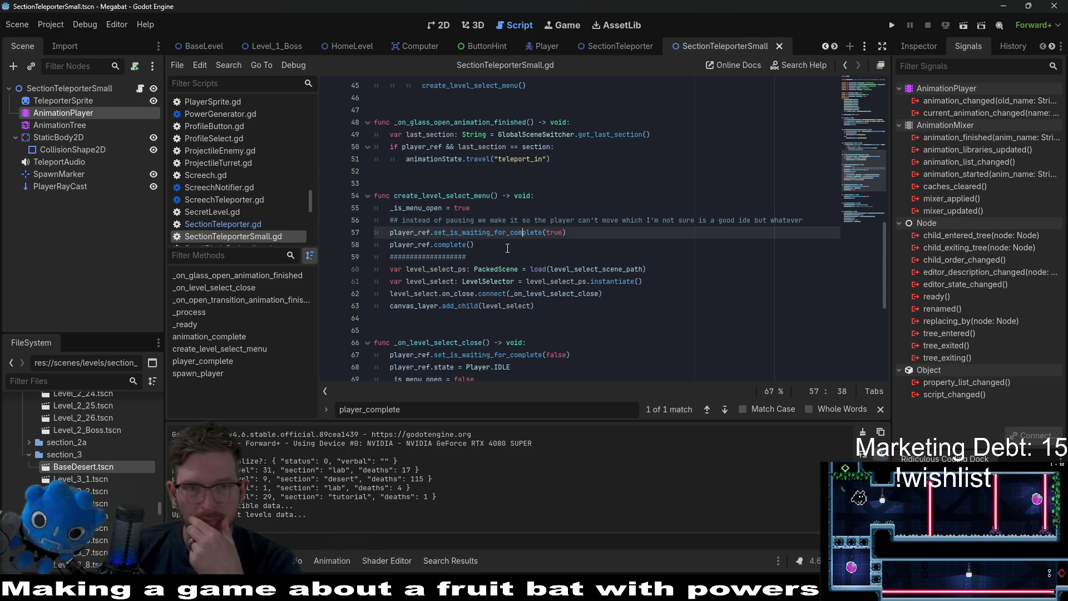
left_click(508, 248)
scroll(508, 246, "down", 2)
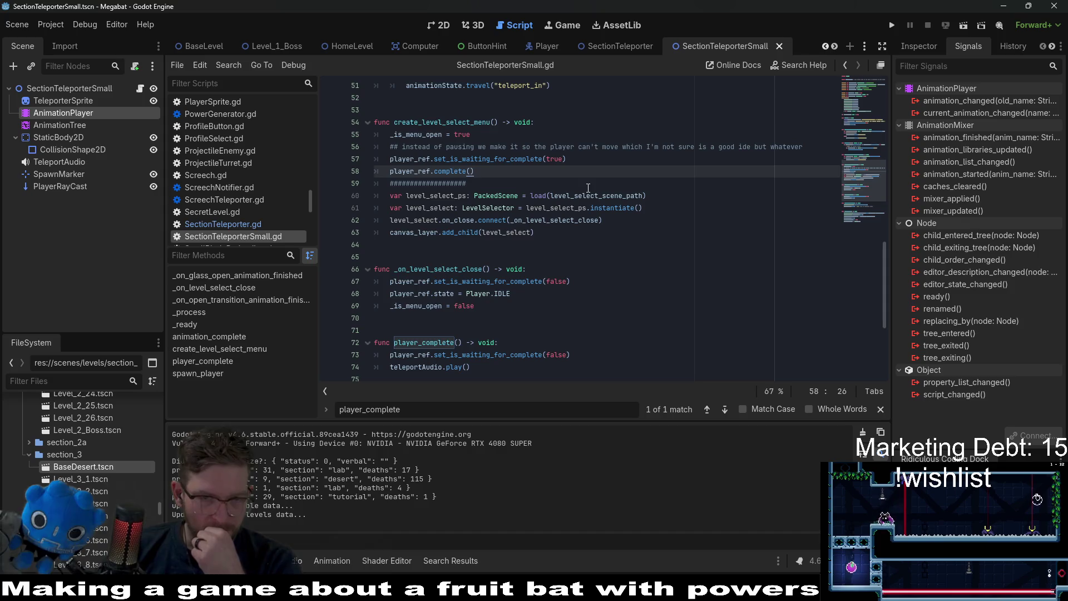
mouse_move(575, 202)
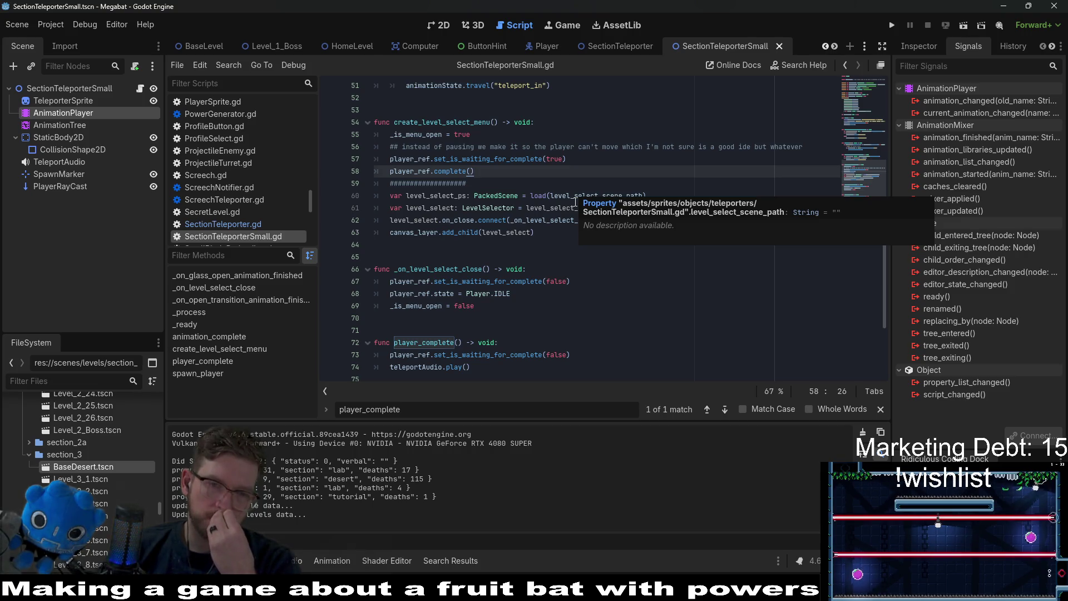
double_click(423, 305)
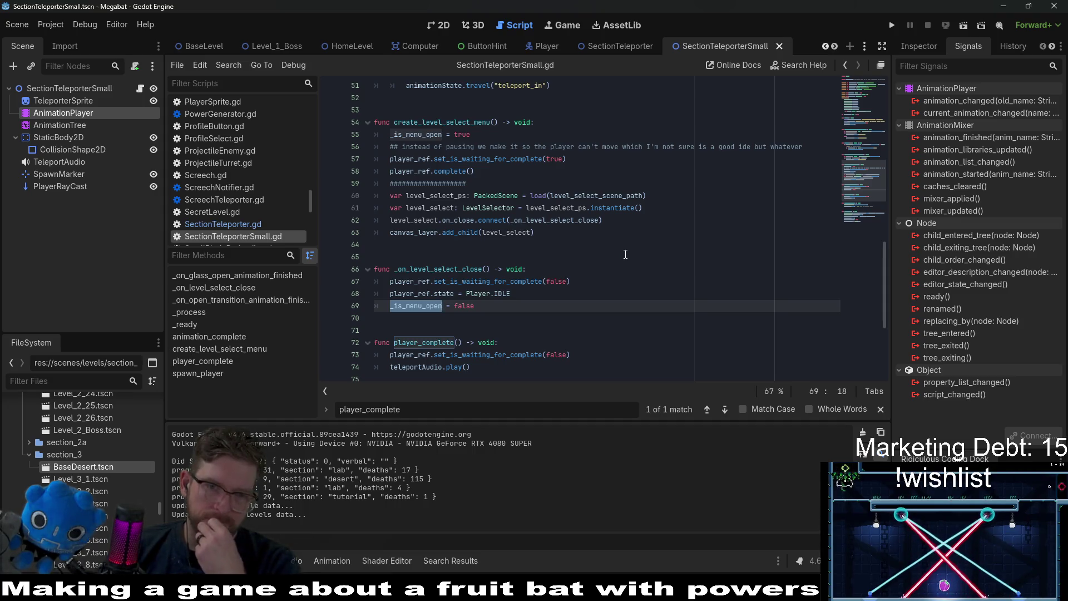
left_click_drag(512, 301, 527, 294)
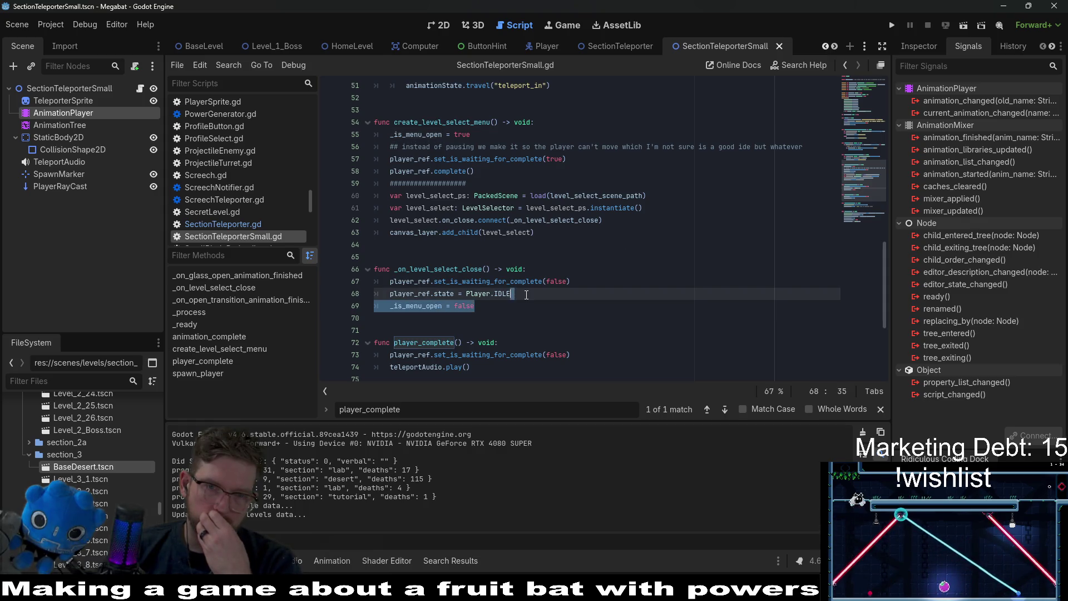
key("BackSpace")
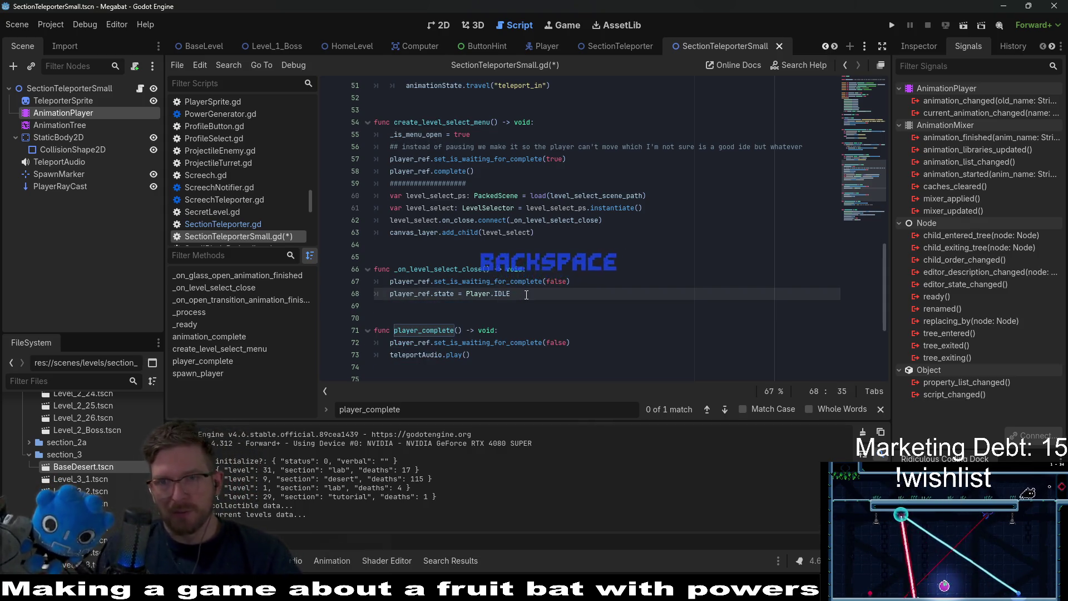
Step: Delete the _is_menu_open variable declaration and locate the resulting undeclared-identifier error
scroll(804, 151, "up", 9)
scroll(804, 152, "up", 5)
left_click_drag(534, 269, 538, 256)
key("BackSpace")
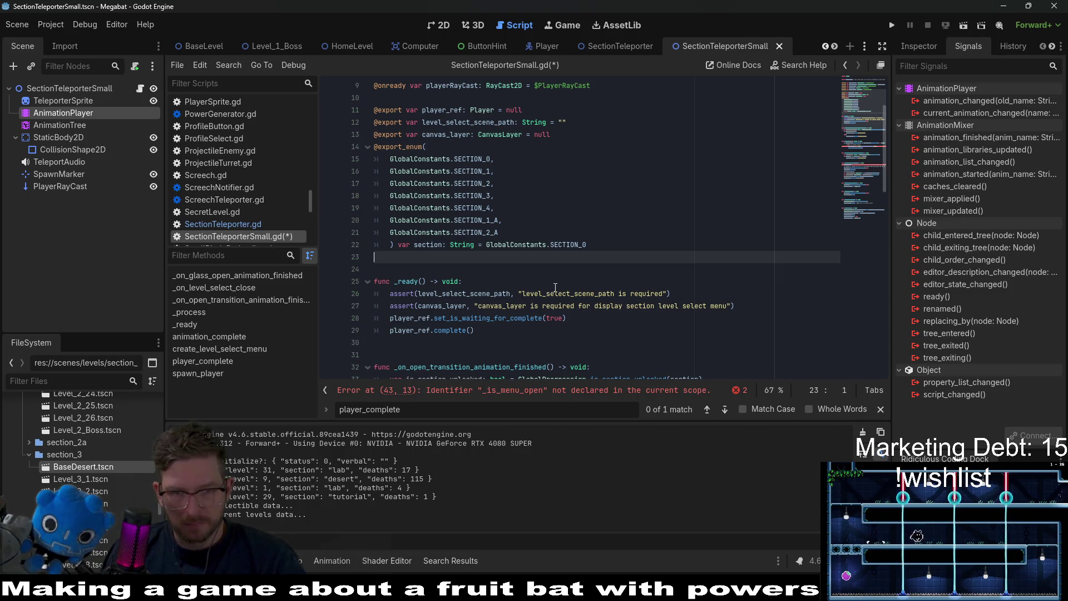
scroll(557, 301, "down", 2)
left_click(539, 389)
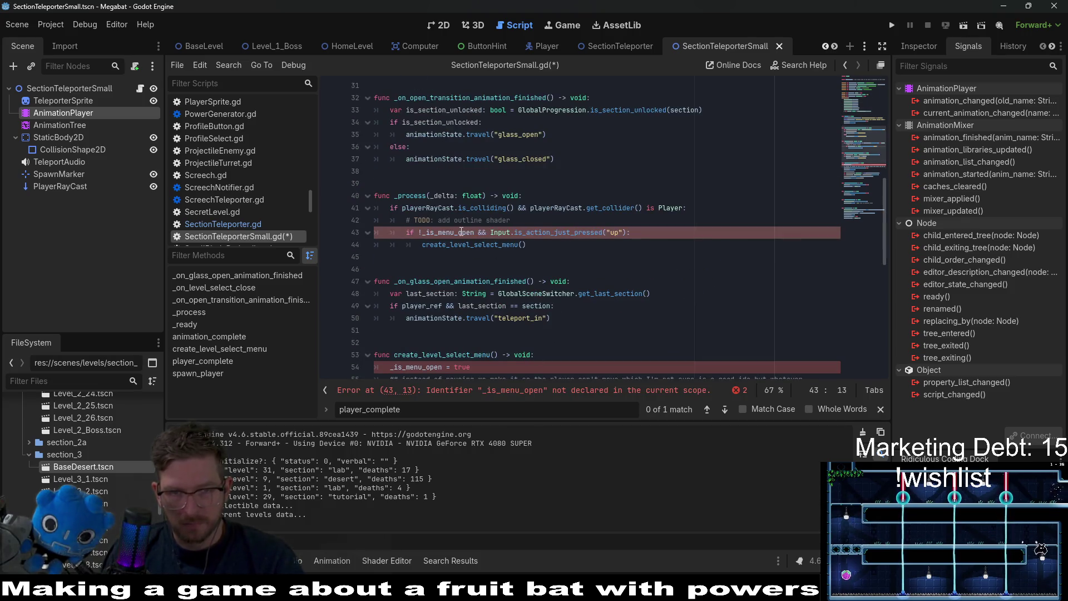
scroll(488, 232, "up", 3)
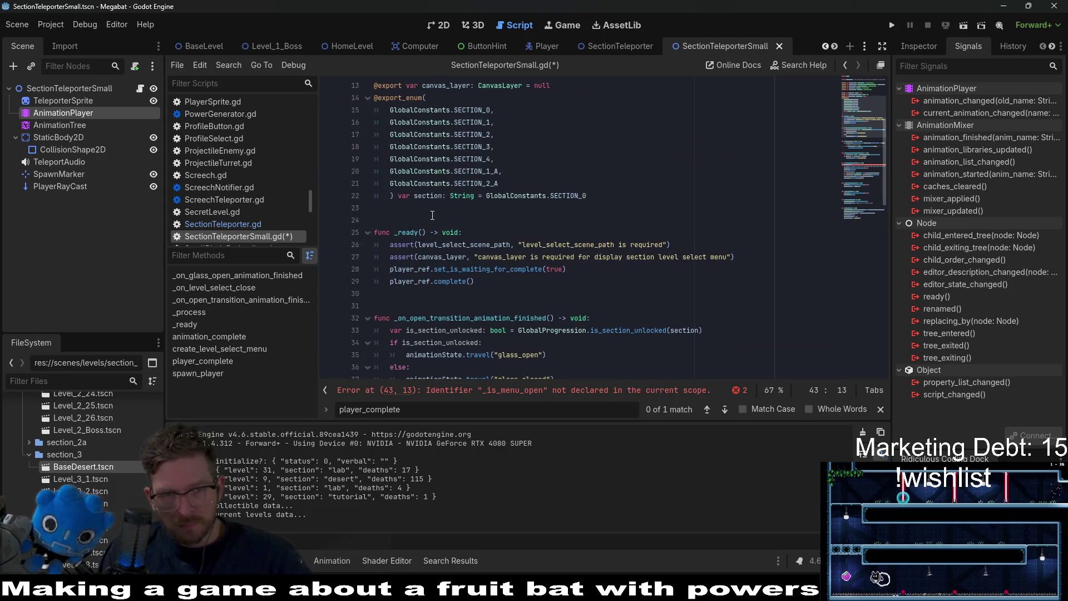
Step: Declare a level_select_ref variable of type LevelSelector set to null below the section export
left_click(433, 213)
key("Return")
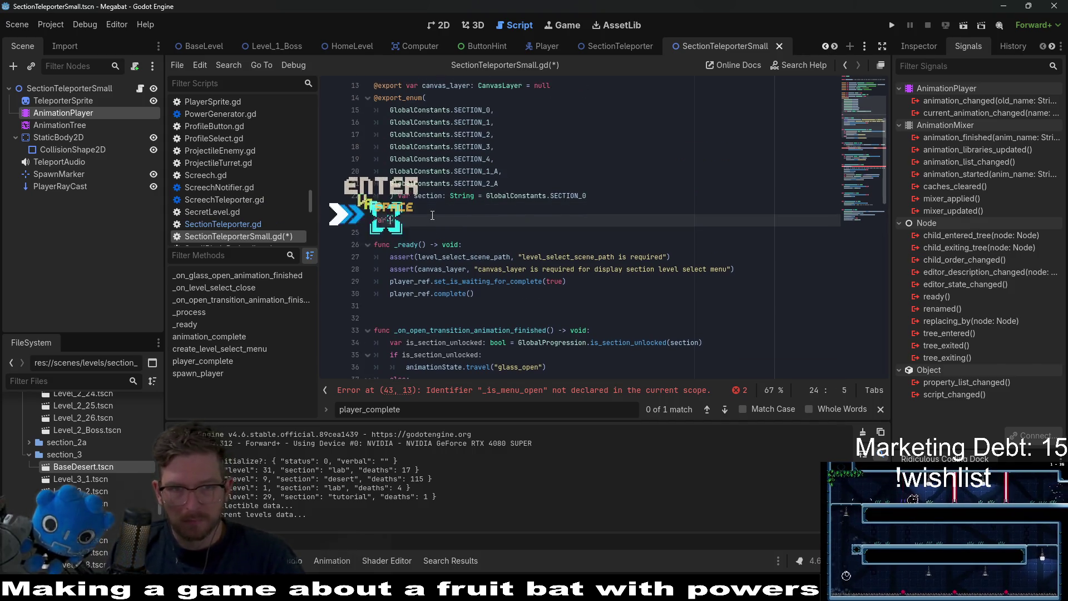
type("var level_sleect_re")
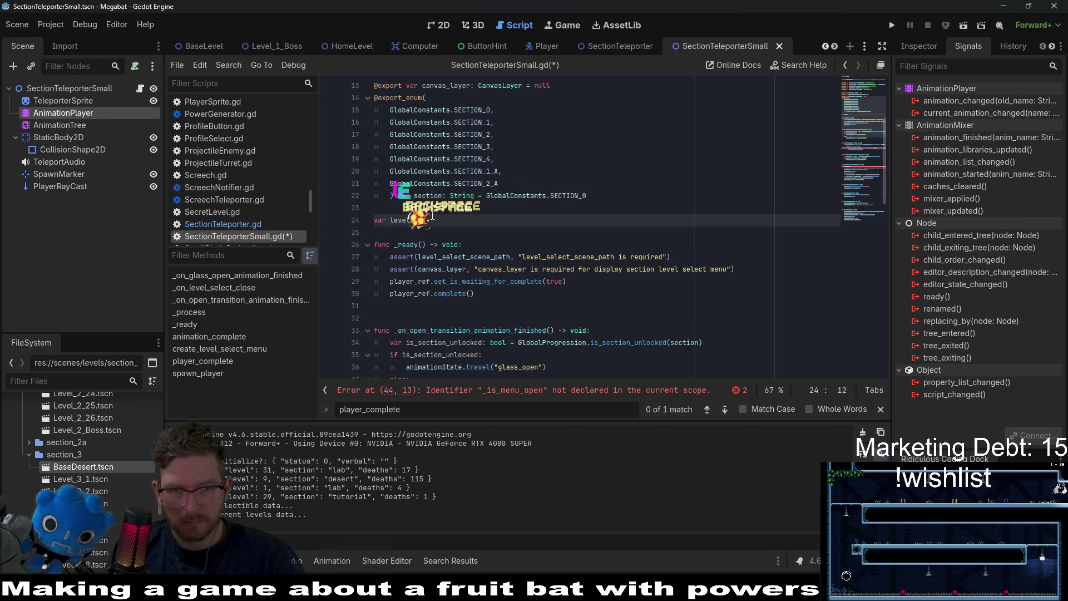
type("f: Le")
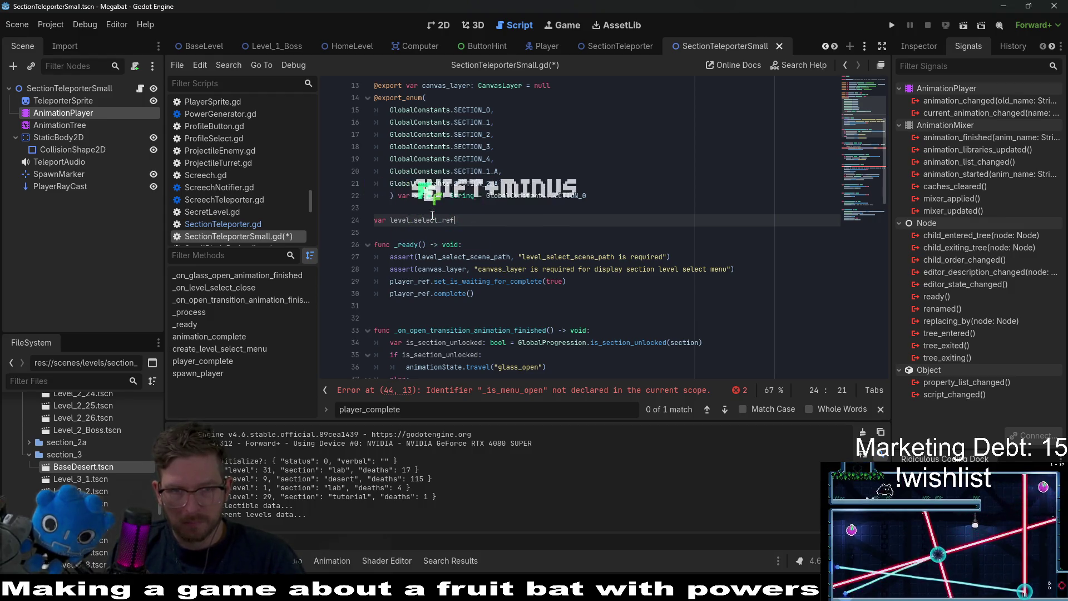
type("velS")
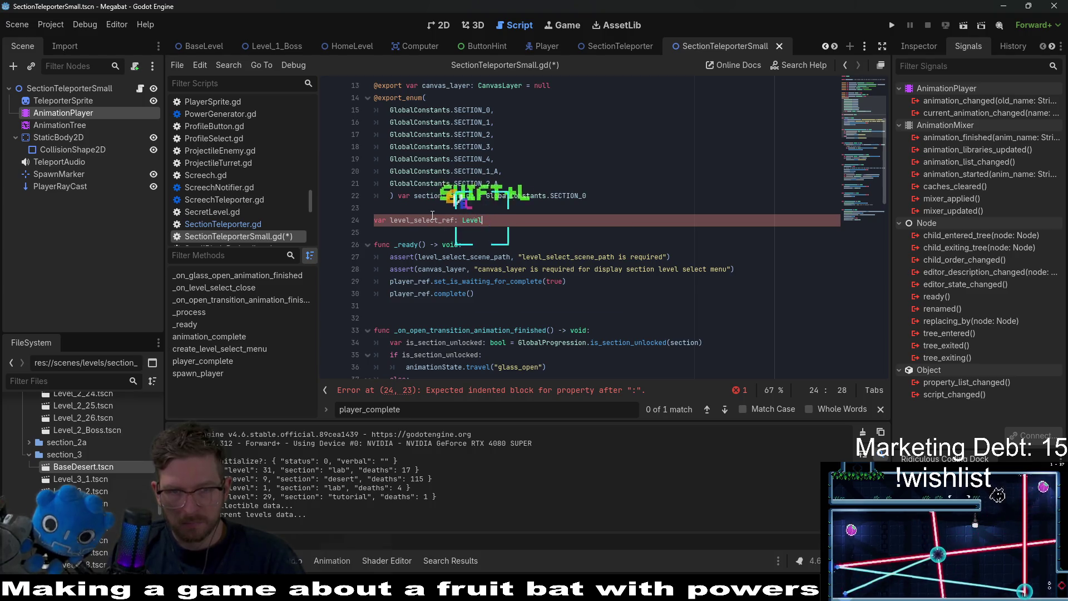
key("Return")
type("= null")
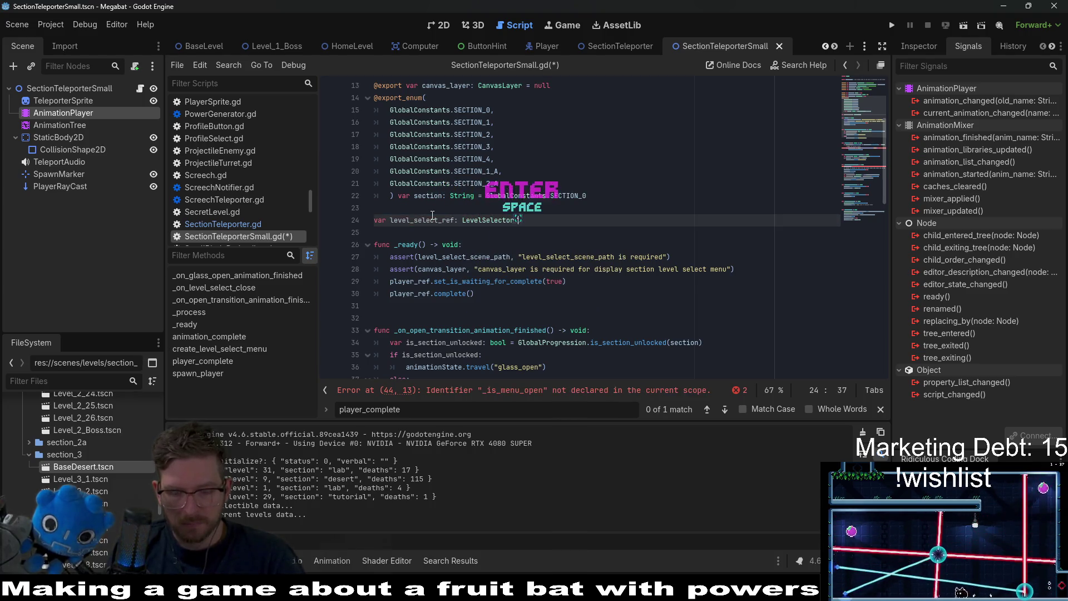
Step: Use level_select_ref instead of _is_menu_open in the line 44 check and delete '_is_menu_open = true'
double_click(433, 220)
key("ctrl+c")
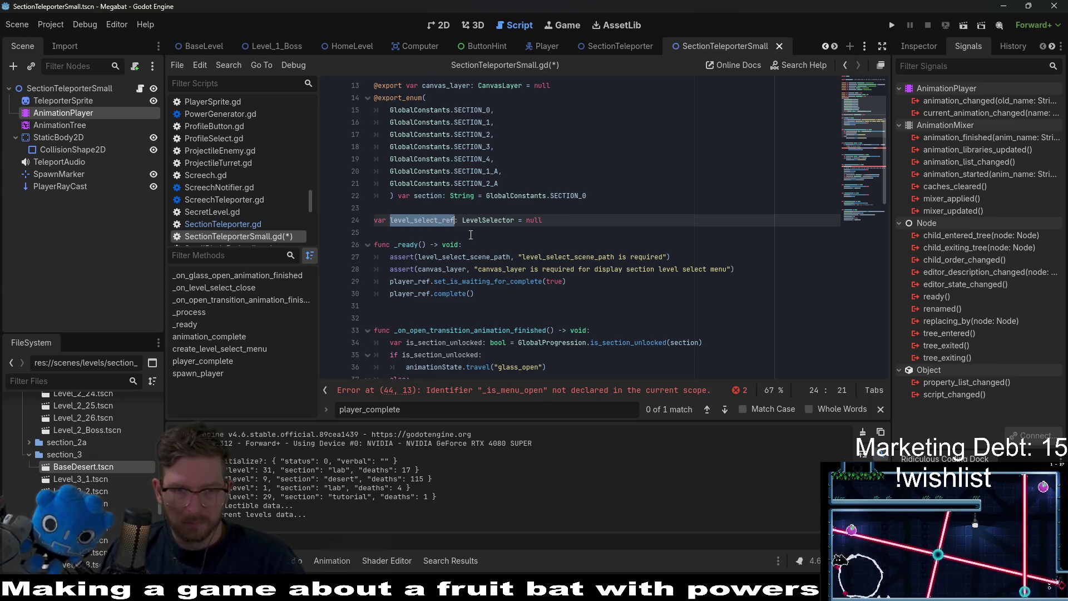
scroll(471, 235, "down", 2)
scroll(434, 294, "down", 4)
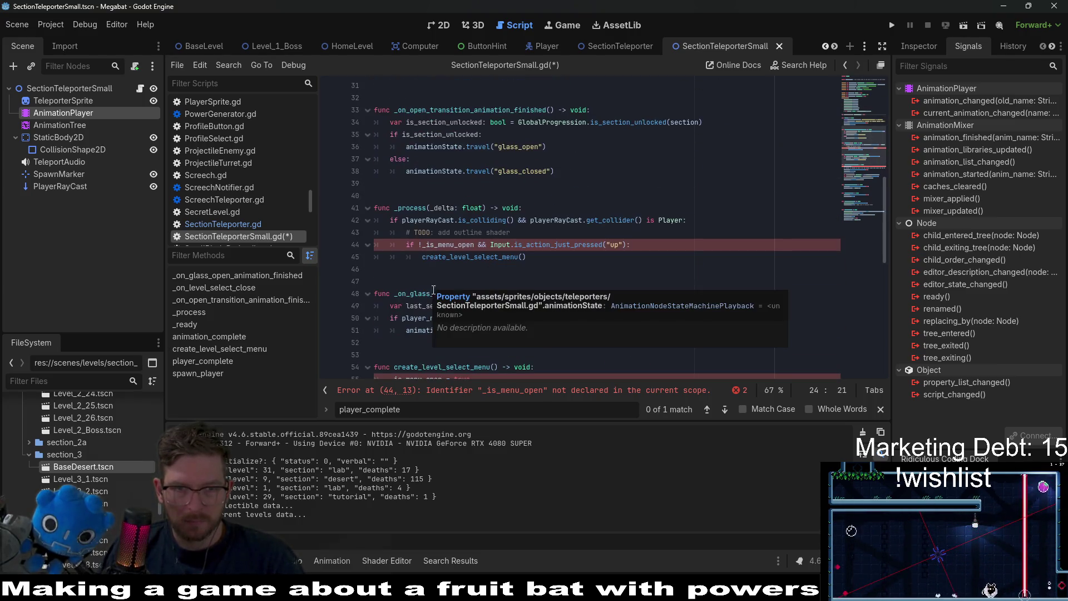
double_click(436, 244)
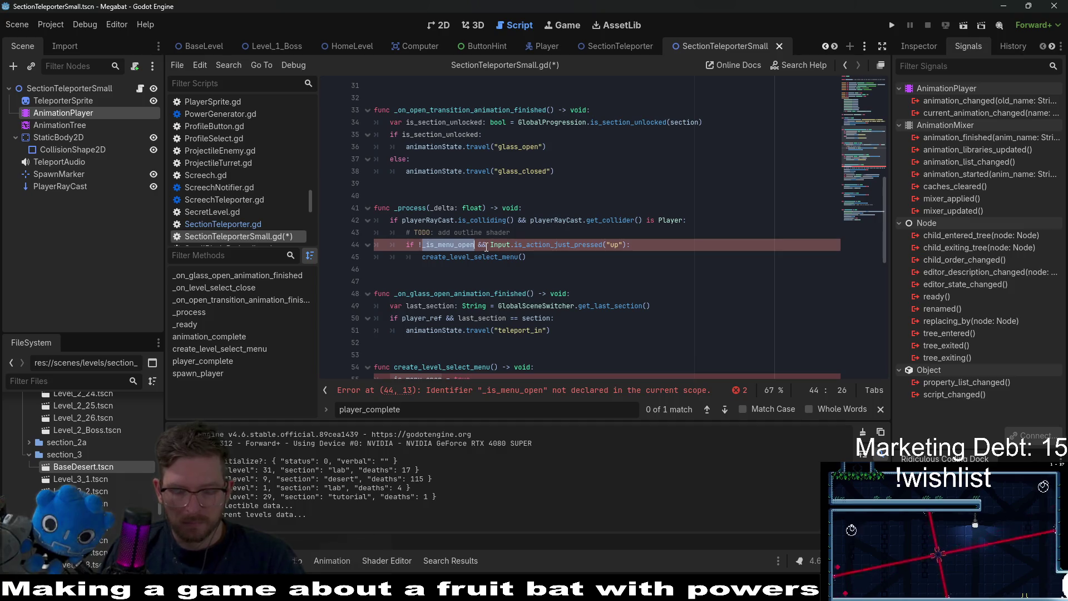
key("ctrl+v")
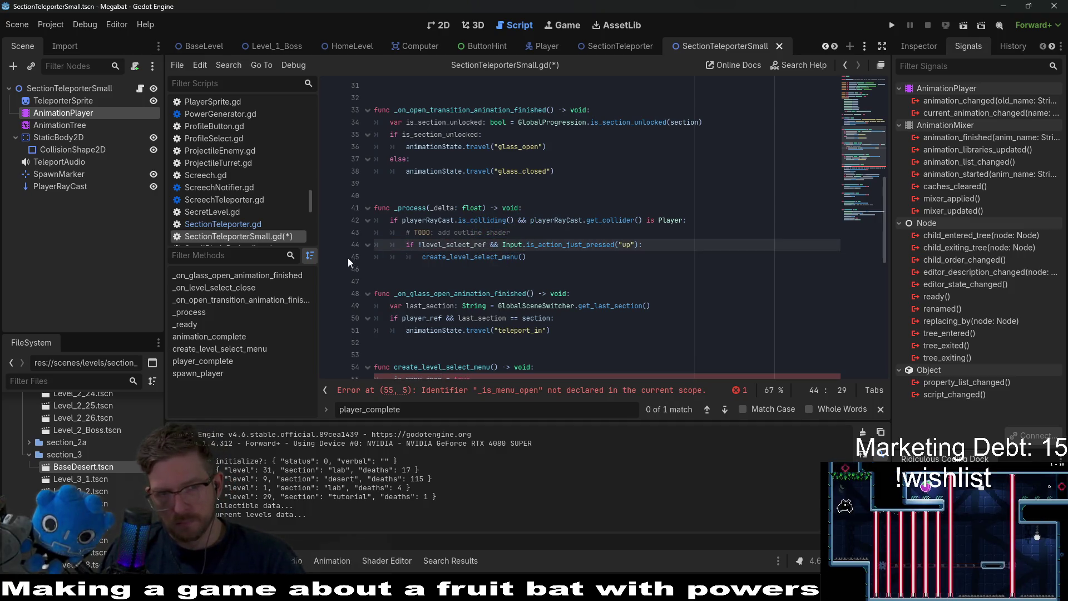
scroll(487, 259, "down", 3)
left_click(407, 268)
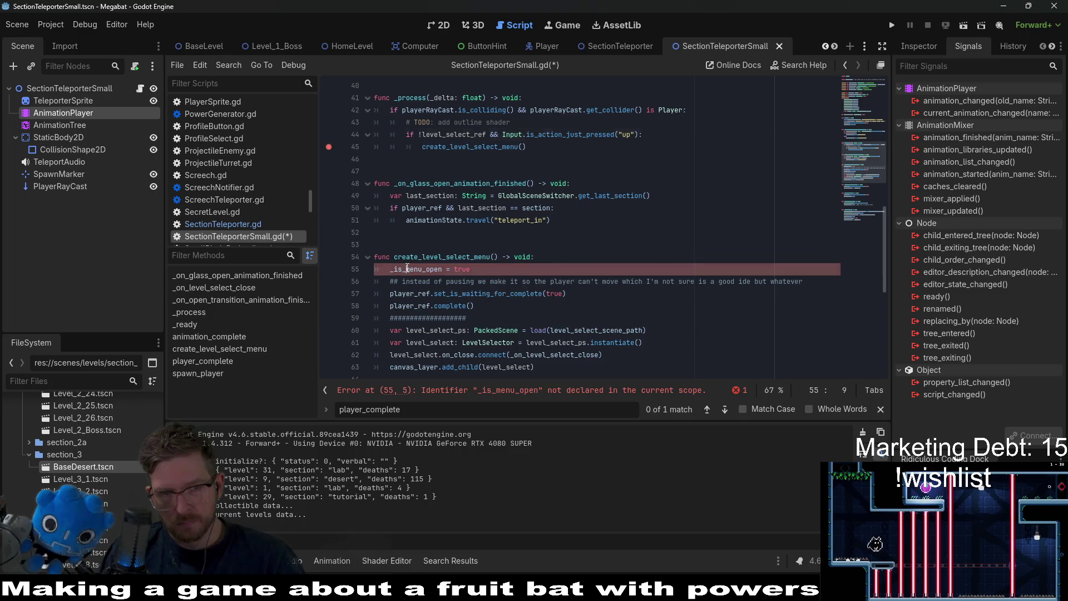
triple_click(540, 266)
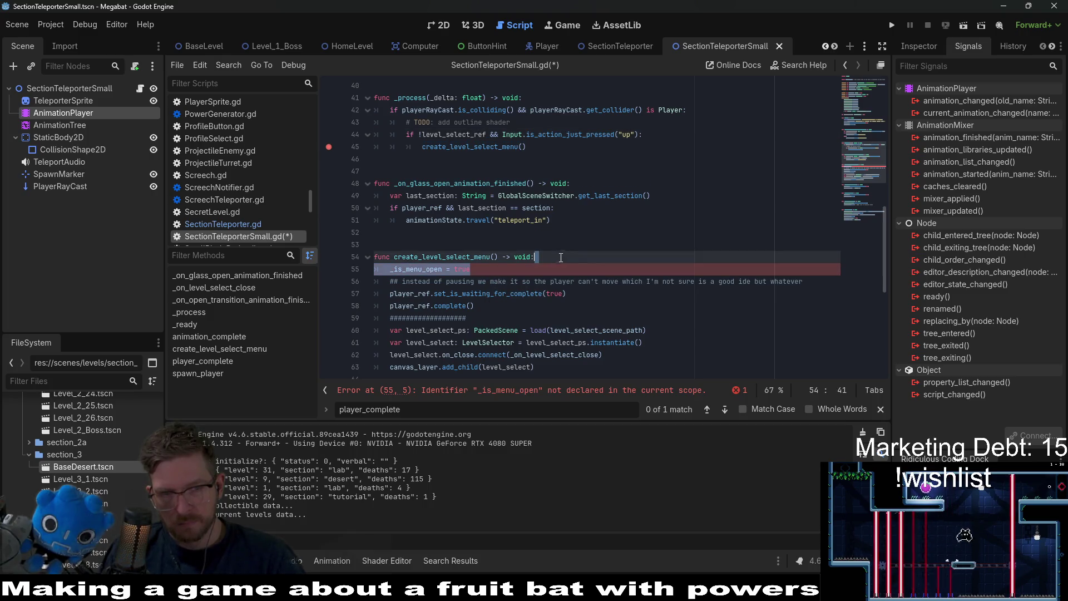
key("BackSpace")
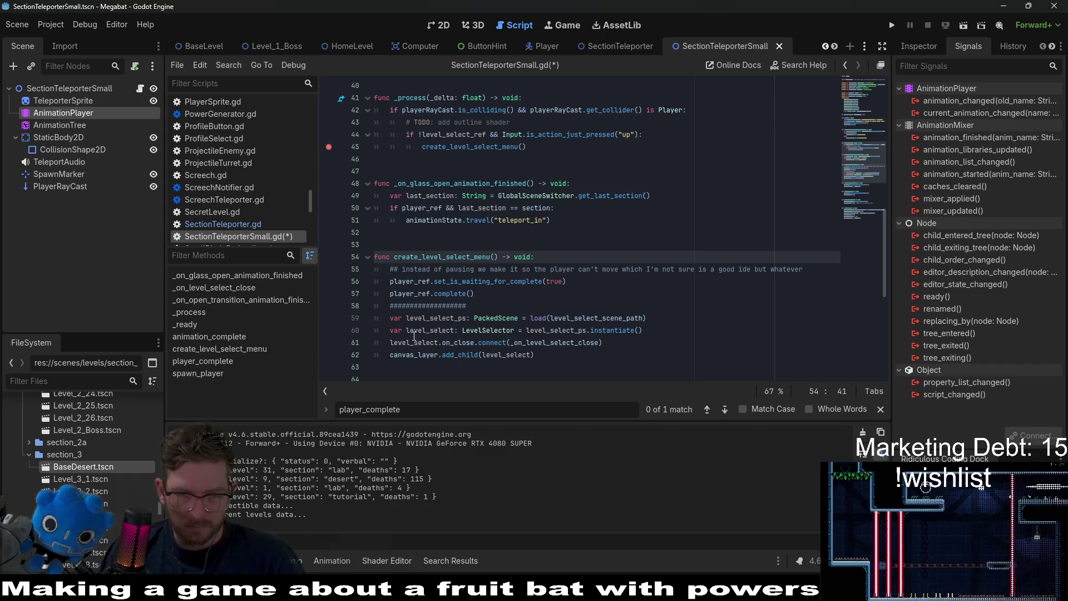
Step: Rename the local level_select variable to level_select_ref in create_level_select_menu
left_click_drag(516, 330, 389, 330)
key("ctrl+v")
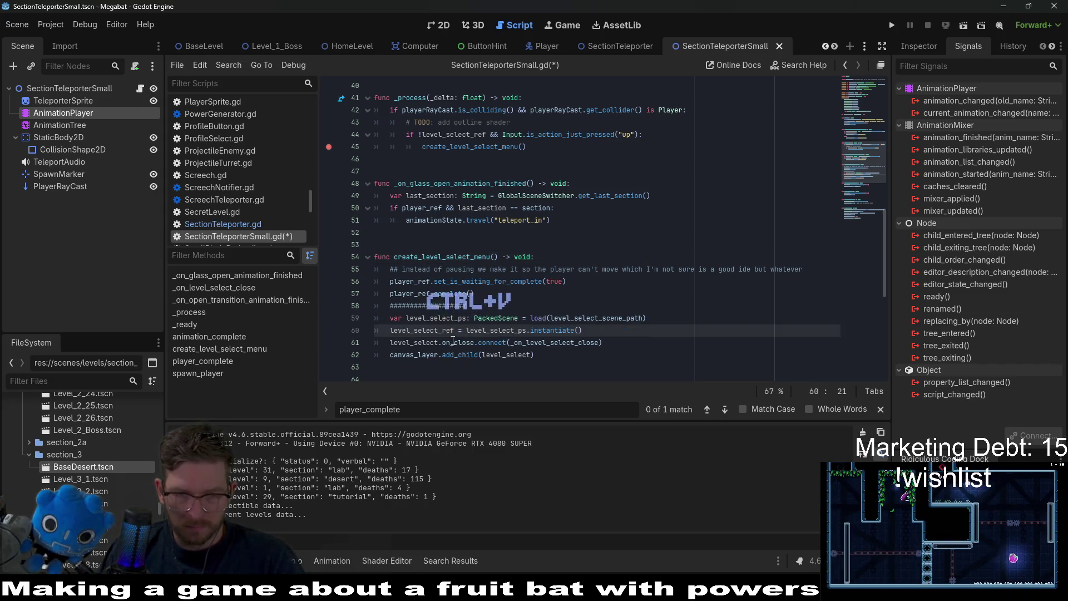
double_click(414, 342)
key("ctrl+v")
double_click(517, 354)
key("ctrl+v")
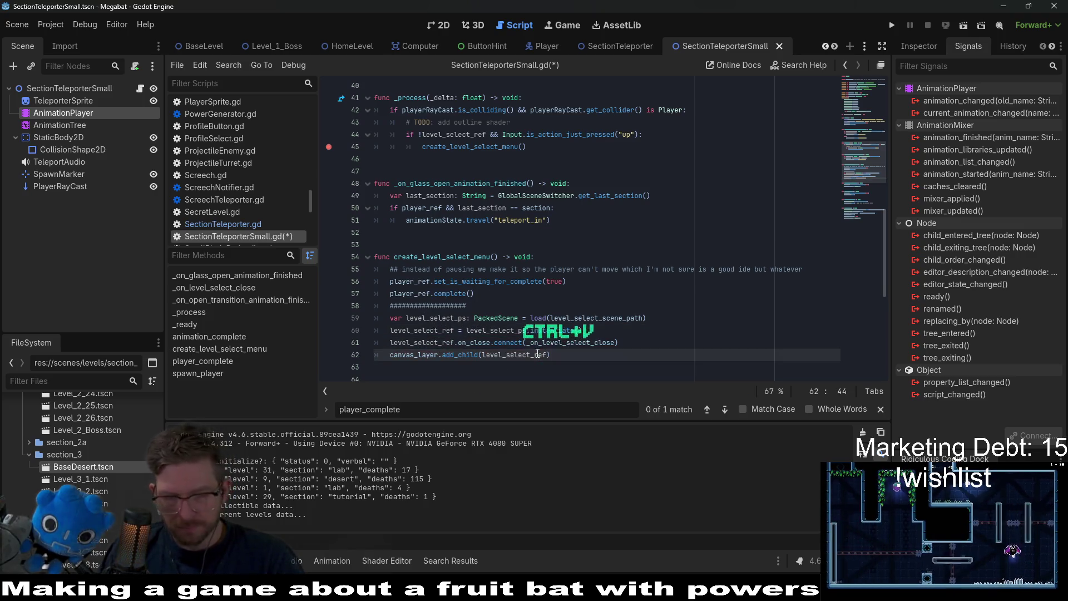
scroll(546, 327, "down", 1)
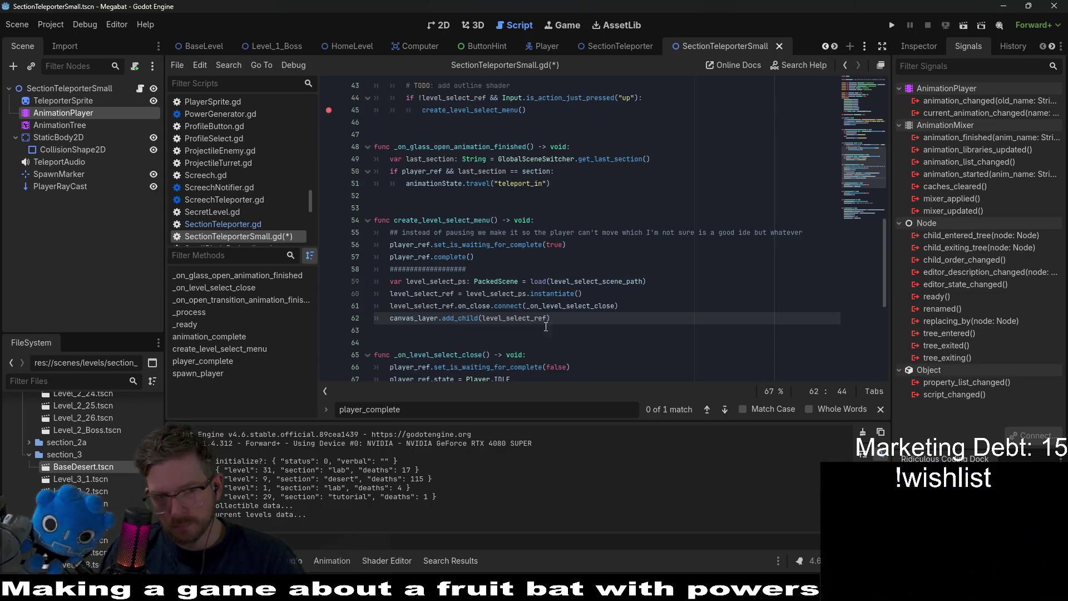
Step: Add 'print(level_select_ref)' inside the up-press condition after line 44 and save
left_click(652, 284)
left_click(555, 265)
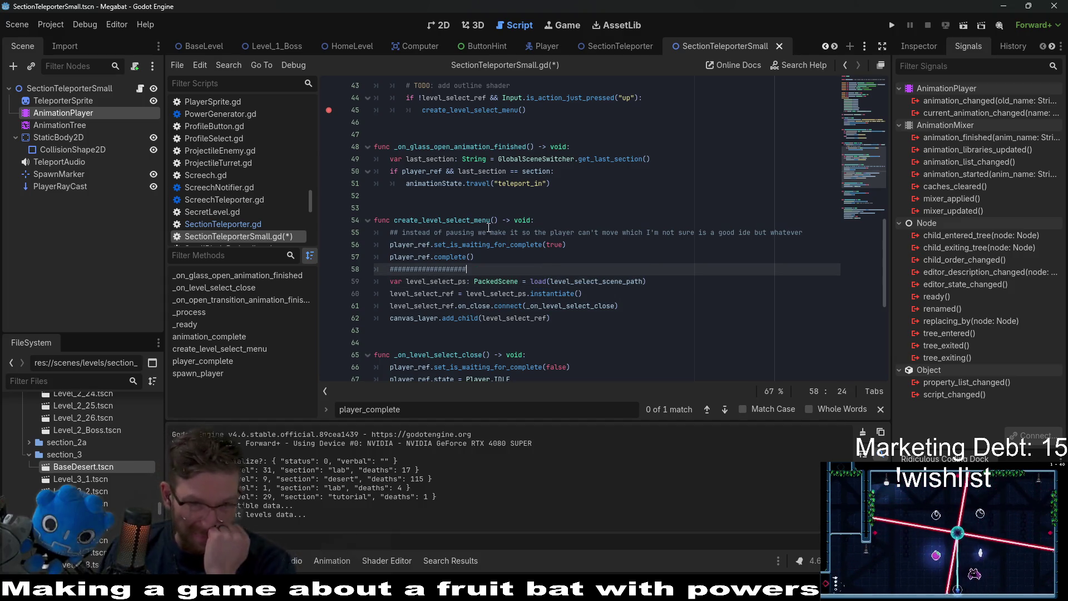
double_click(448, 221)
scroll(449, 223, "up", 2)
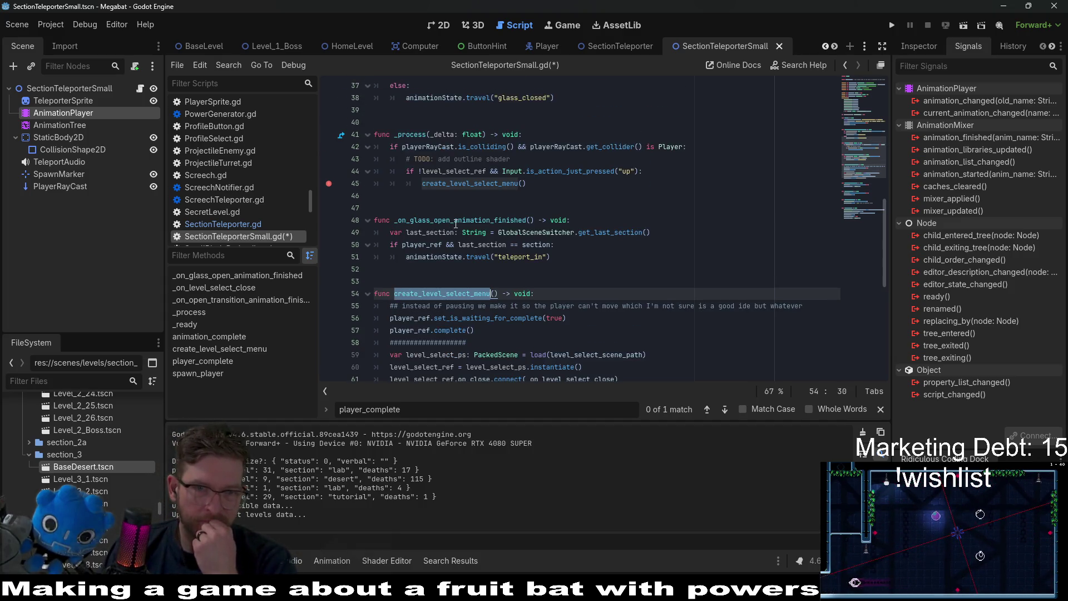
double_click(461, 171)
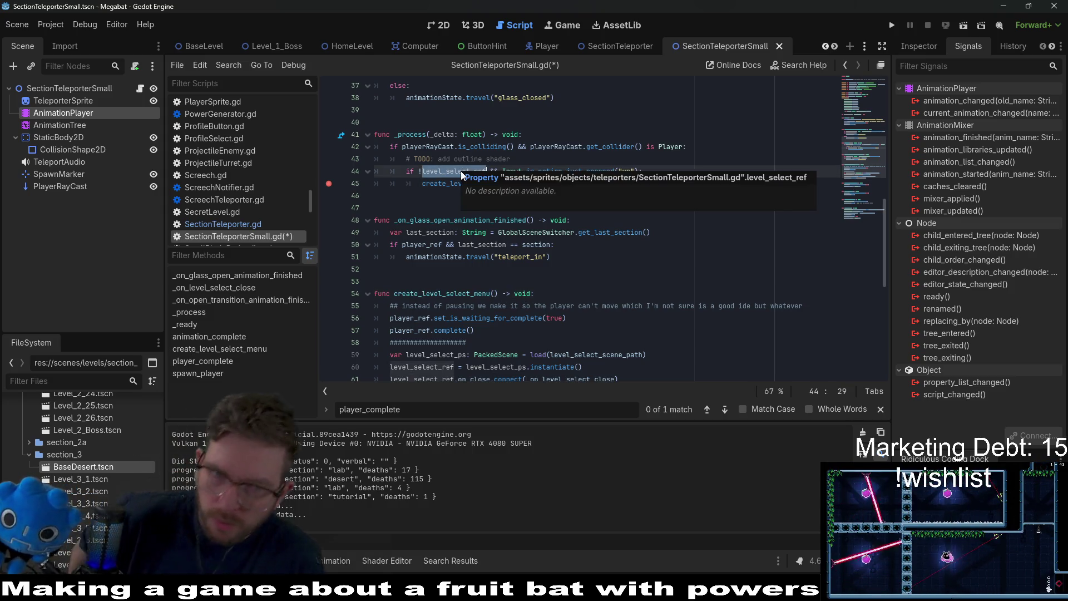
left_click(686, 170)
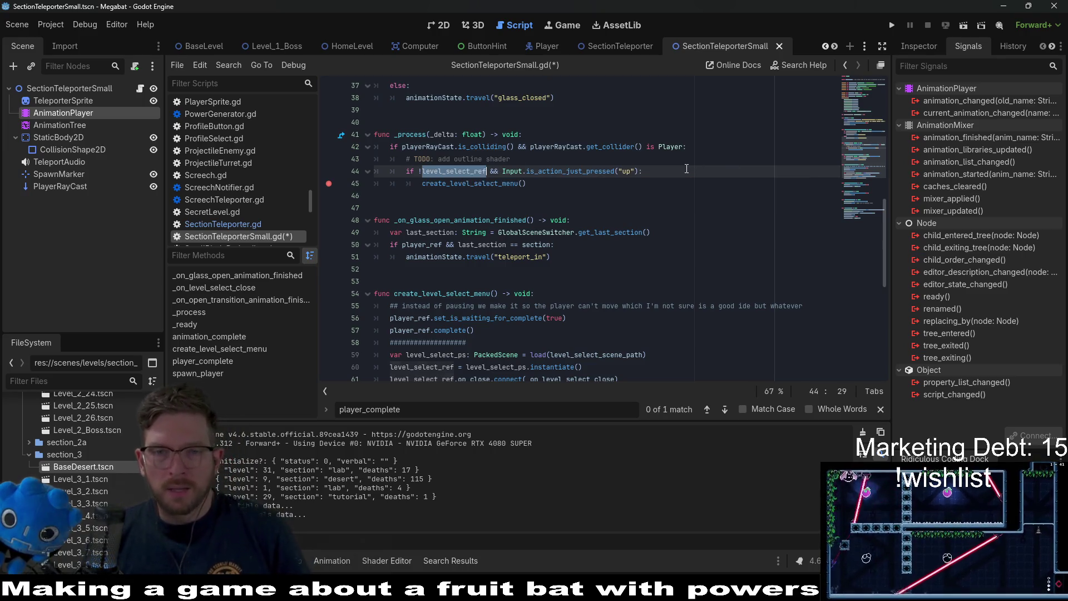
key("Return")
type("rint(")
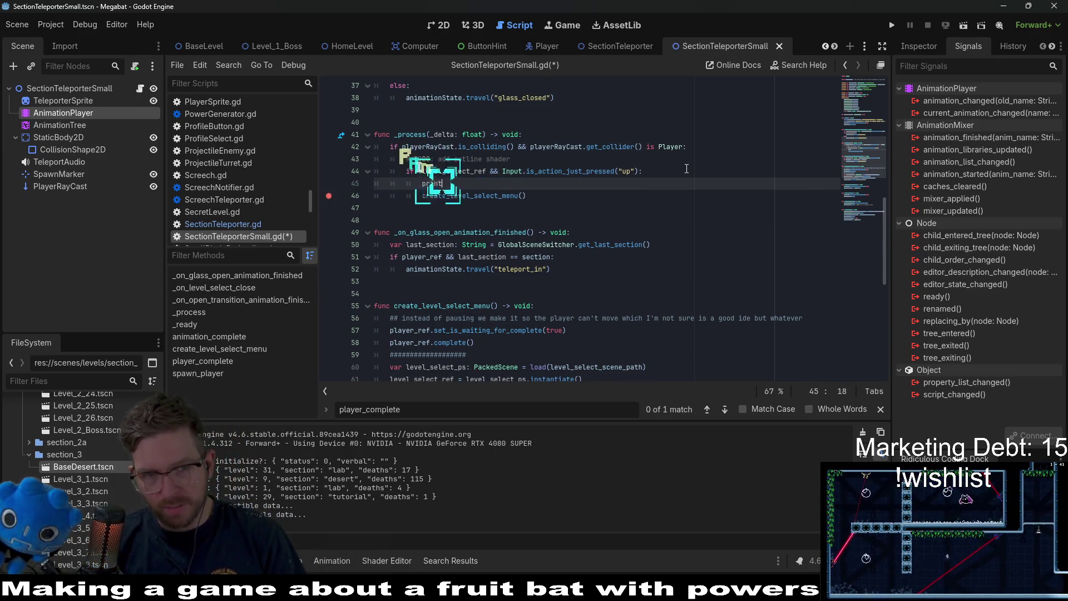
key("BackSpace")
key("BackSpace")
key("BackSpace")
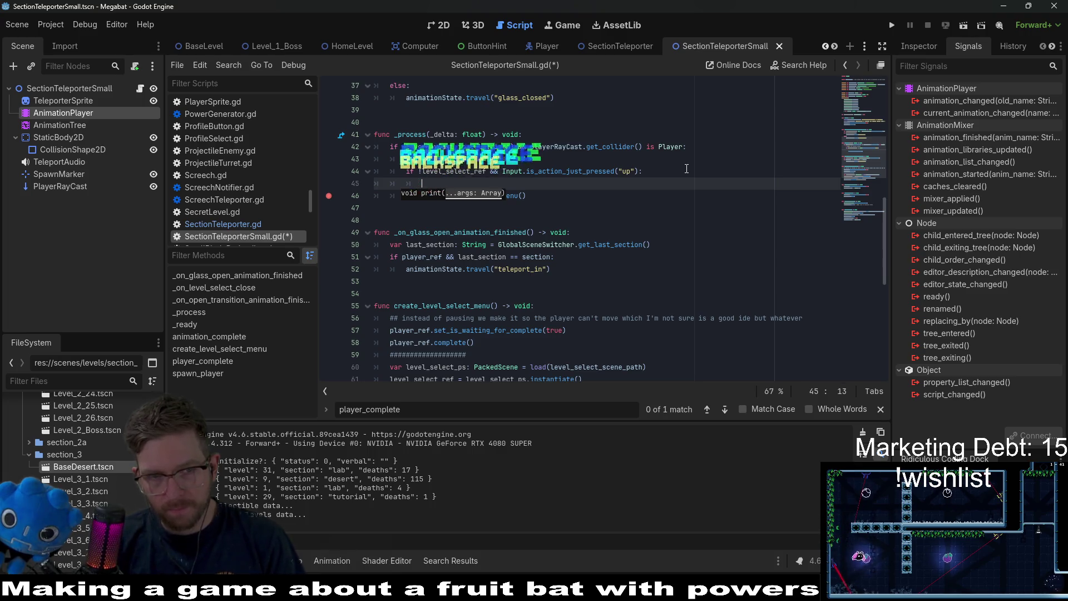
type("print(level_s")
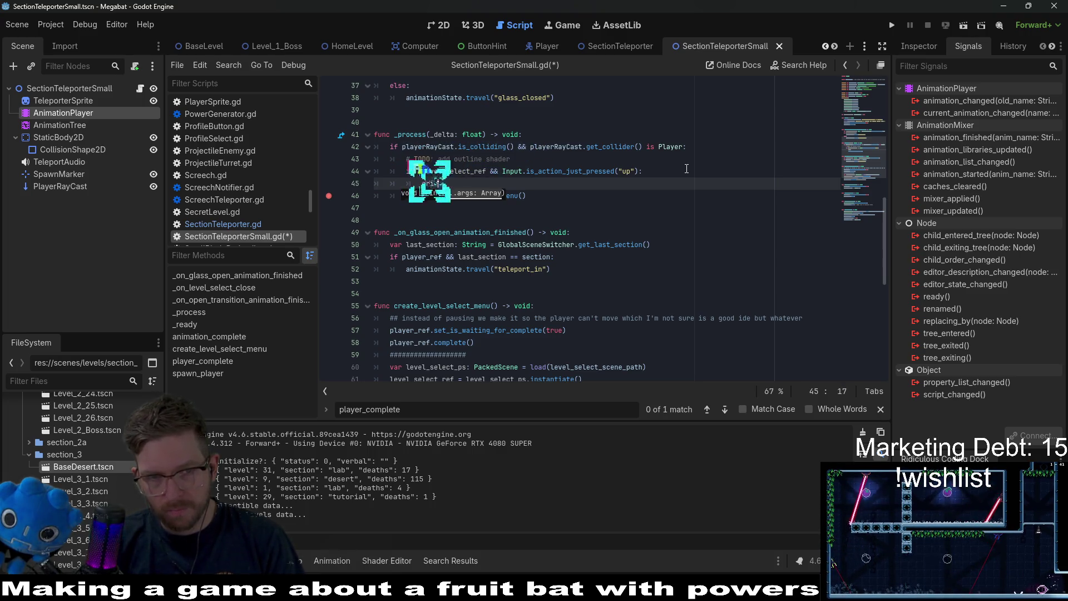
type("elect_ref")
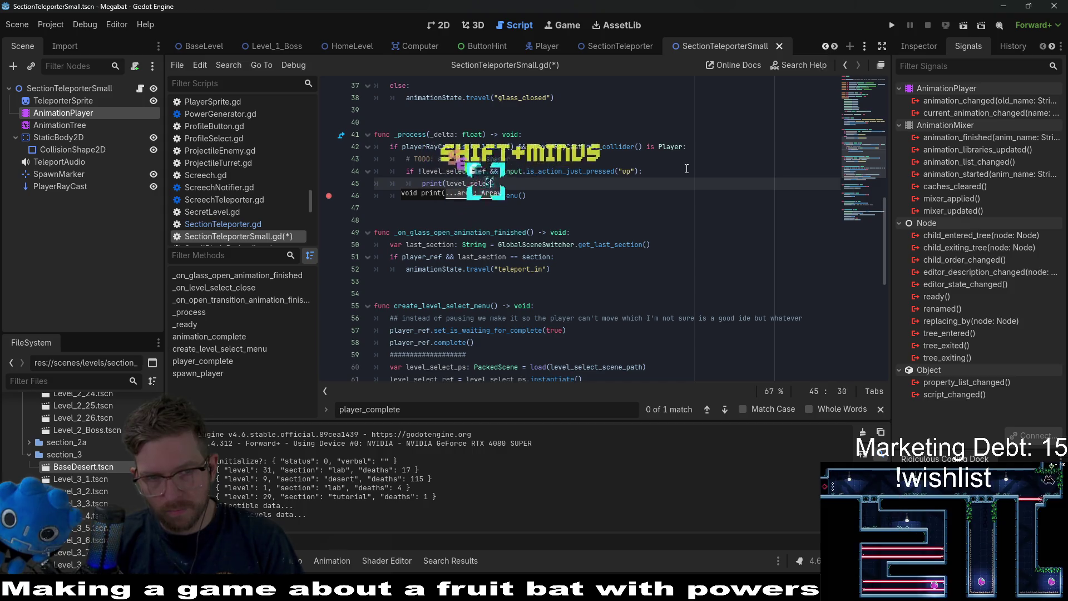
key("ctrl+s")
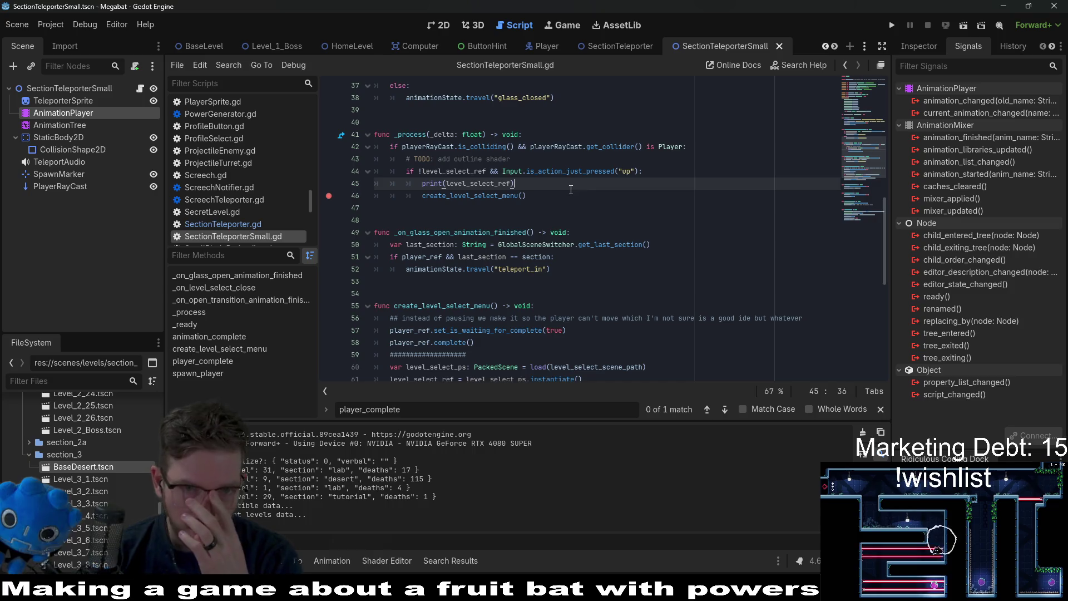
Step: Review the level_select_ref references, then run the game to test
double_click(489, 185)
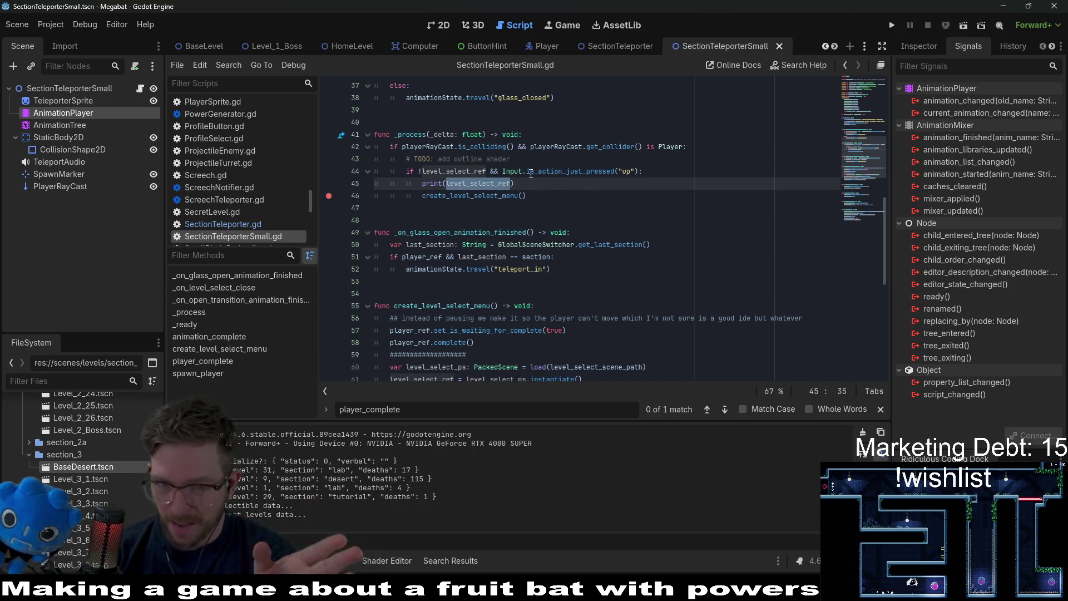
scroll(531, 174, "down", 2)
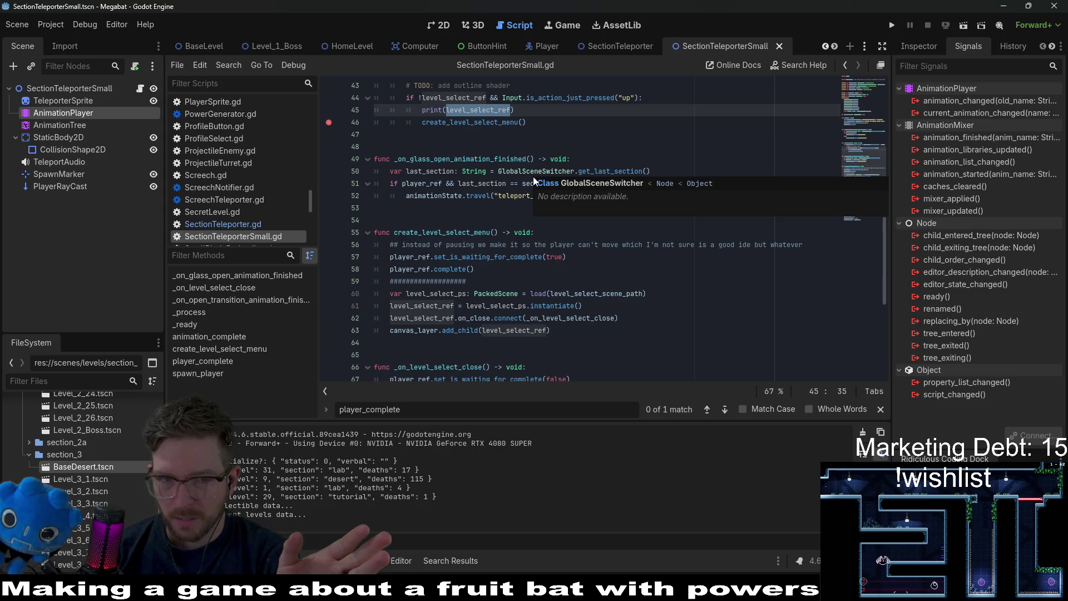
scroll(539, 176, "up", 2)
left_click_drag(490, 171, 430, 172)
mouse_move(468, 175)
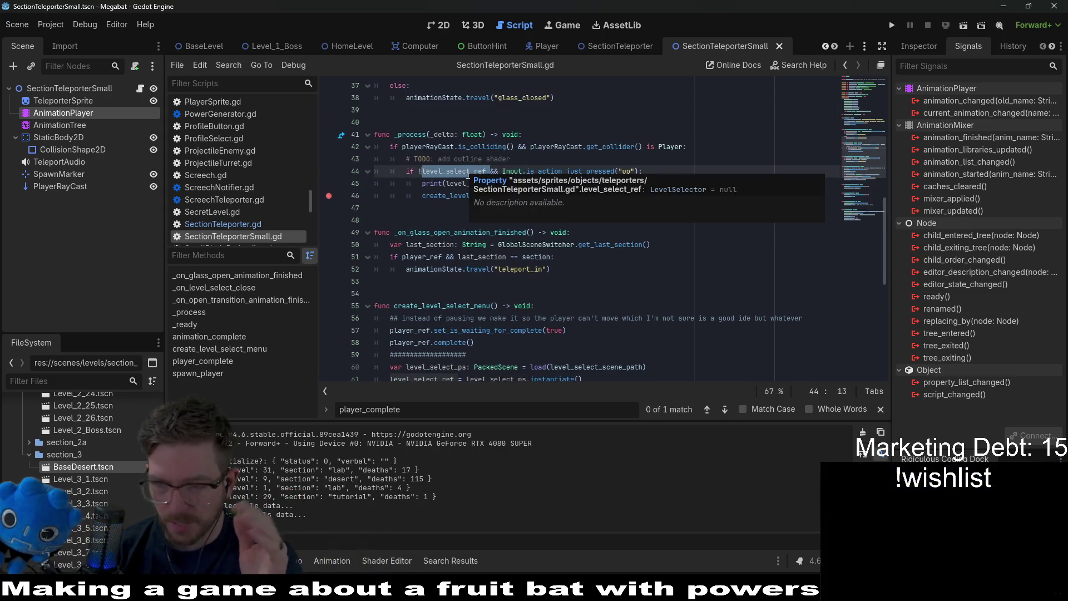
scroll(589, 233, "down", 9)
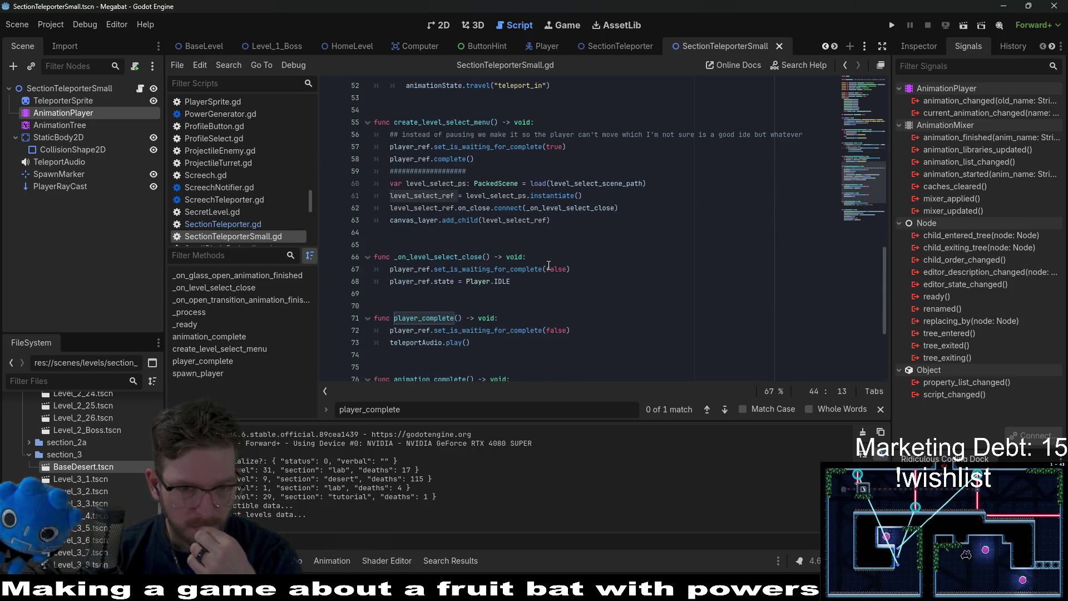
left_click(584, 257)
scroll(582, 246, "up", 4)
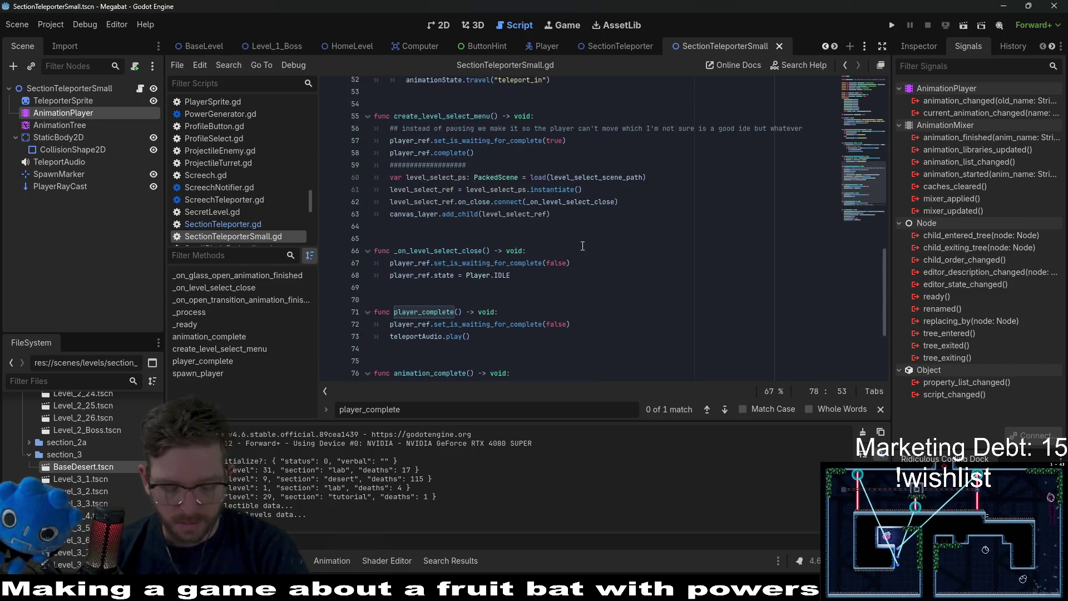
left_click(892, 27)
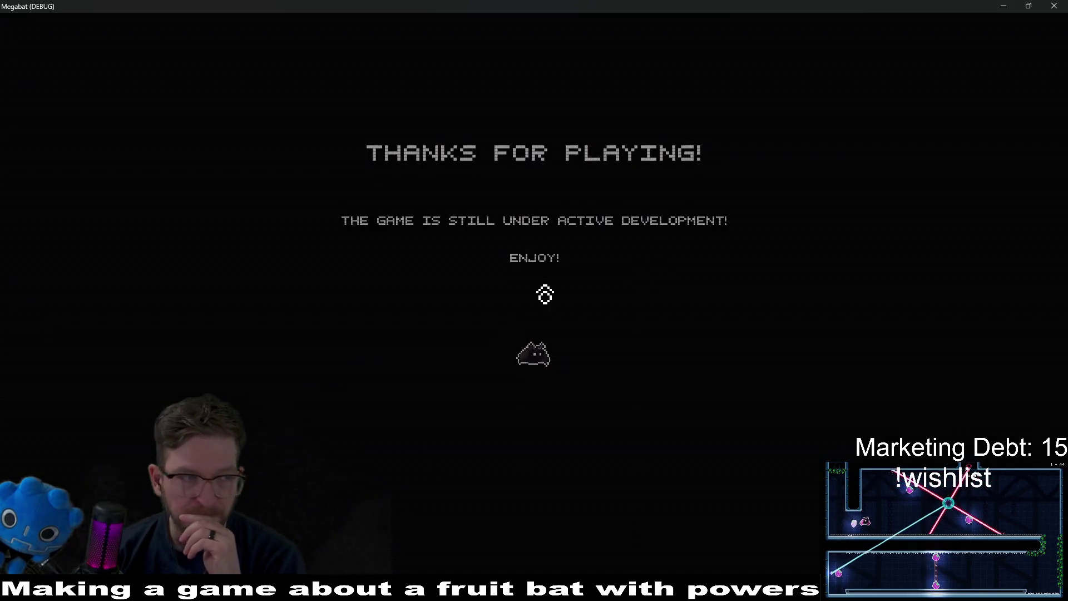
Step: Play the Lab level 31 profile and press Up at the teleporter to hit the breakpoint
left_click(539, 298)
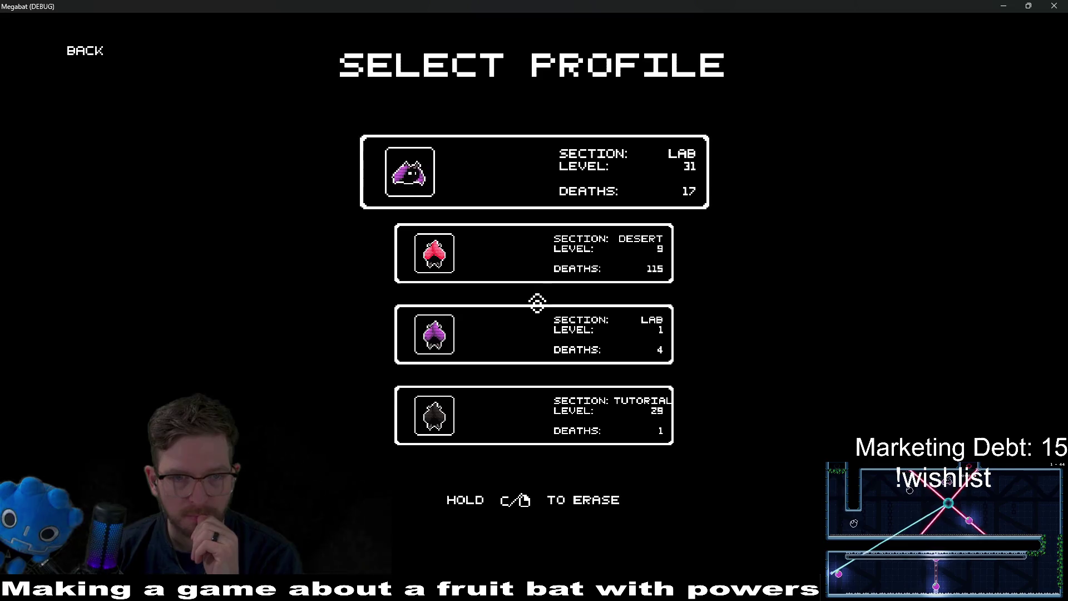
left_click(449, 187)
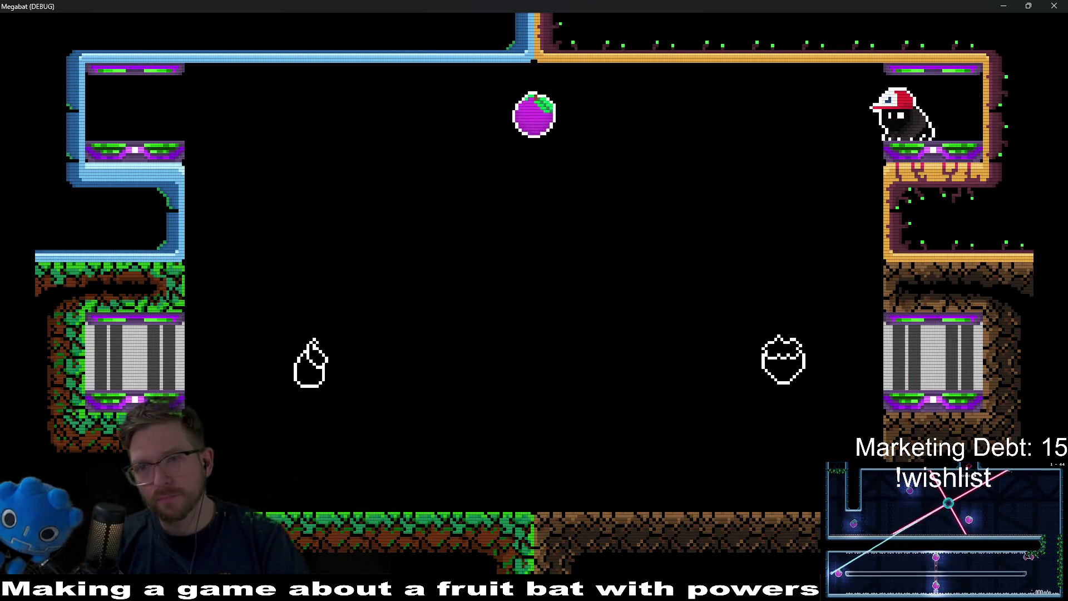
key("Up")
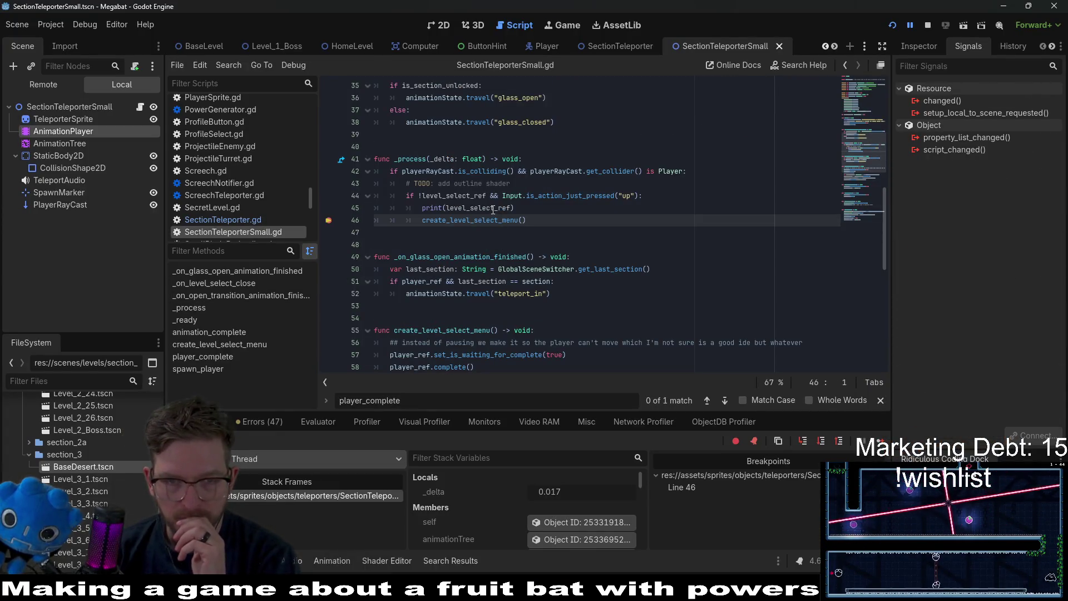
Step: Resume the game past the line-46 breakpoint, then close and reopen the level-select grid
mouse_move(492, 210)
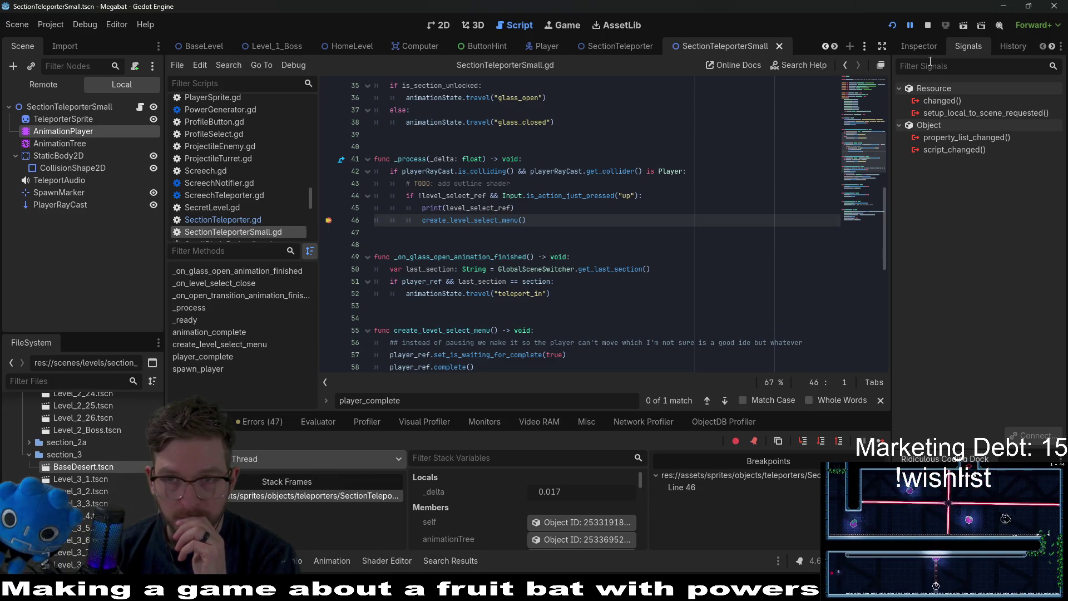
key("F12")
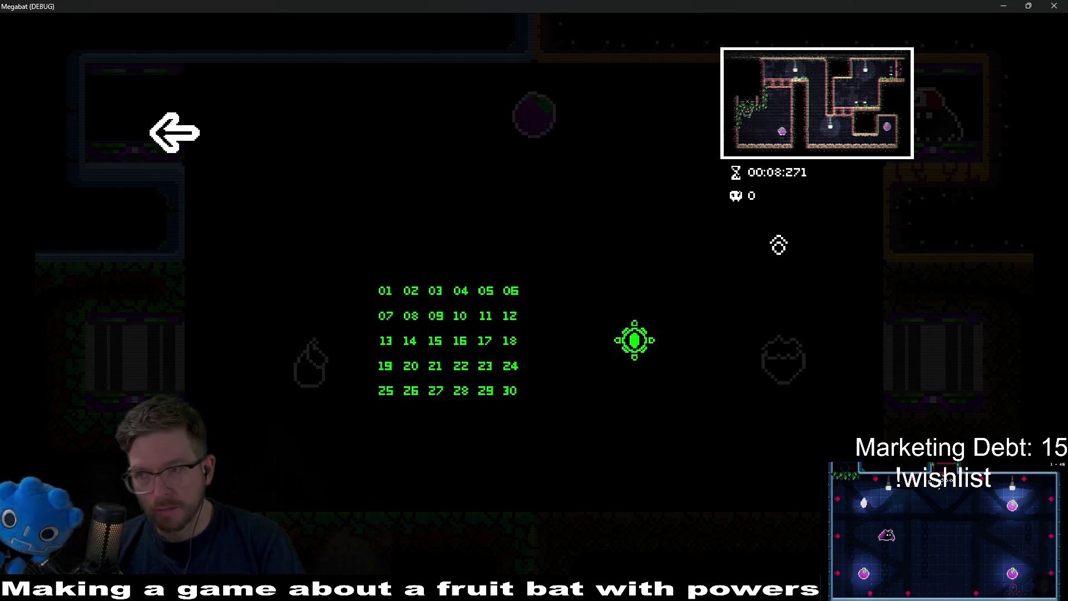
left_click(185, 146)
key("Up")
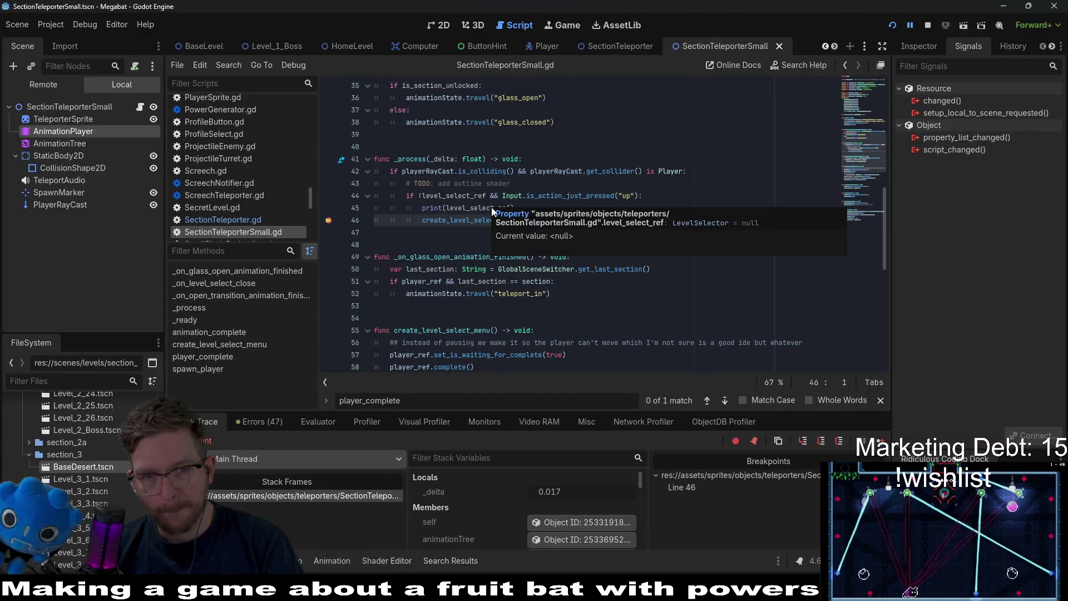
key("F12")
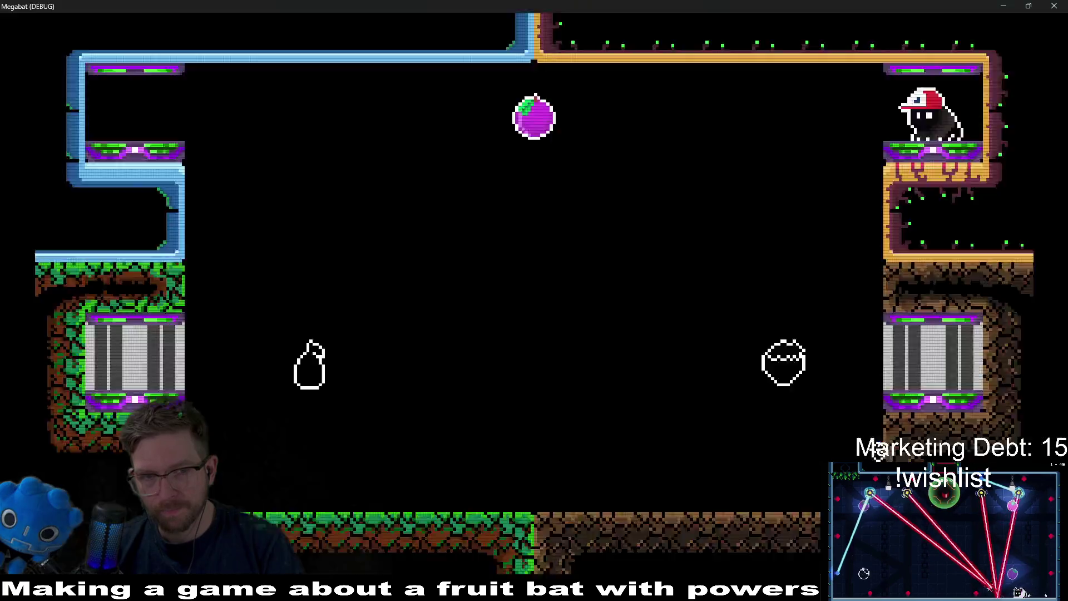
key("Escape")
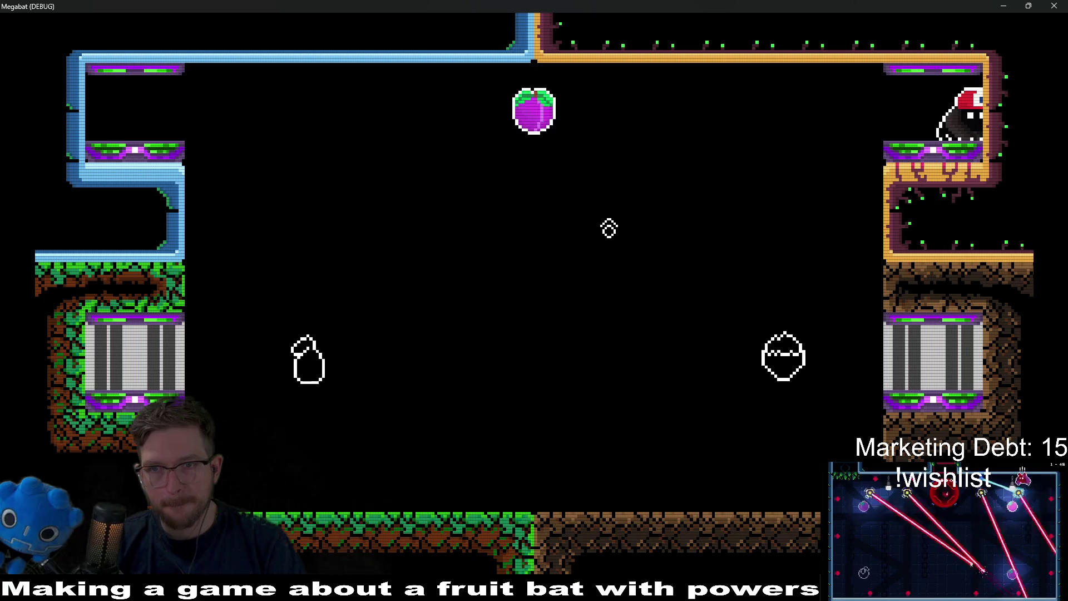
Step: Undo stray letters typed into the script, resume the game, and close the level-select menu again
key("alt+Tab")
type("w")
key("ctrl+z")
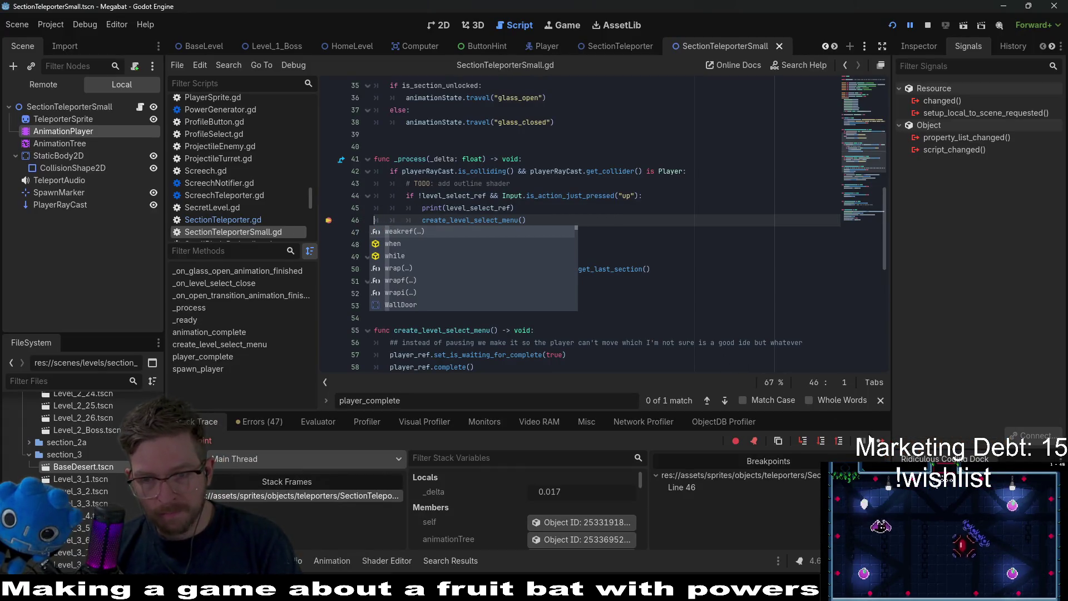
left_click(878, 443)
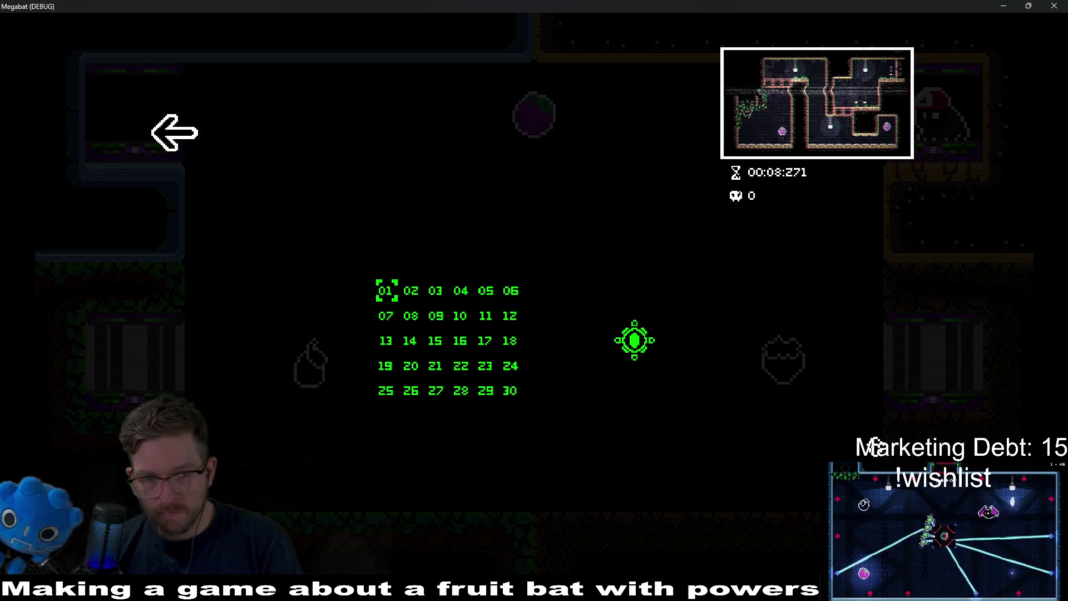
type("ww")
key("ctrl+z")
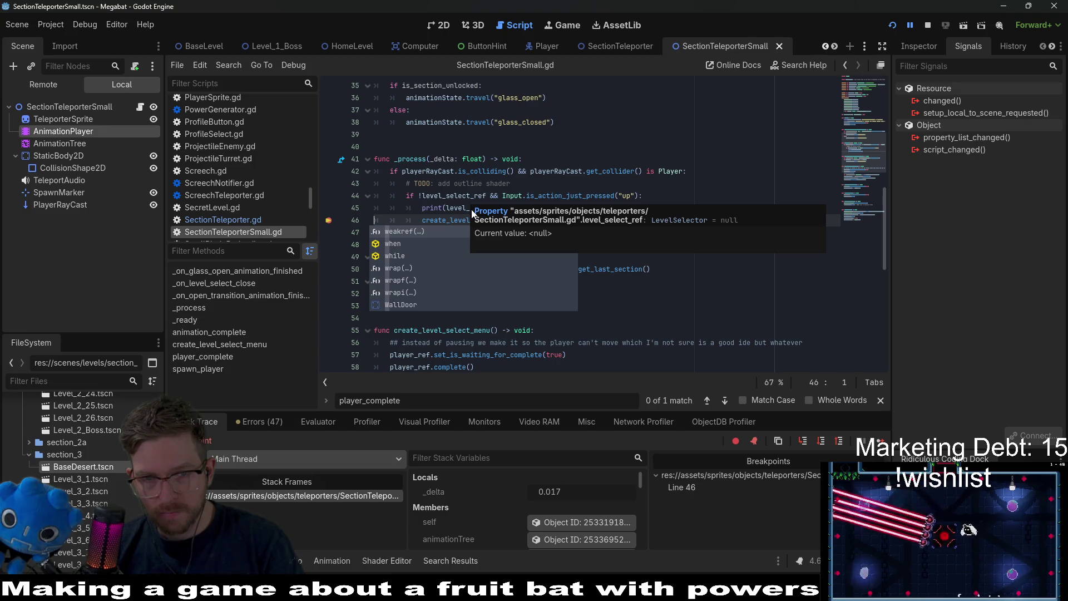
left_click(880, 443)
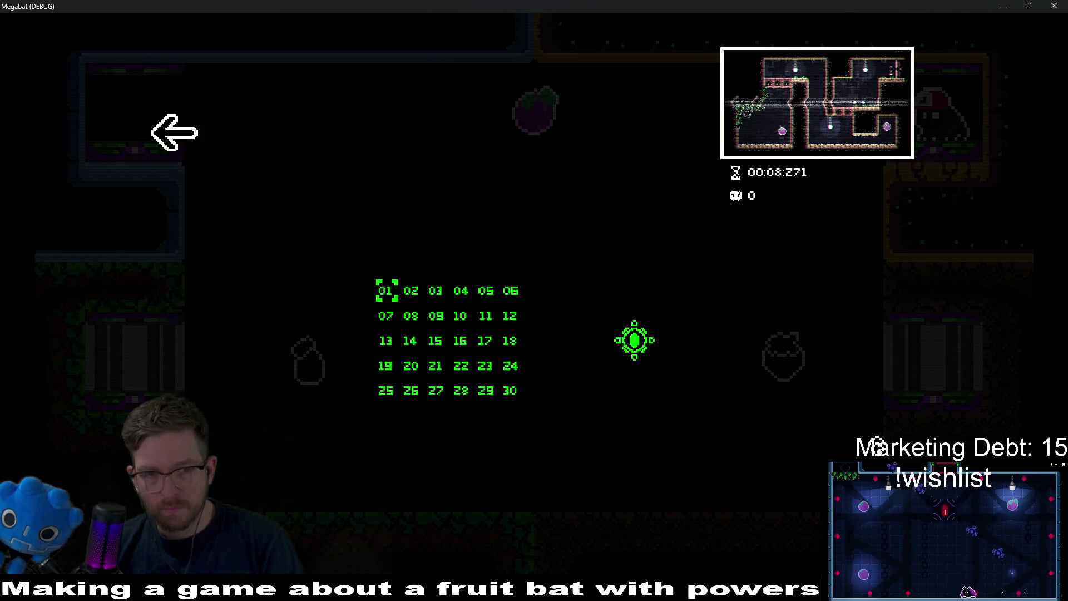
left_click(183, 153)
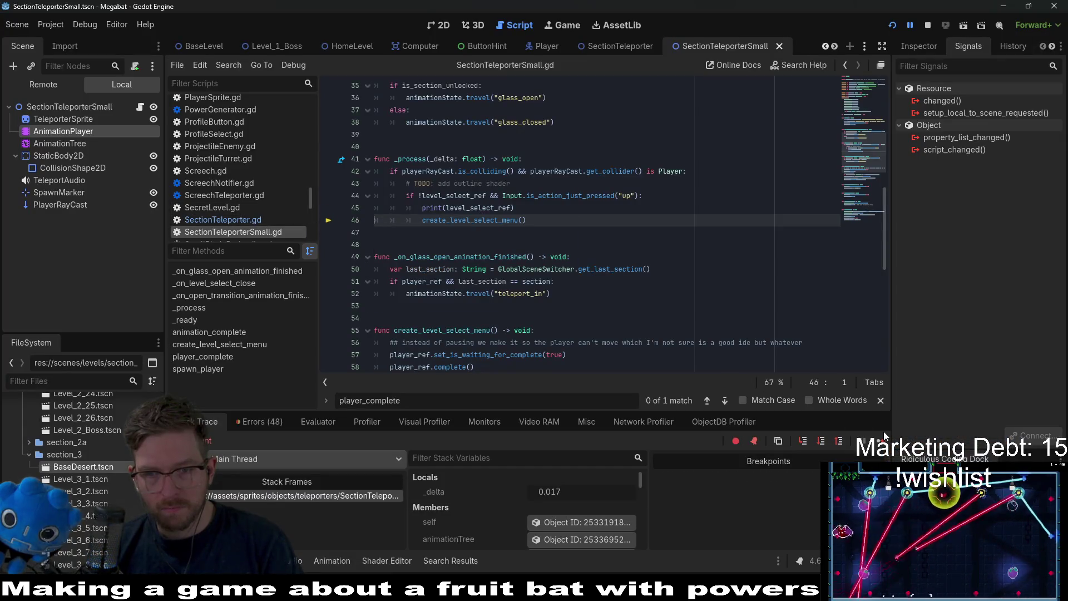
Step: Continue the Megabat run, open and close the pause and level-select menus, then quit the game
left_click(880, 444)
key("Escape")
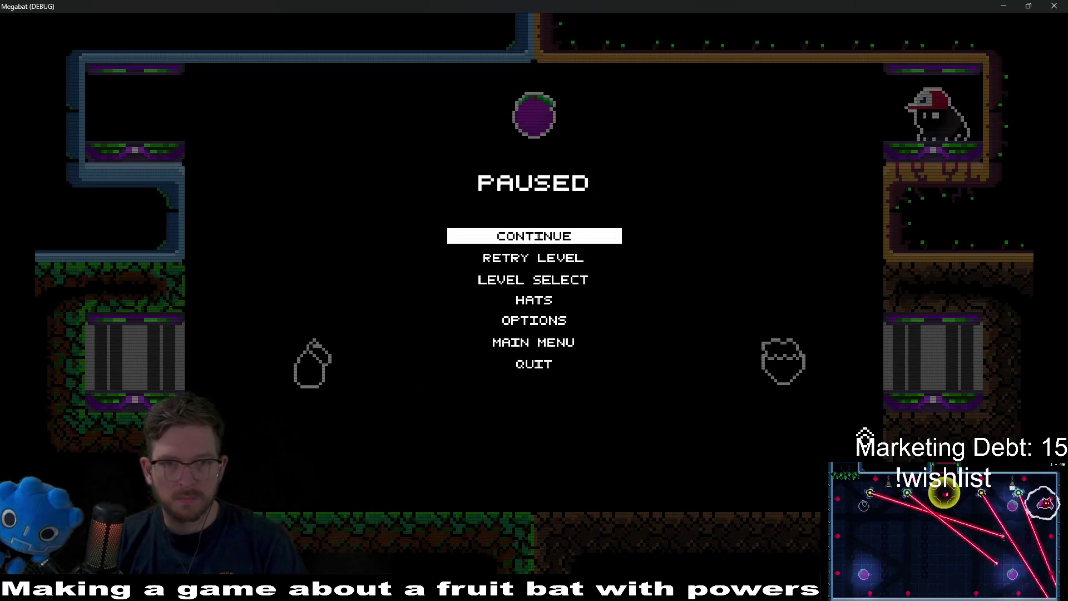
key("Escape")
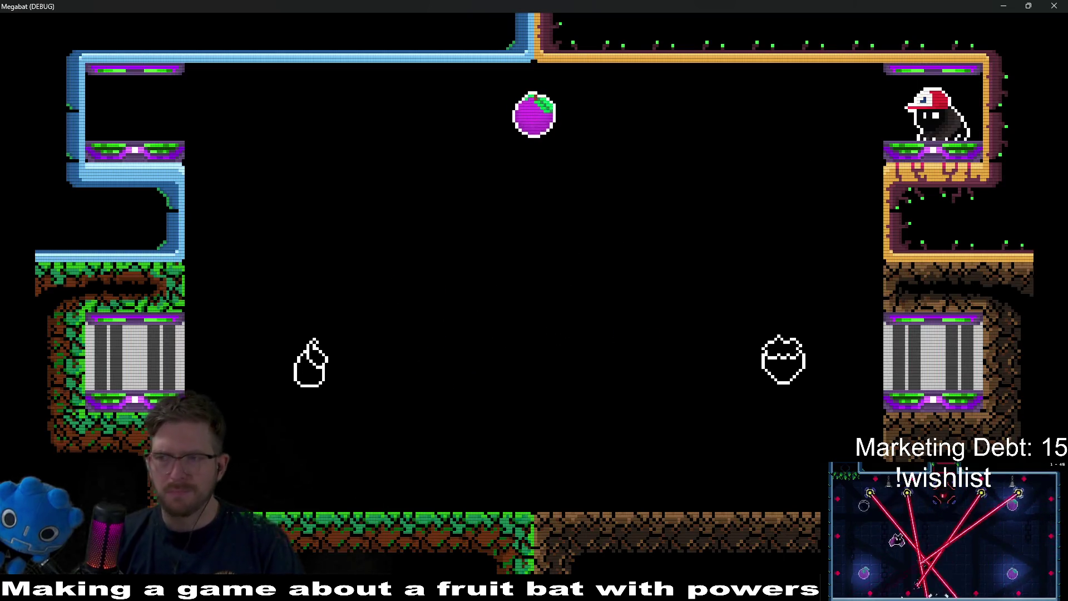
key("Tab")
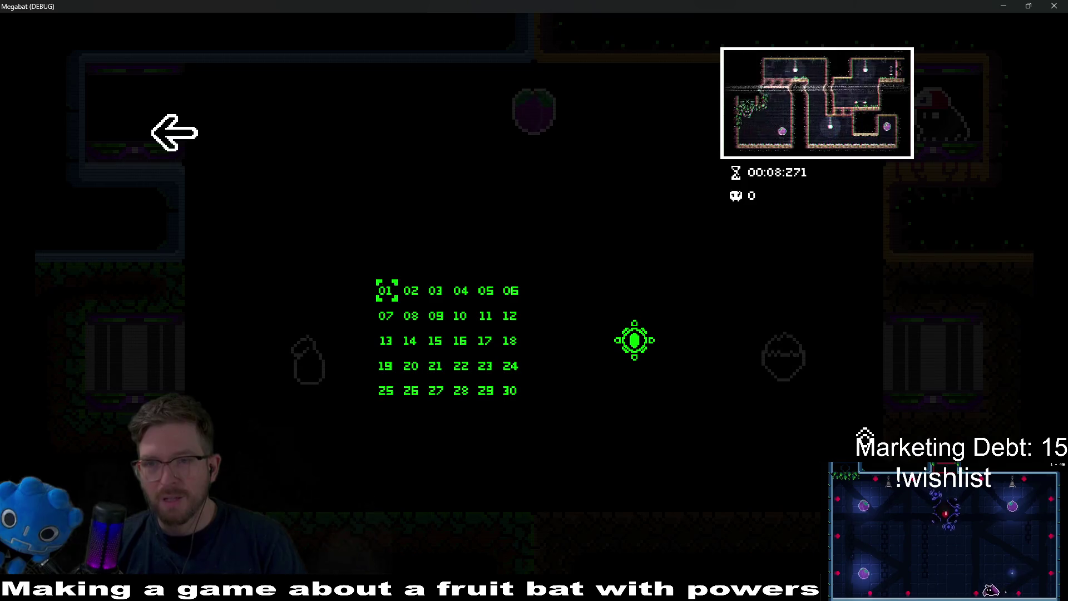
key("Escape")
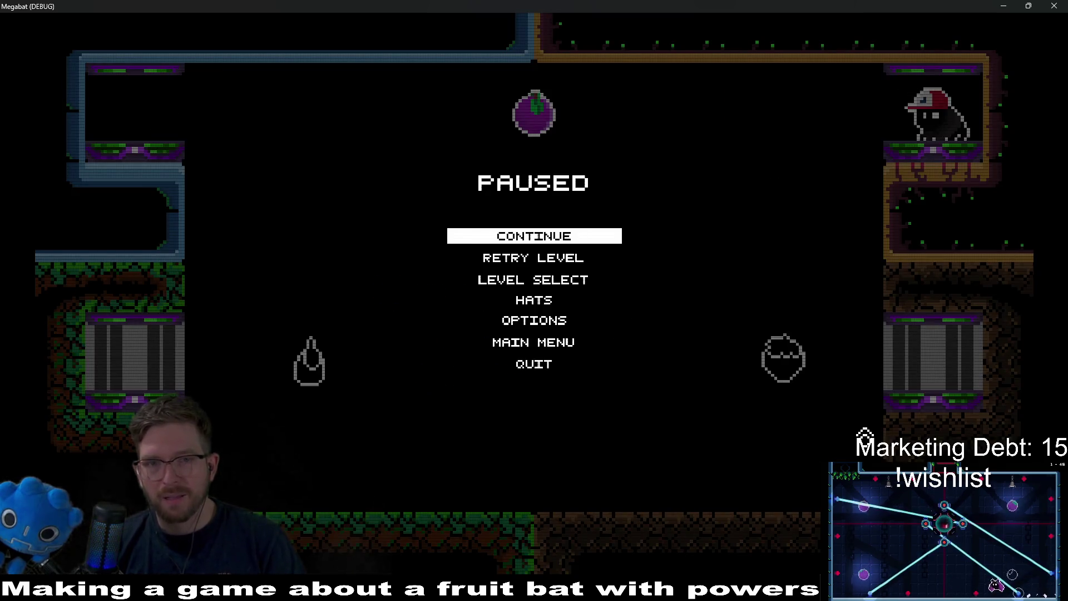
key("Escape")
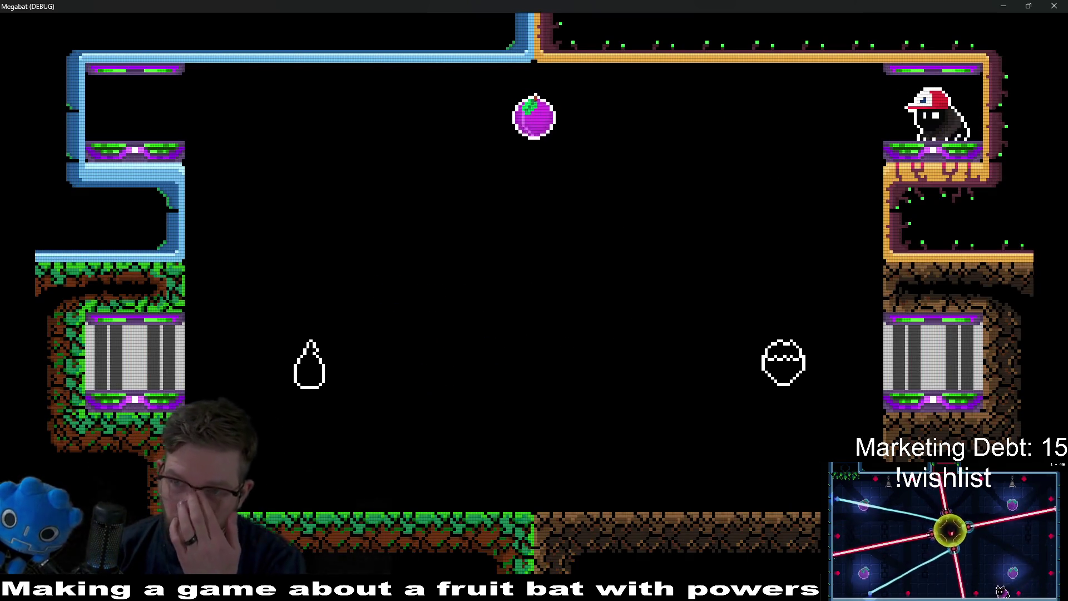
key("alt+F4")
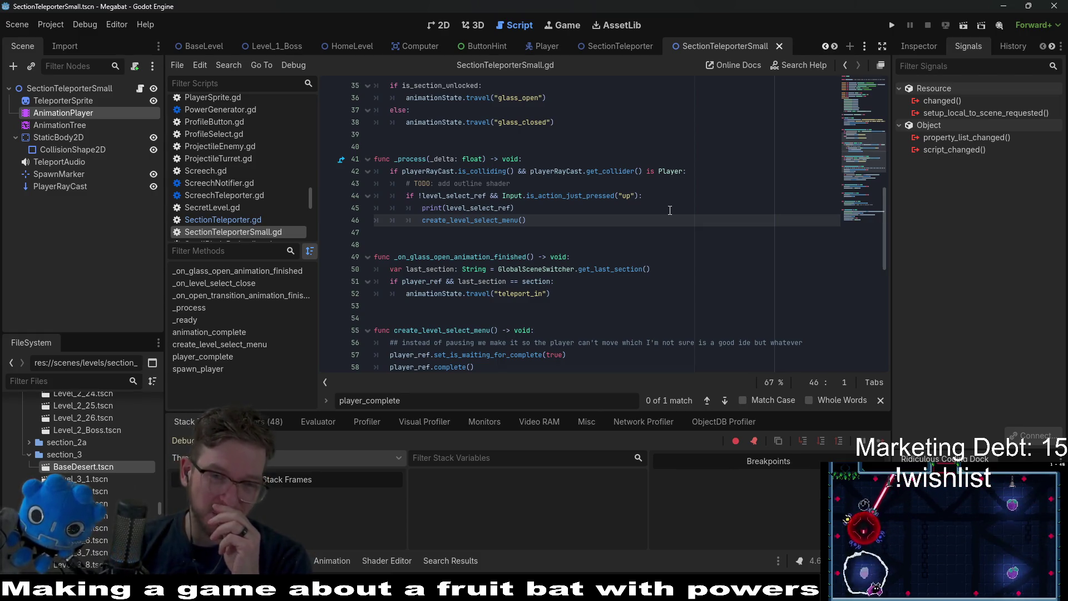
Step: Review the print line in SectionTeleporterSmall.gd that outputs level_select_ref
scroll(673, 262, "down", 2)
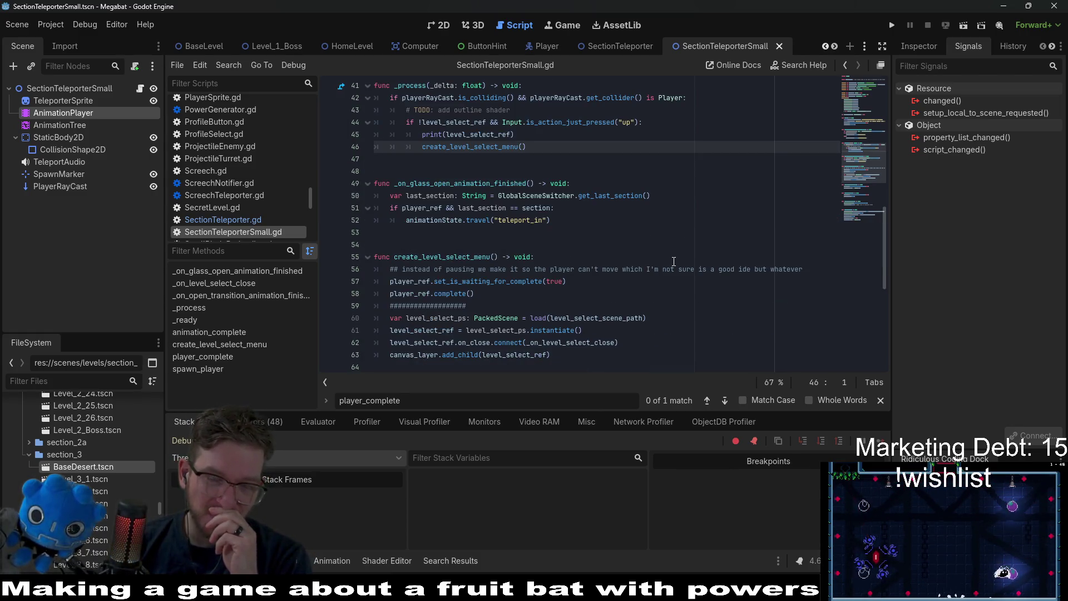
scroll(674, 262, "down", 2)
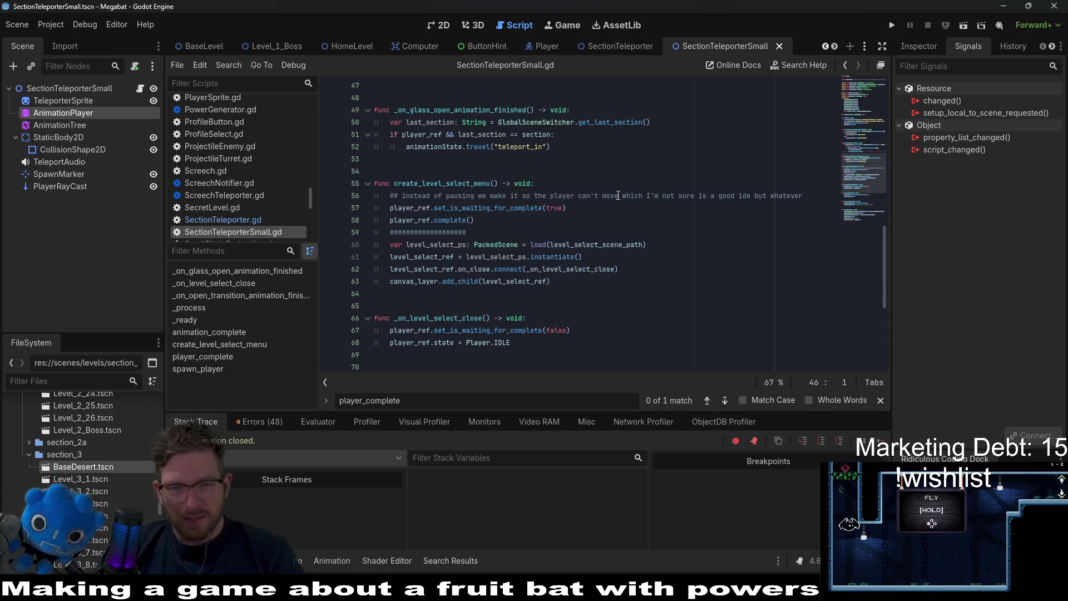
scroll(584, 217, "up", 4)
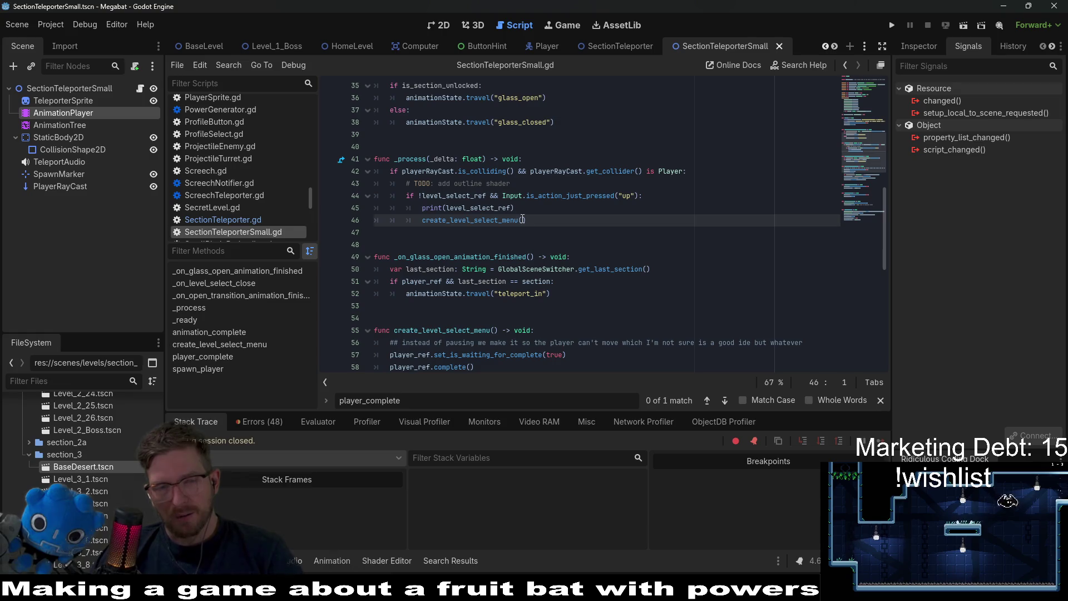
left_click(536, 207)
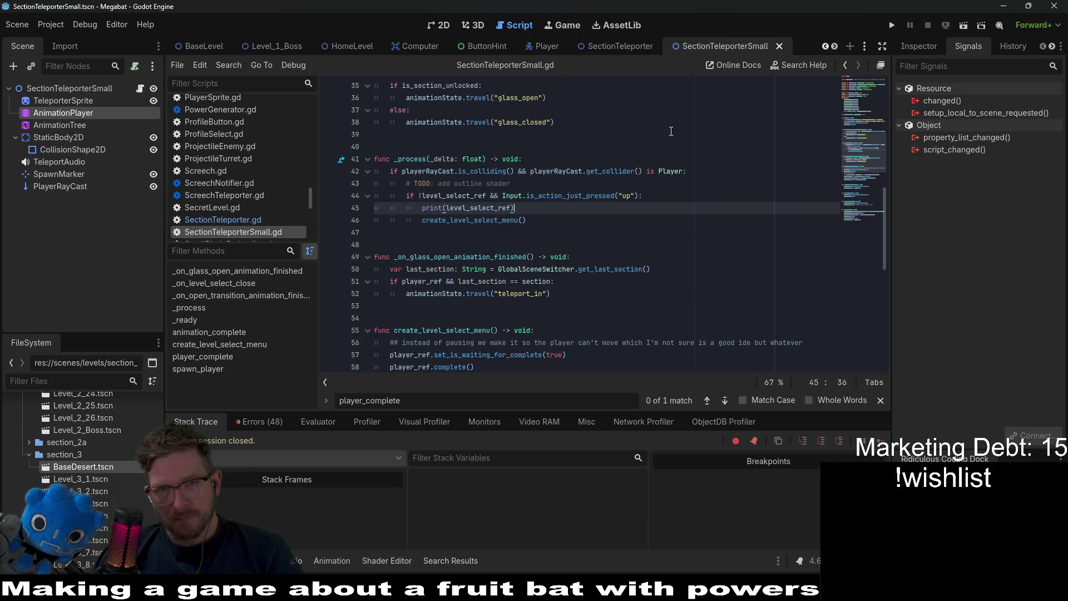
Step: Dismiss the quick file search and switch to the LabBiomeLevelSelectV2 scene
key("shift+alt+o")
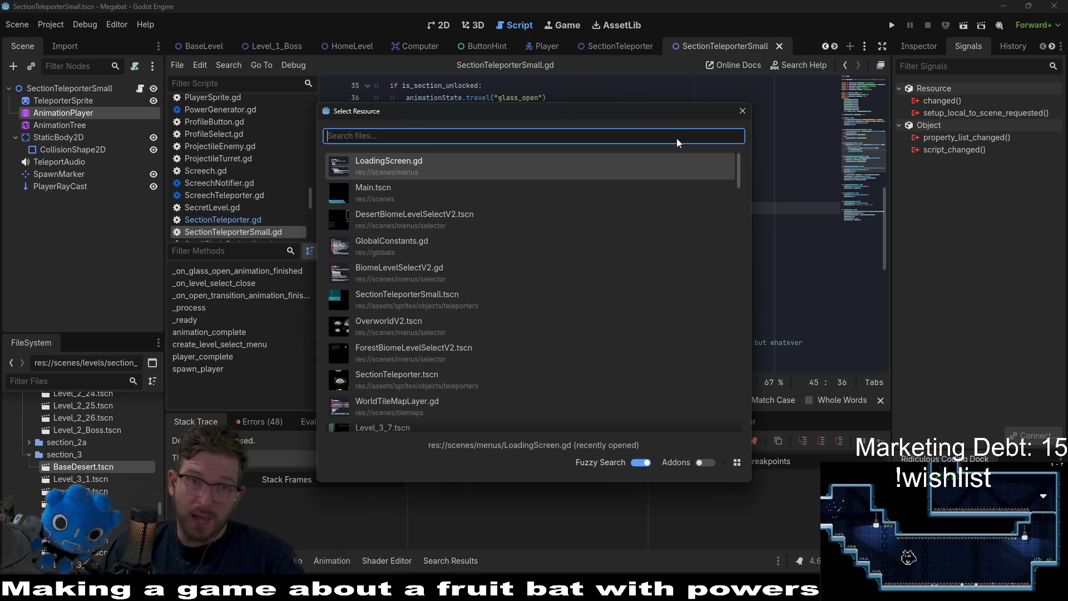
key("Escape")
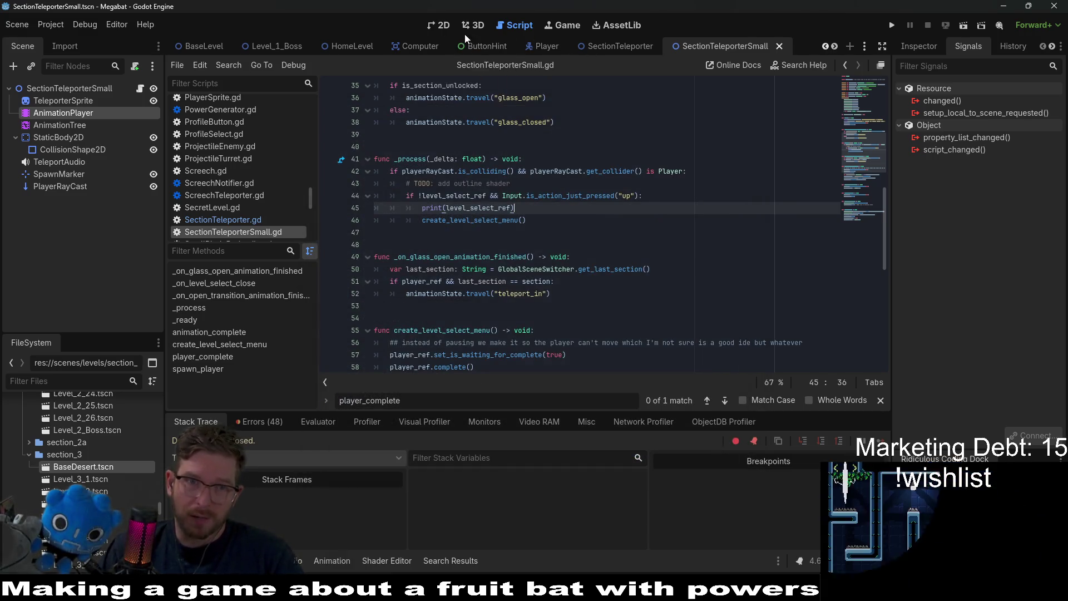
scroll(662, 48, "down", 5)
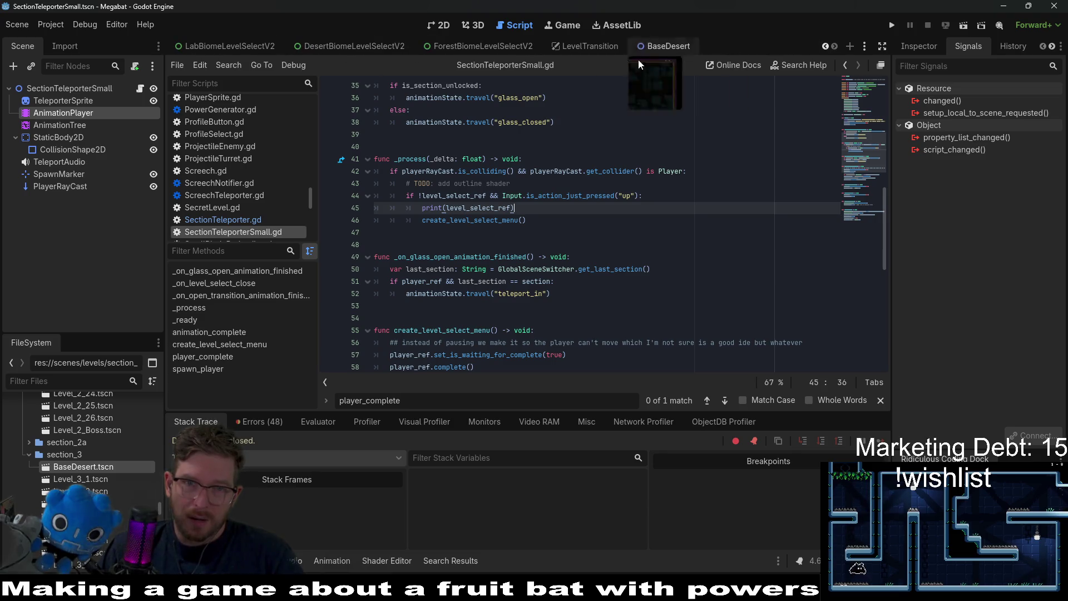
left_click(229, 46)
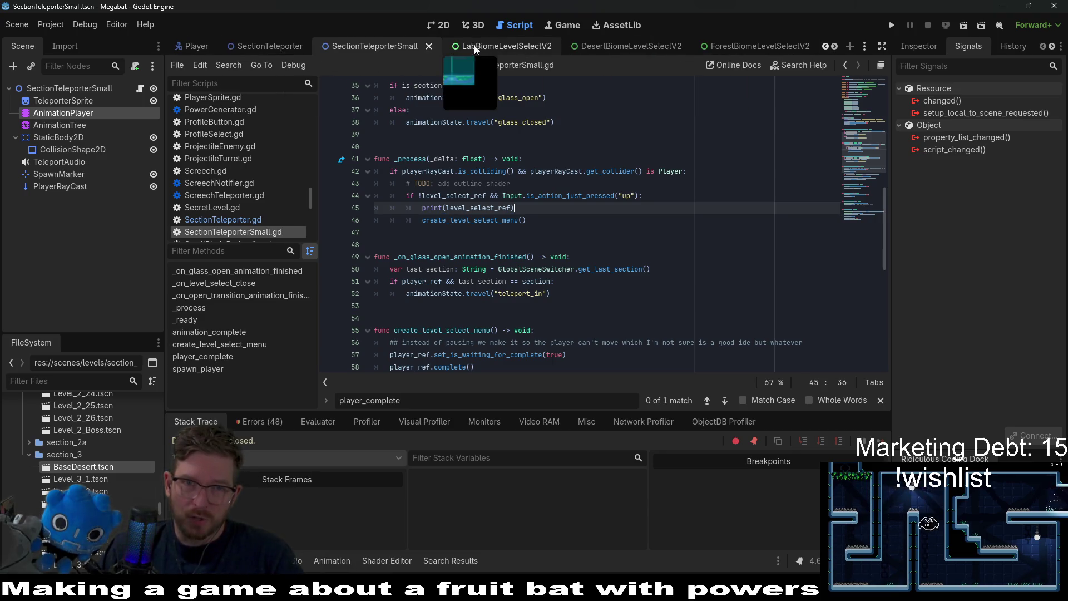
scroll(132, 273, "up", 10)
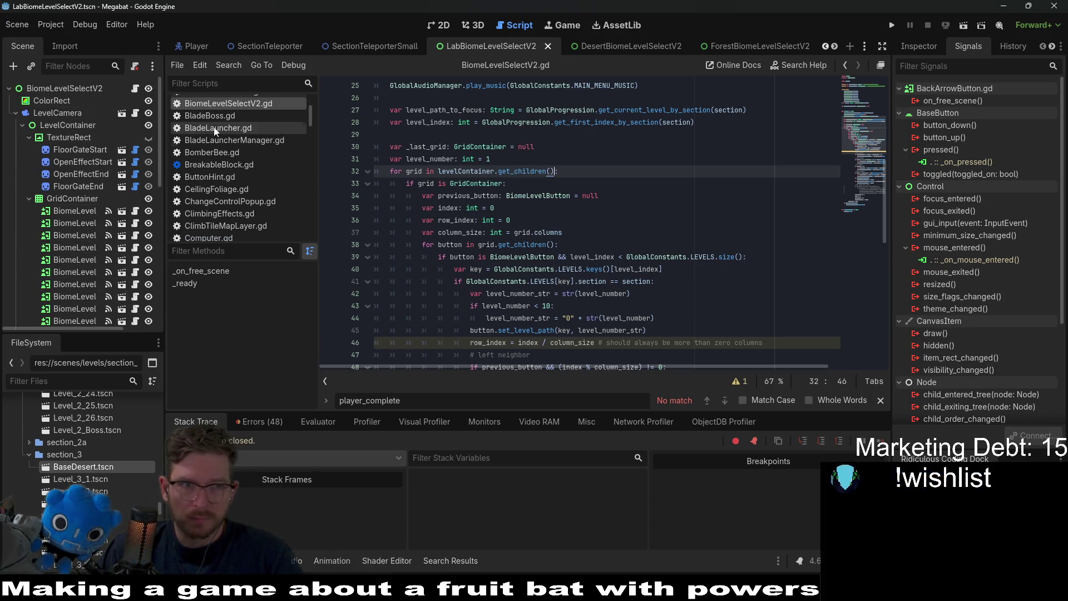
scroll(539, 186, "up", 5)
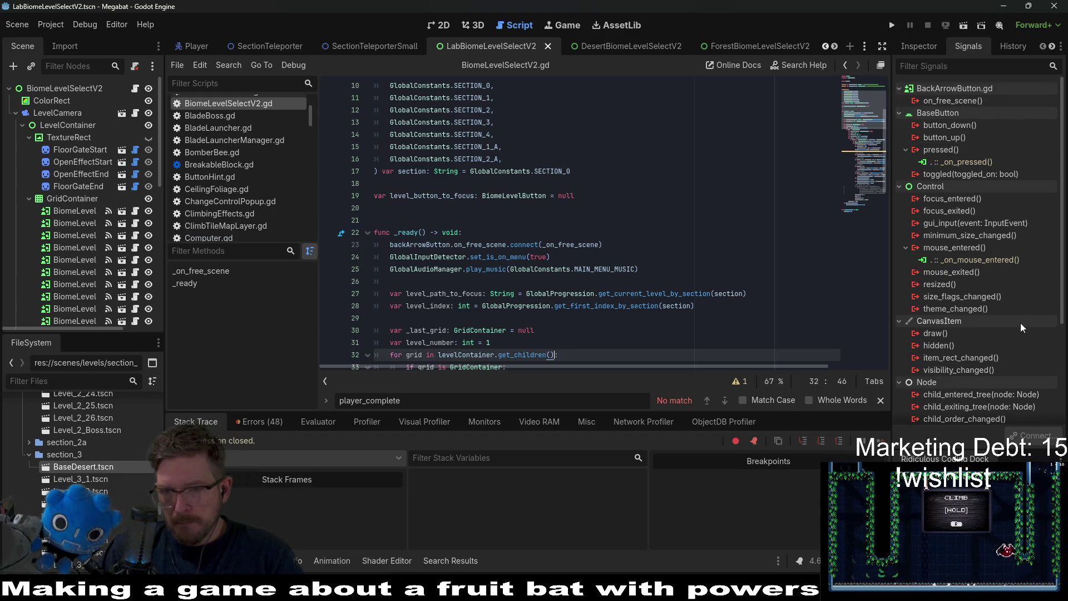
mouse_move(1021, 328)
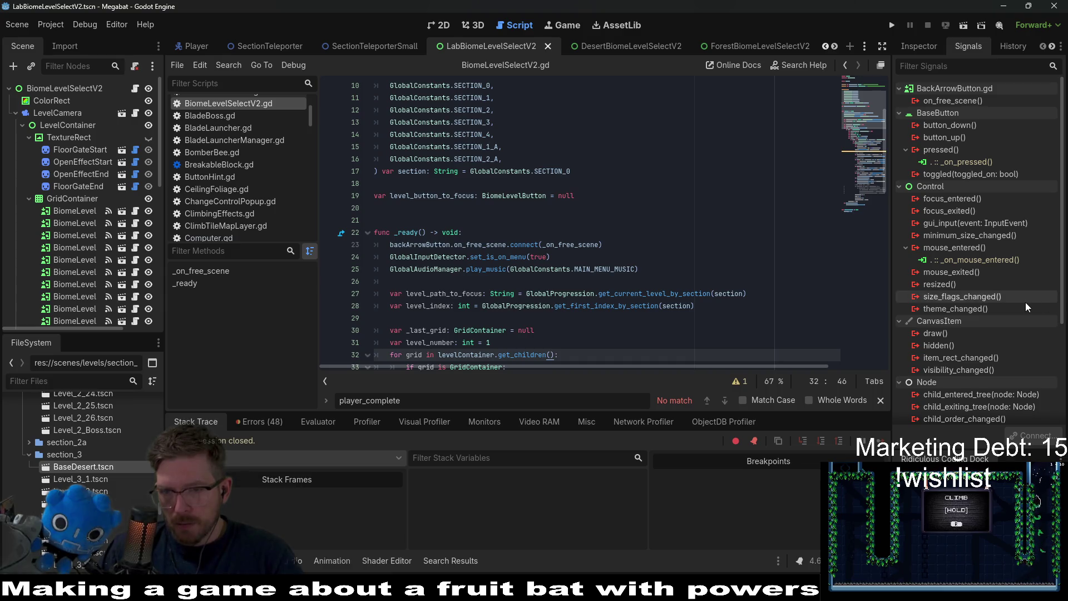
scroll(1026, 307, "down", 3)
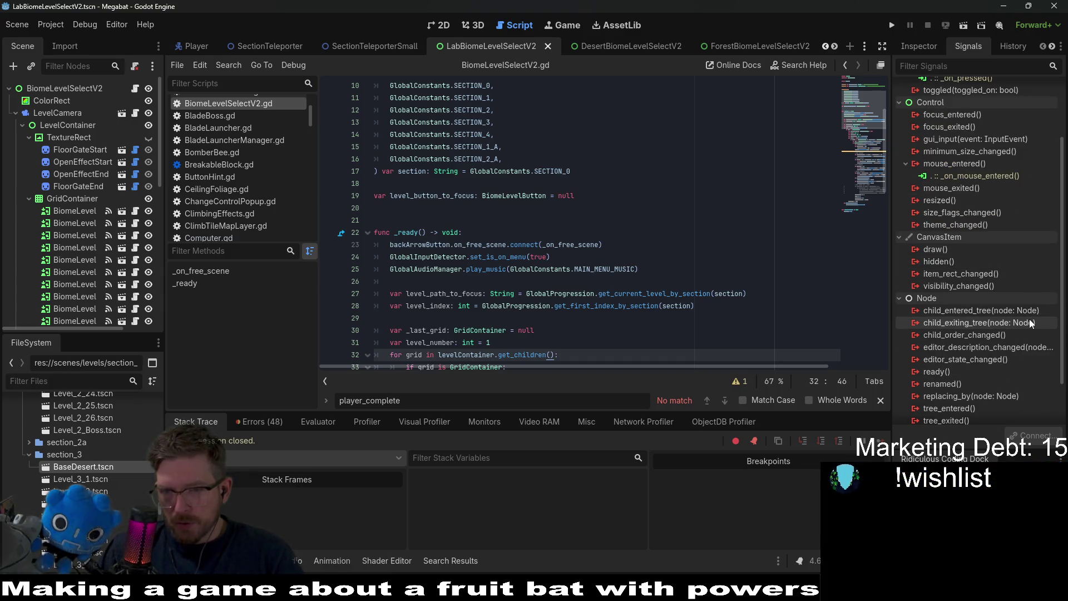
scroll(1029, 319, "down", 2)
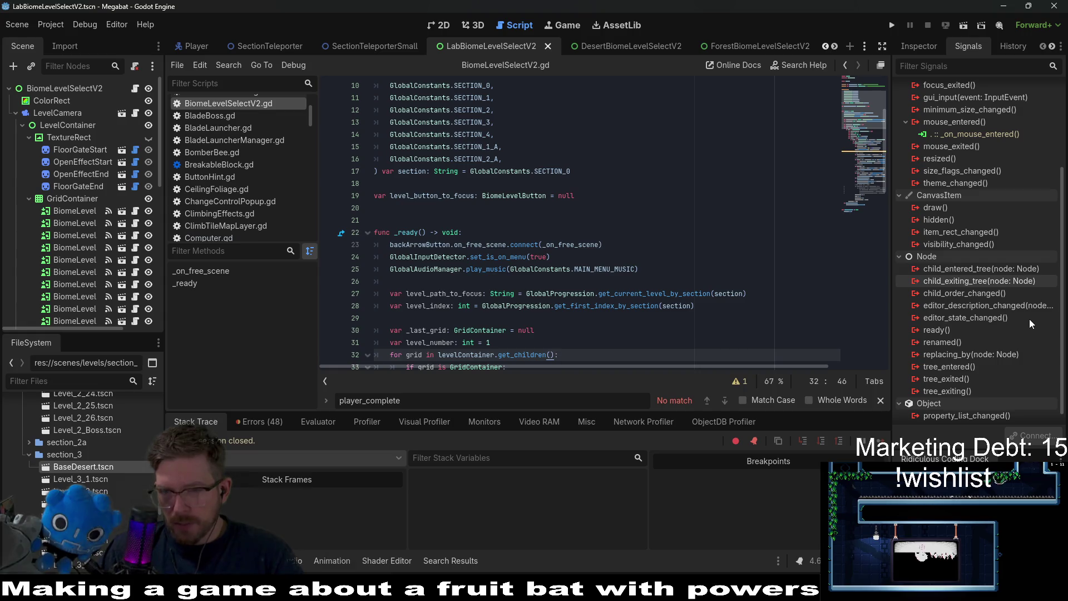
mouse_move(962, 395)
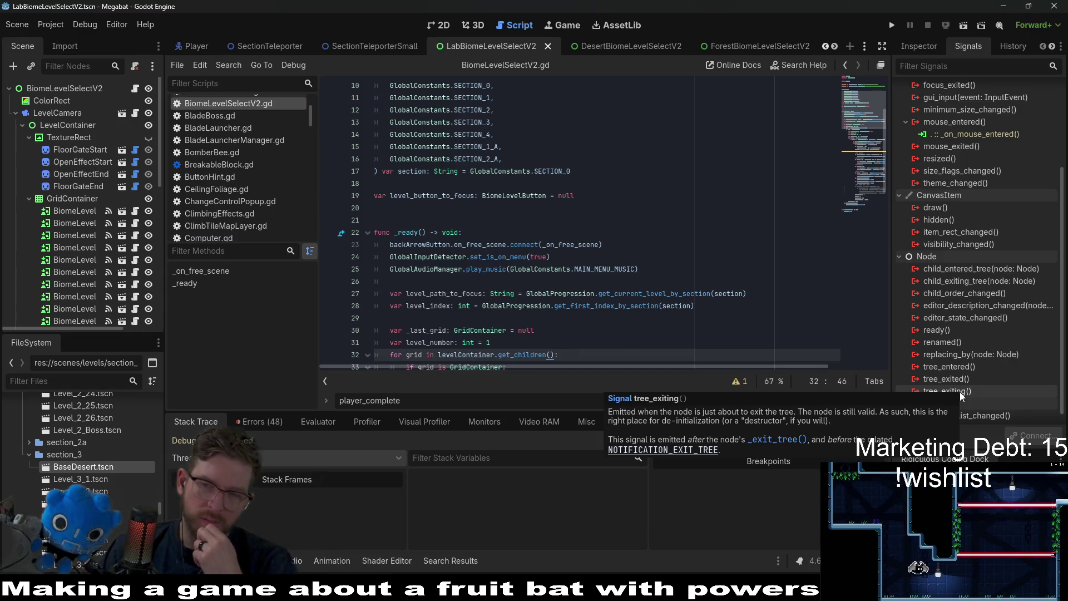
left_click(639, 269)
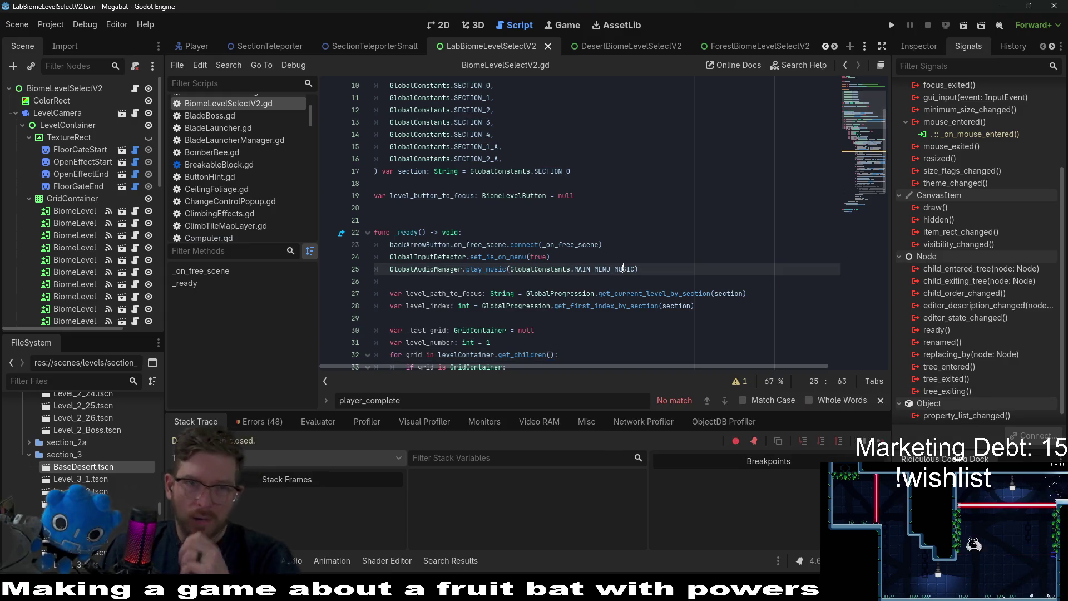
Step: Select on_close and search the script for its occurrences
scroll(601, 214, "up", 3)
scroll(601, 215, "down", 3)
scroll(600, 214, "up", 3)
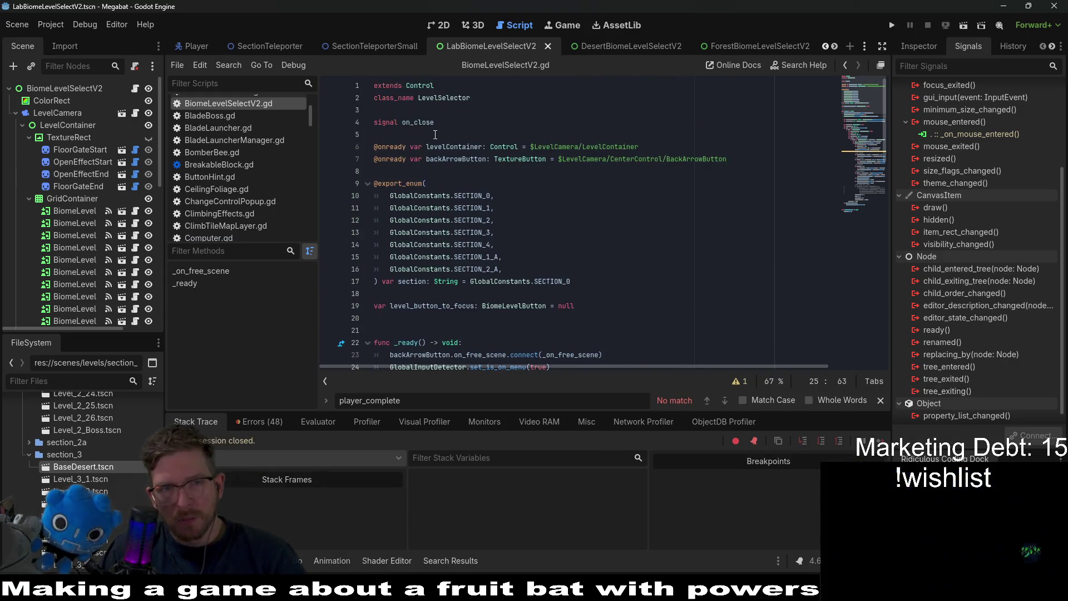
double_click(423, 122)
key("ctrl+f")
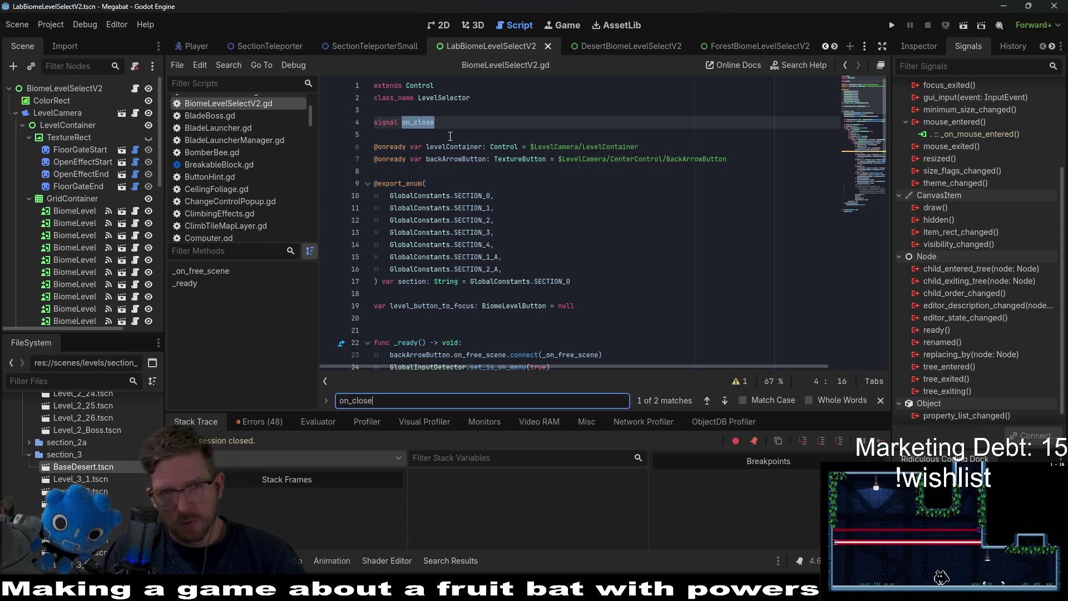
key("Return")
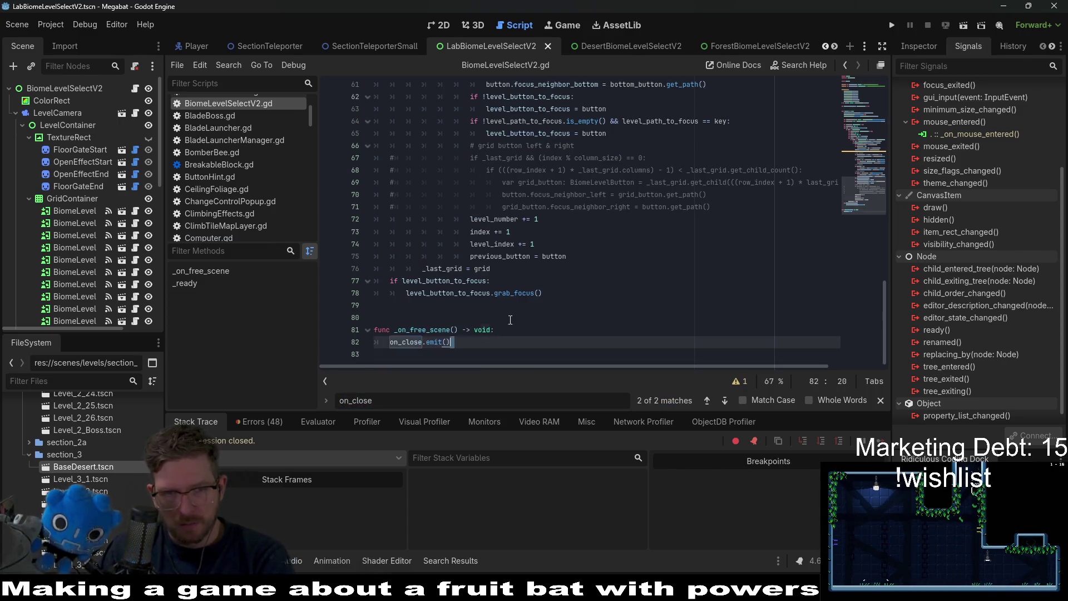
Step: Delete the _on_free_scene function, the on_close signal declaration and the on_free_scene connection, then save
left_click_drag(501, 354, 378, 305)
key("BackSpace")
scroll(871, 152, "up", 20)
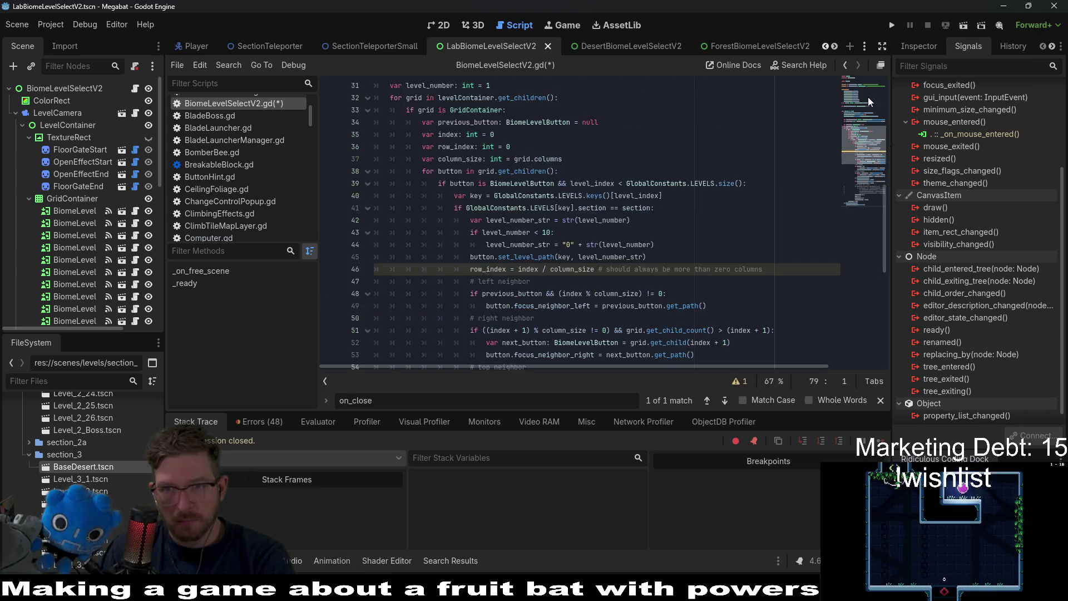
left_click_drag(389, 110, 475, 141)
key("BackSpace")
scroll(476, 141, "down", 1)
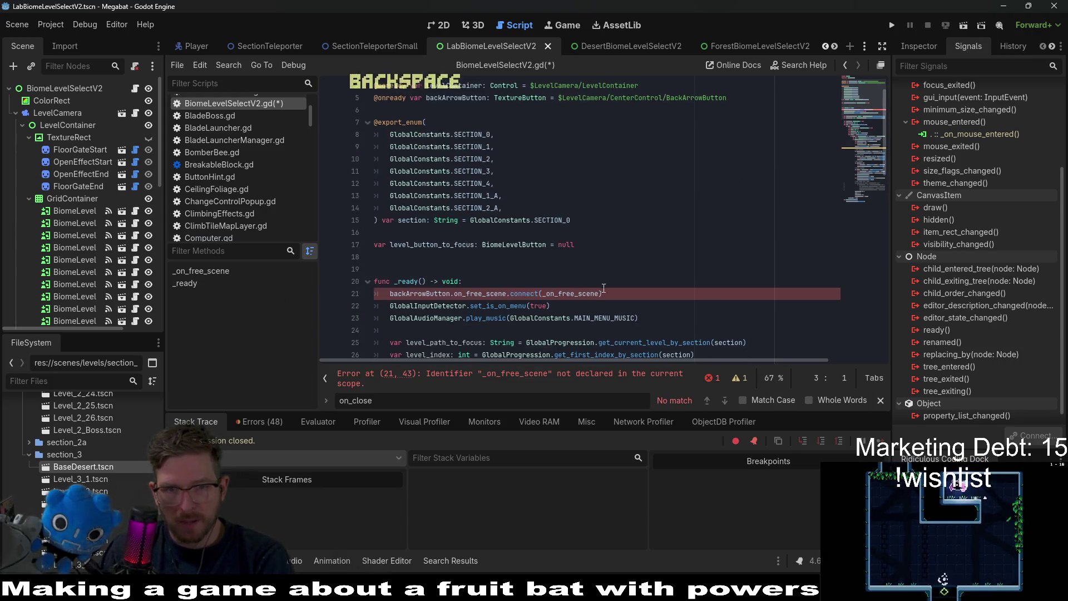
left_click_drag(607, 293, 468, 281)
key("BackSpace")
left_click(554, 259)
key("ctrl+s")
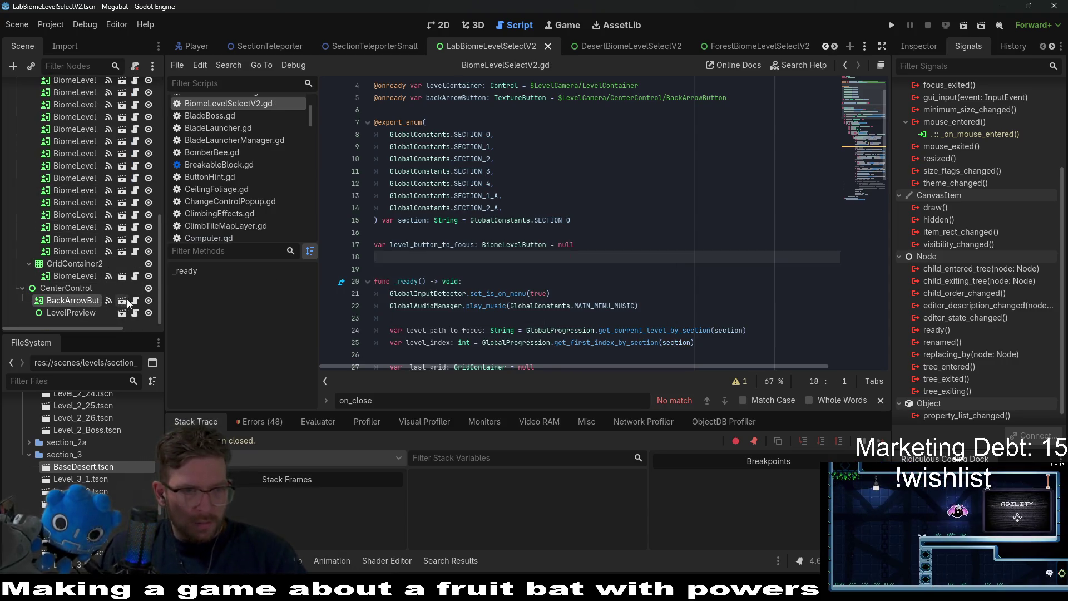
Step: In BackArrowButton.gd, remove the on_free_scene signal declaration and its emit() call, and save
left_click(135, 300)
left_click_drag(503, 122, 423, 97)
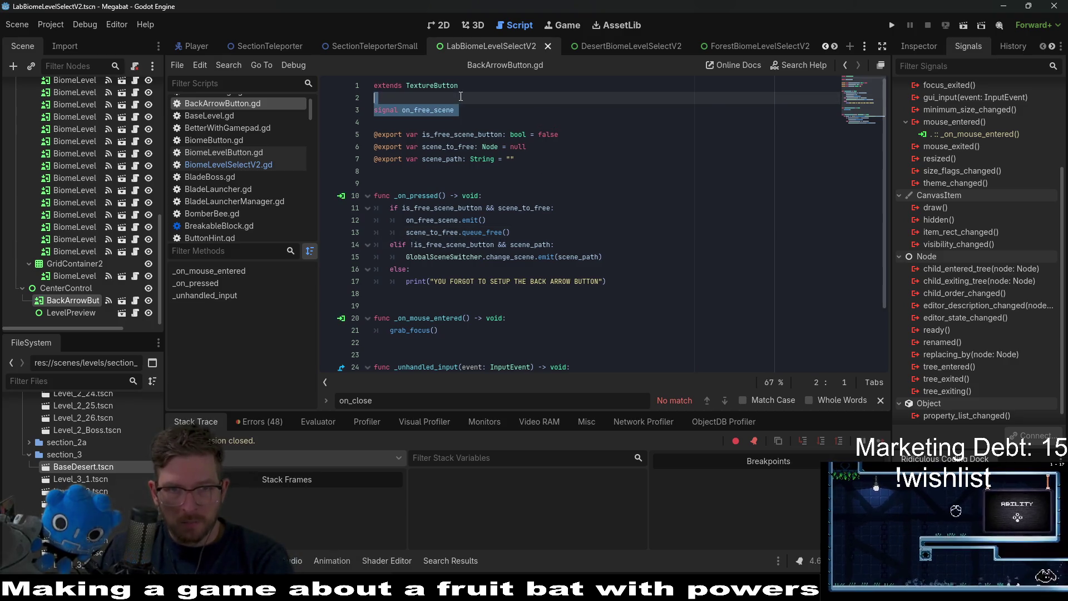
key("BackSpace")
left_click(503, 199)
key("BackSpace")
key("BackSpace")
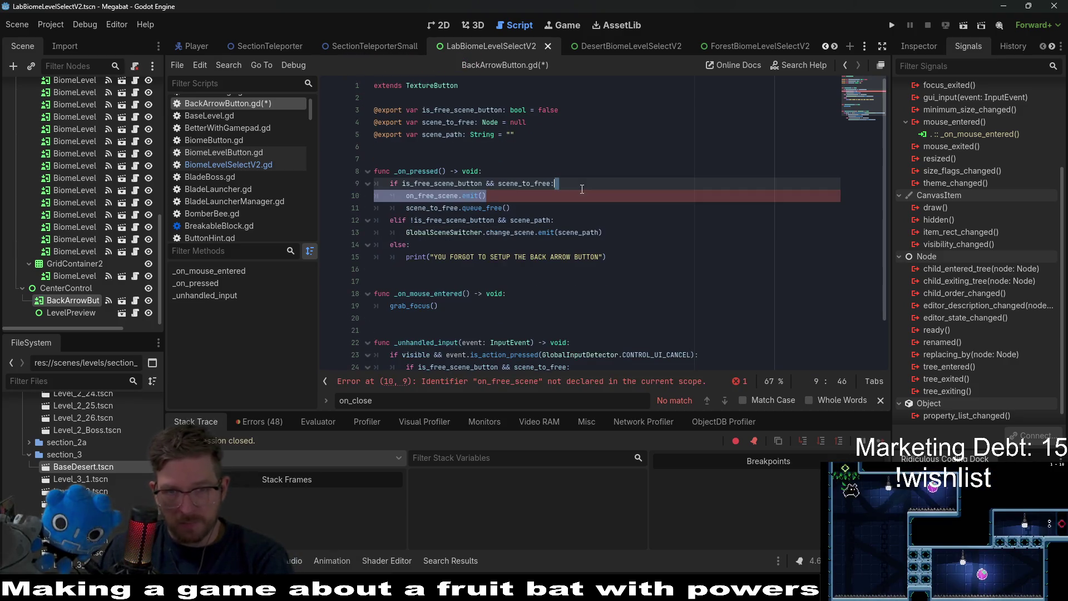
left_click(618, 201)
key("ctrl+s")
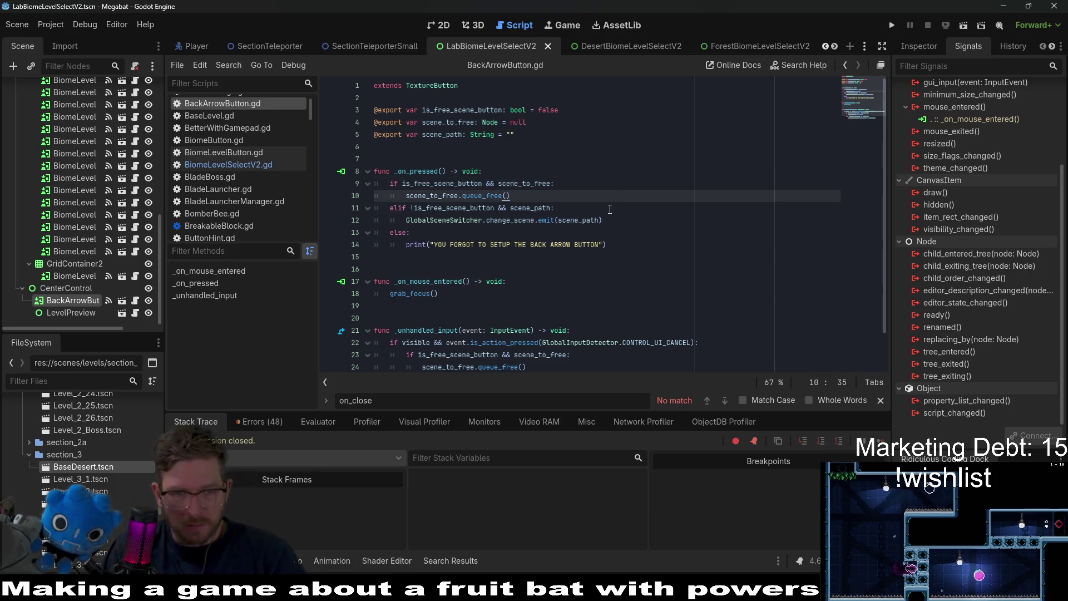
Step: Switch via the DesertBiomeLevelSelectV2 scene to the SectionTeleporterSmall scene
scroll(642, 212, "down", 1)
scroll(642, 212, "up", 1)
left_click(628, 47)
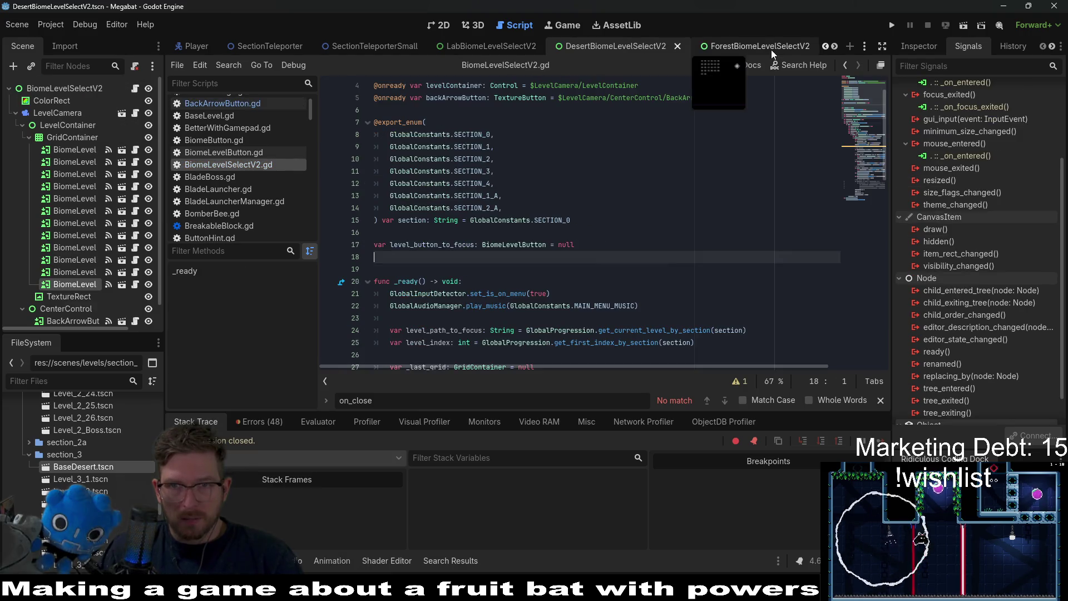
left_click(375, 47)
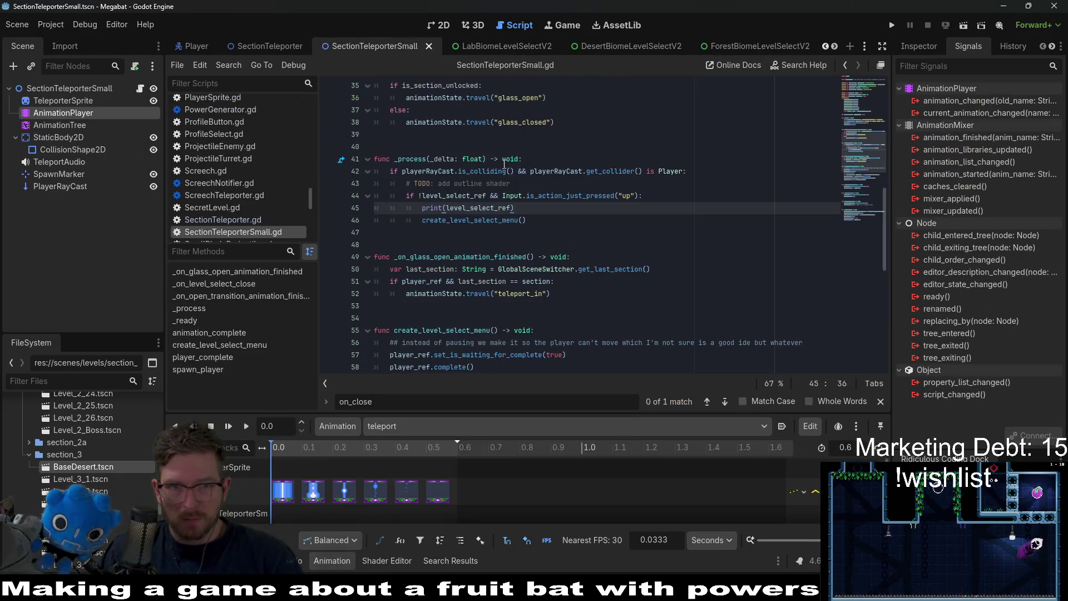
scroll(542, 214, "up", 2)
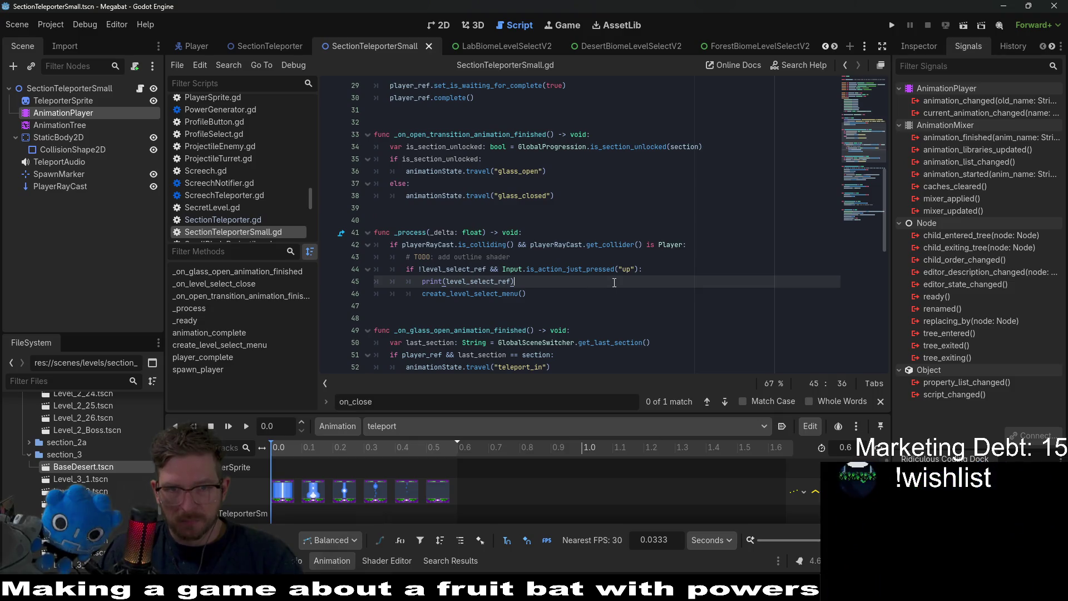
scroll(615, 277, "up", 7)
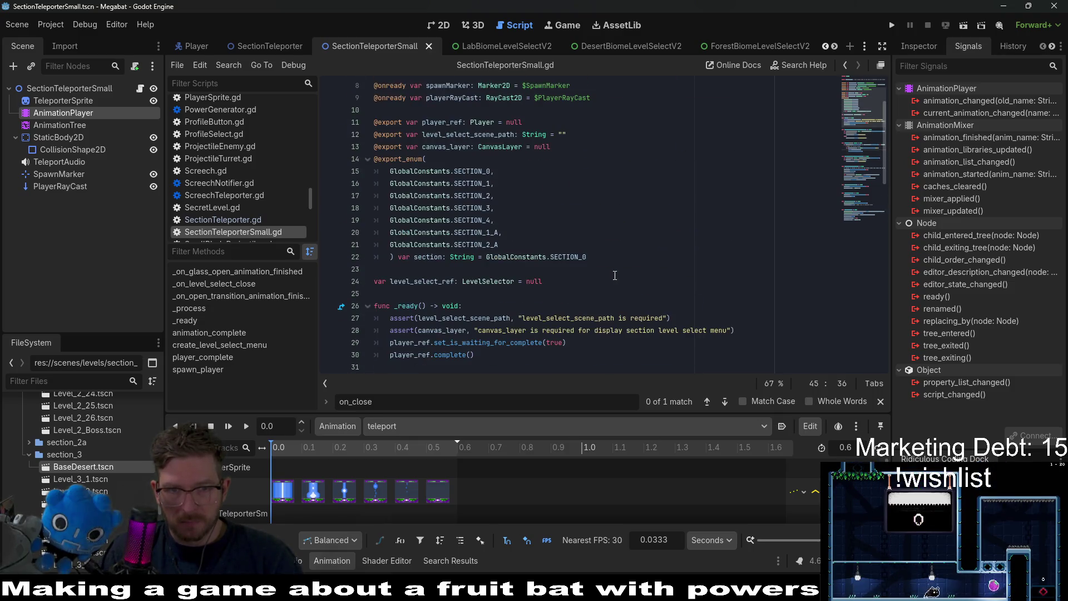
scroll(615, 275, "down", 3)
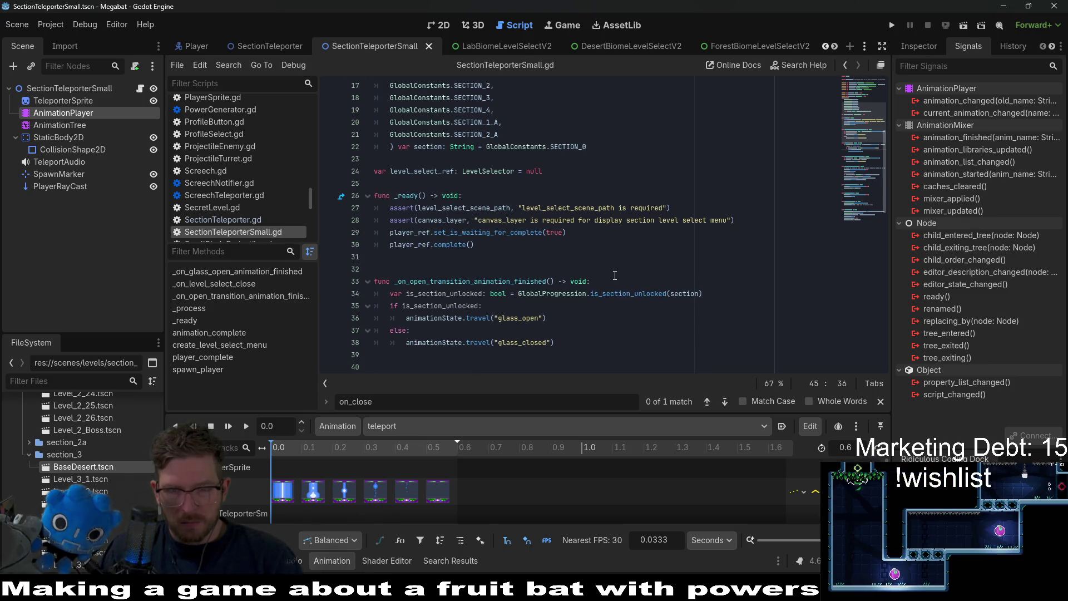
scroll(615, 275, "down", 2)
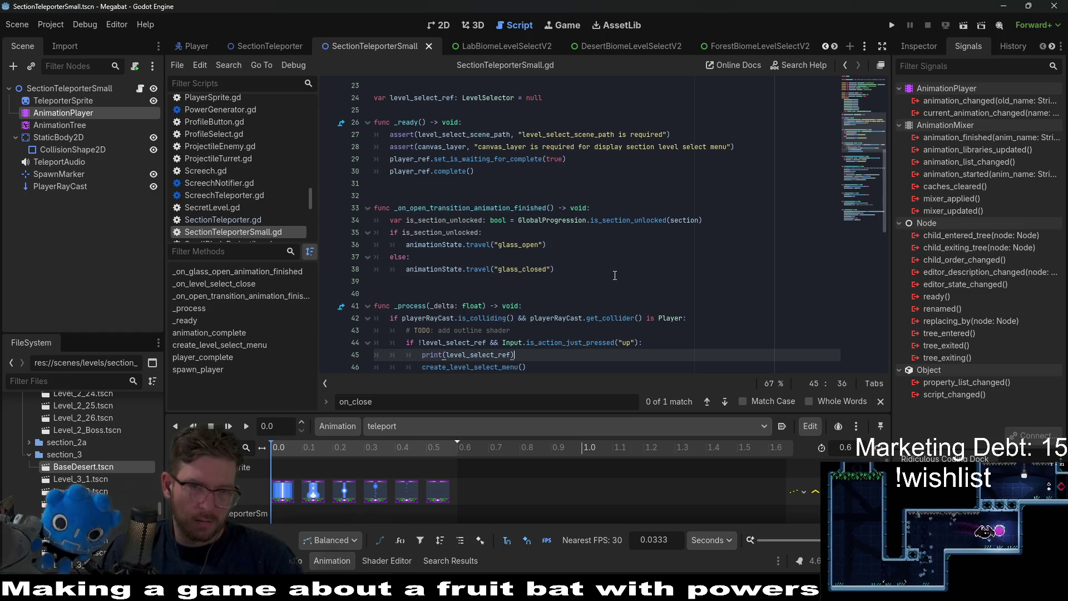
scroll(615, 275, "down", 8)
left_click(615, 272)
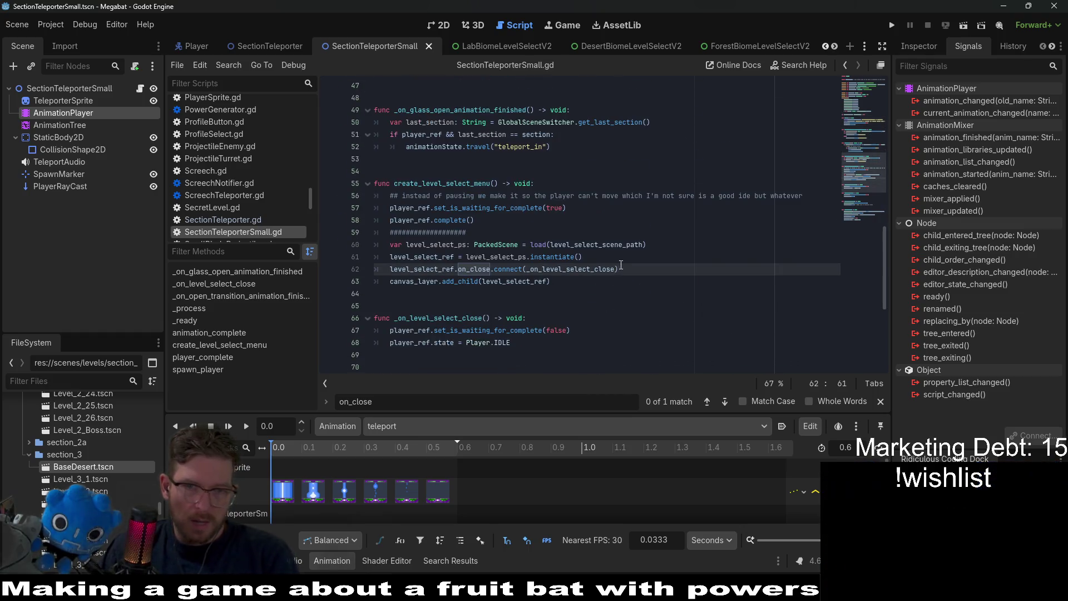
key("shift+Up")
key("BackSpace")
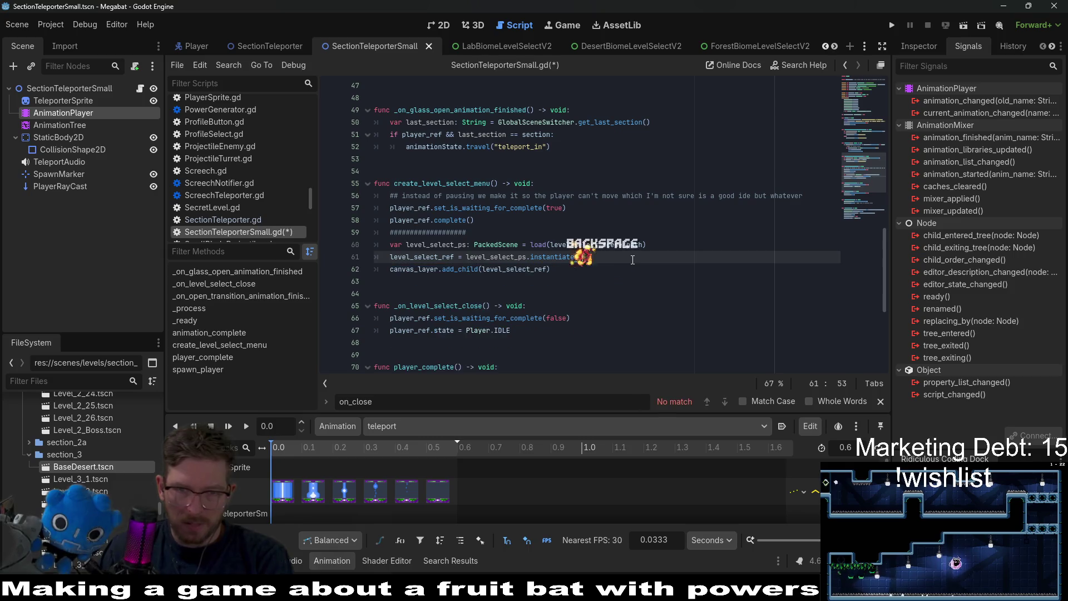
key("ctrl+z")
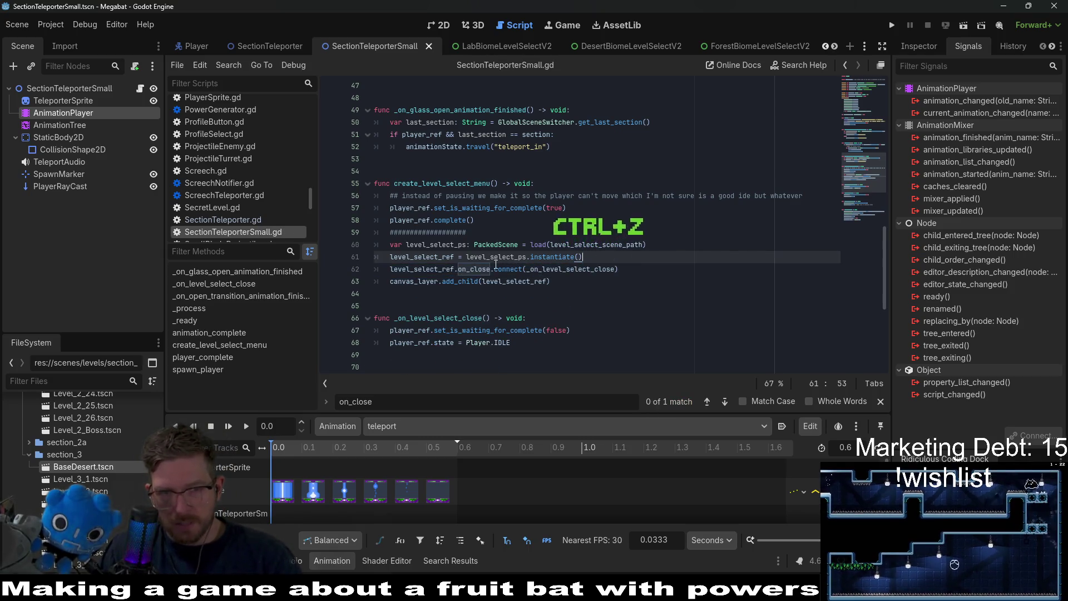
left_click(484, 271)
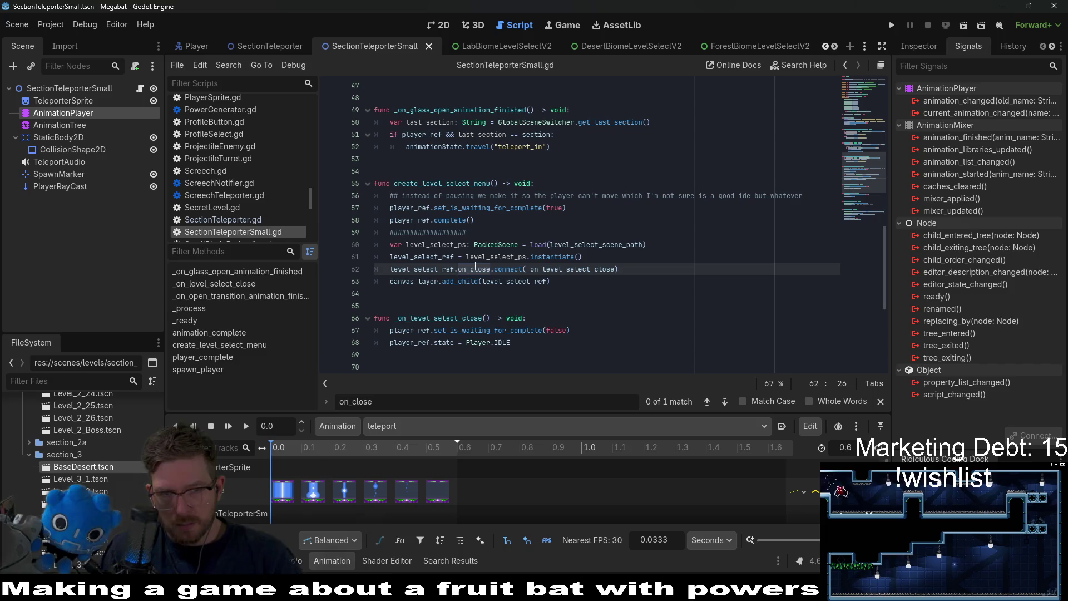
double_click(475, 267)
double_click(591, 269)
key("ctrl+c")
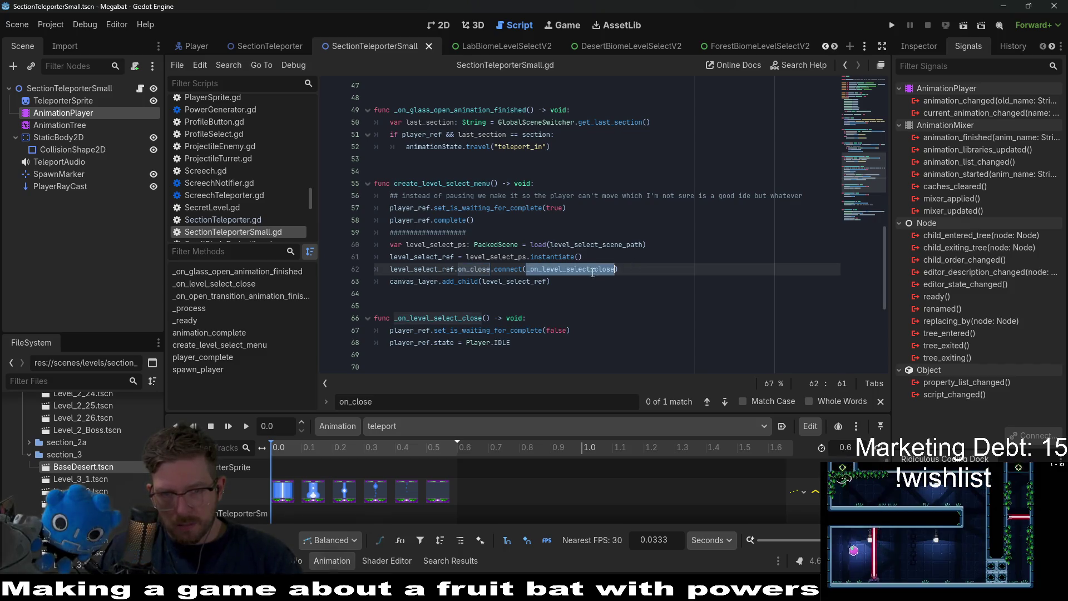
left_click(632, 268)
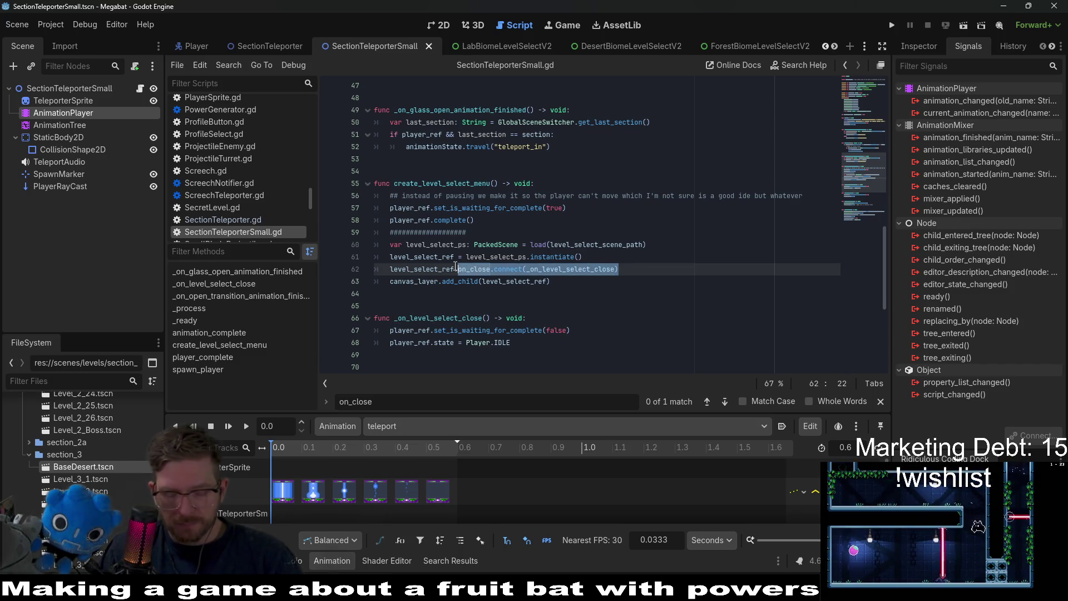
Step: Change the connection to level_select_ref.tree_exited with _on_level_select_close as the callback
key("BackSpace")
key("BackSpace")
type(".tree")
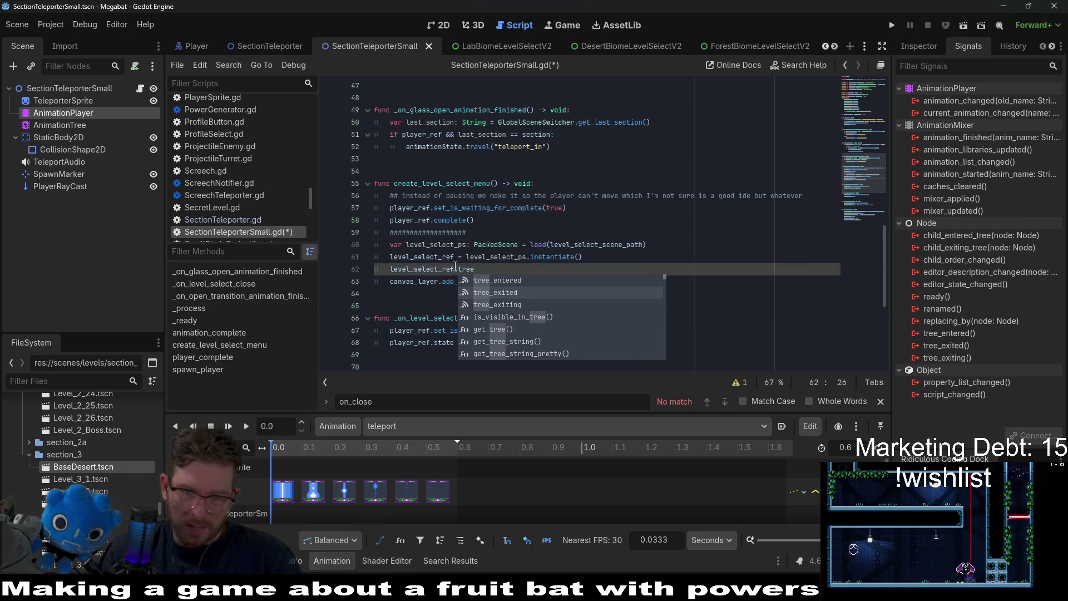
key("Return")
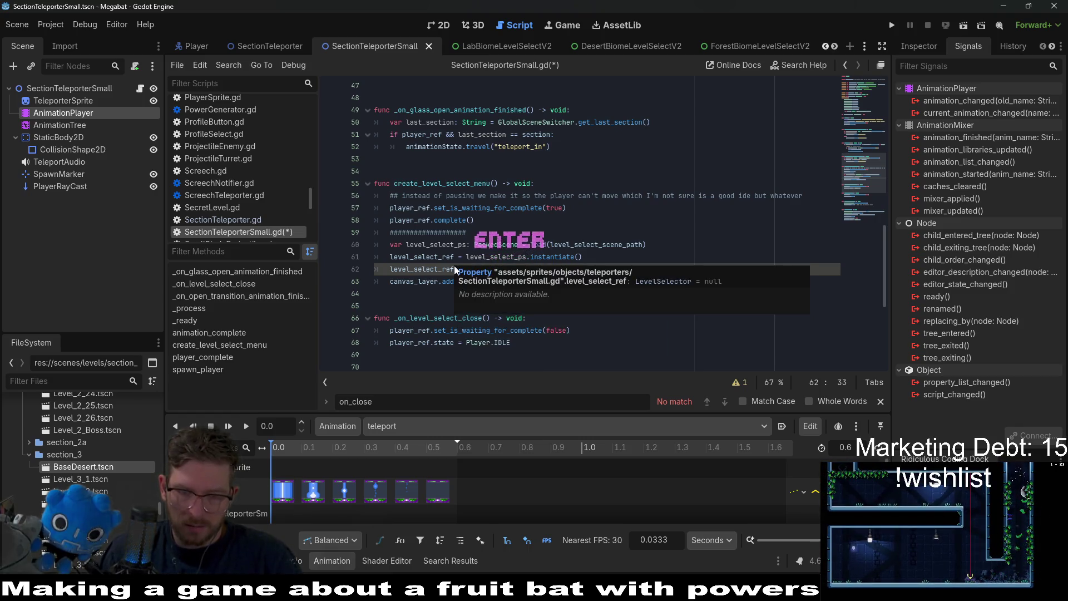
type(".c")
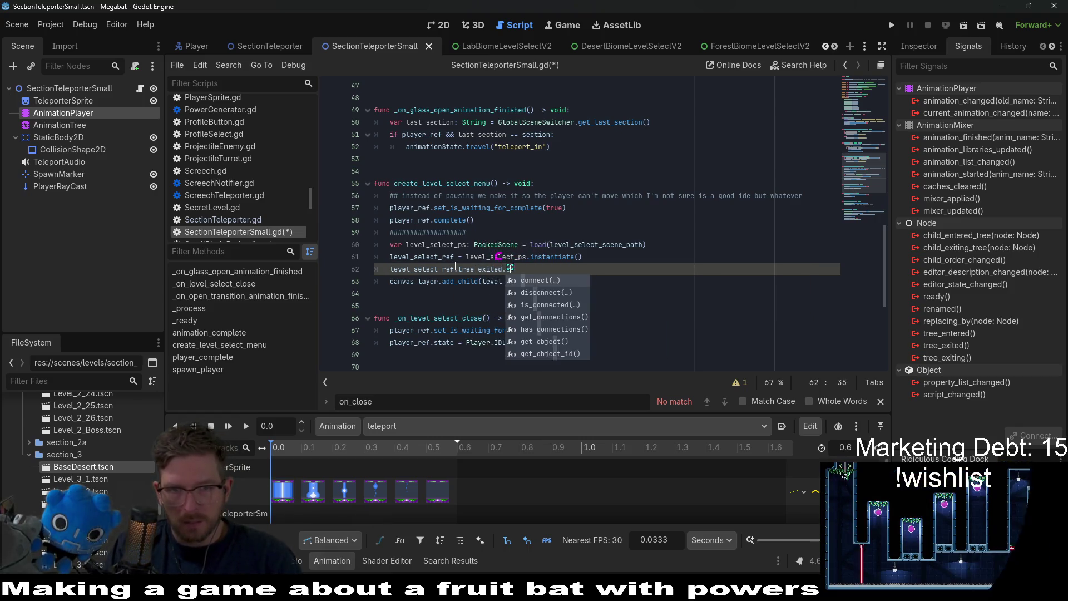
type("(")
key("ctrl+v")
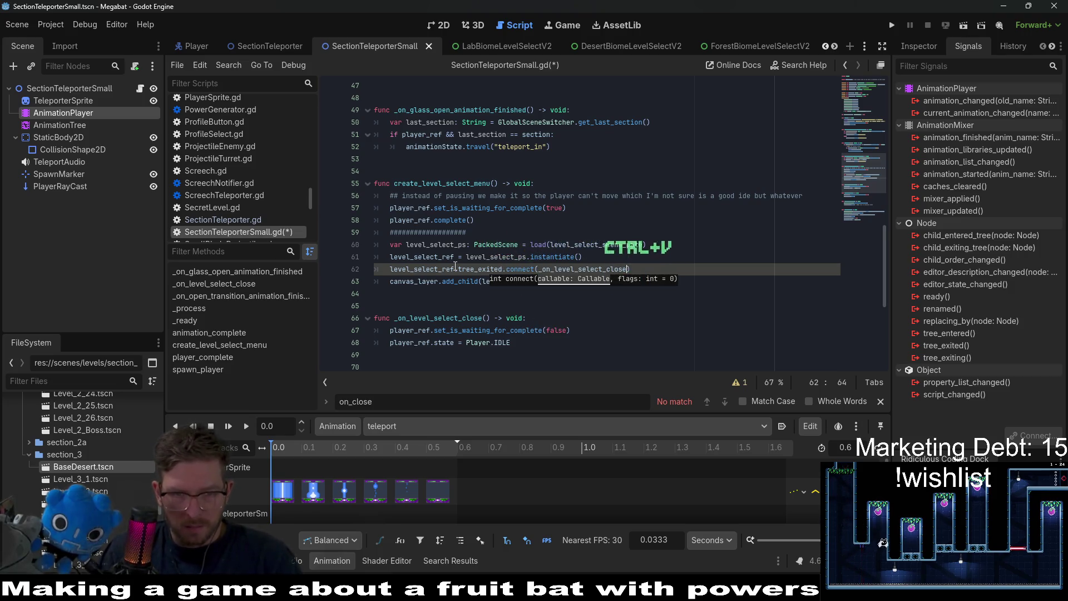
Step: Rename the handler to _on_level_select_tree_exited, use it in connect(), save, and run the project
left_click(484, 318)
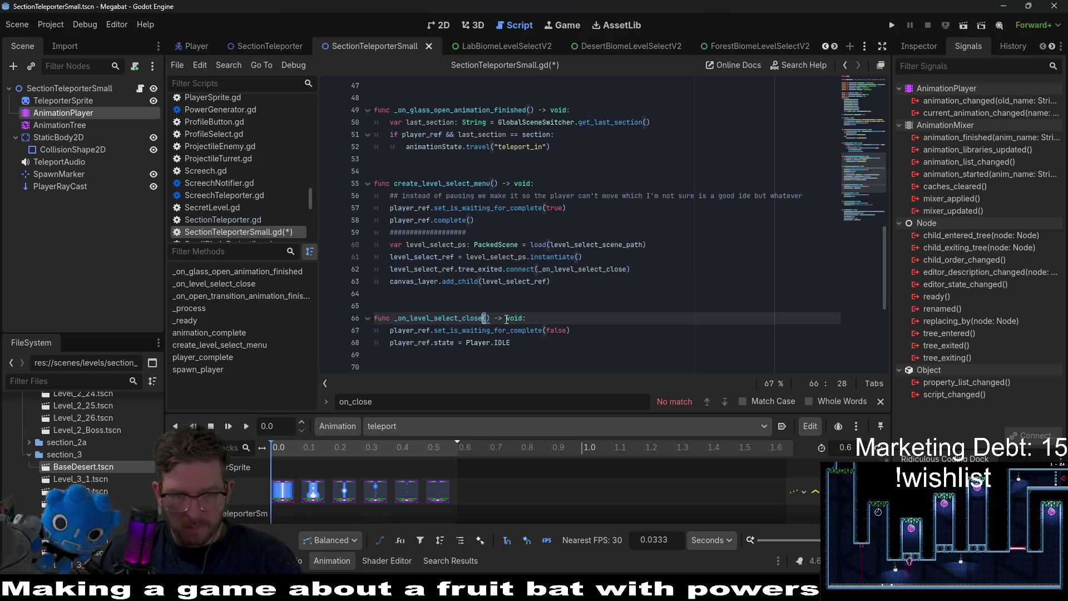
key("BackSpace")
key("BackSpace")
key("BackSpace")
type("tree")
type("_exited")
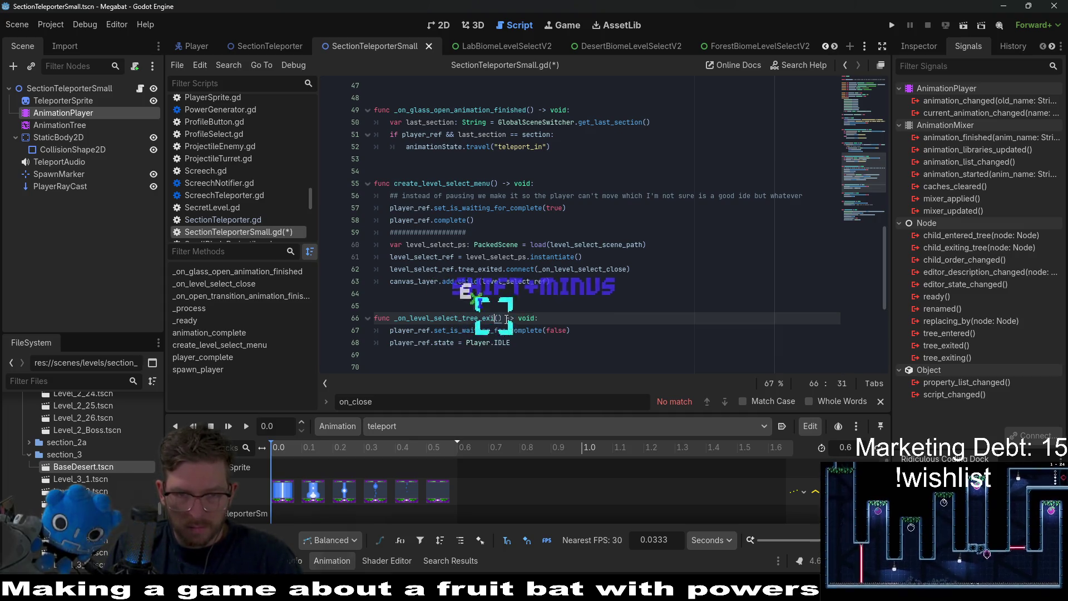
double_click(495, 319)
key("ctrl+c")
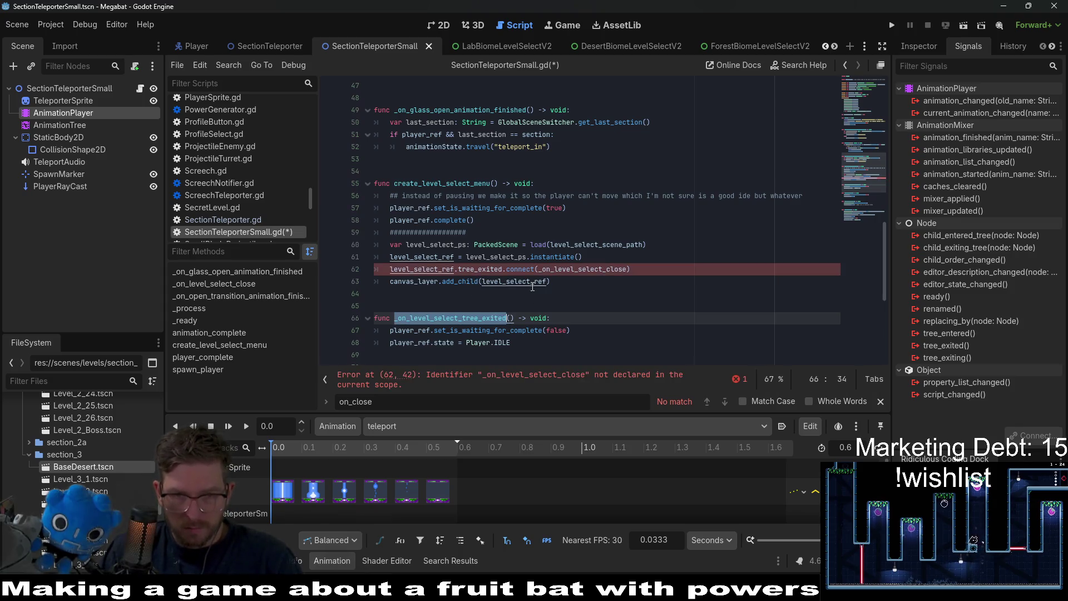
double_click(581, 269)
key("ctrl+v")
key("ctrl+s")
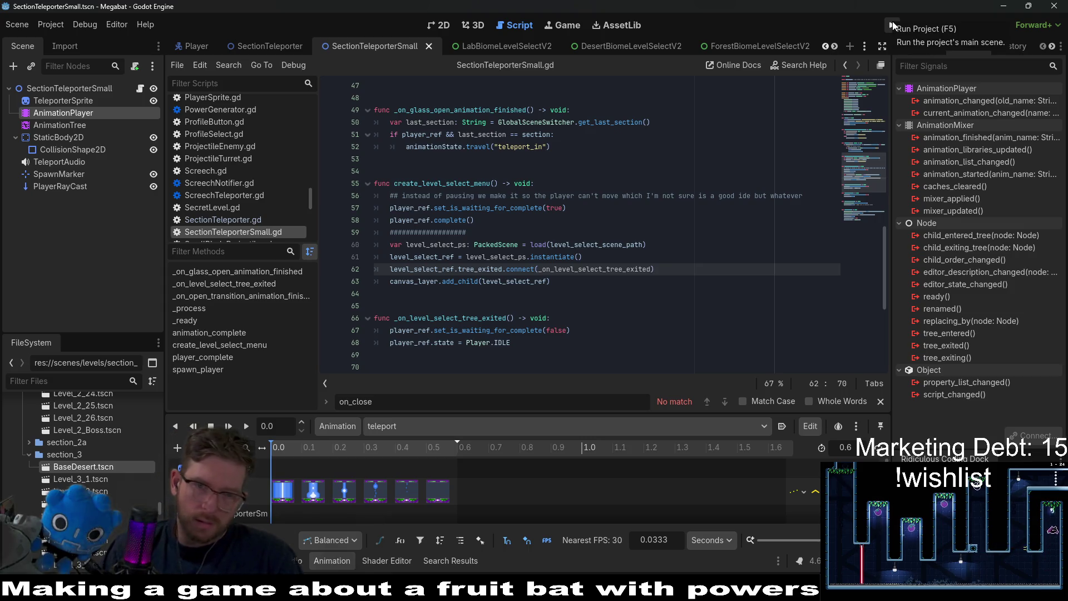
left_click(892, 22)
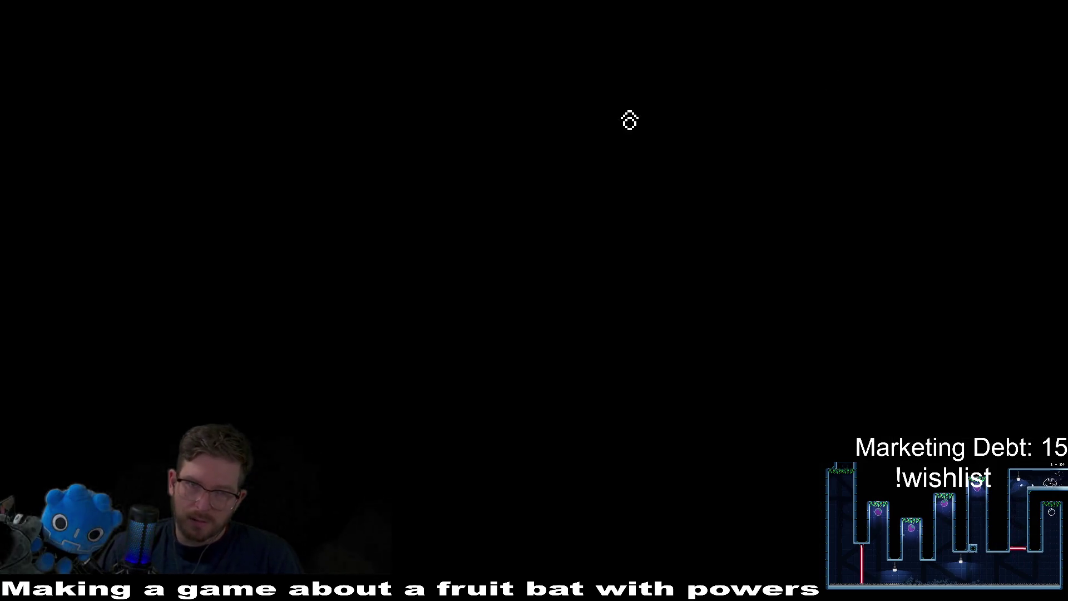
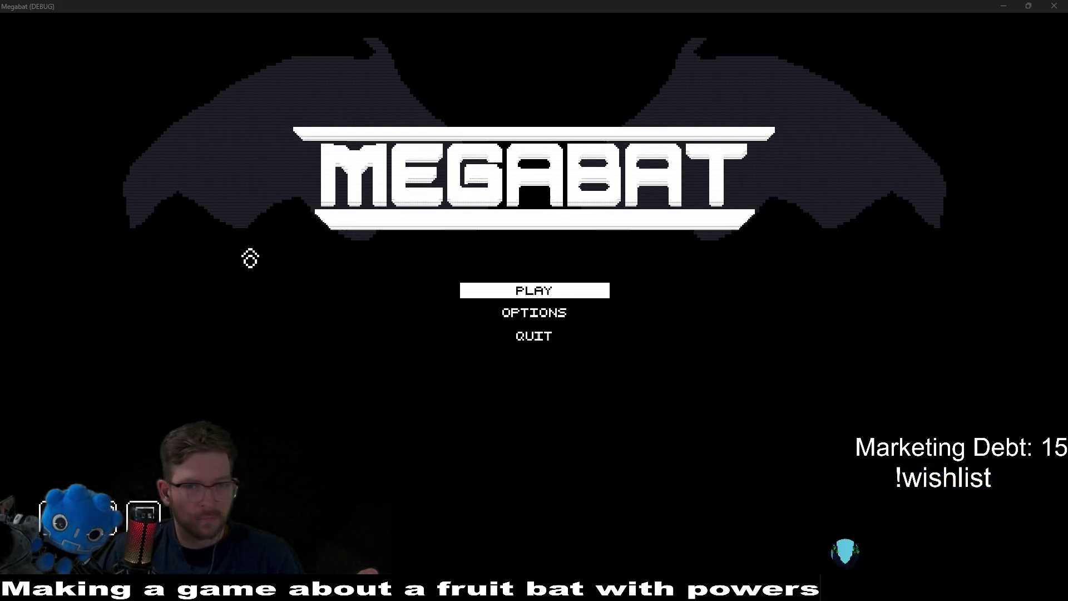
Step: Start the game on the first save profile and test pausing and the level-select overlay
left_click(510, 299)
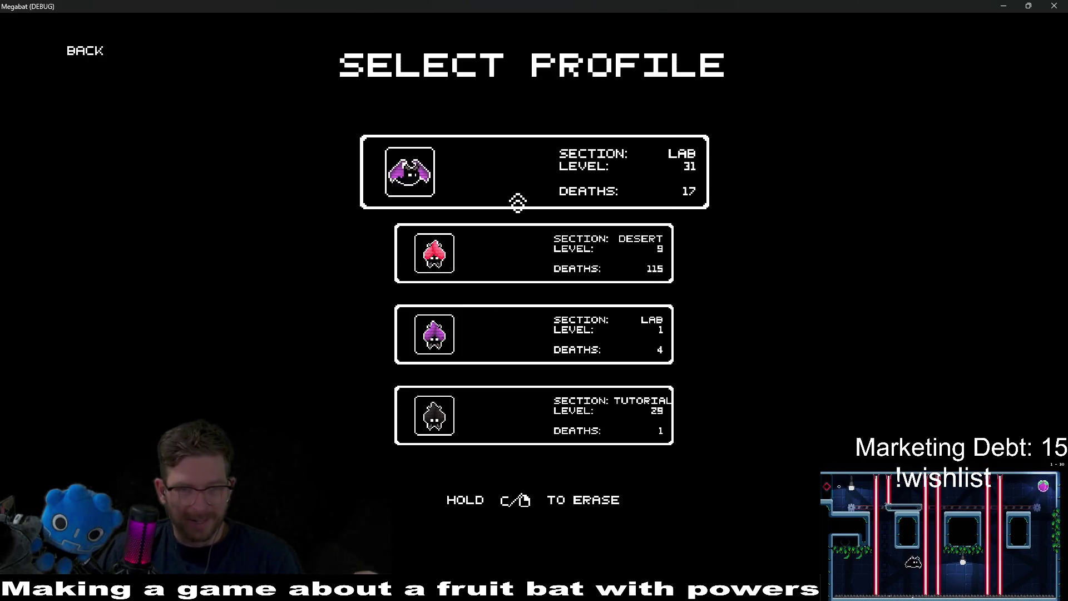
left_click(531, 203)
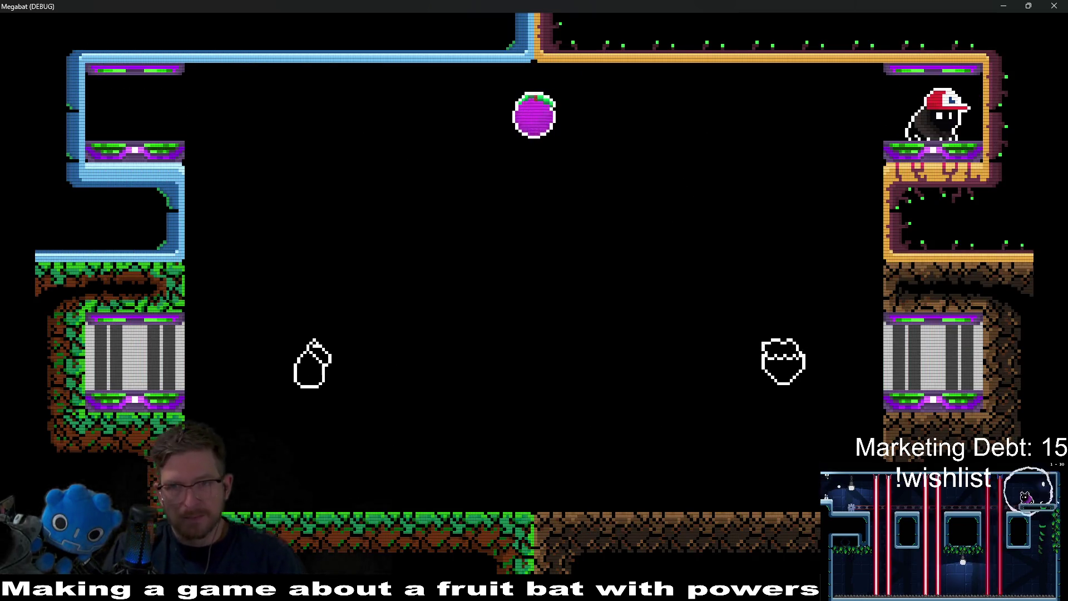
key("Escape")
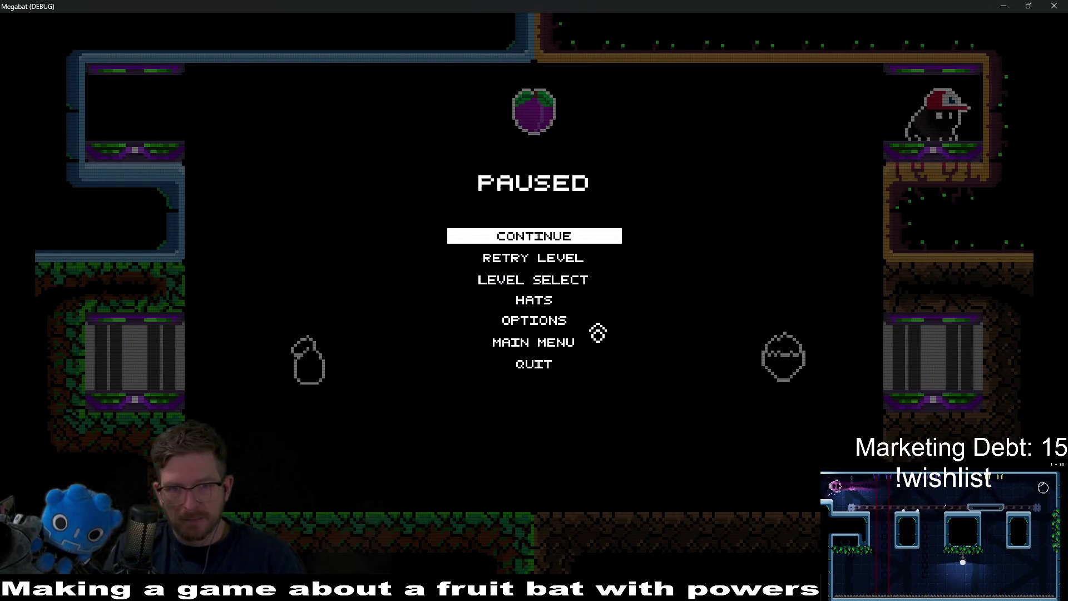
key("Escape")
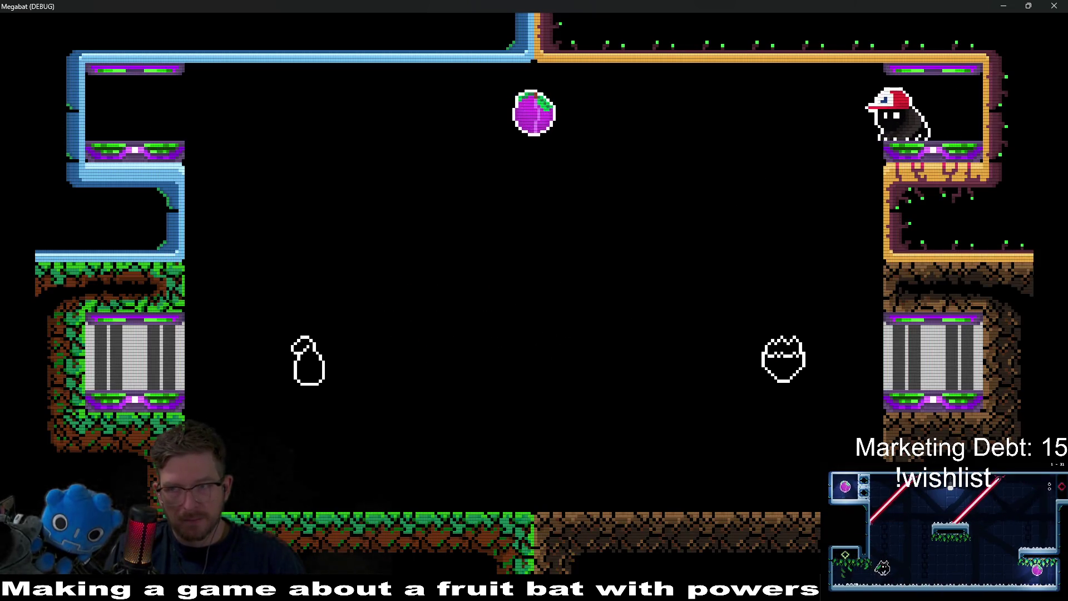
key("Escape")
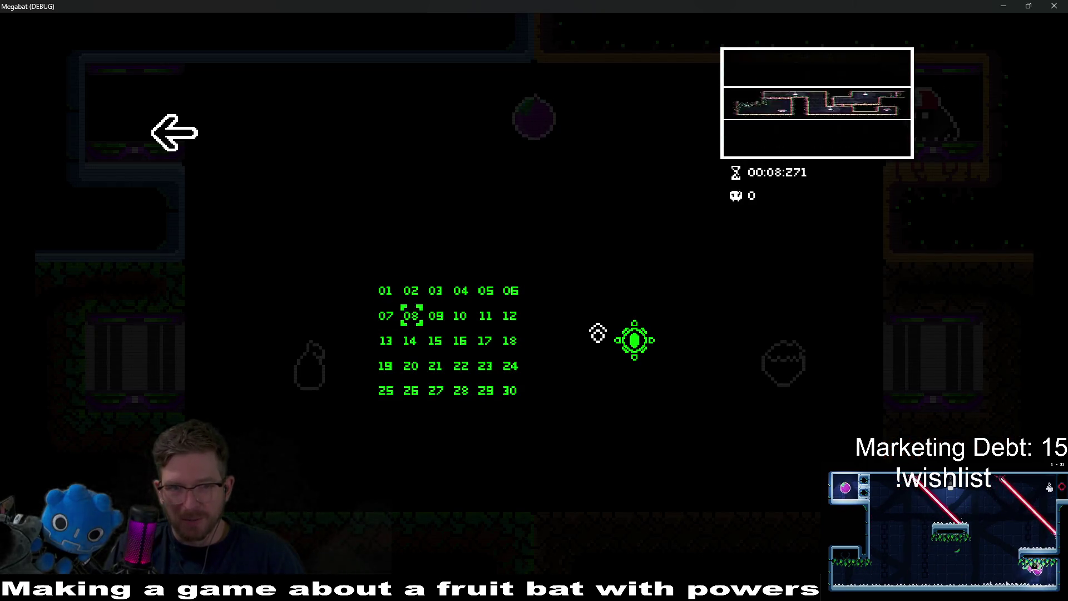
key("Down")
key("Left")
key("Escape")
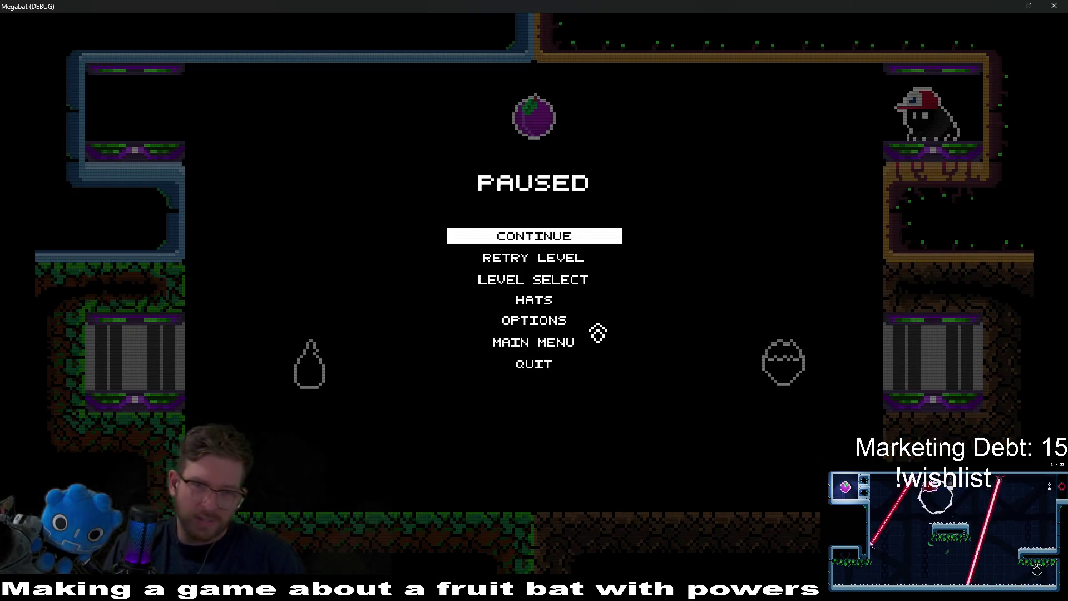
key("Escape")
Step: Fly the bat off and back onto the teleporter ledge, reopening level select and pausing
key("Left")
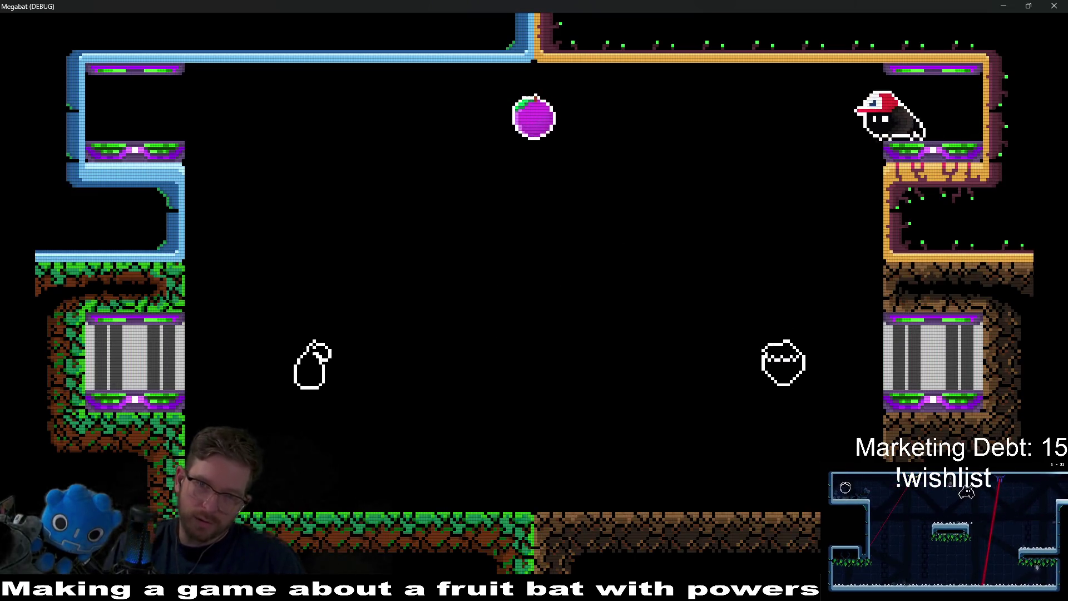
key("Right")
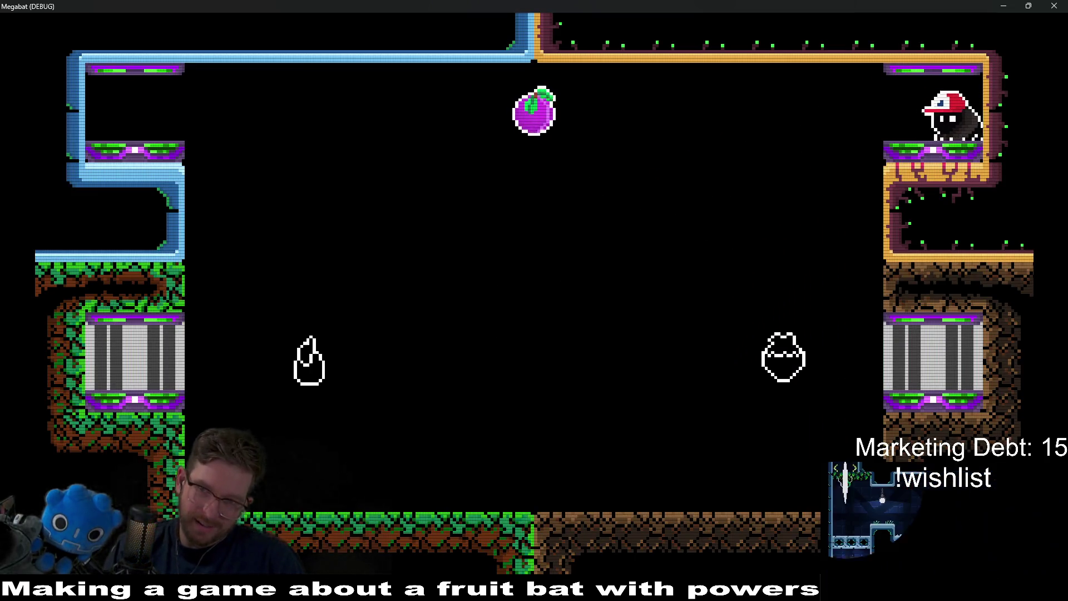
key("Tab")
key("Escape")
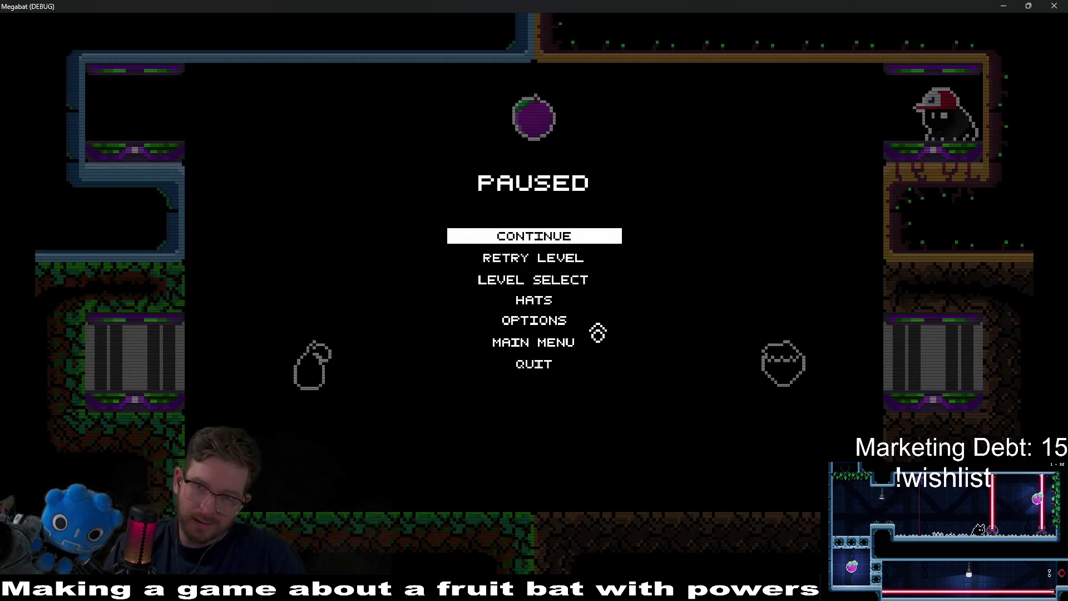
key("Escape")
key("Left")
key("Right")
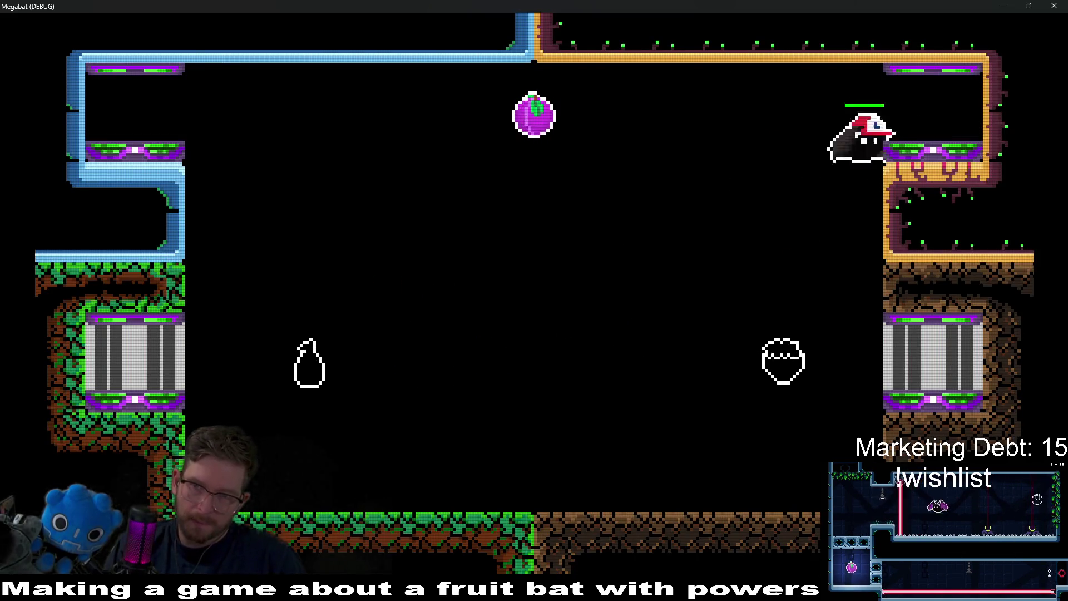
key("Left")
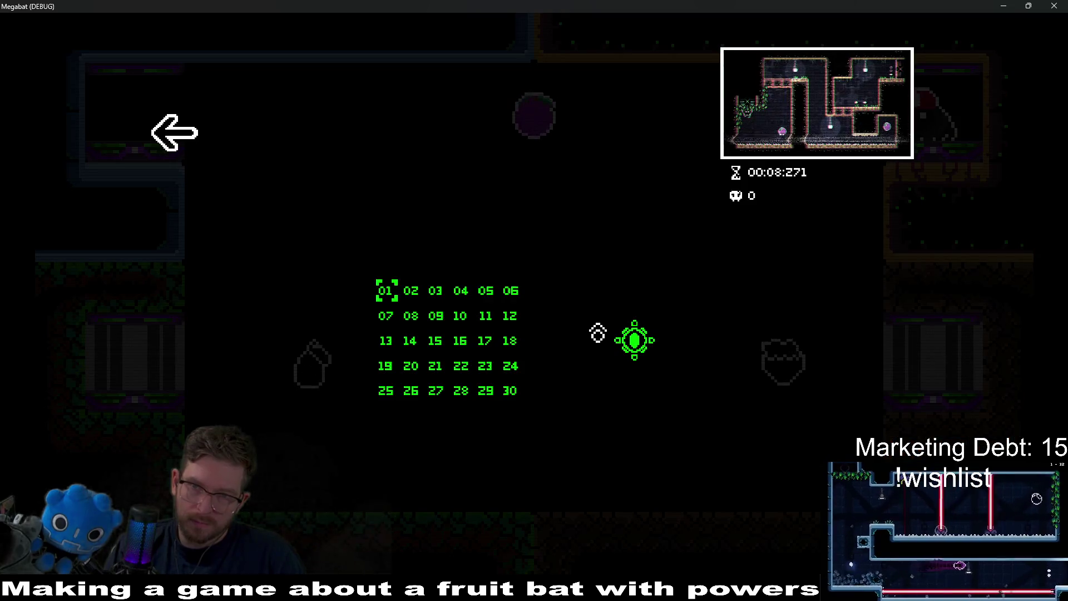
key("Escape")
key("Escape")
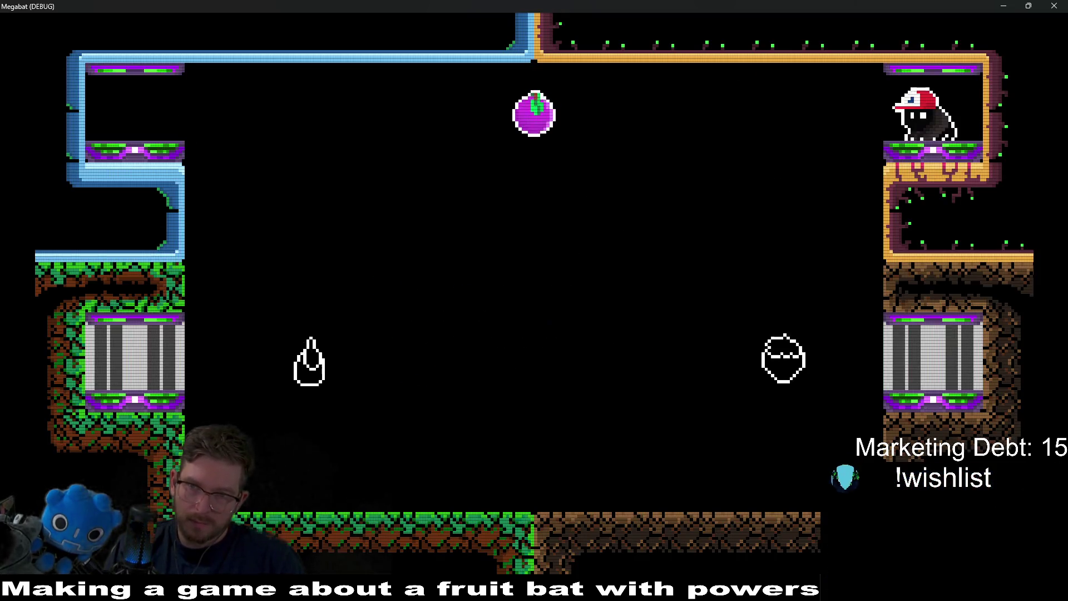
Step: Retest level select and pause from the right platform, then close the debug window
key("Left")
key("Right")
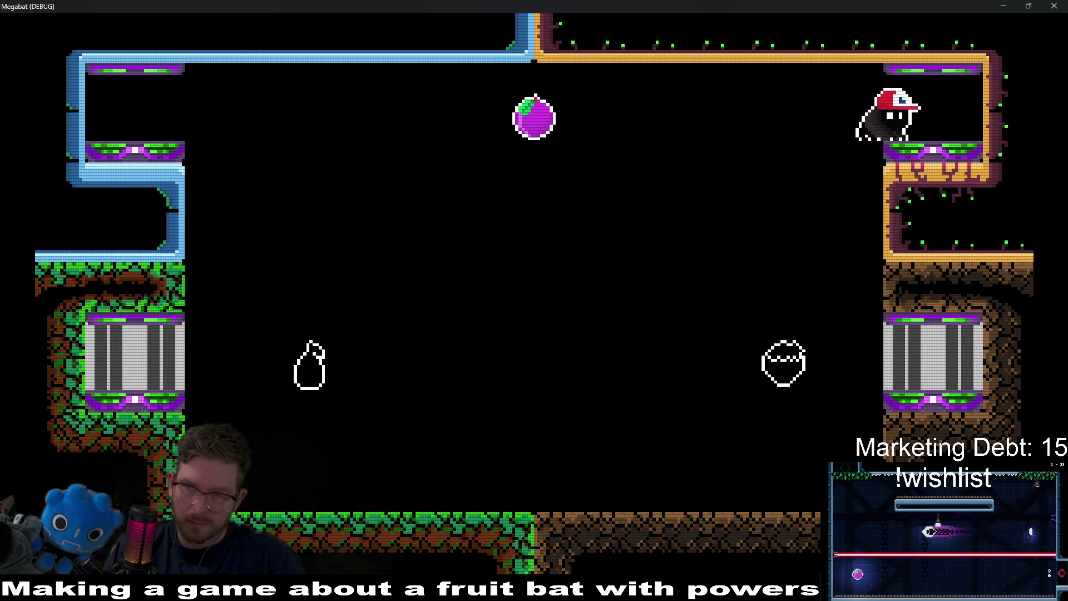
key("Right")
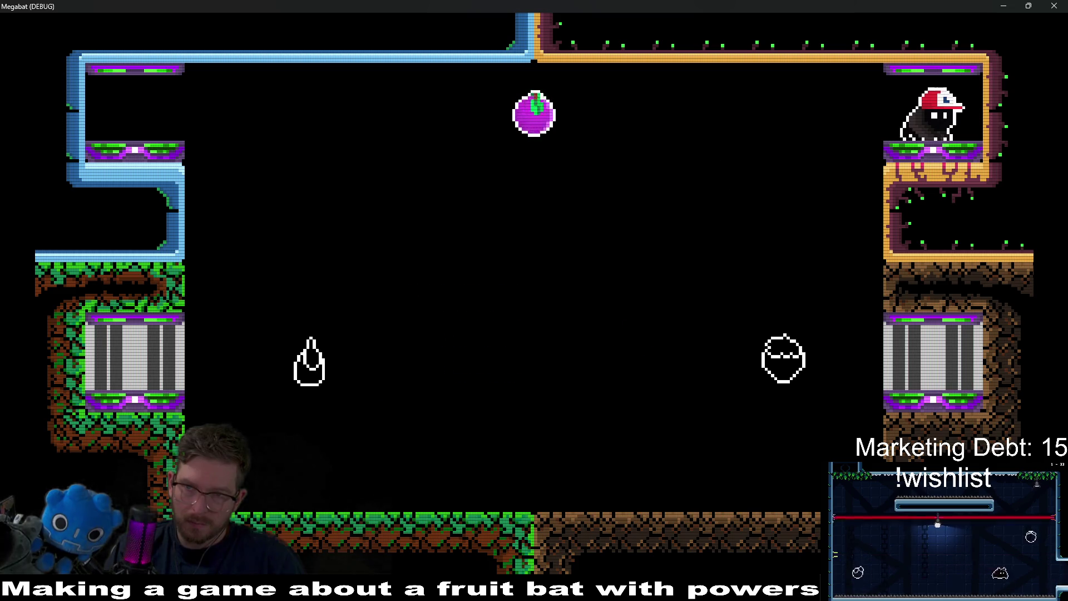
key("Escape")
key("Escape")
key("Escape")
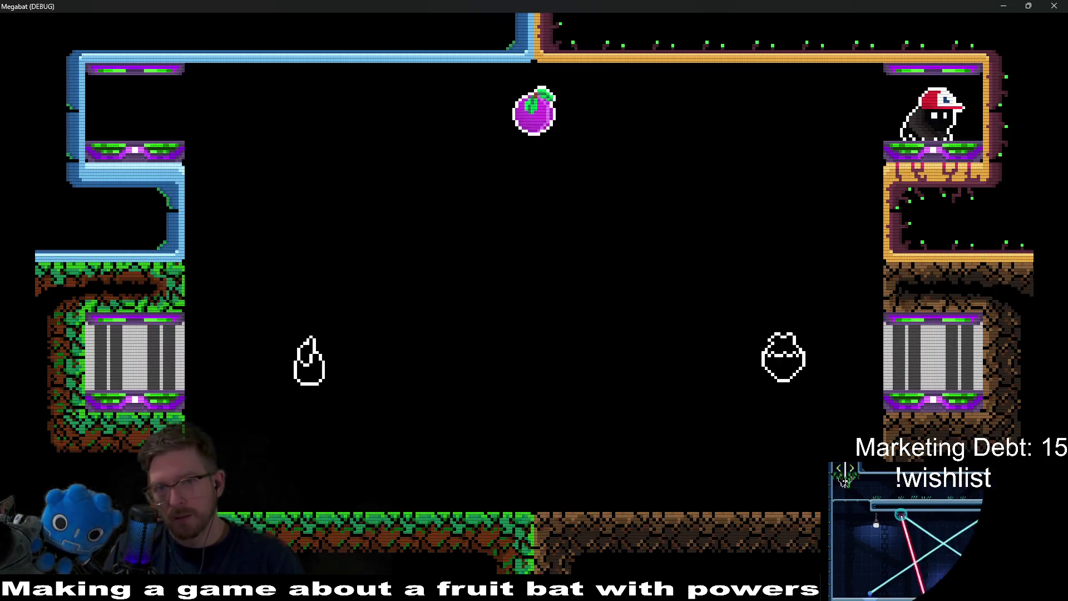
key("Left")
key("Right")
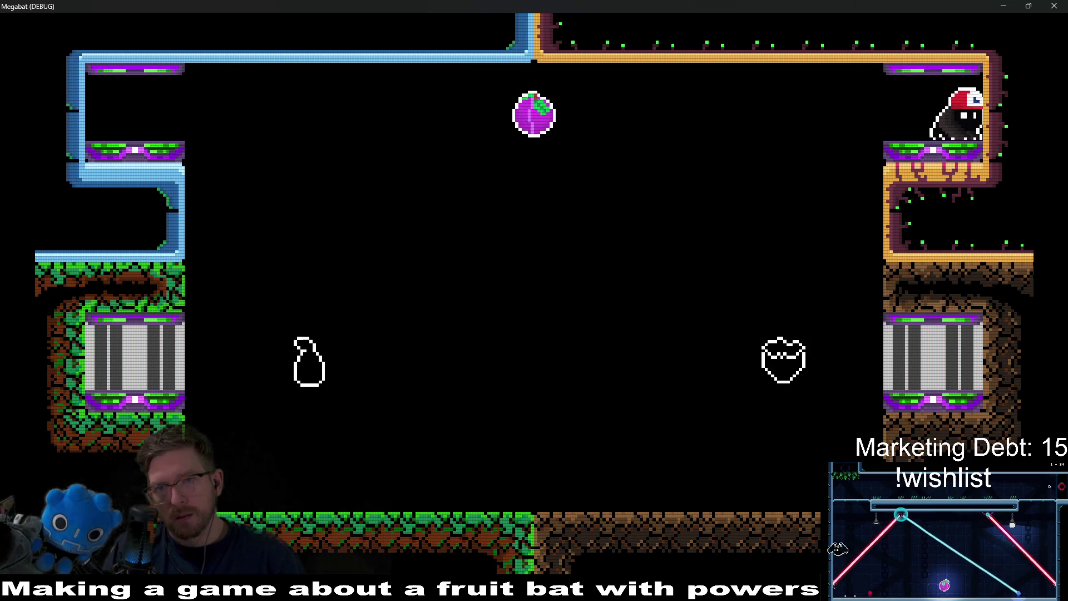
key("Escape")
key("Escape")
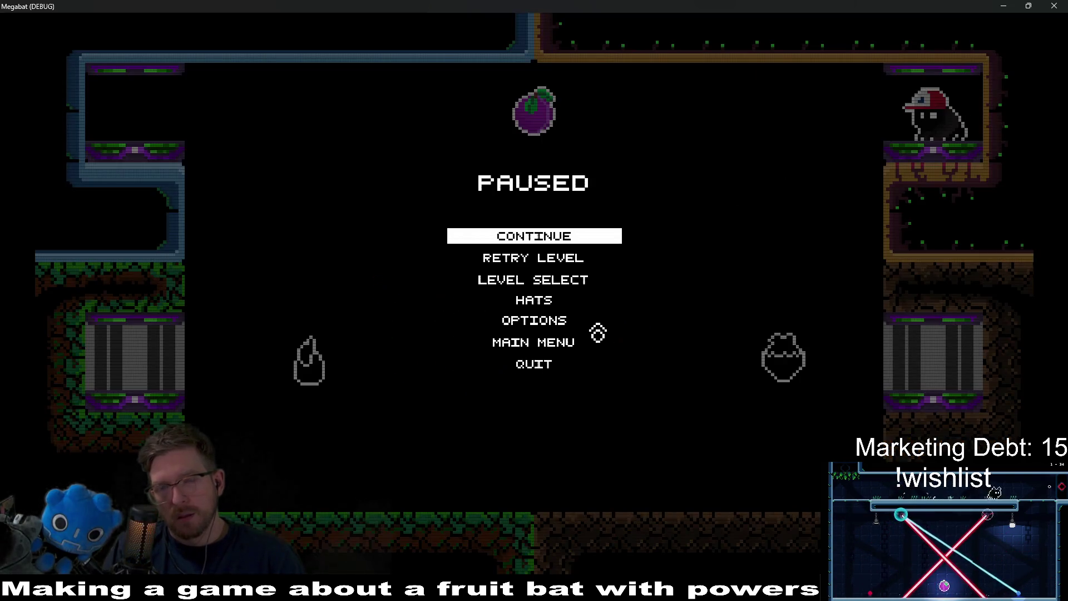
key("Escape")
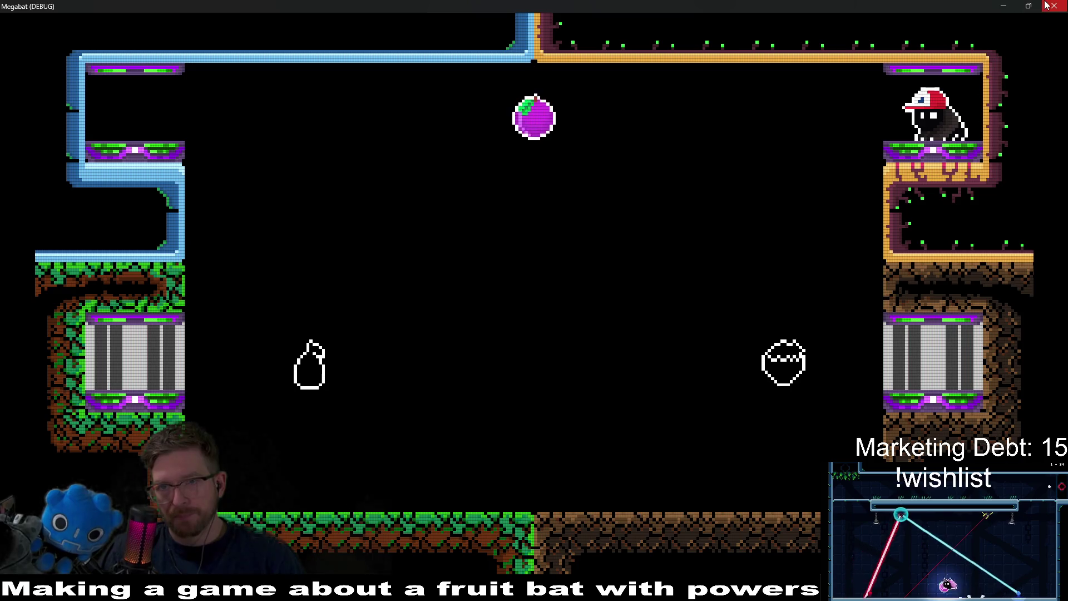
left_click(1045, 6)
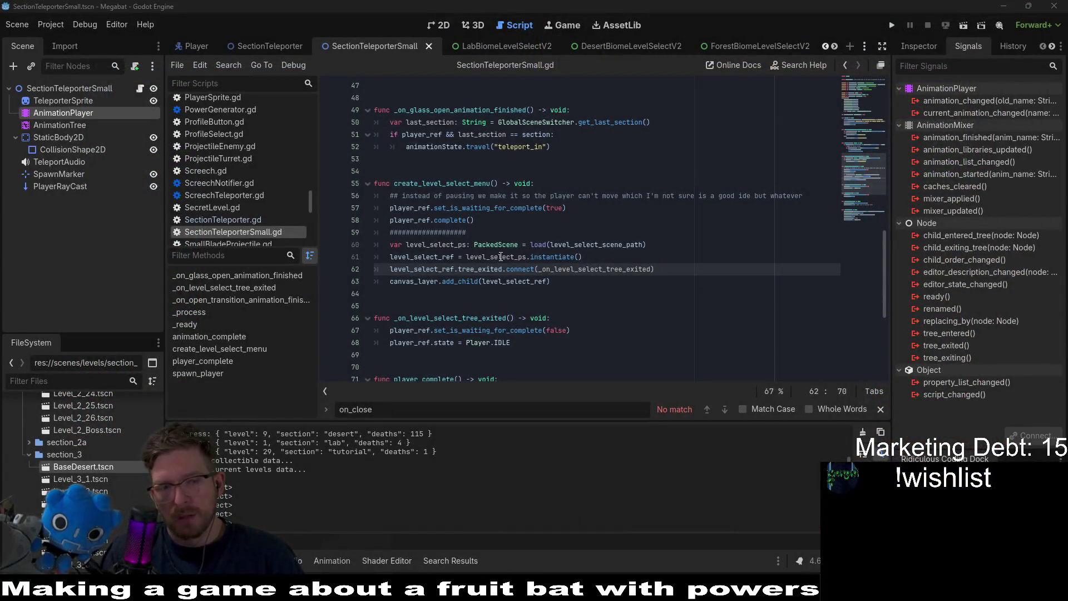
Step: Locate the print(level_select_ref) debug line in _process and inspect the level_select_ref variable
scroll(591, 221, "up", 8)
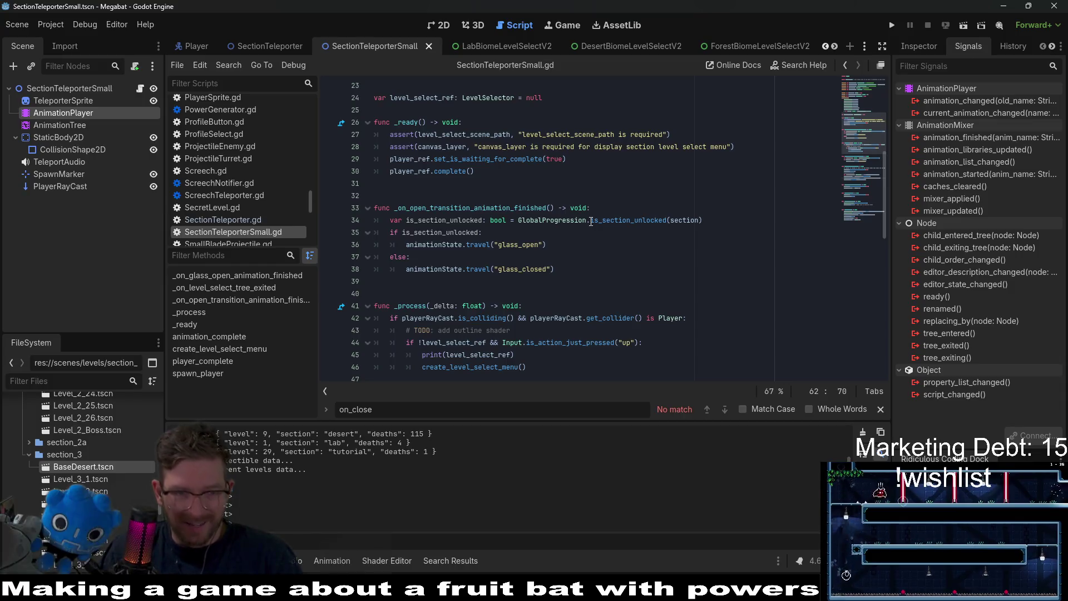
left_click_drag(222, 488, 244, 491)
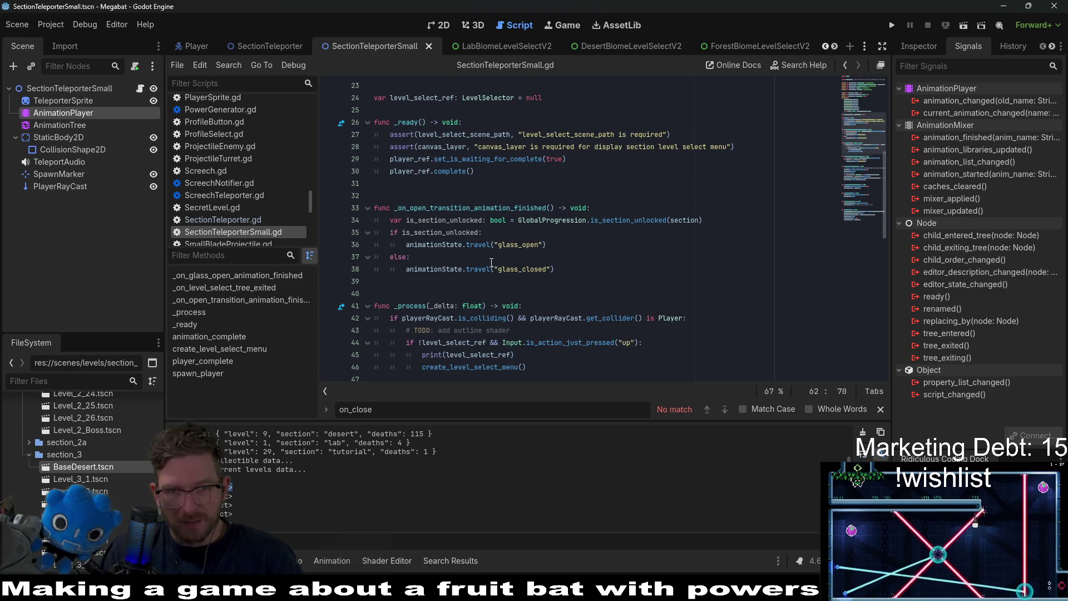
scroll(491, 262, "down", 5)
scroll(491, 262, "down", 4)
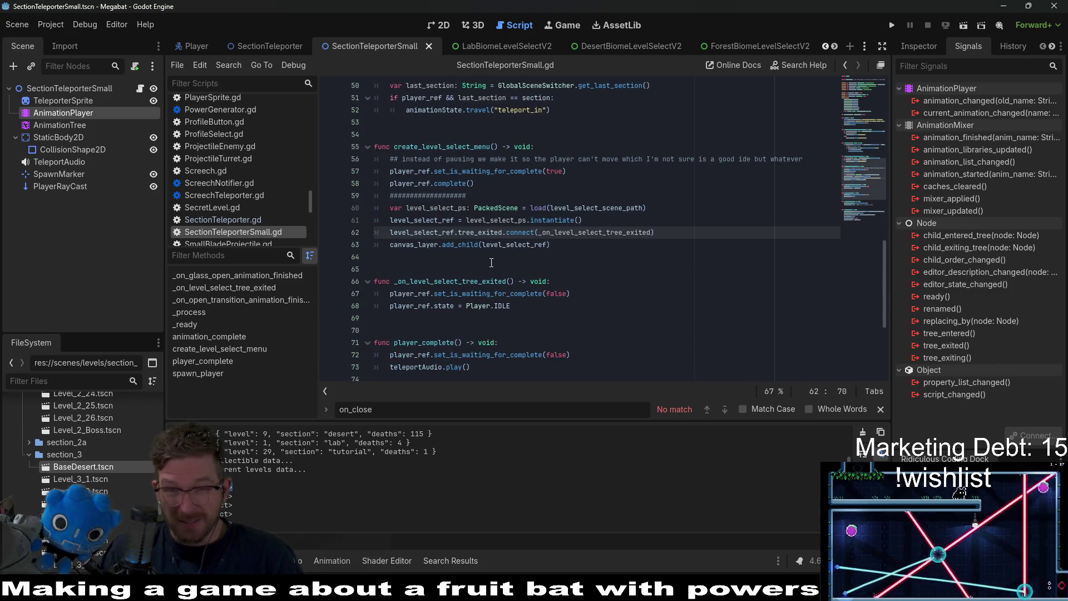
left_click(856, 166)
scroll(604, 200, "up", 8)
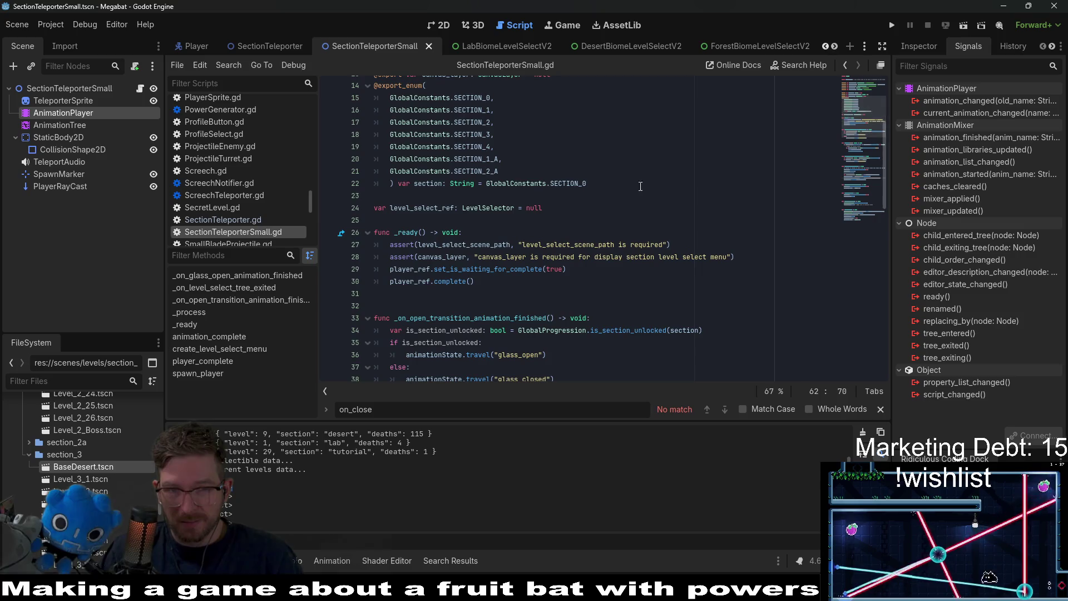
scroll(604, 200, "down", 4)
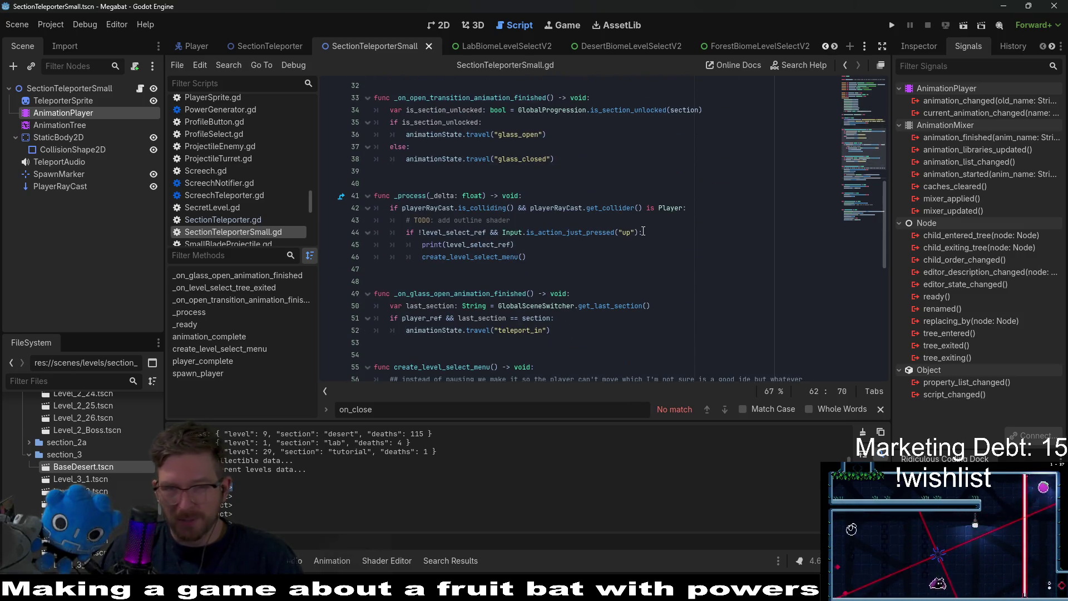
left_click(562, 240)
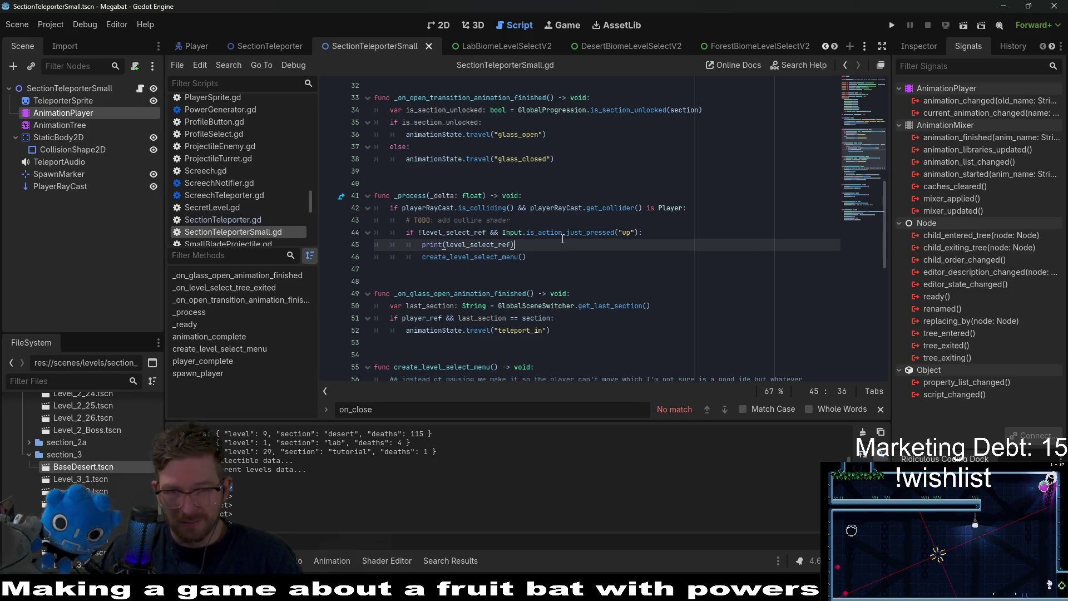
double_click(443, 234)
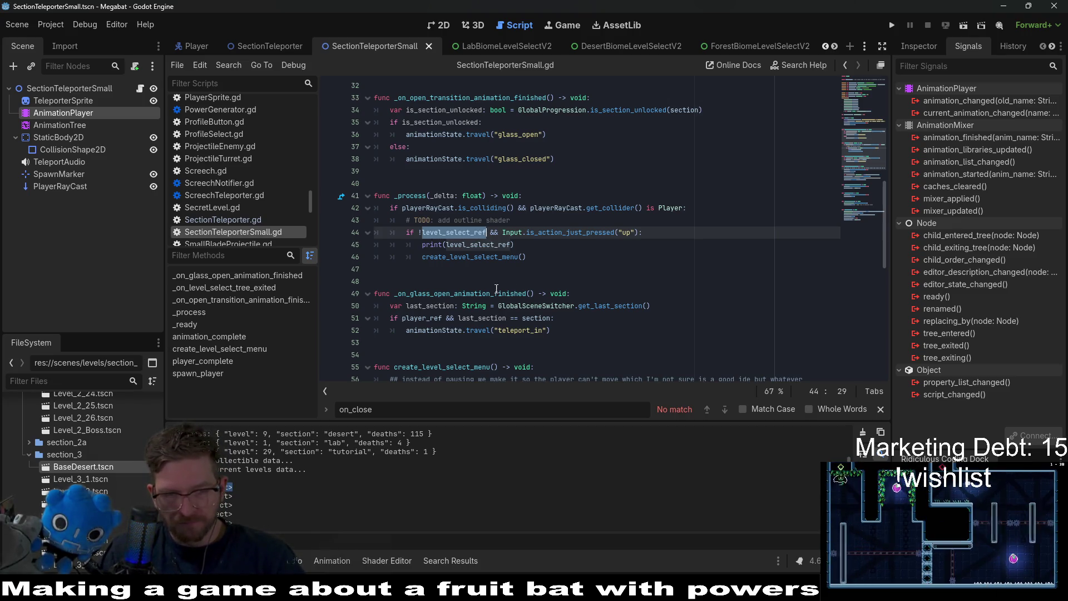
left_click(595, 245)
scroll(589, 256, "down", 3)
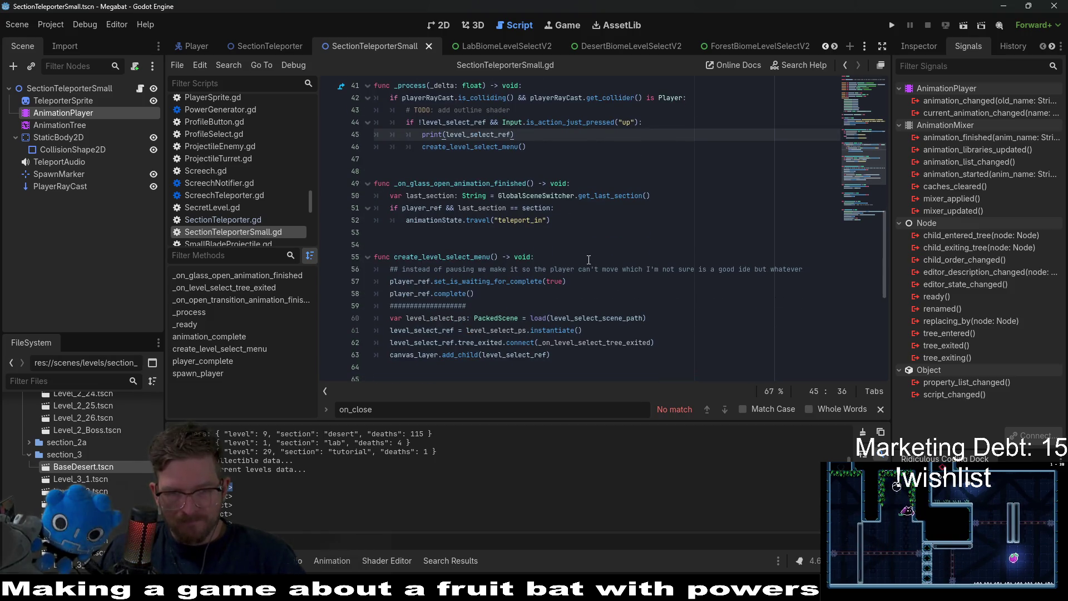
scroll(589, 259, "down", 2)
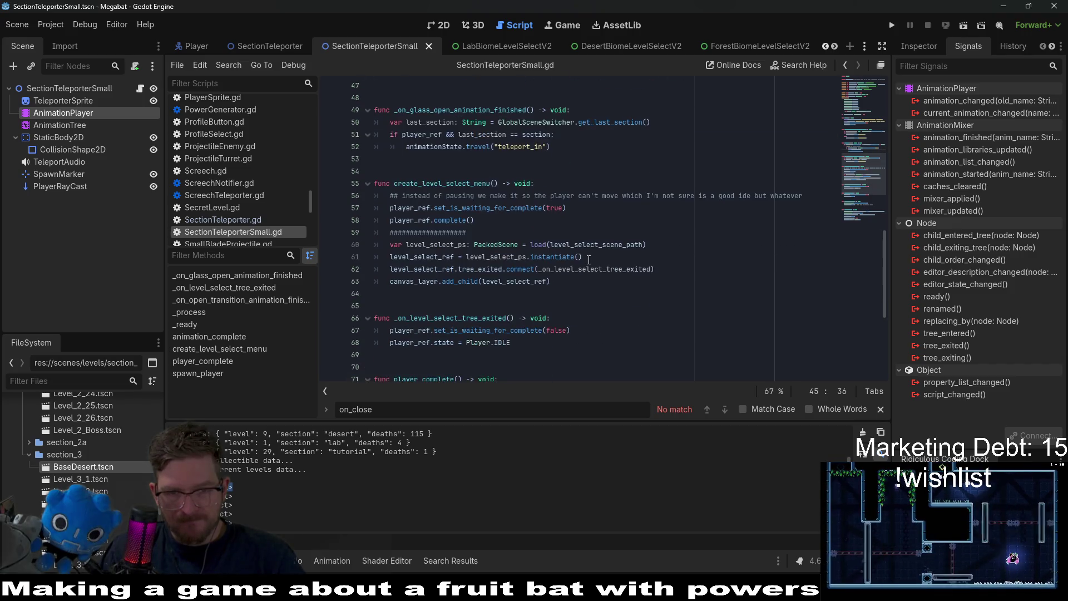
scroll(589, 260, "up", 2)
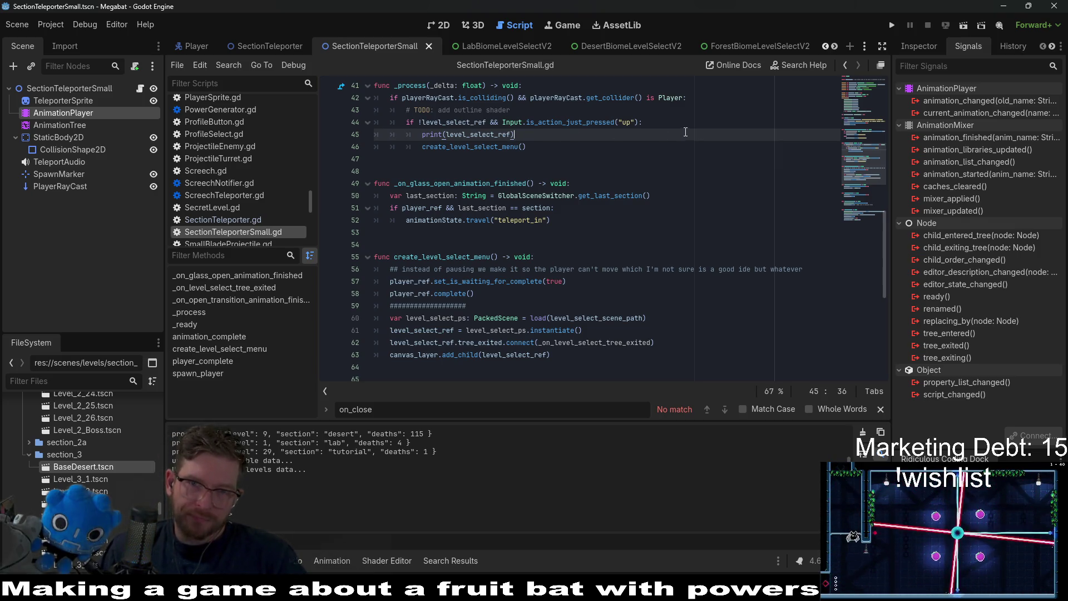
Step: Delete the debug print line and bring up the teleporter scene in the 2D view
left_click_drag(685, 132, 695, 125)
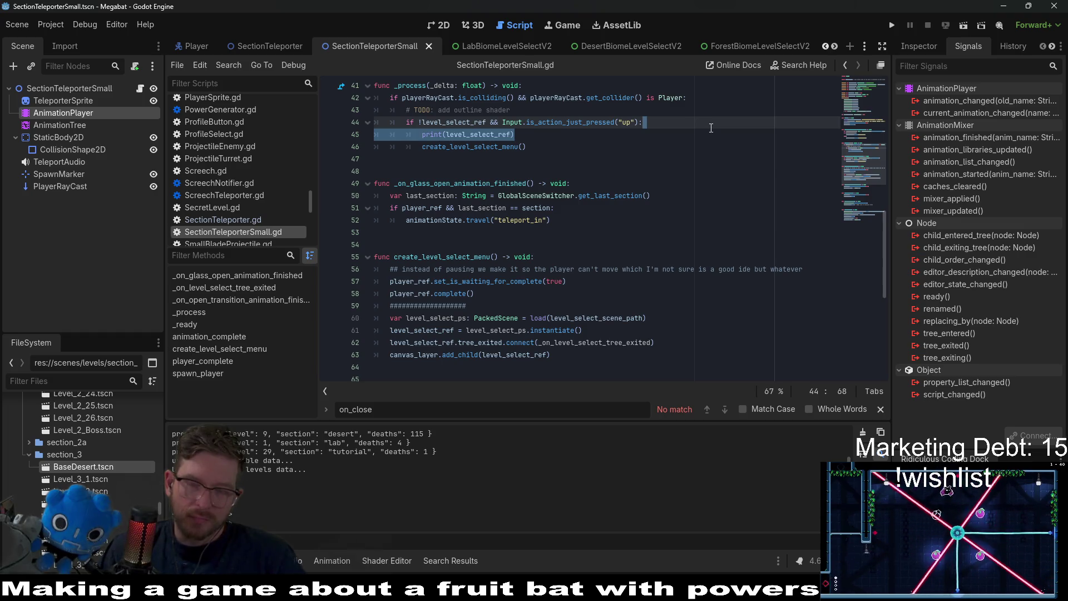
key("BackSpace")
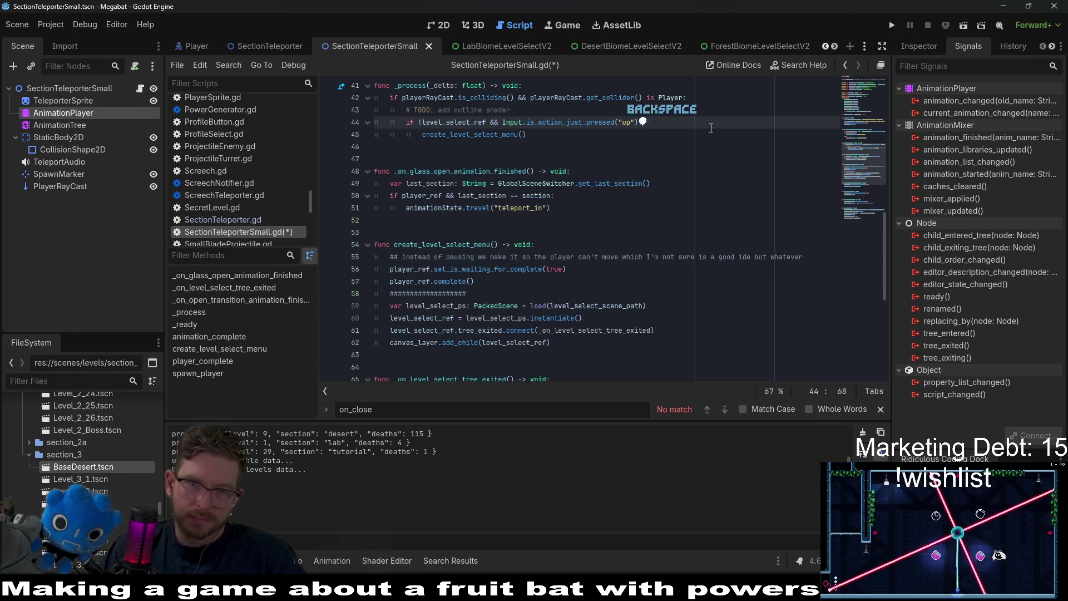
scroll(640, 133, "up", 2)
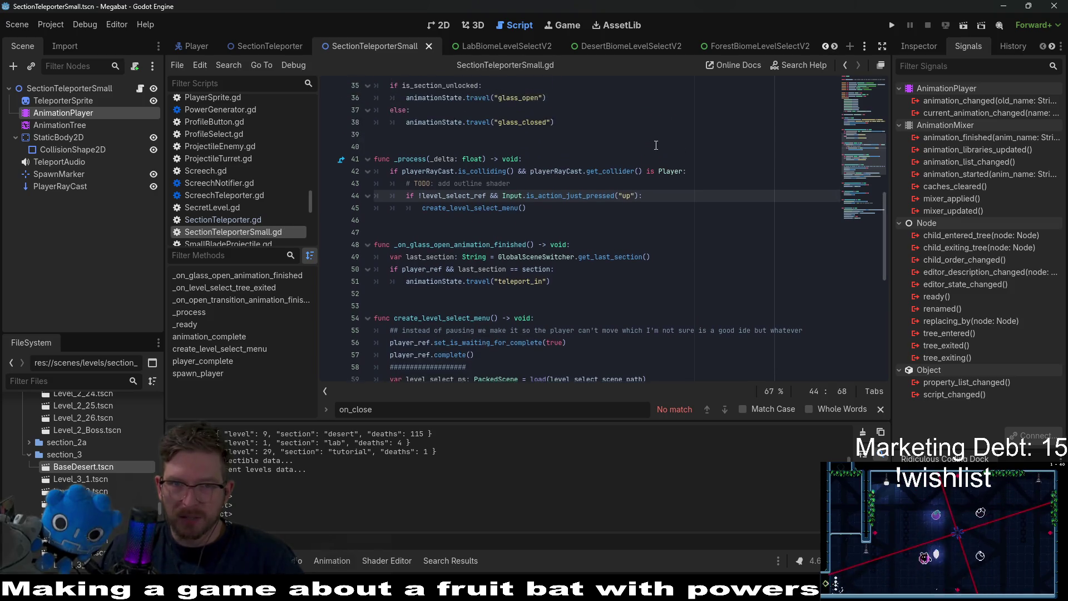
left_click(720, 179)
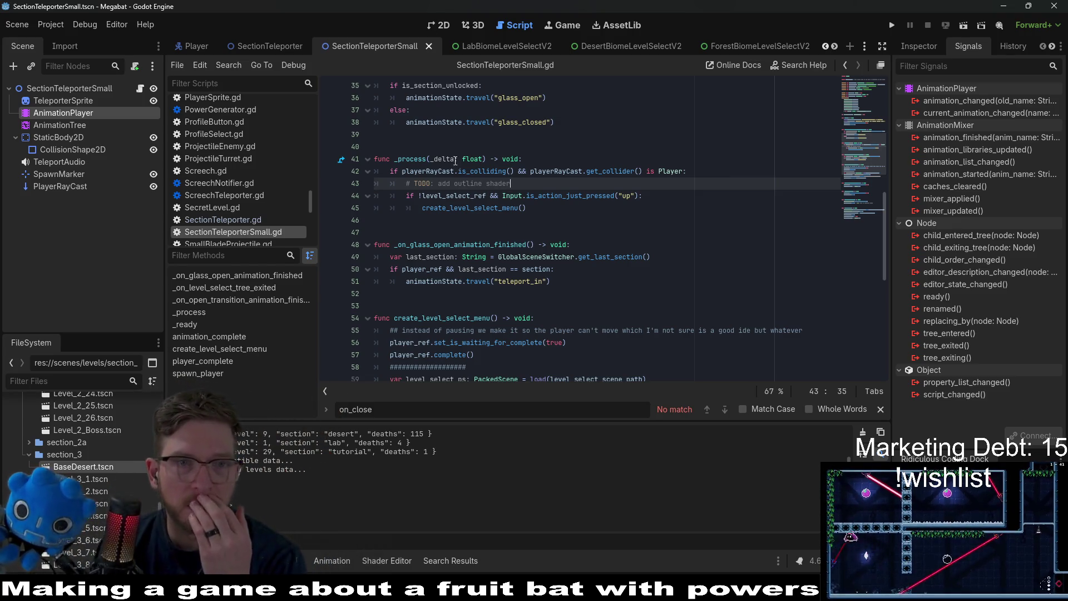
left_click(442, 27)
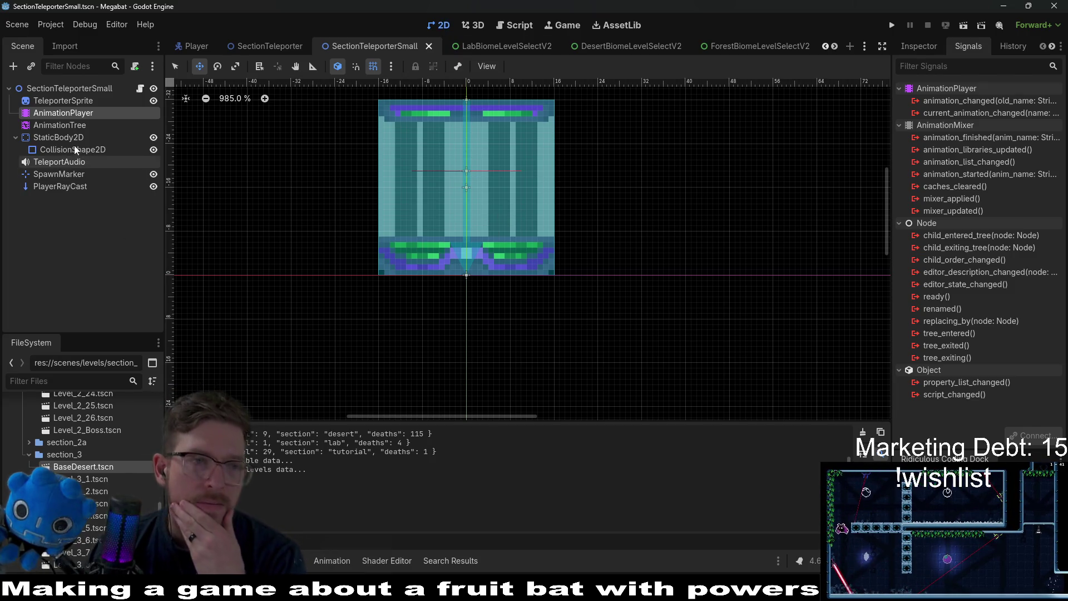
Step: Give TeleporterSprite a New ShaderMaterial in its CanvasItem > Material slot, leaving the shader empty
left_click(63, 101)
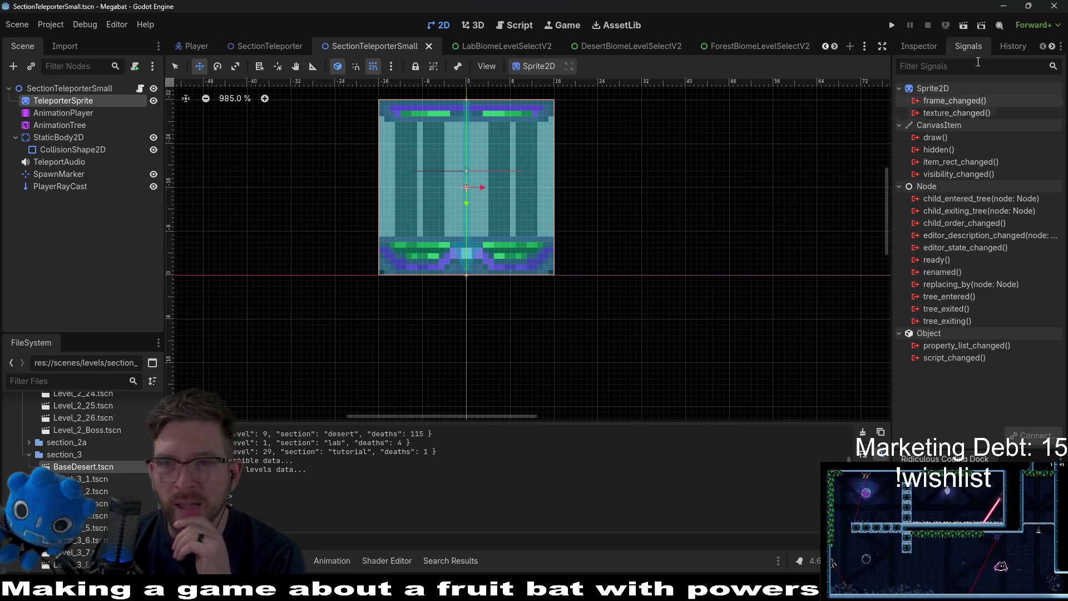
left_click(923, 46)
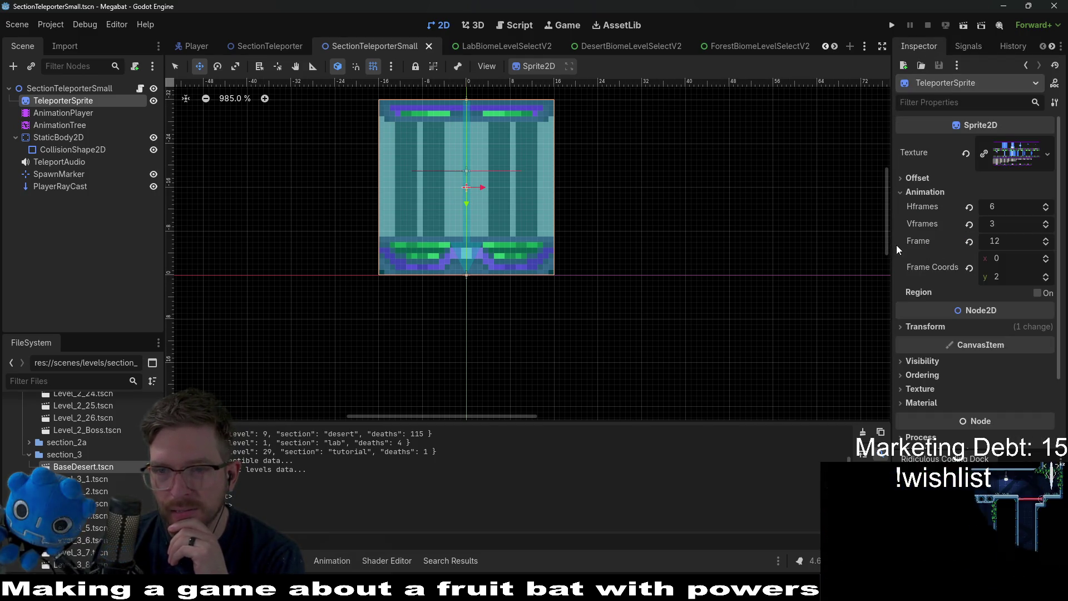
left_click_drag(893, 245, 717, 245)
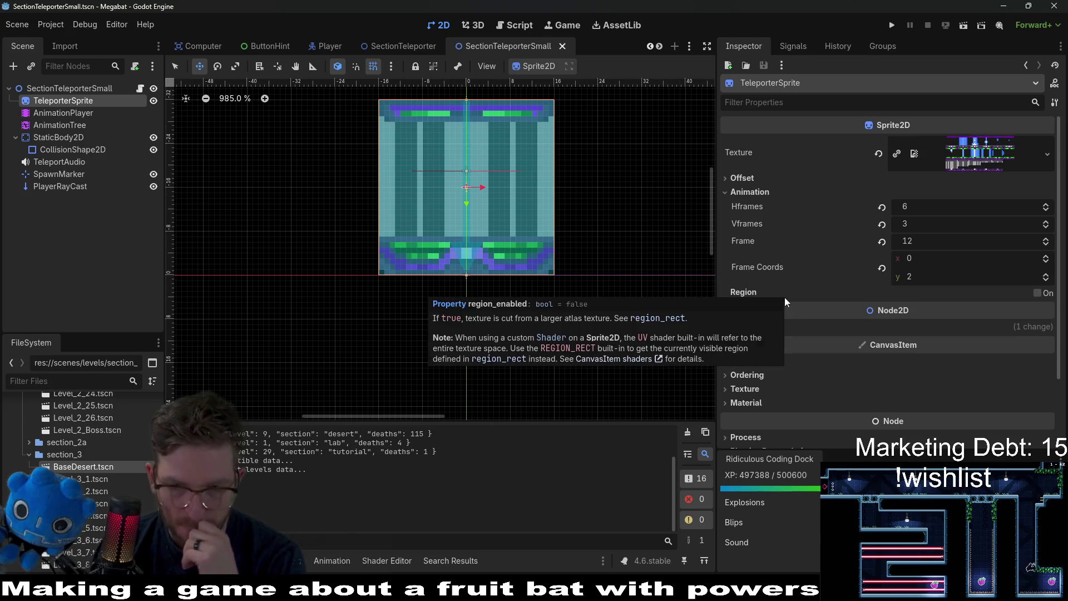
scroll(824, 235, "down", 3)
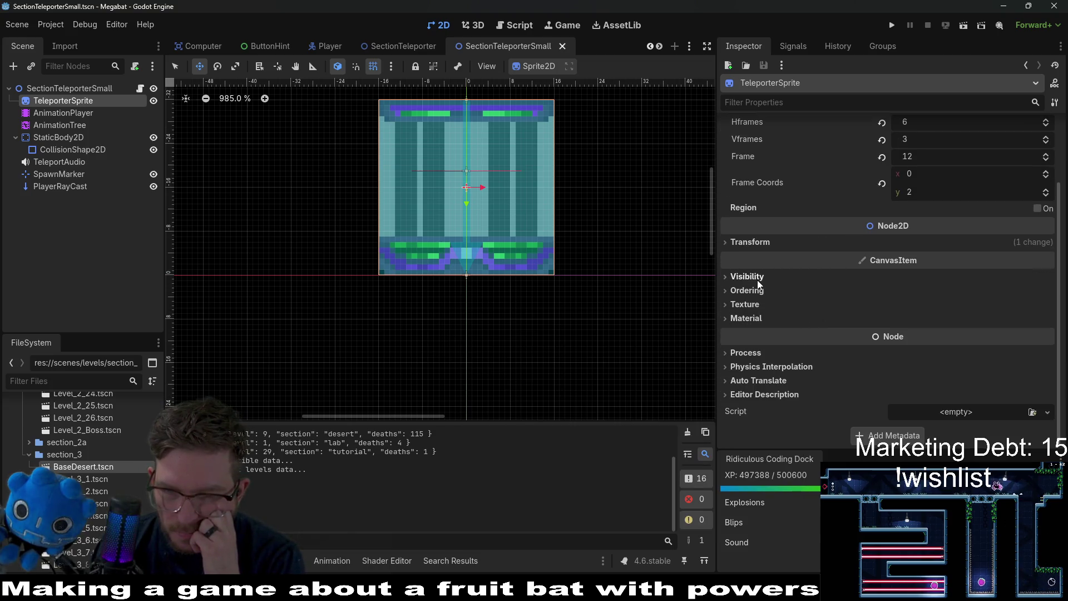
left_click(749, 304)
left_click(771, 351)
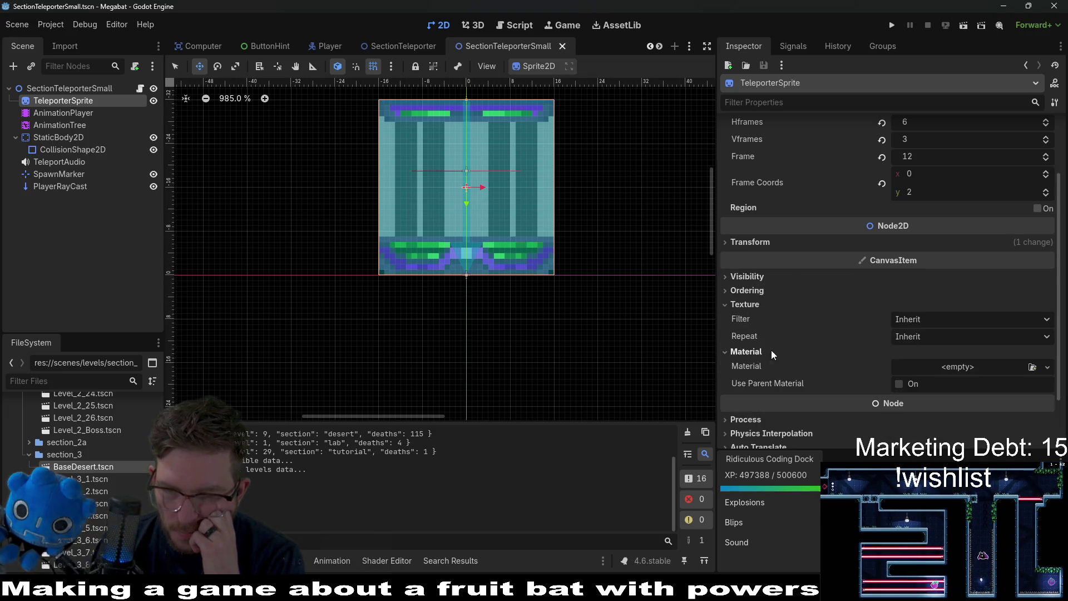
scroll(949, 332, "down", 3)
left_click(952, 304)
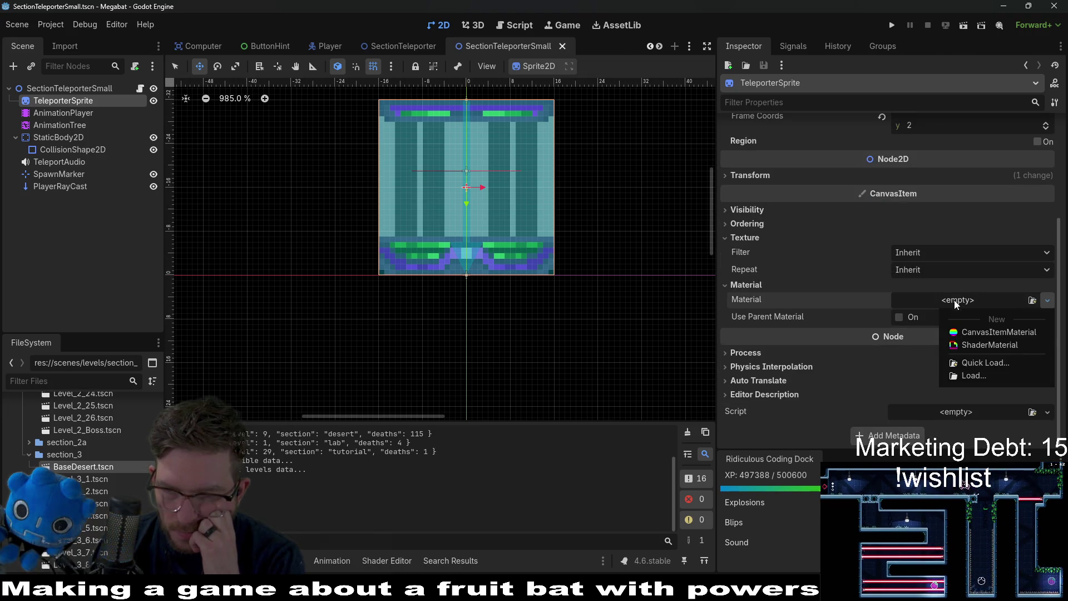
left_click(986, 340)
left_click(976, 319)
scroll(975, 319, "down", 4)
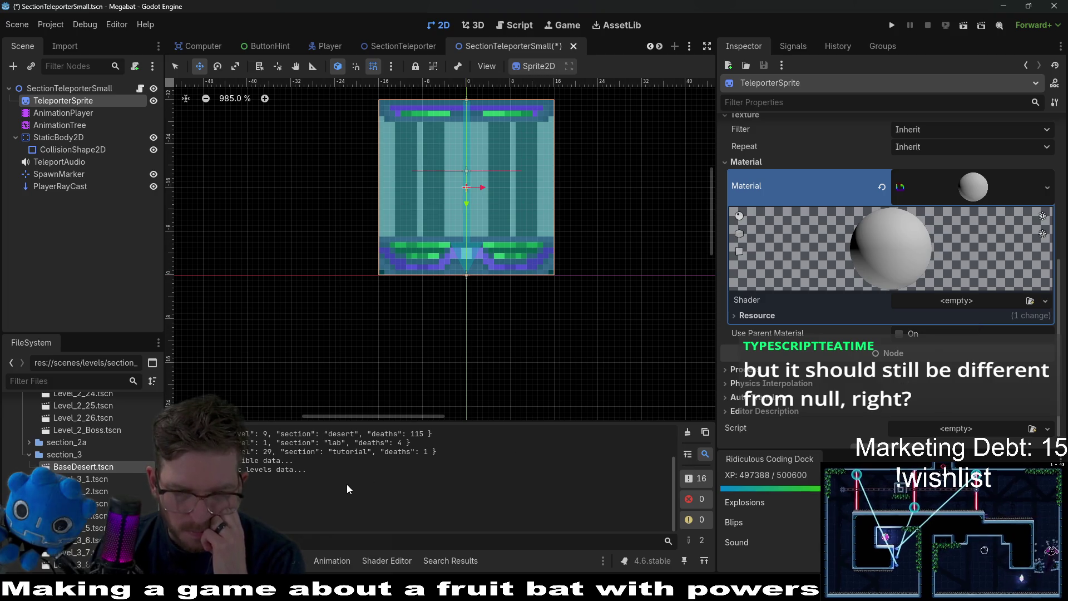
left_click(516, 28)
Step: Add a print(level_select_ref) debug line above the level select menu call in _process
left_click(564, 221)
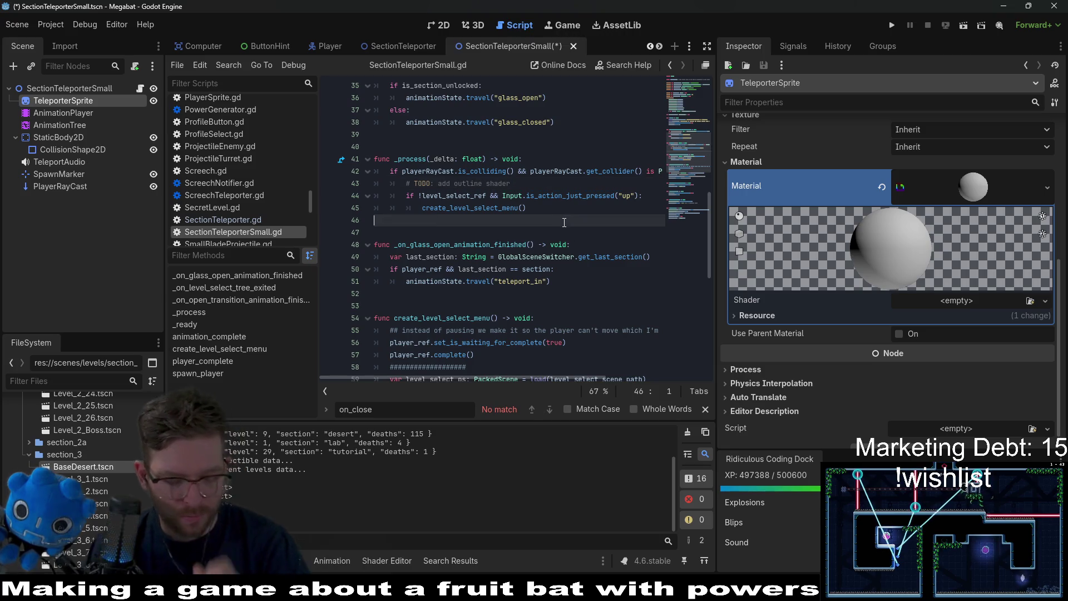
left_click(528, 208)
key("ctrl+shift+Return")
type("print(level_select_ref)")
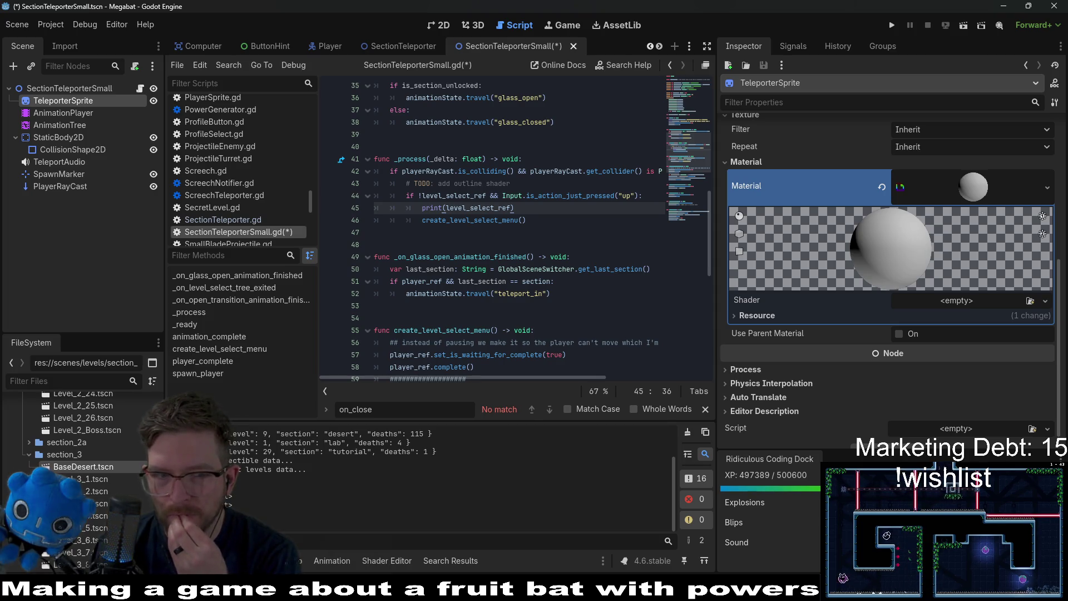
double_click(452, 196)
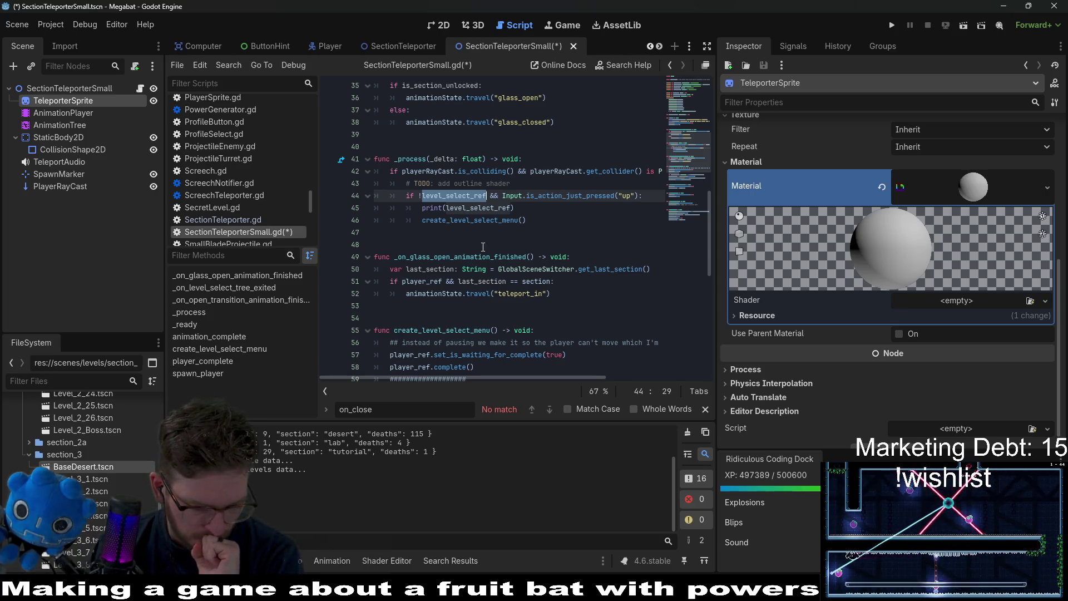
Step: Compare the level_select_ref declaration with its use in the _process condition
scroll(483, 247, "up", 6)
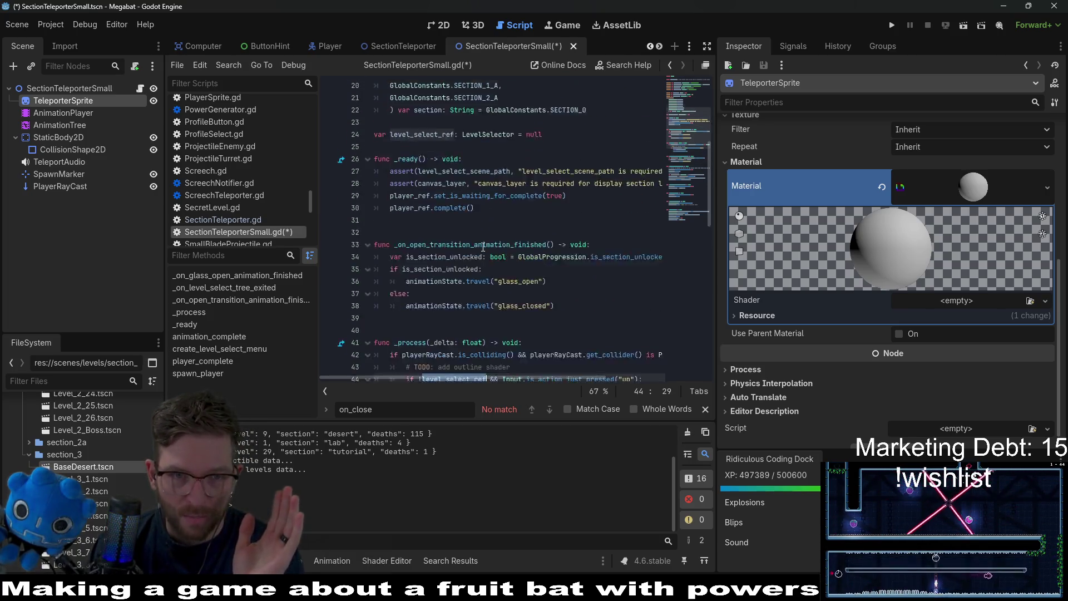
left_click(553, 174)
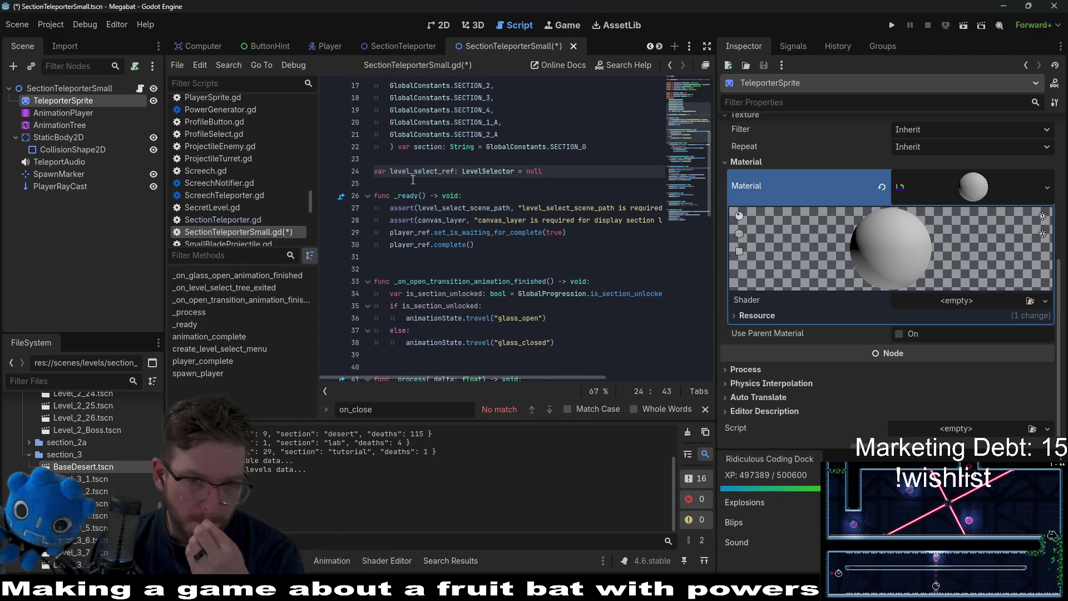
double_click(441, 172)
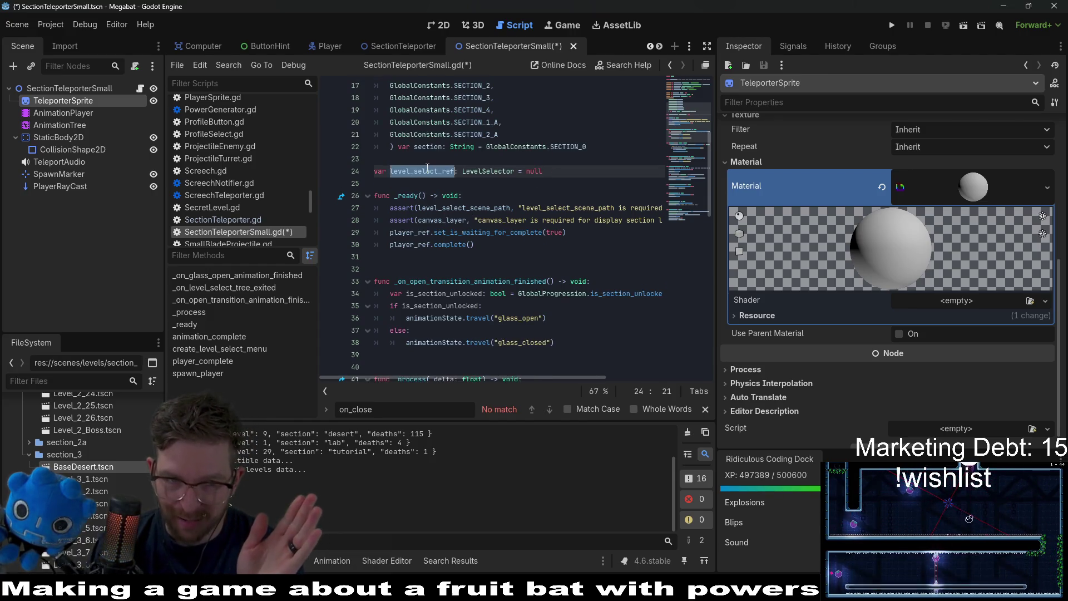
scroll(507, 200, "down", 5)
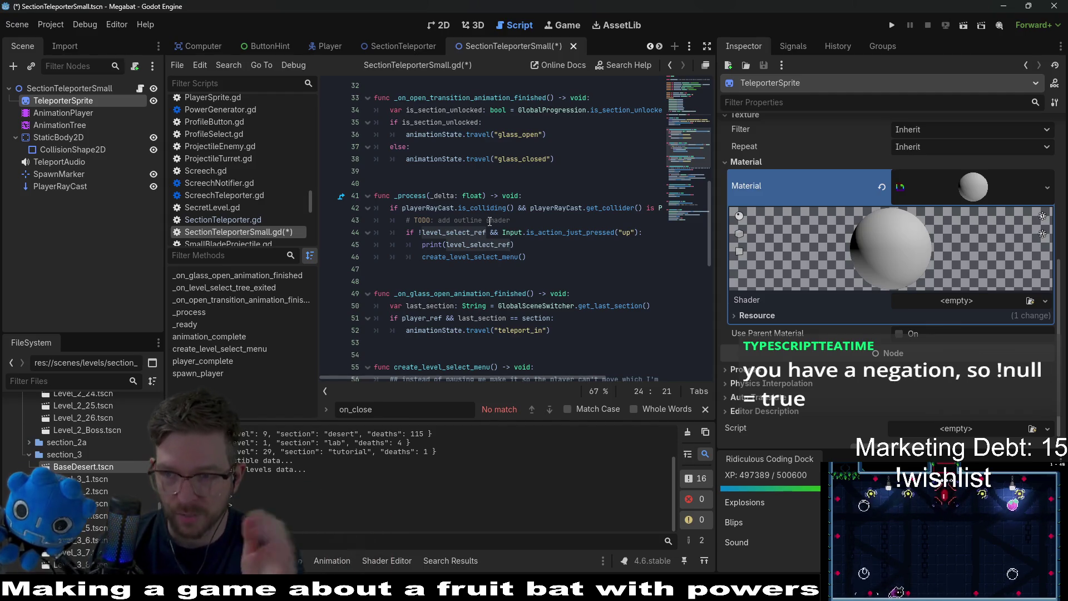
scroll(490, 221, "up", 3)
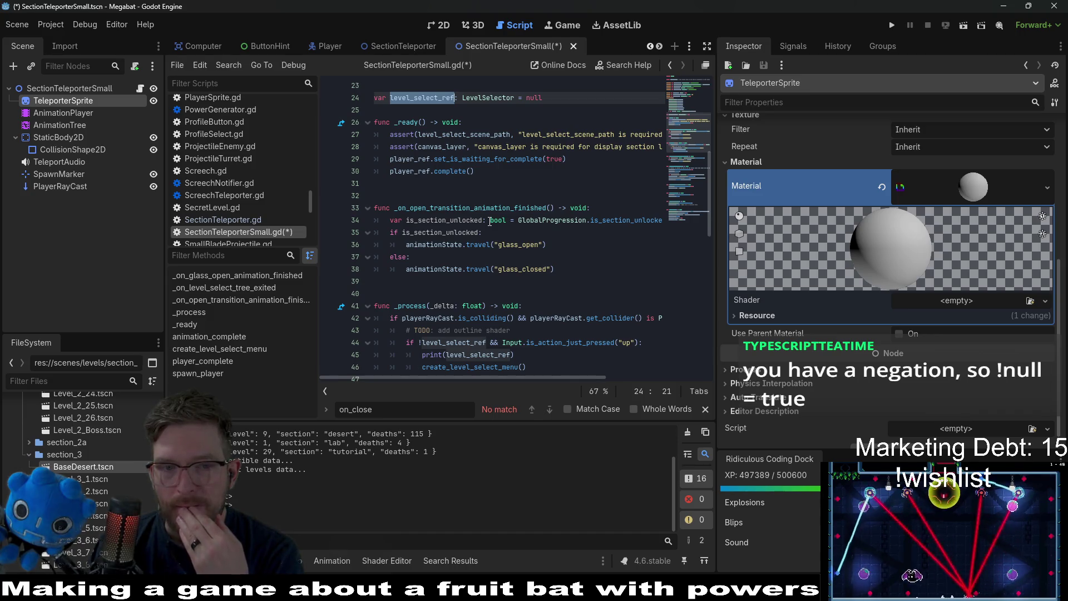
scroll(489, 222, "down", 2)
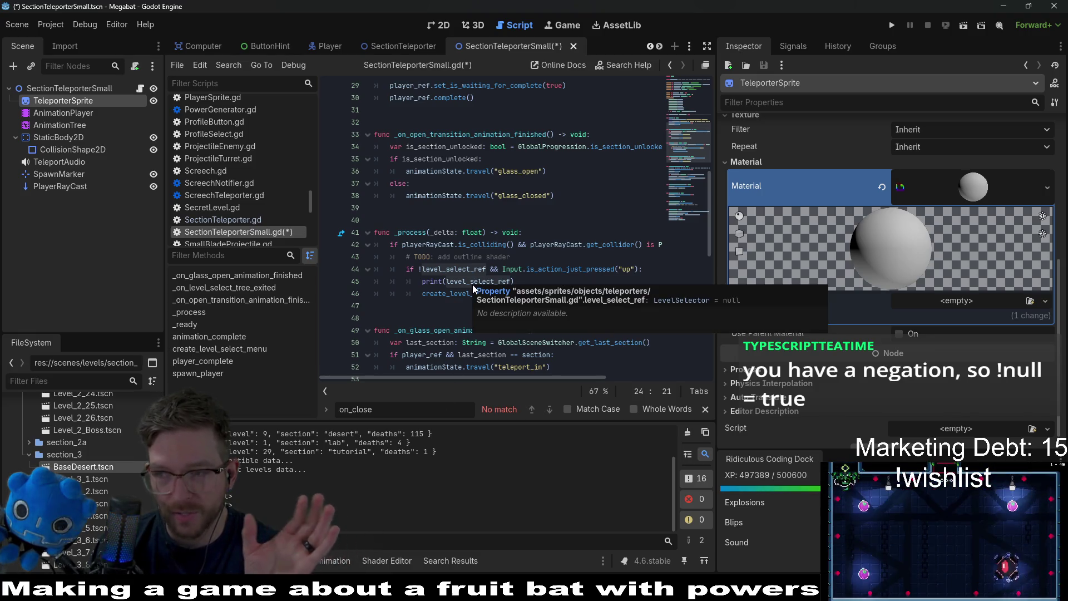
left_click(483, 269)
double_click(483, 269)
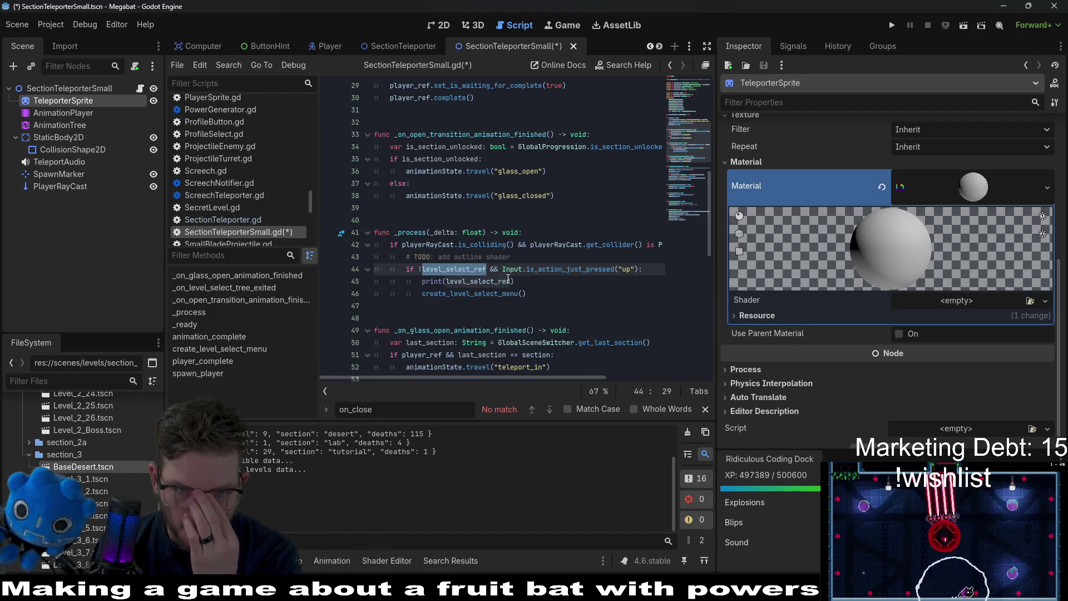
Step: Review the script's _process check and outline-shader TODO, ending back at the top
scroll(501, 284, "up", 4)
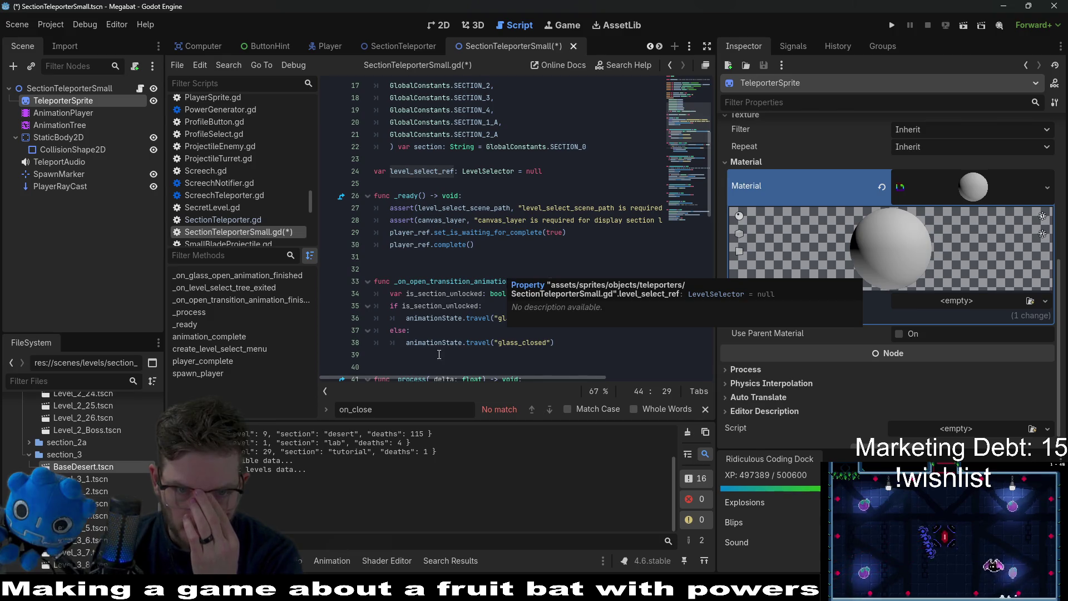
scroll(438, 353, "down", 3)
scroll(439, 353, "down", 6)
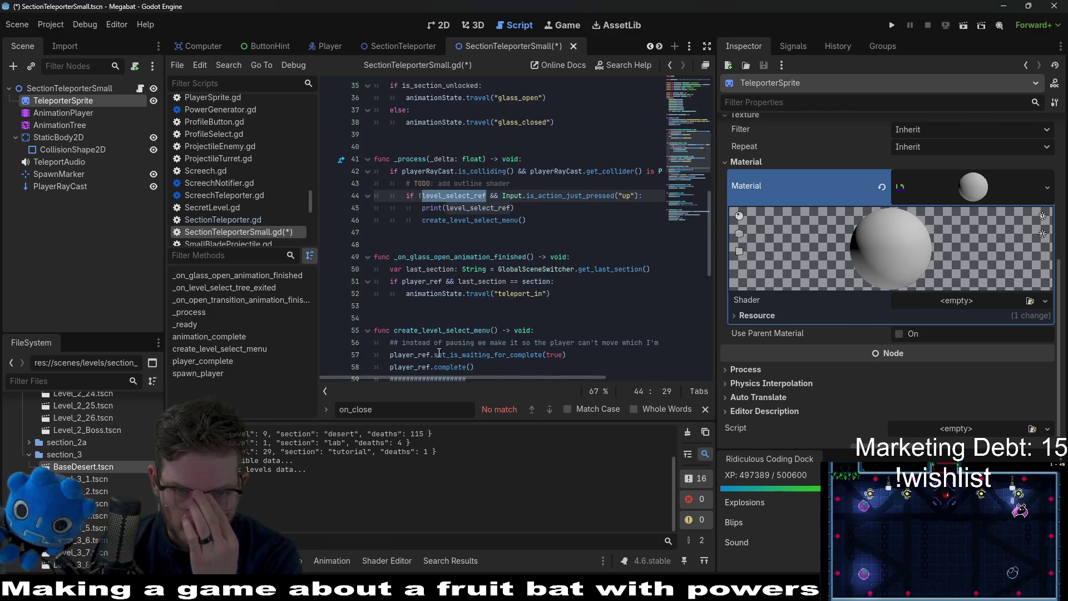
scroll(439, 353, "up", 8)
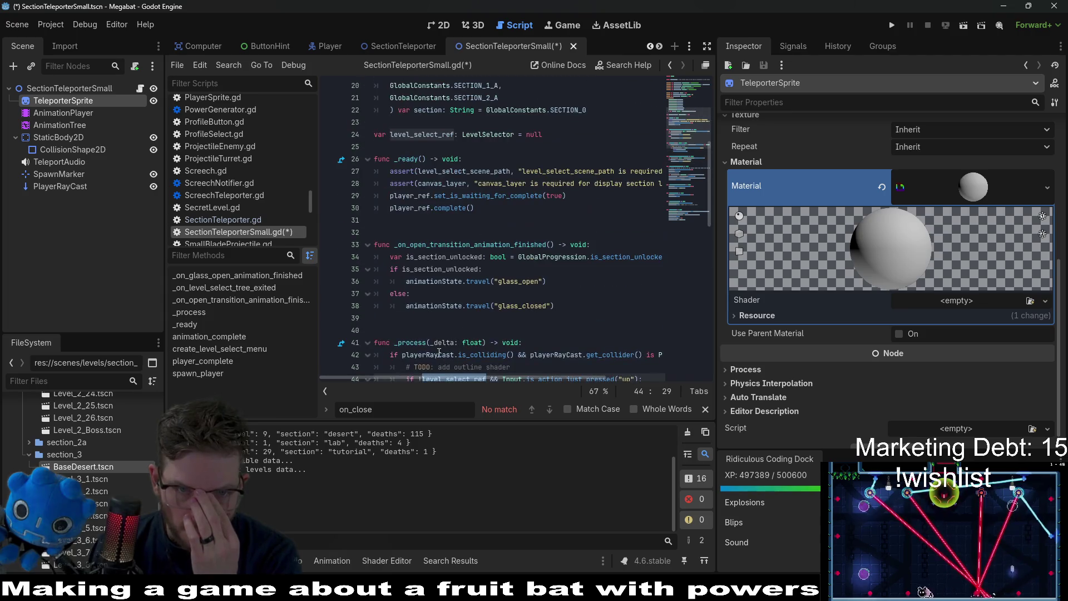
mouse_move(460, 176)
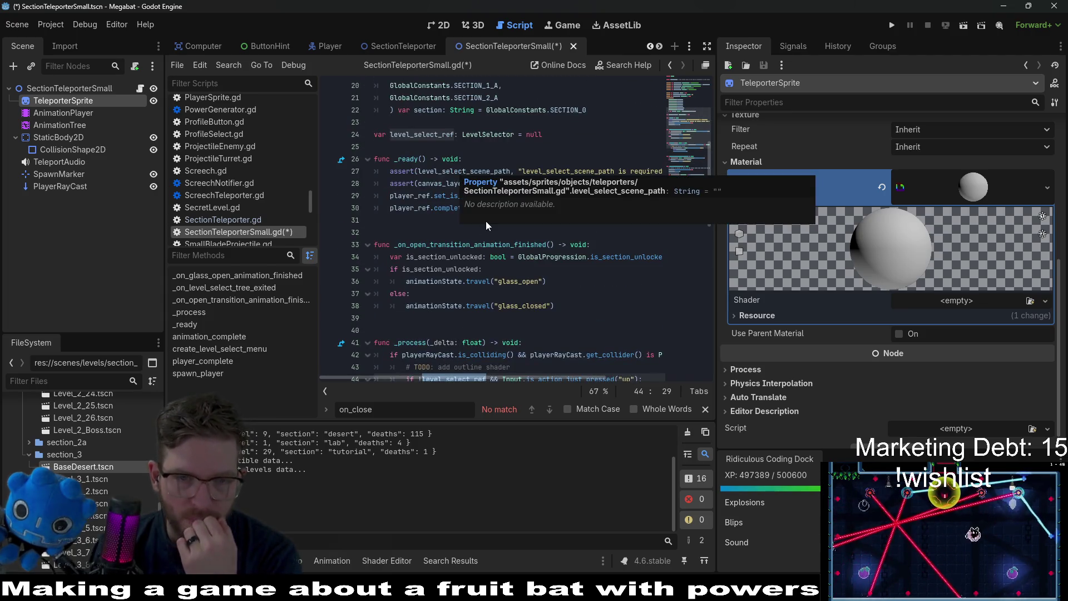
scroll(508, 296, "down", 12)
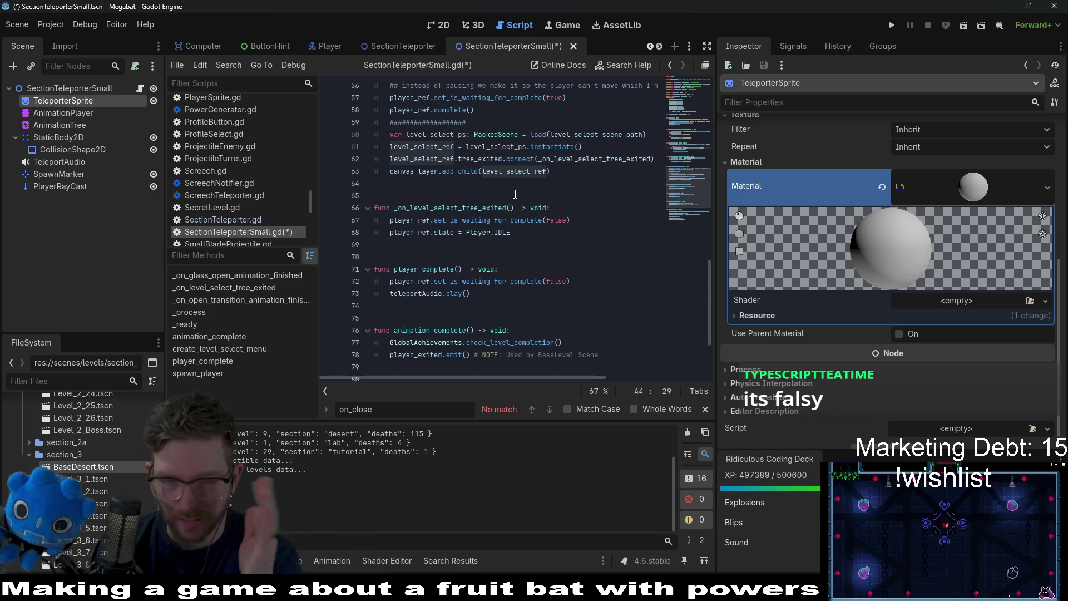
scroll(515, 194, "down", 2)
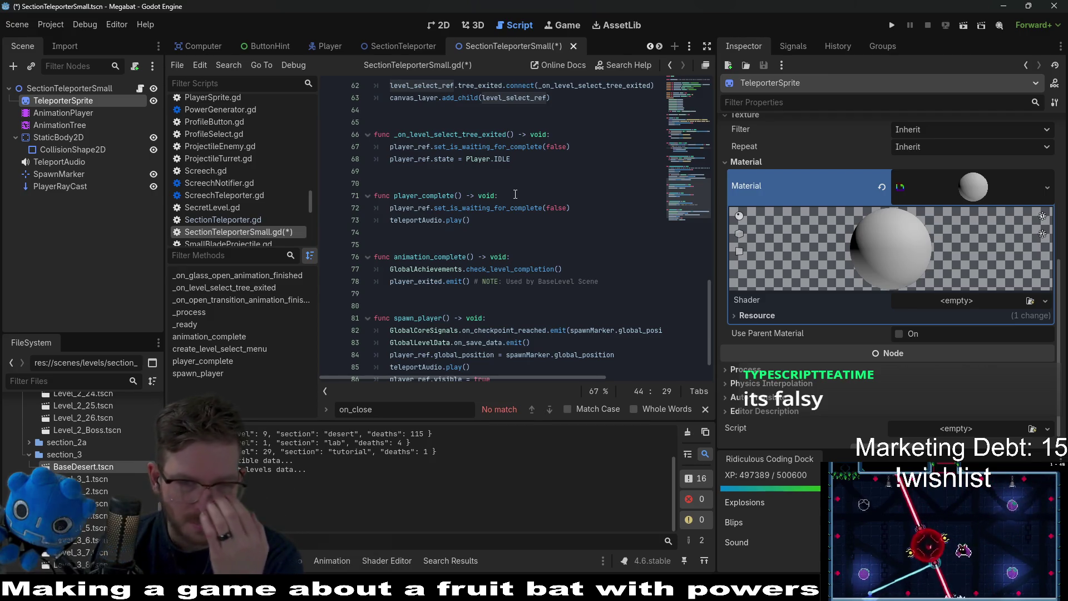
scroll(515, 194, "up", 15)
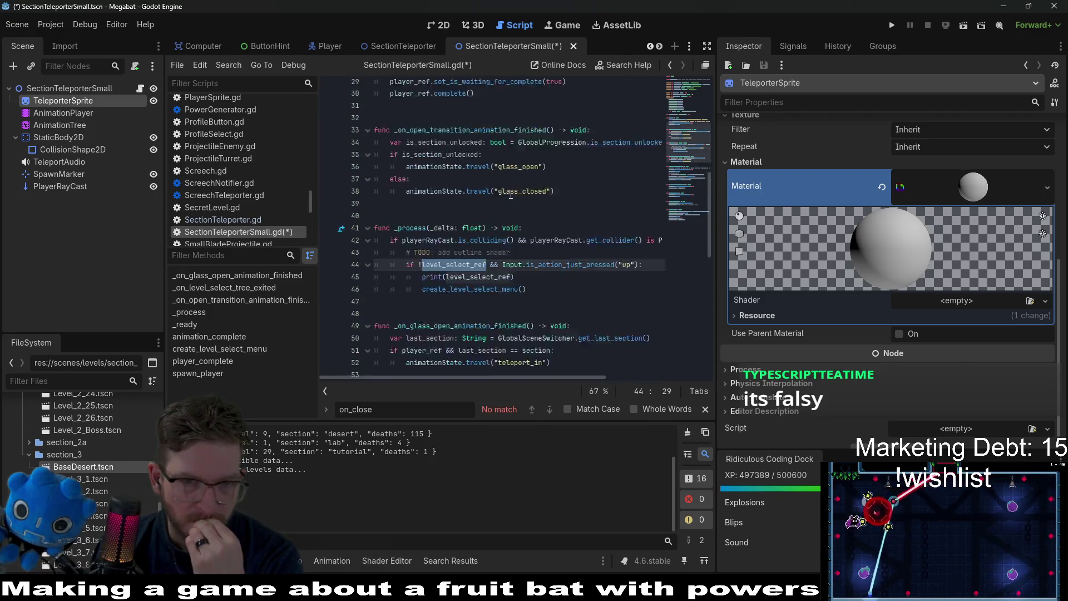
Step: Replace the level_select_ref declaration with 'var is_manu_open: bool = false', use it in _process, and drop the debug print
left_click_drag(542, 207, 361, 212)
key("BackSpace")
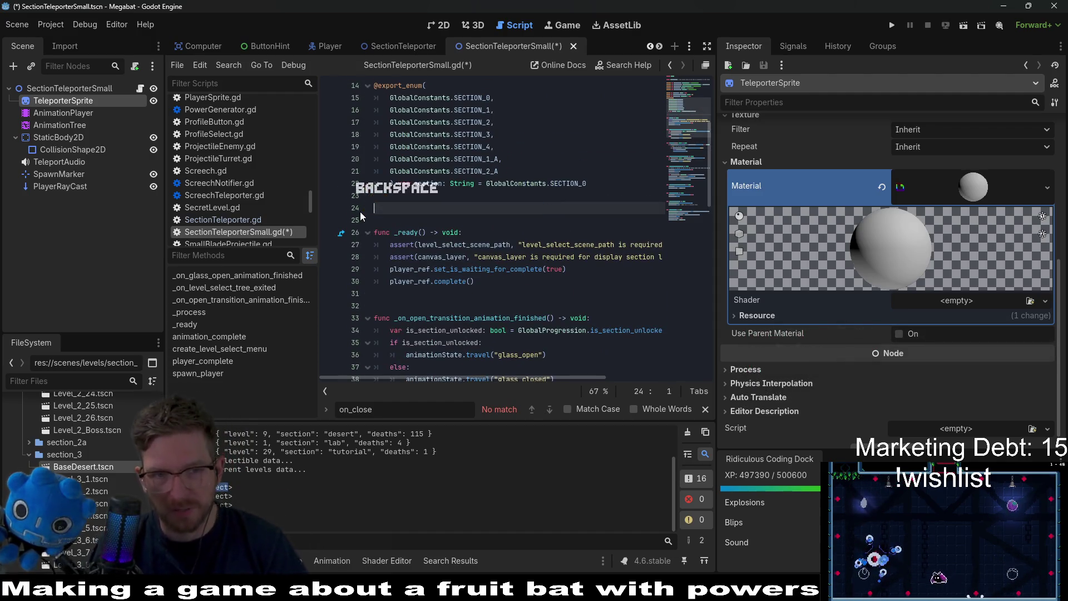
type("var is_ma")
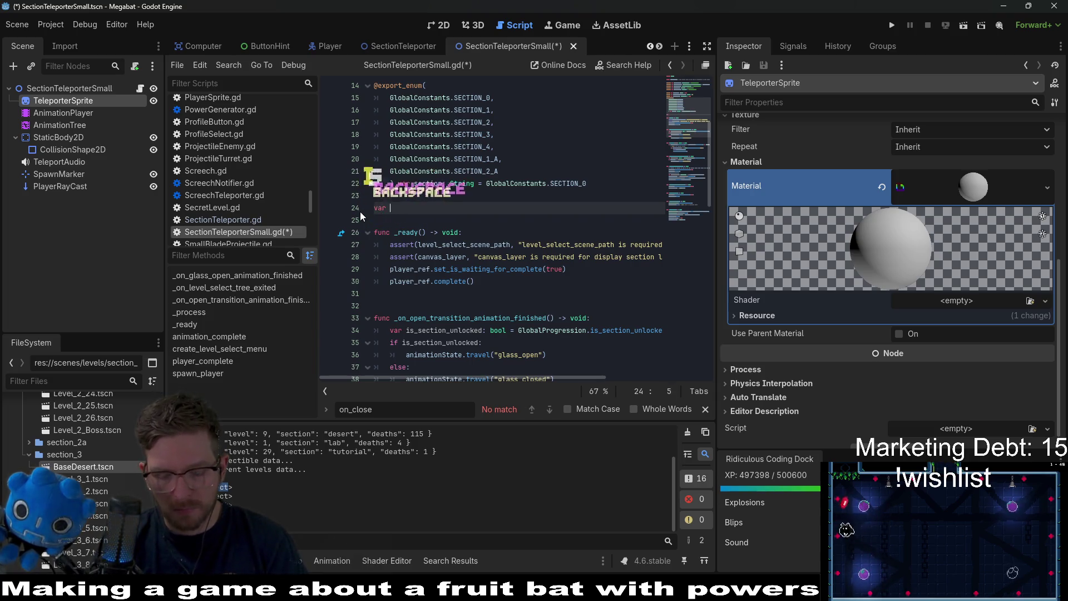
type("nu_open")
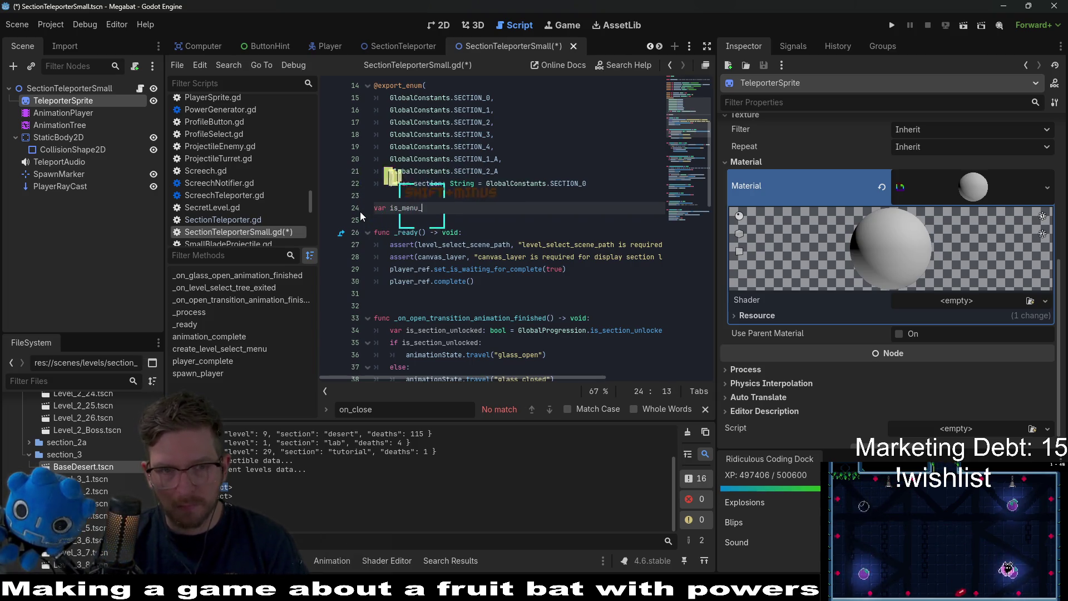
type(": bool = false")
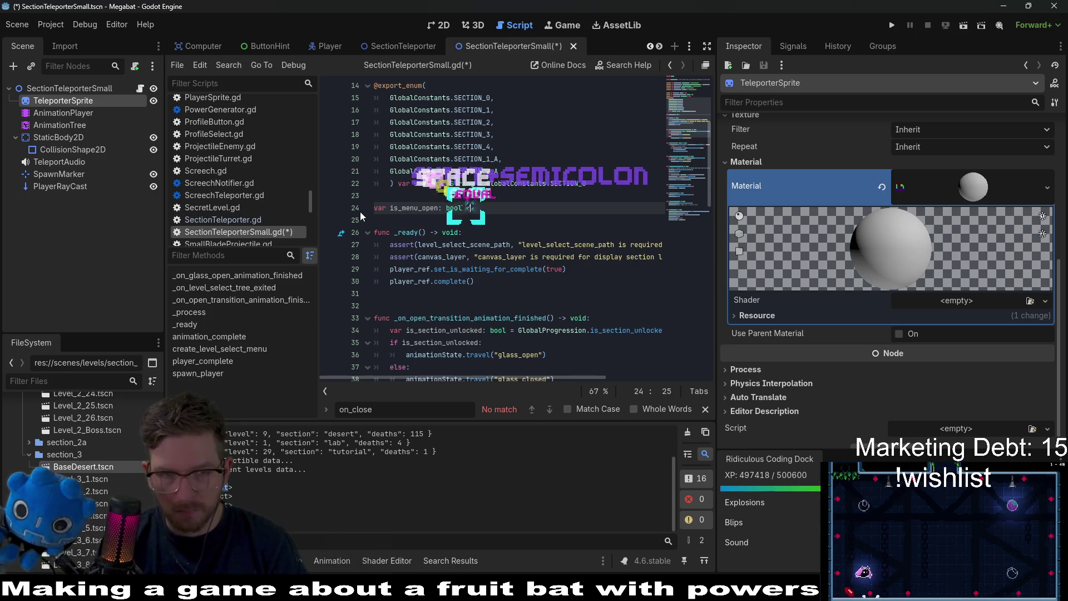
scroll(454, 217, "down", 4)
double_click(452, 305)
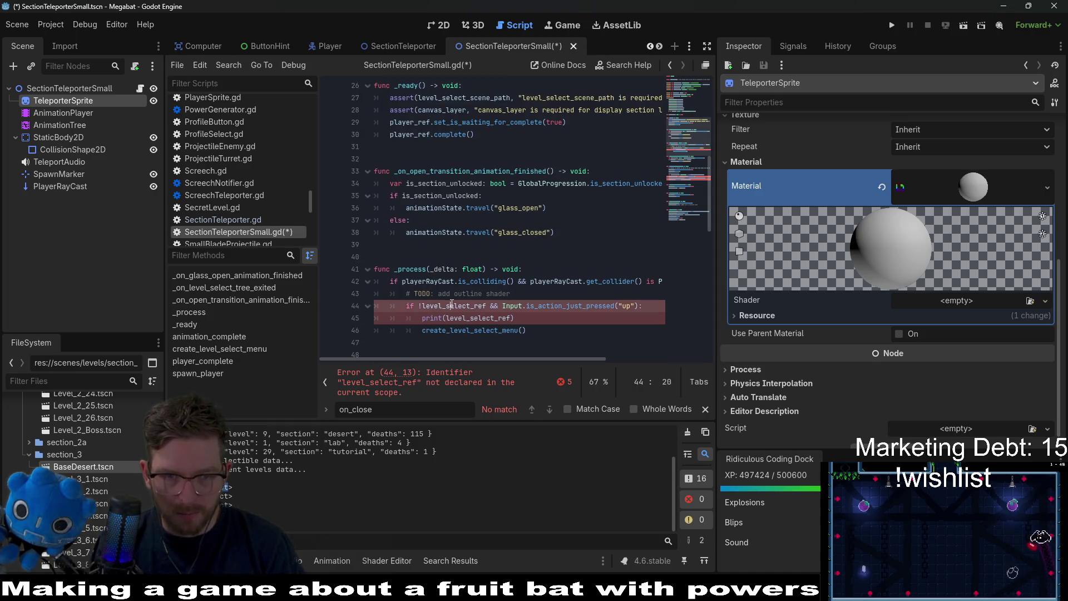
type("is_menu_open")
left_click_drag(515, 317, 645, 301)
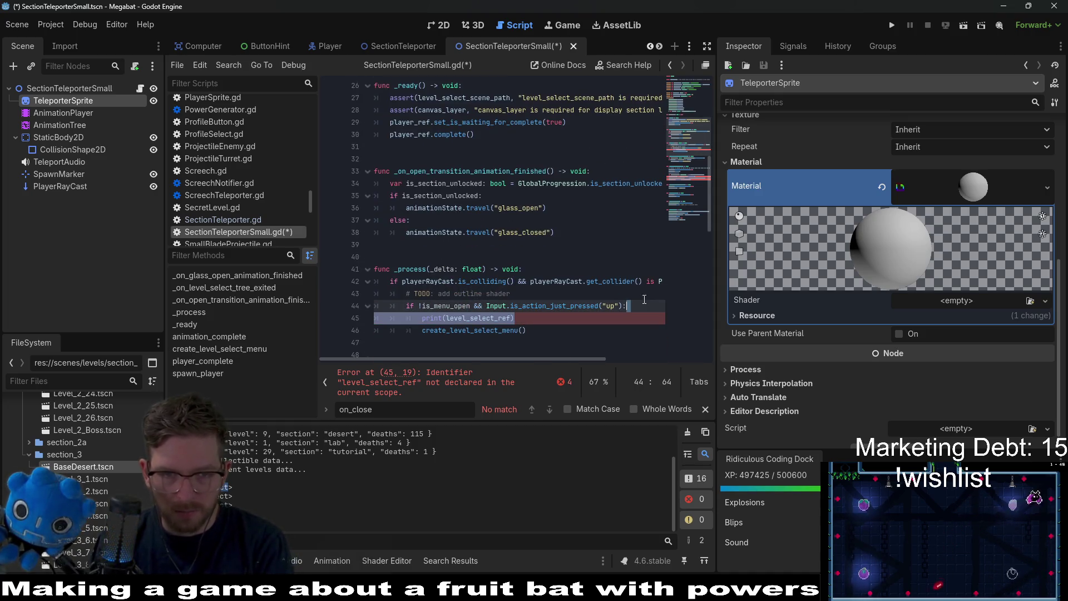
key("BackSpace")
scroll(445, 220, "down", 8)
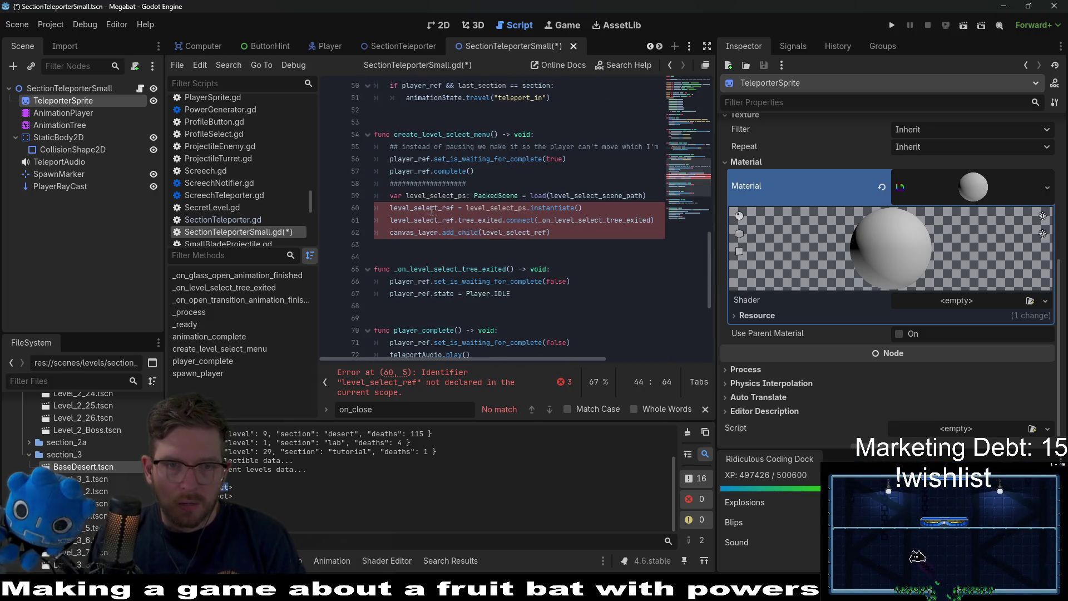
Step: Turn the level_select_ref assignment into a local 'var level_select: LevelSelector'
left_click(391, 209)
type("var")
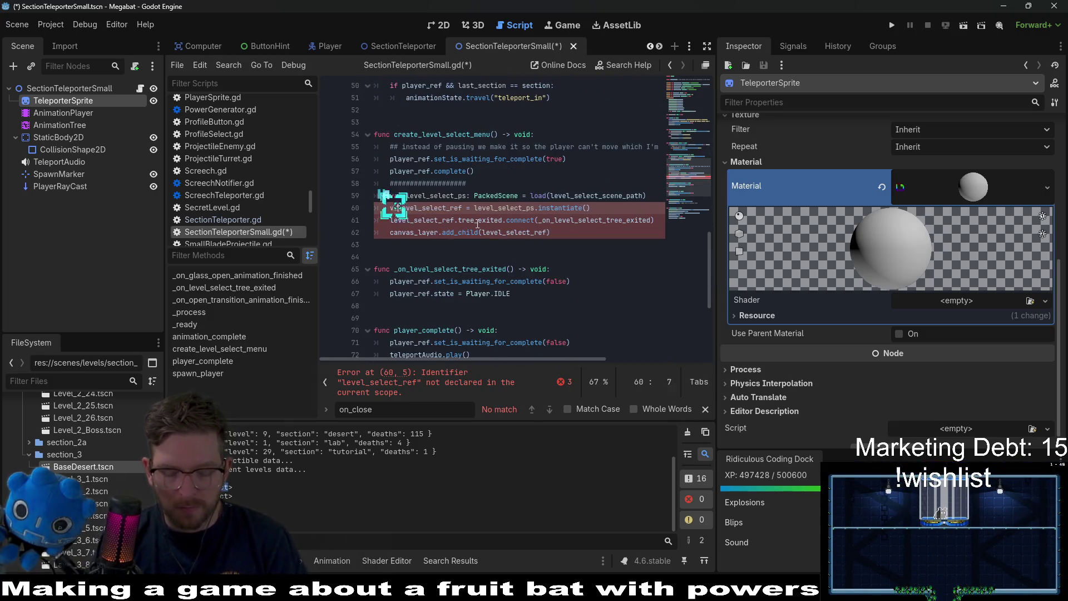
key("Right")
key("Right")
key("Right")
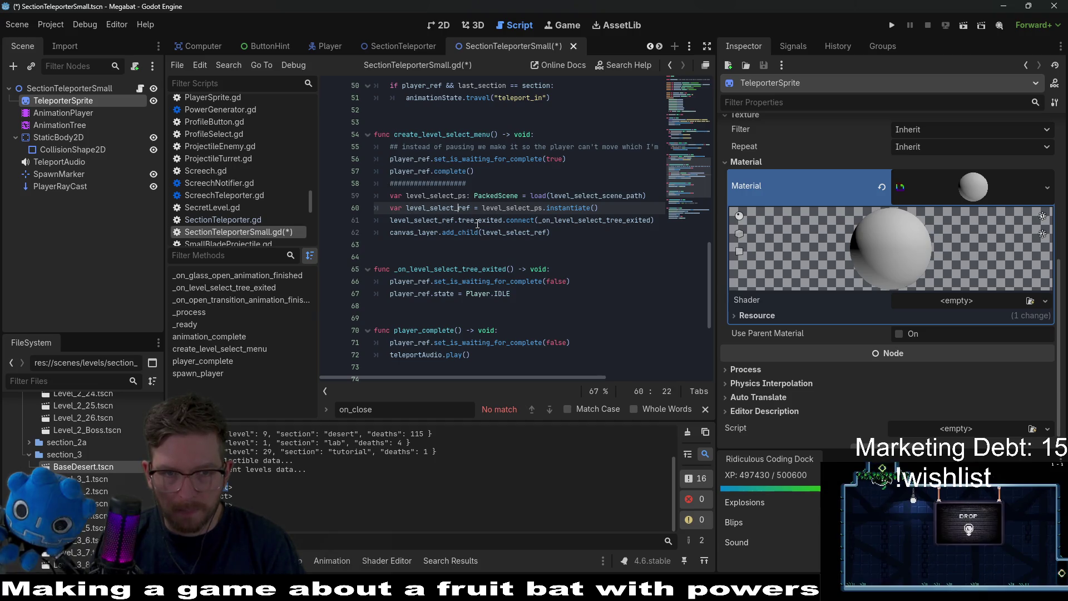
key("BackSpace")
key("BackSpace")
key("BackSpace")
type(": Level")
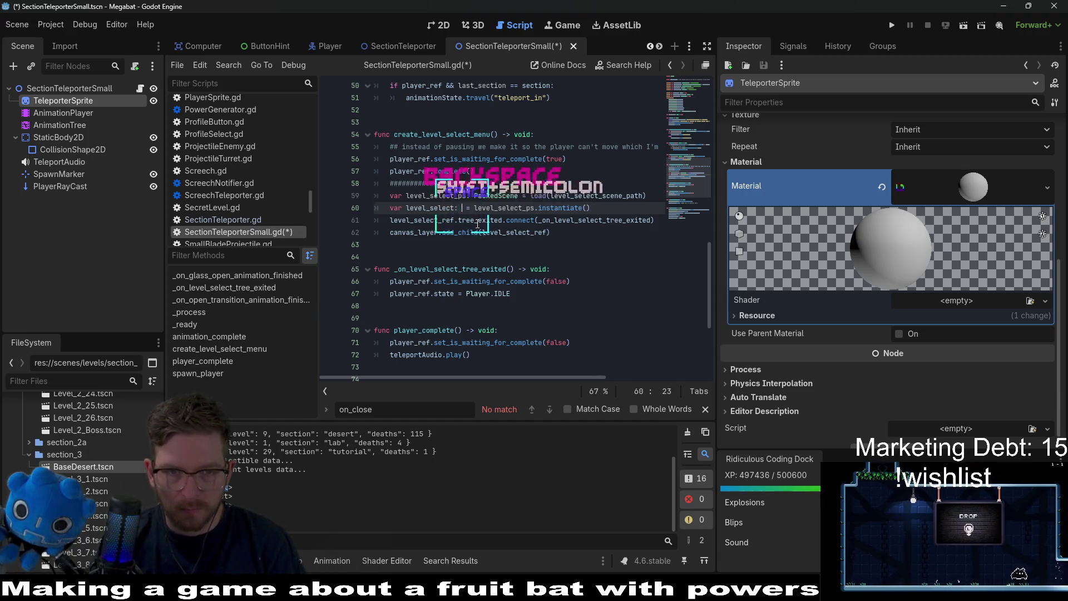
type("S")
key("Return")
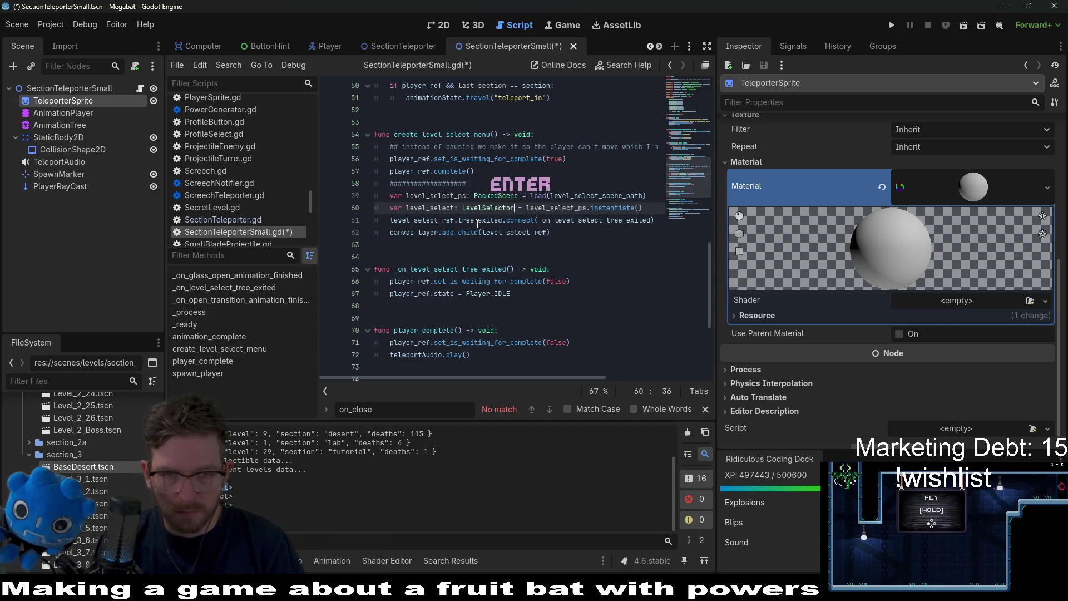
Step: Rename the level_select_ref references on lines 61 and 62 to level_select
double_click(437, 208)
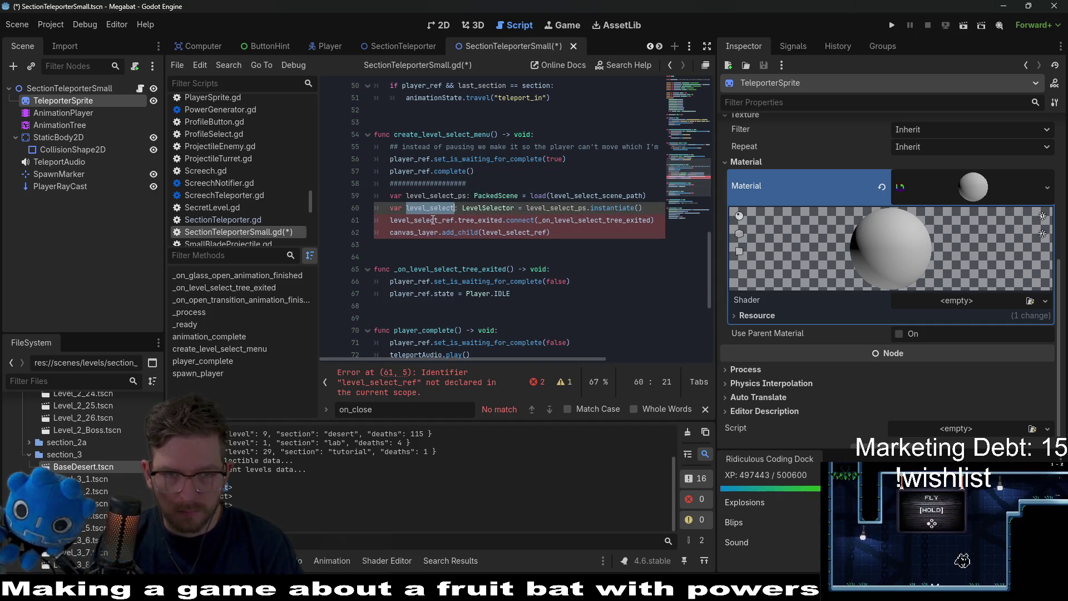
key("ctrl+c")
double_click(433, 220)
key("ctrl+v")
double_click(513, 233)
key("ctrl+v")
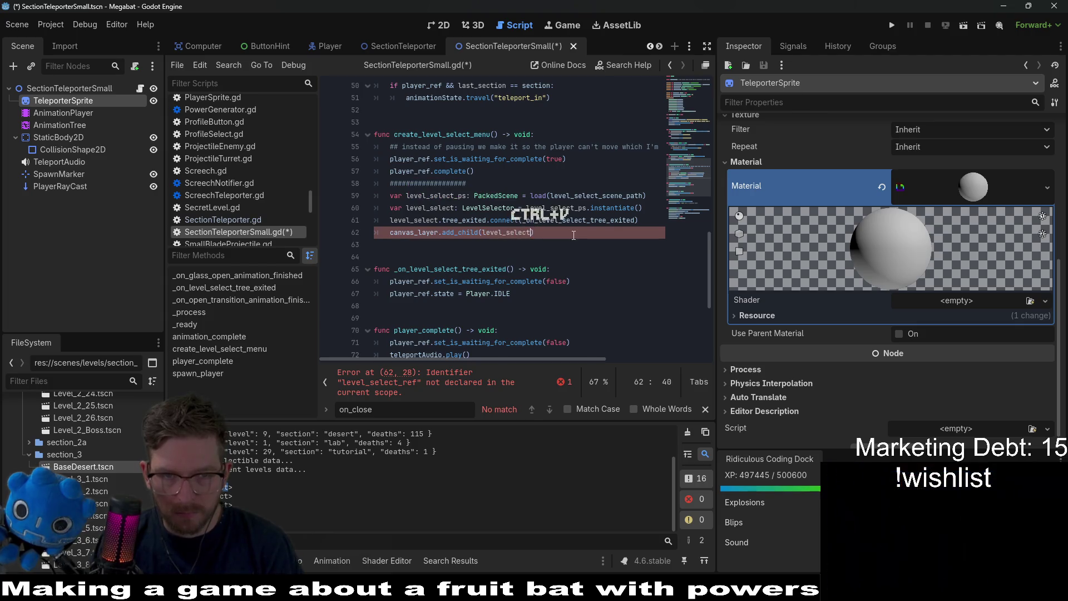
left_click(574, 235)
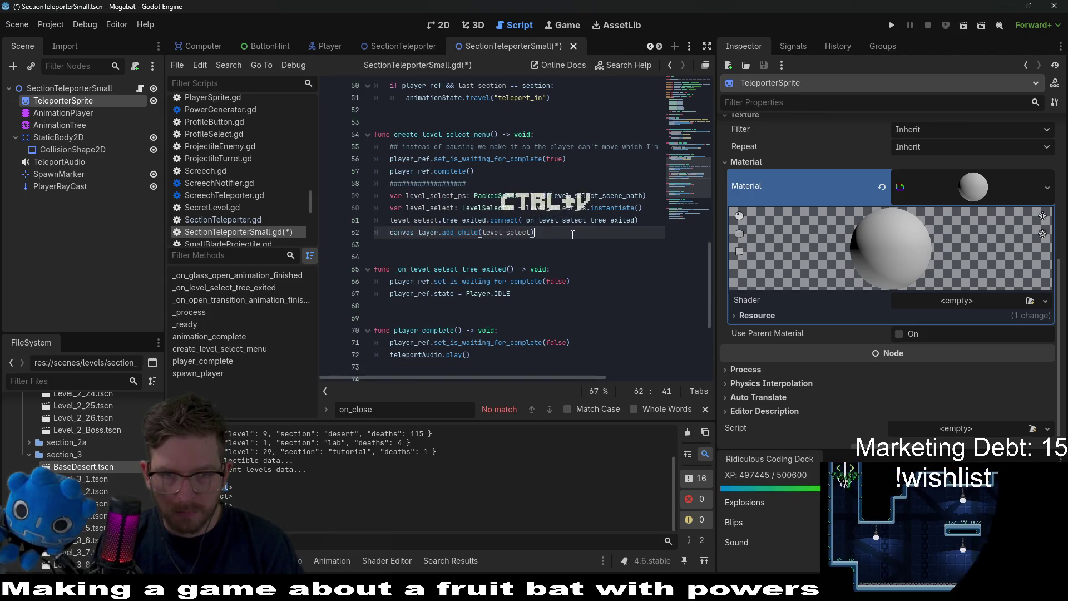
double_click(415, 232)
double_click(578, 220)
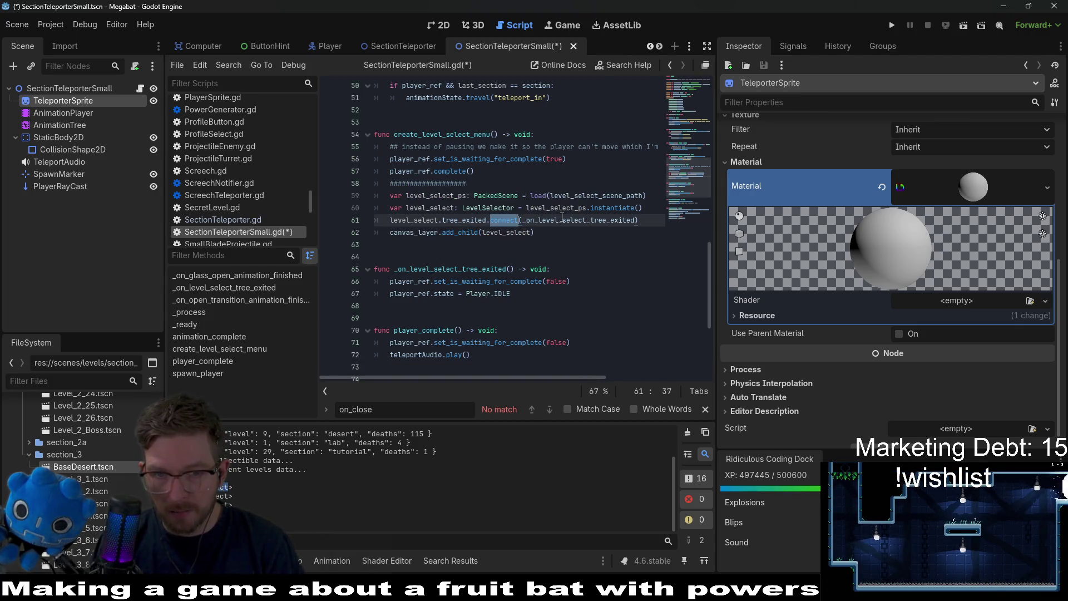
Step: Add 'is_menu_open = false' to the tree-exited handler and save with Ctrl+S
left_click(536, 293)
key("Return")
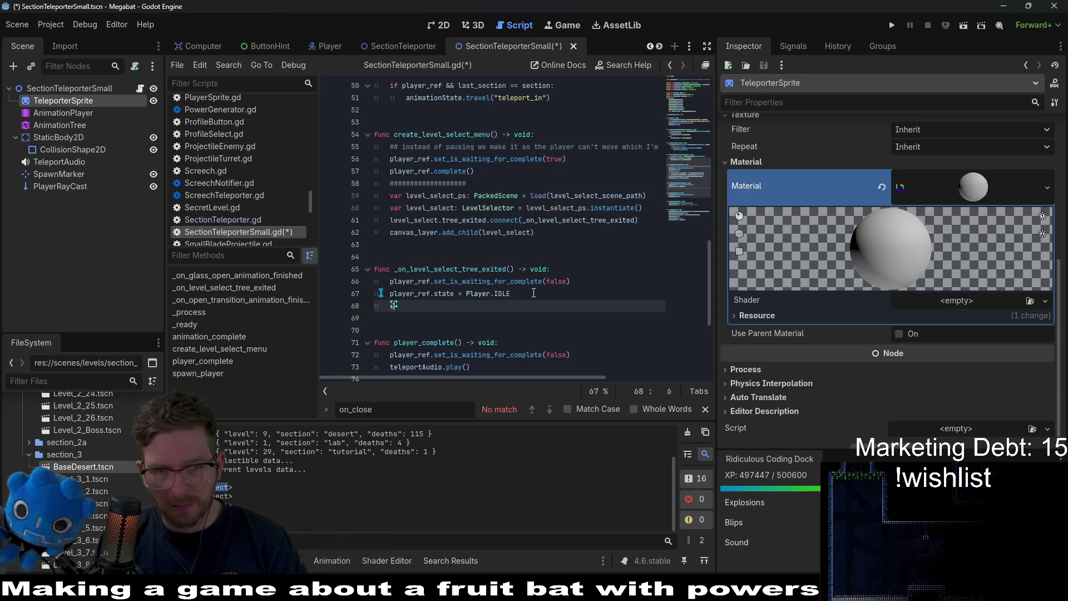
type("menu")
key("BackSpace")
key("BackSpace")
key("BackSpace")
type("is_")
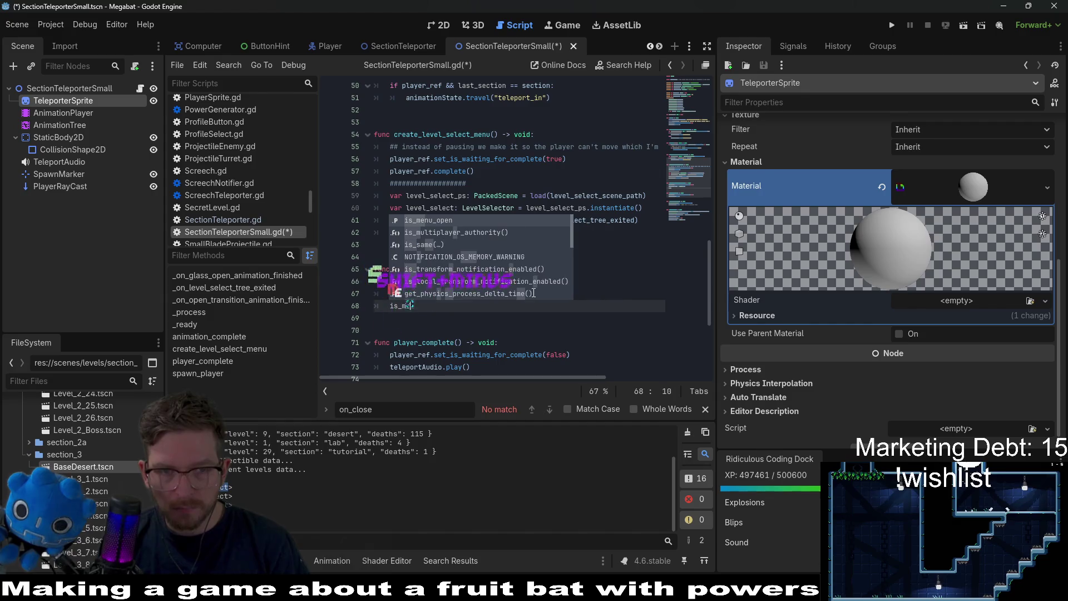
key("Return")
type("= false")
key("ctrl+s")
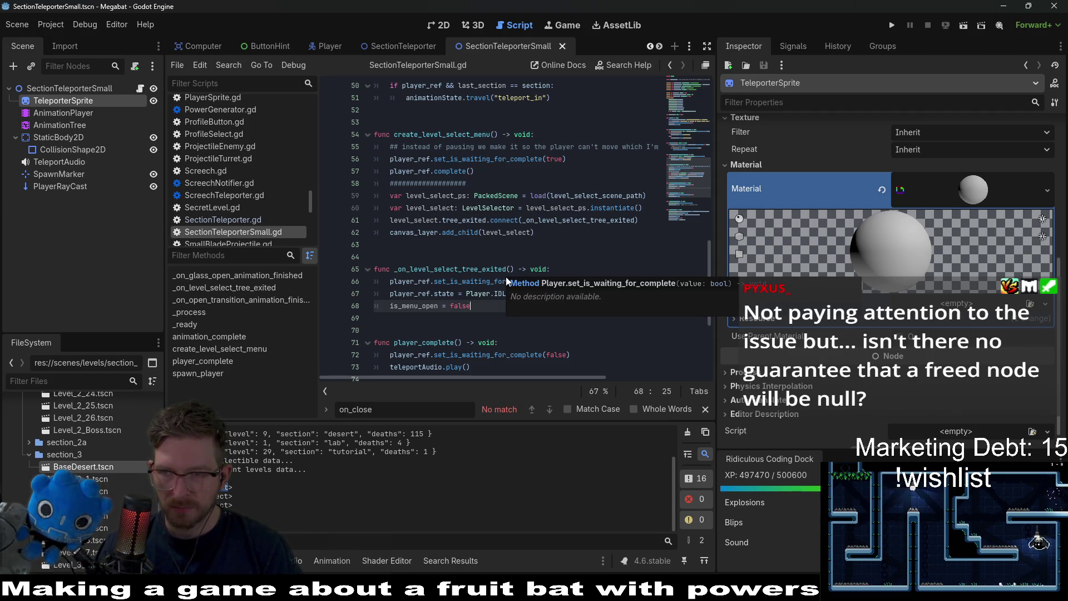
left_click(492, 269)
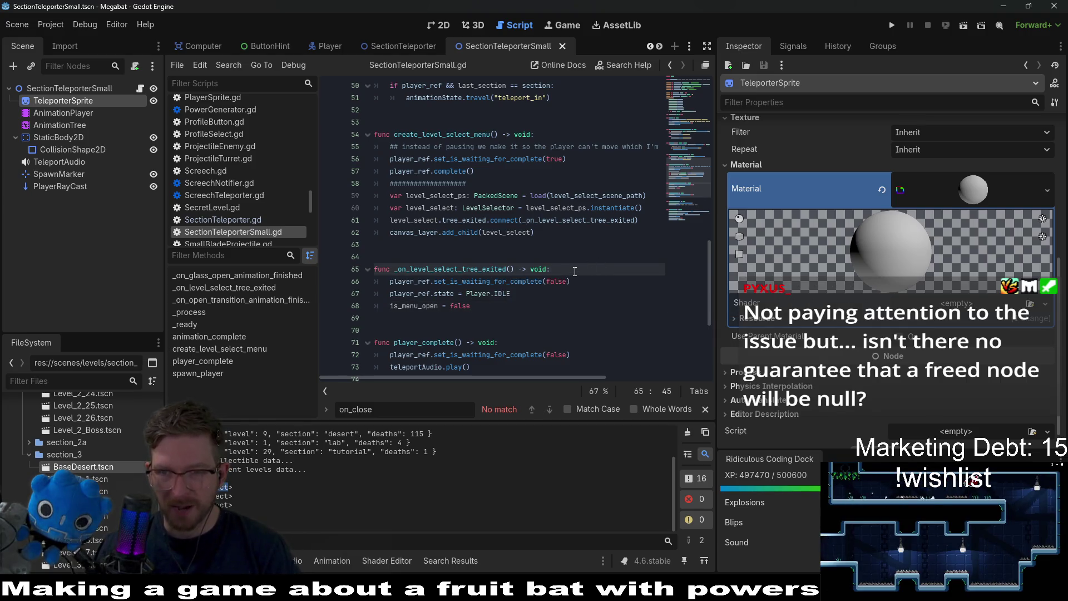
left_click(482, 311)
double_click(444, 269)
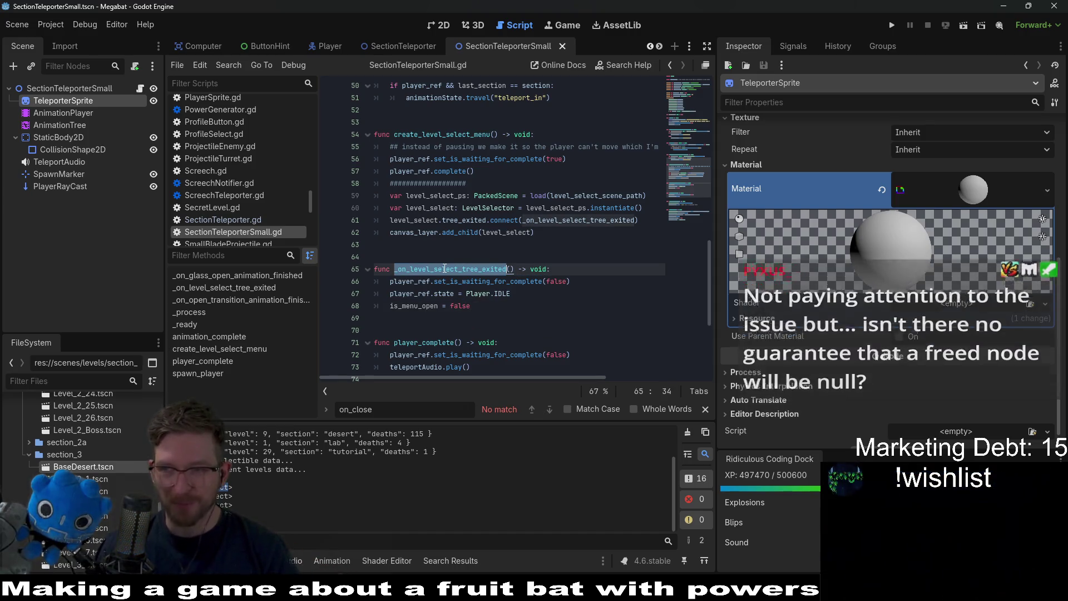
Step: Quick Load outline.gdshader into the sprite's ShaderMaterial Shader slot, searching 'outline'
left_click(968, 304)
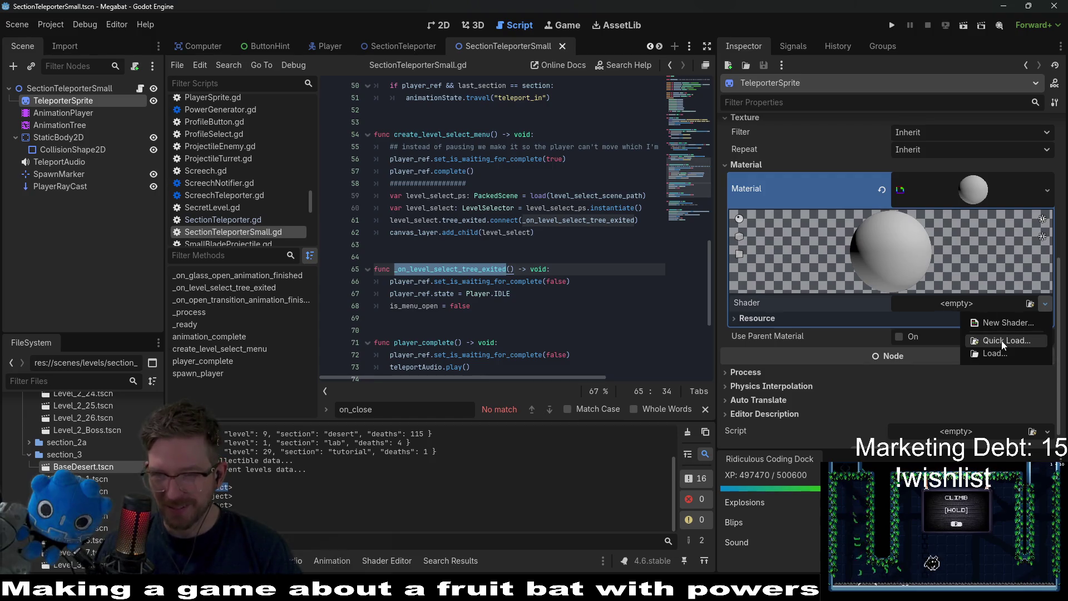
left_click(1005, 340)
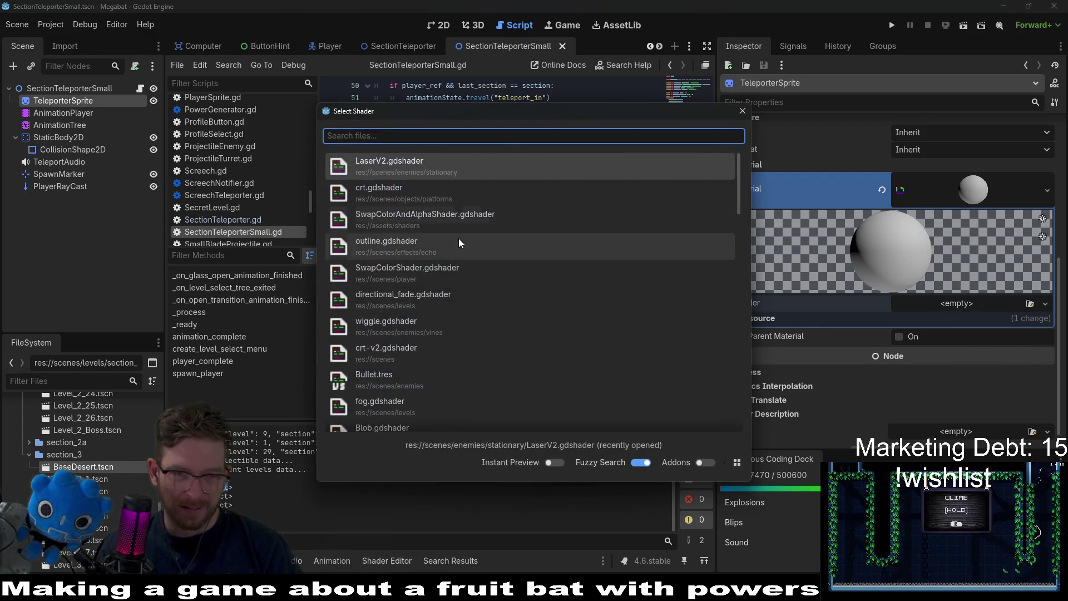
left_click(461, 134)
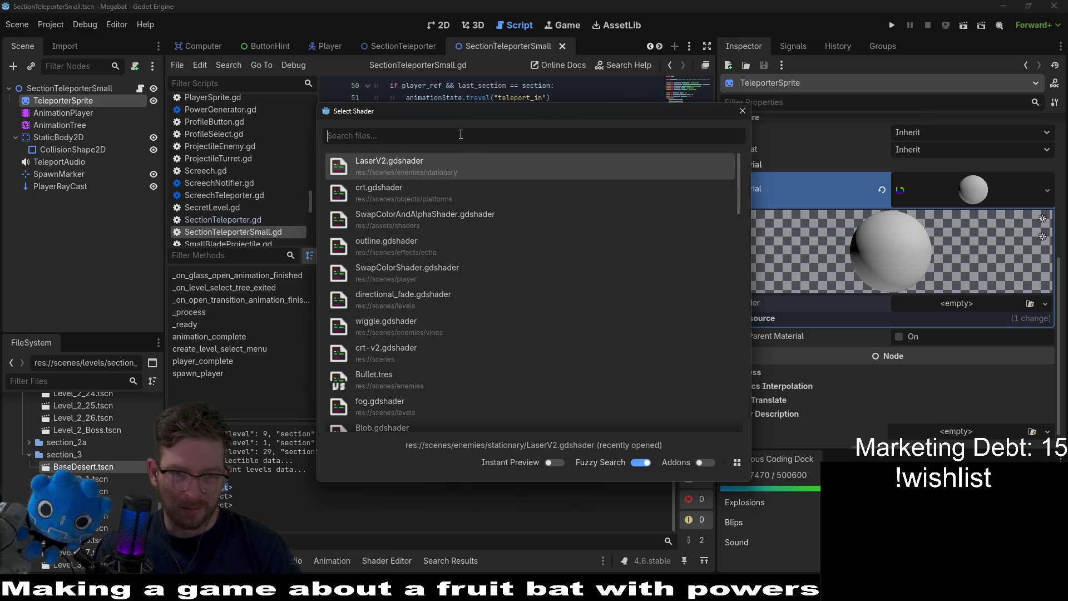
type("outline")
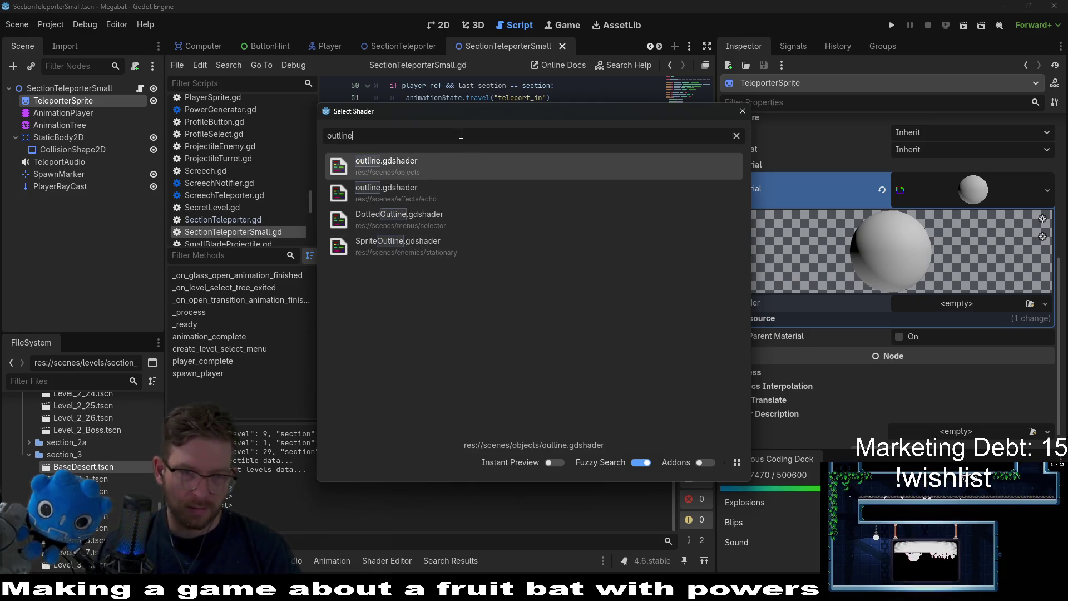
double_click(436, 163)
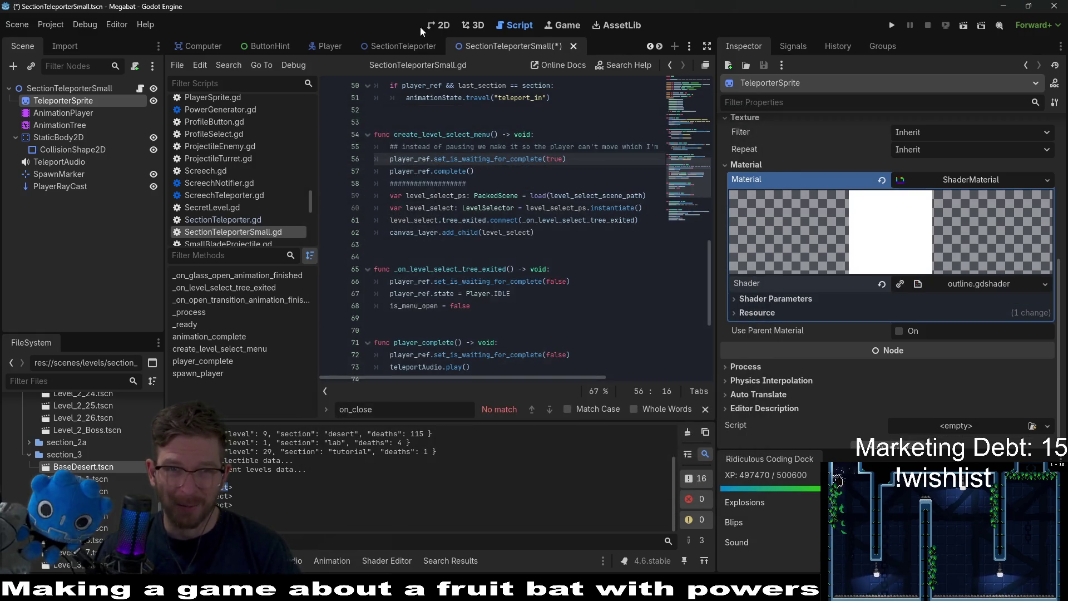
left_click(429, 26)
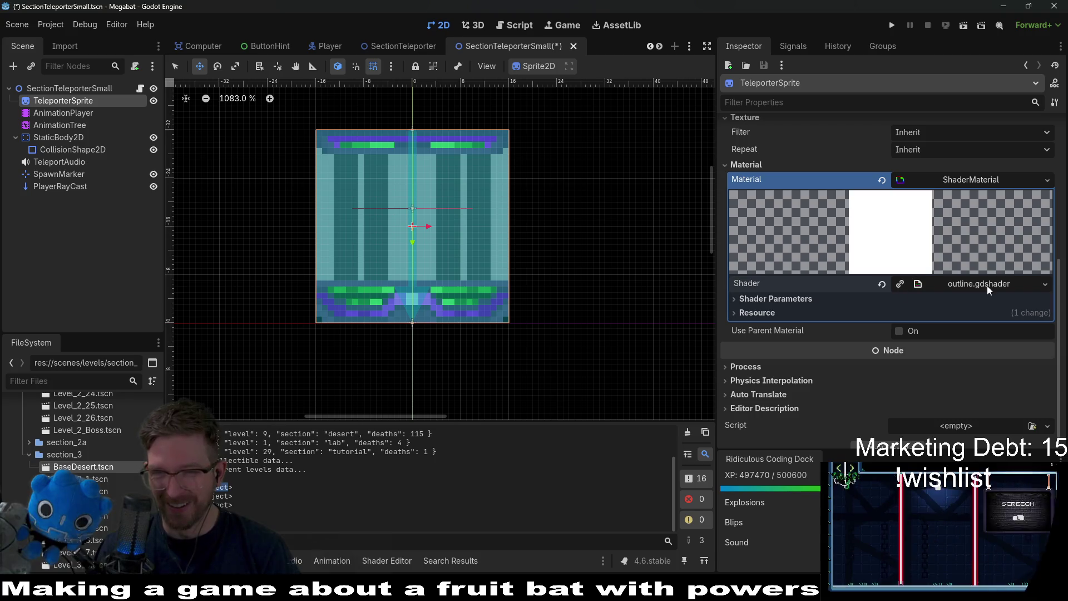
Step: Inspect the outline.gdshader resource details in the Inspector, then collapse them
left_click(986, 285)
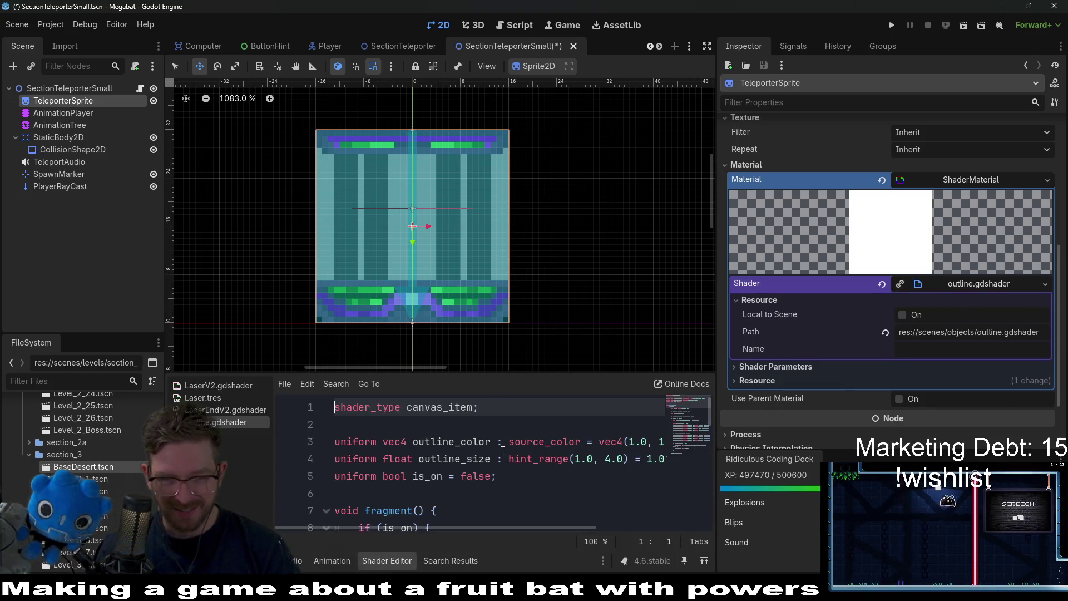
scroll(503, 451, "down", 3, "ctrl")
scroll(504, 450, "down", 5)
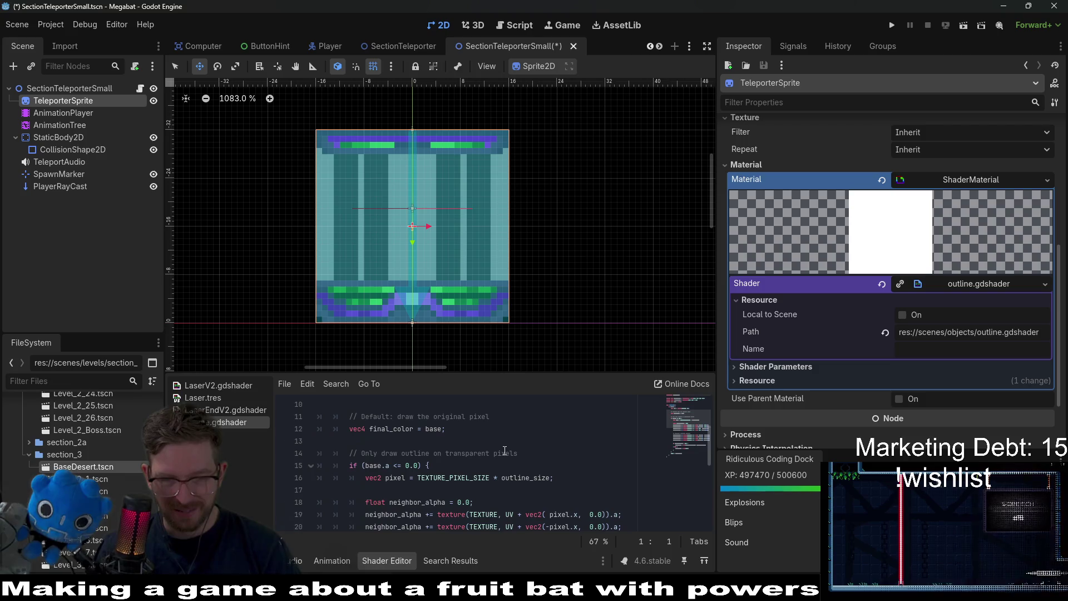
scroll(504, 451, "up", 5)
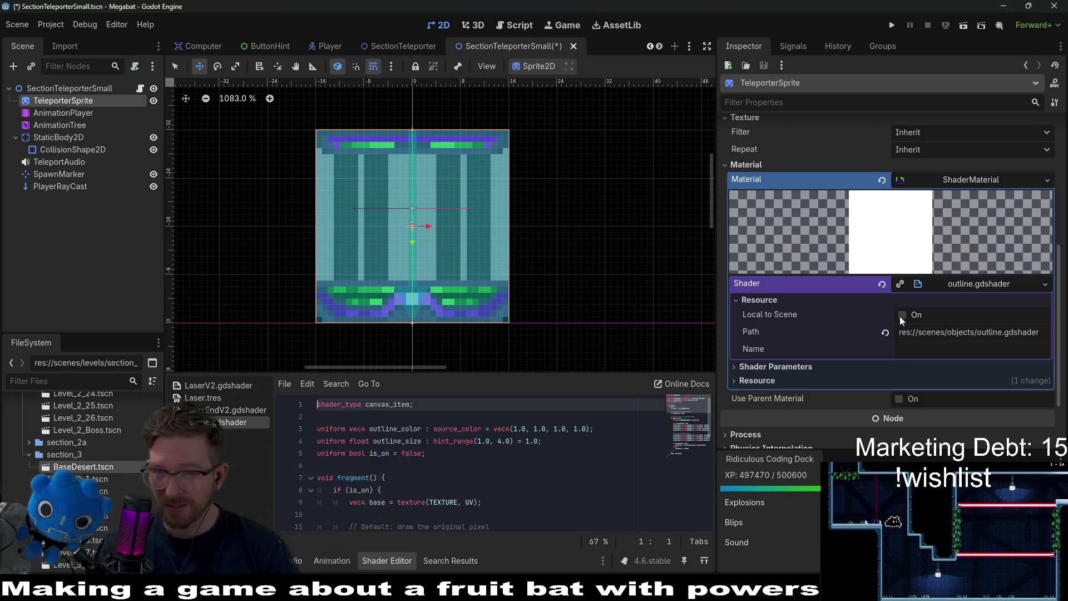
left_click(966, 286)
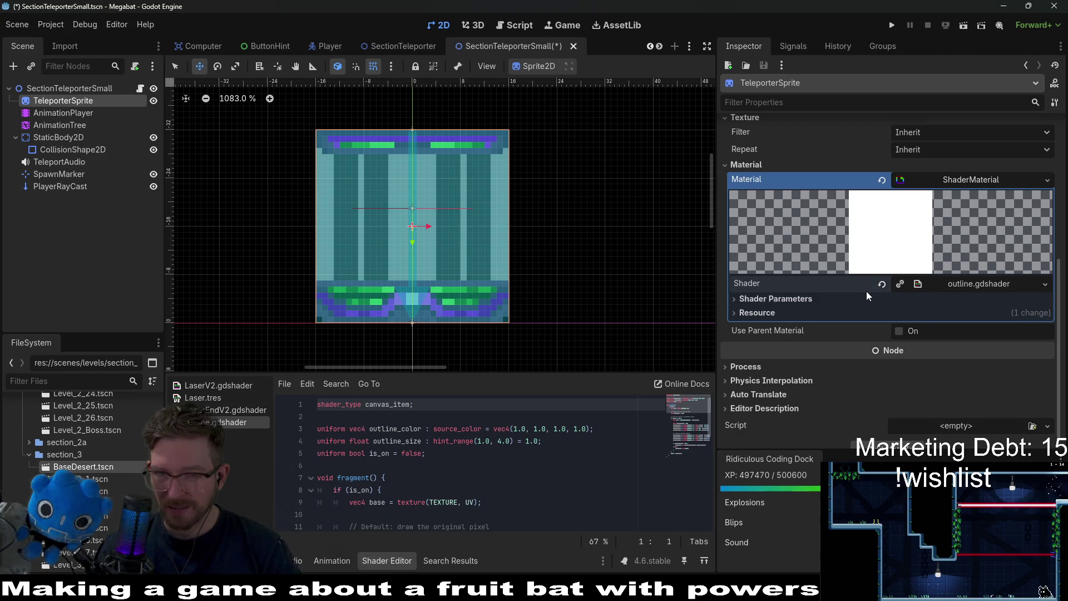
Step: Tick Is On in Shader Parameters with Outline Size 1.0, then Alt+Tab to Aseprite
left_click(852, 297)
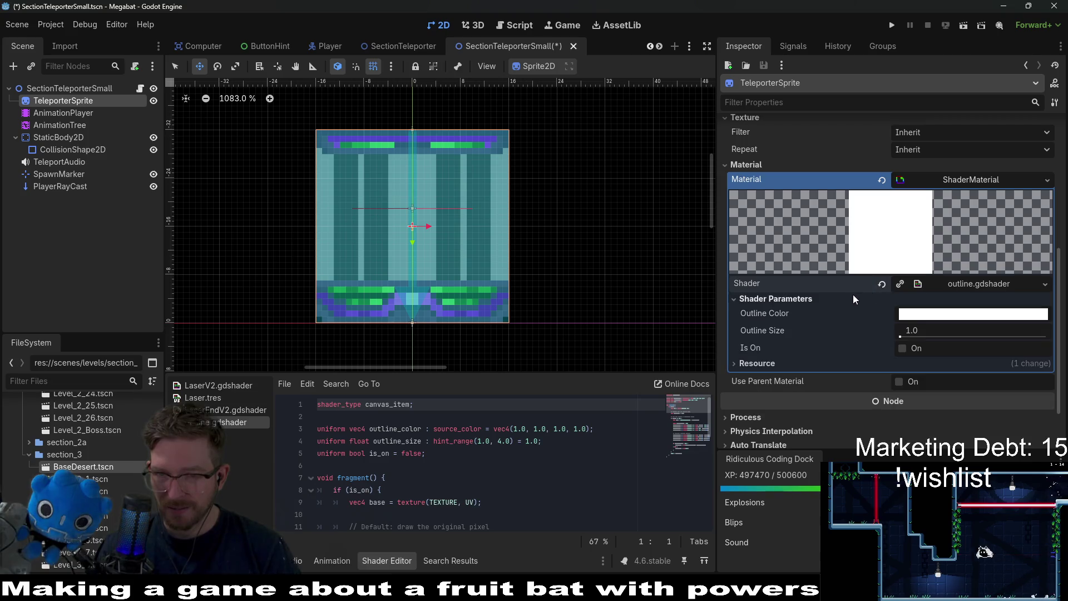
left_click_drag(899, 333, 930, 333)
left_click(899, 334)
left_click(902, 348)
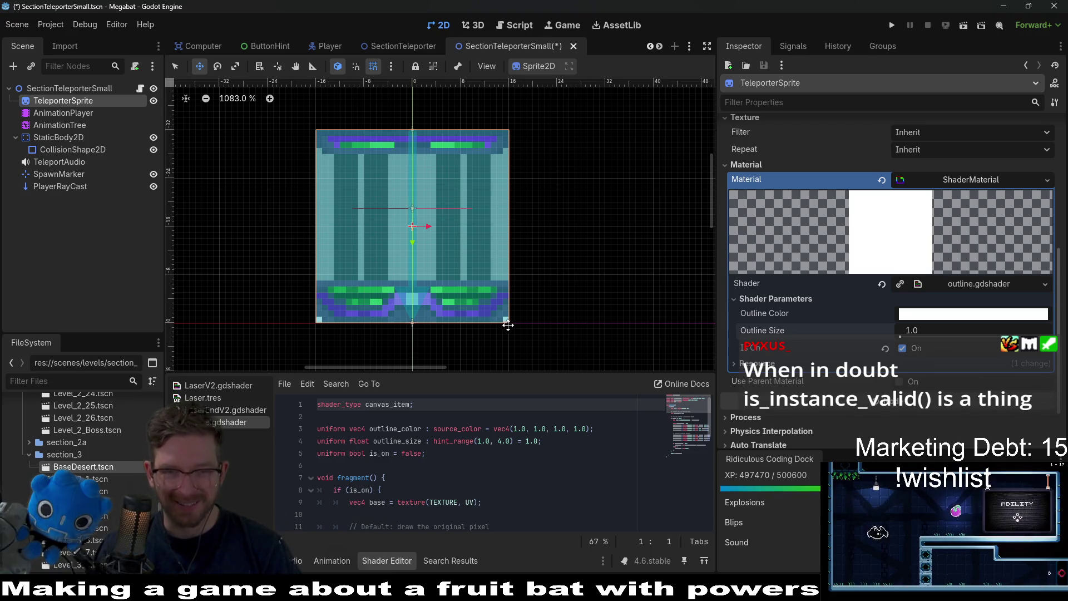
scroll(508, 325, "up", 5)
scroll(528, 331, "down", 4)
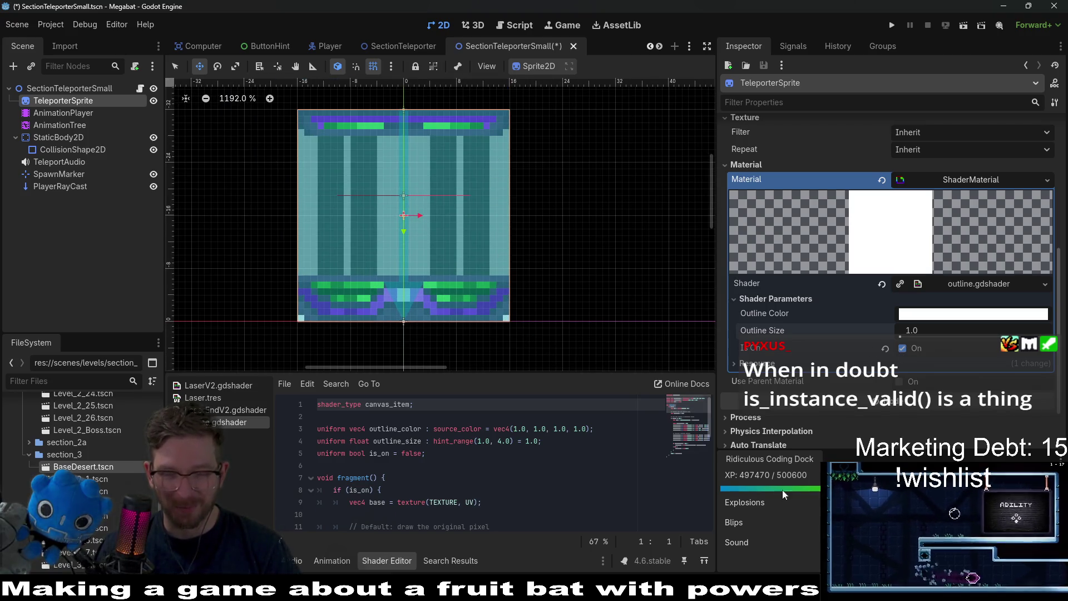
key("alt+Tab")
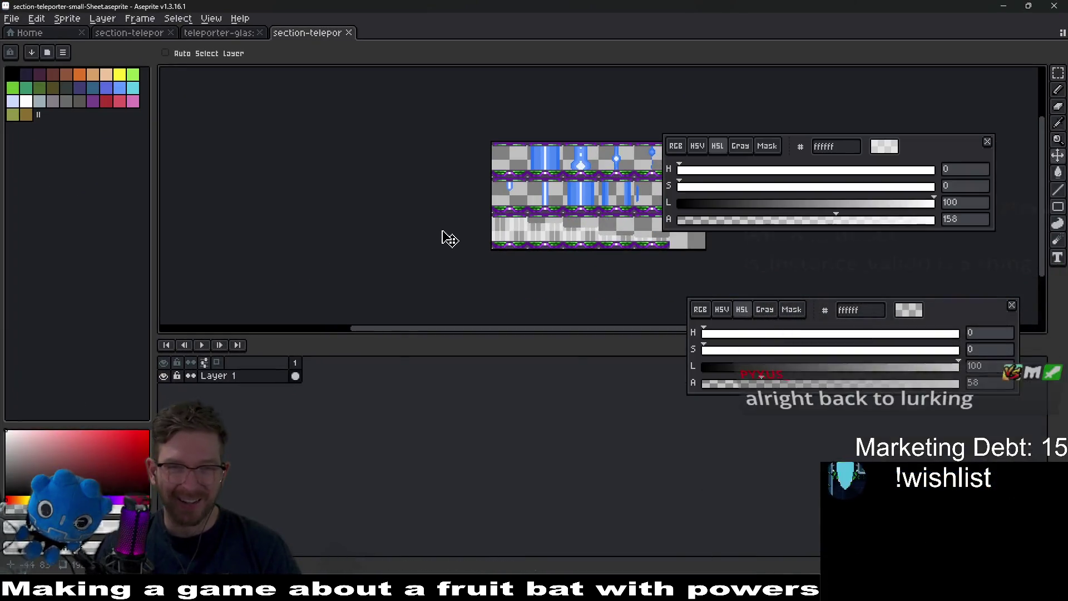
Step: Close the exported sheet and resize the section-teleporter-small sprite's canvas to 48x48 px
middle_click(304, 33)
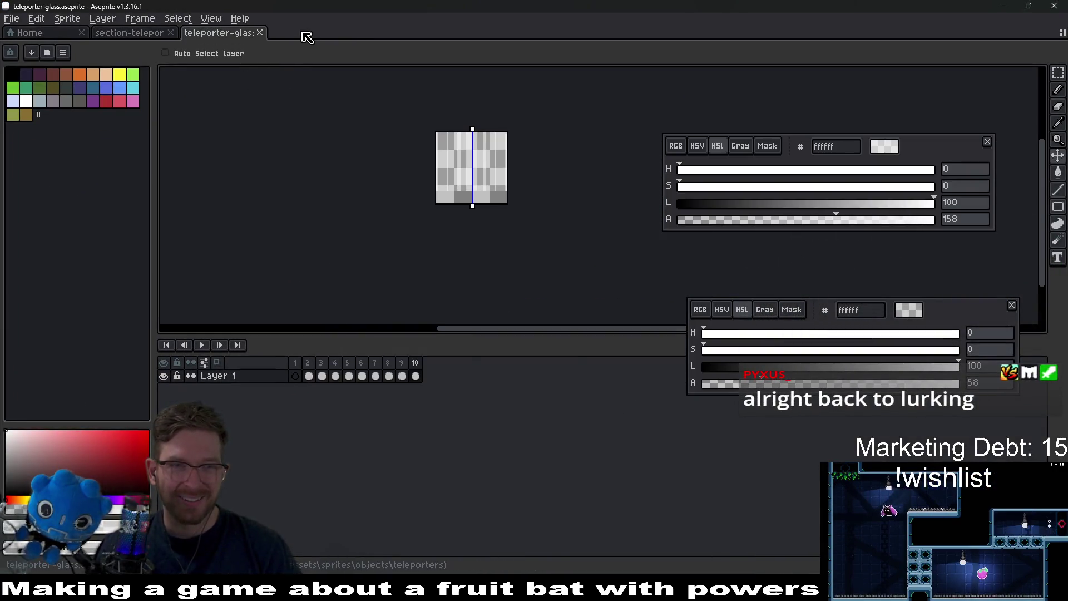
left_click(131, 32)
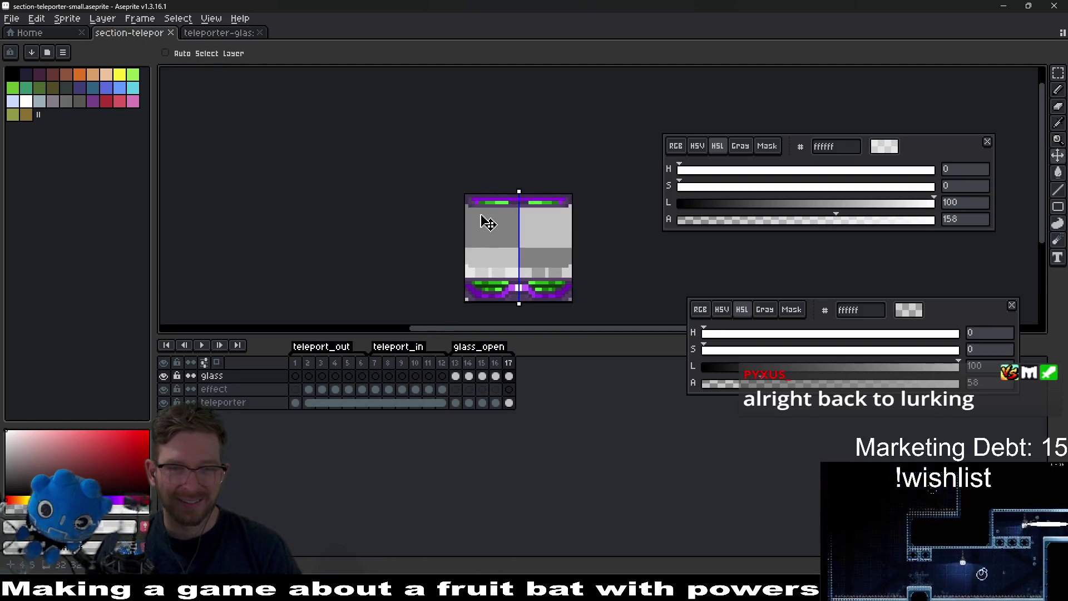
scroll(524, 262, "up", 1)
key("ctrl+alt+c")
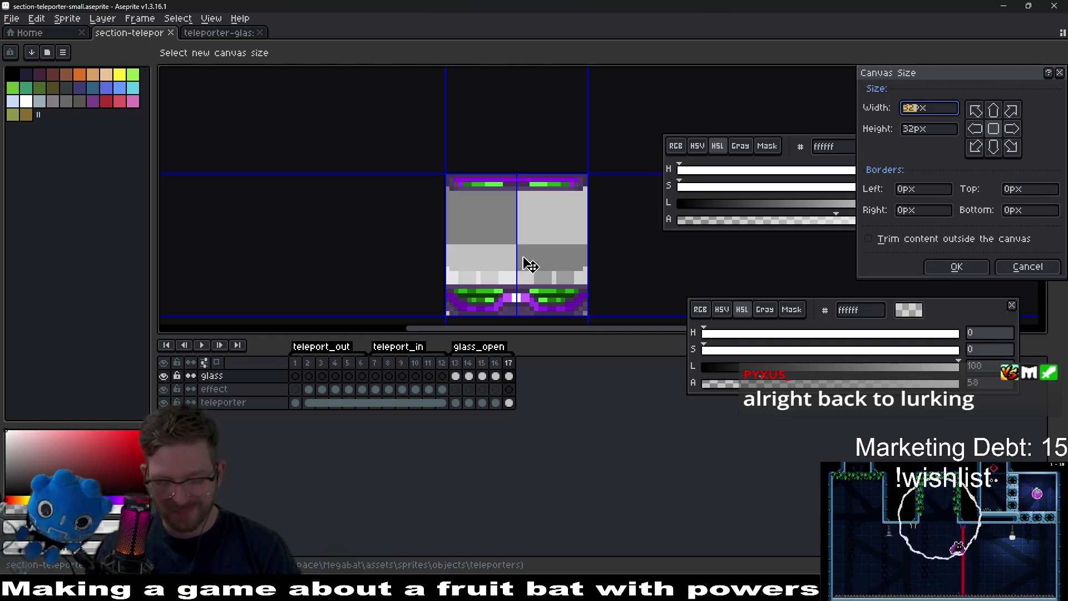
type("48")
key("Tab")
type("48")
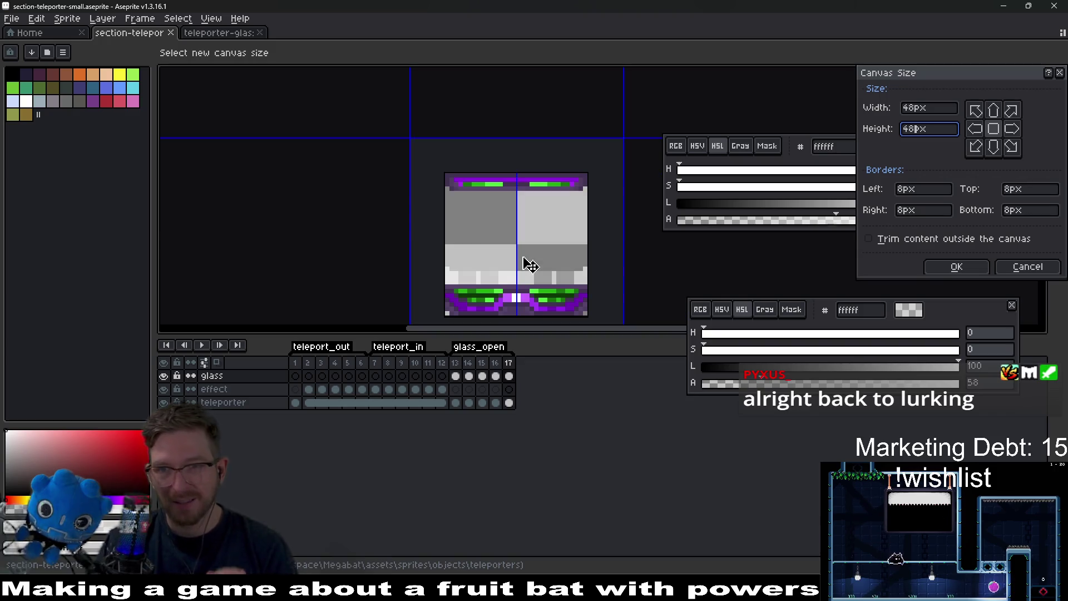
left_click(940, 267)
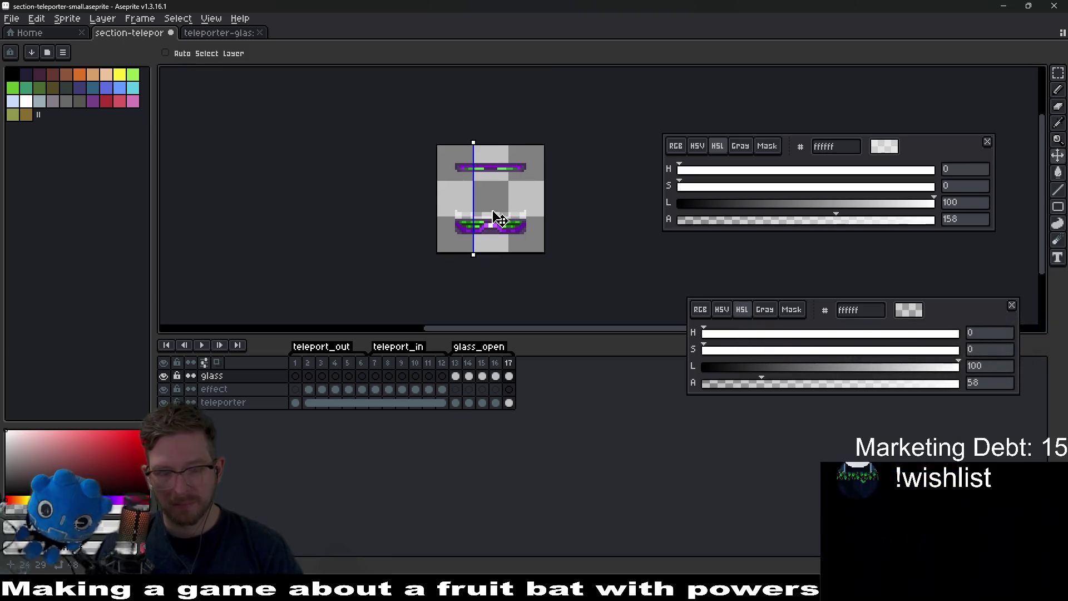
Step: Re-export the sprite sheet and return to Godot Engine
key("ctrl+e")
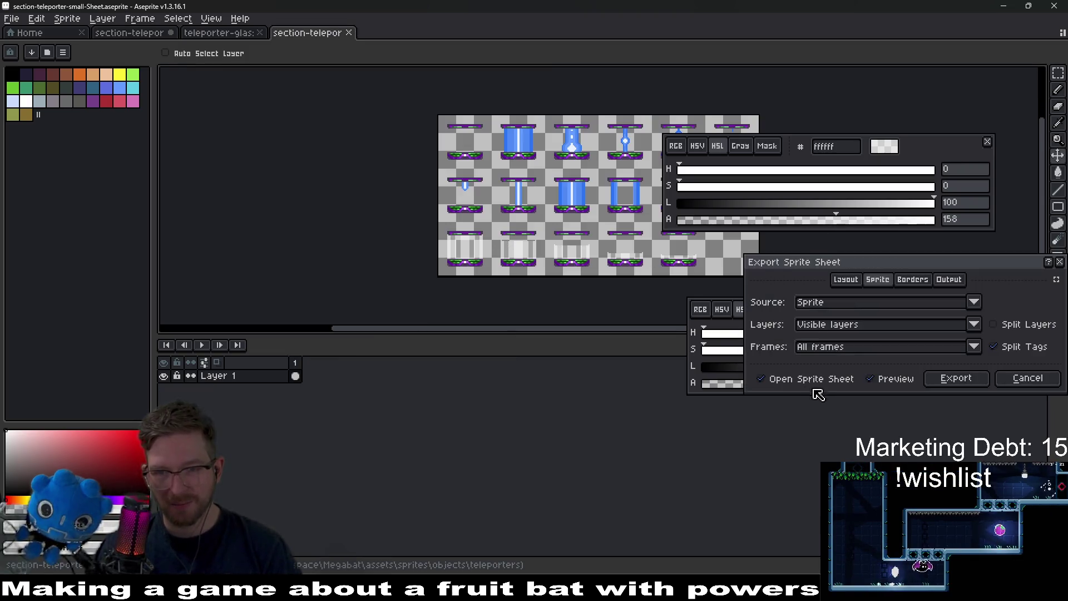
left_click(945, 379)
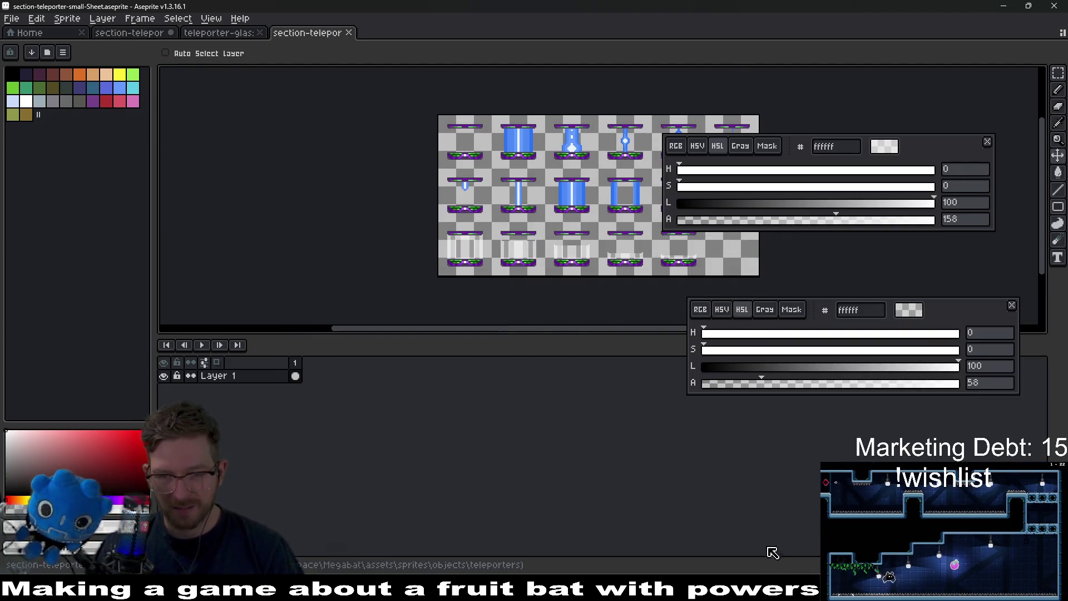
key("alt+Tab")
scroll(539, 244, "down", 3)
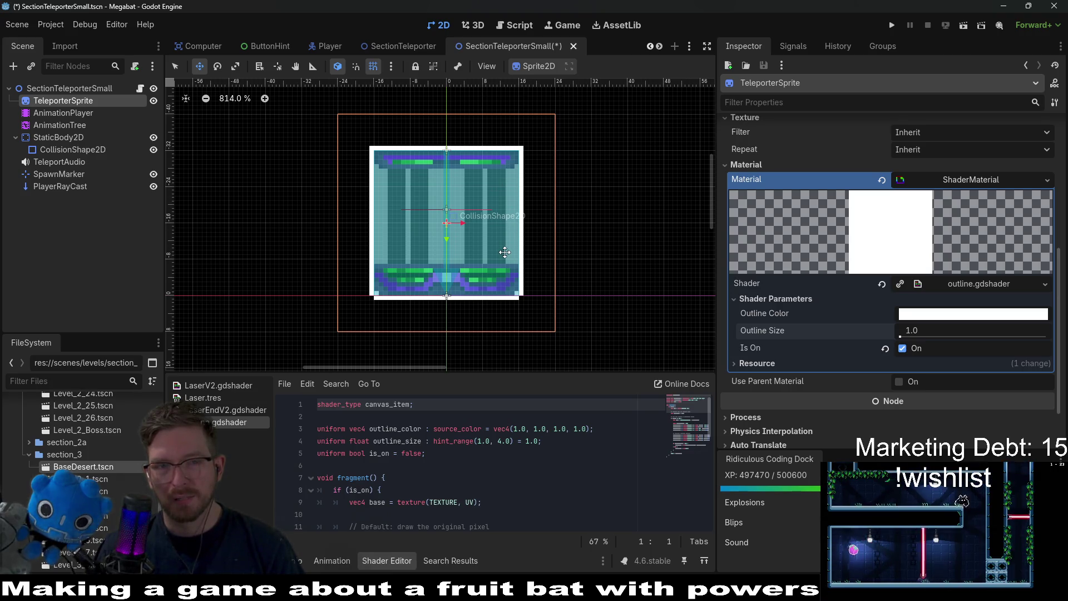
Step: Save SectionTeleporterSmall with Ctrl+S, then select AnimationPlayer to show the teleport animation
scroll(484, 251, "up", 2)
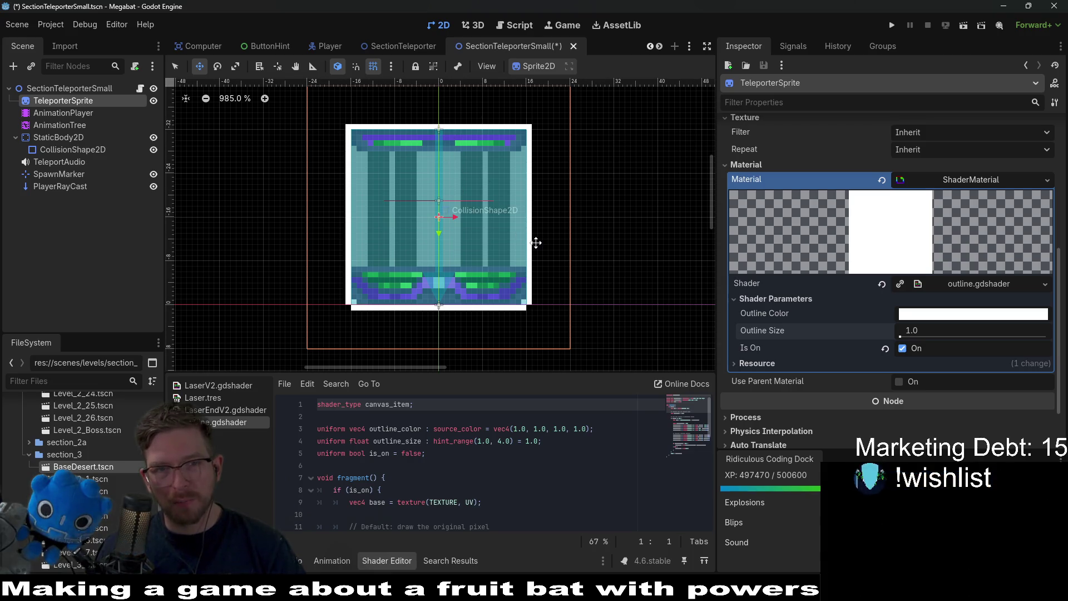
key("ctrl+s")
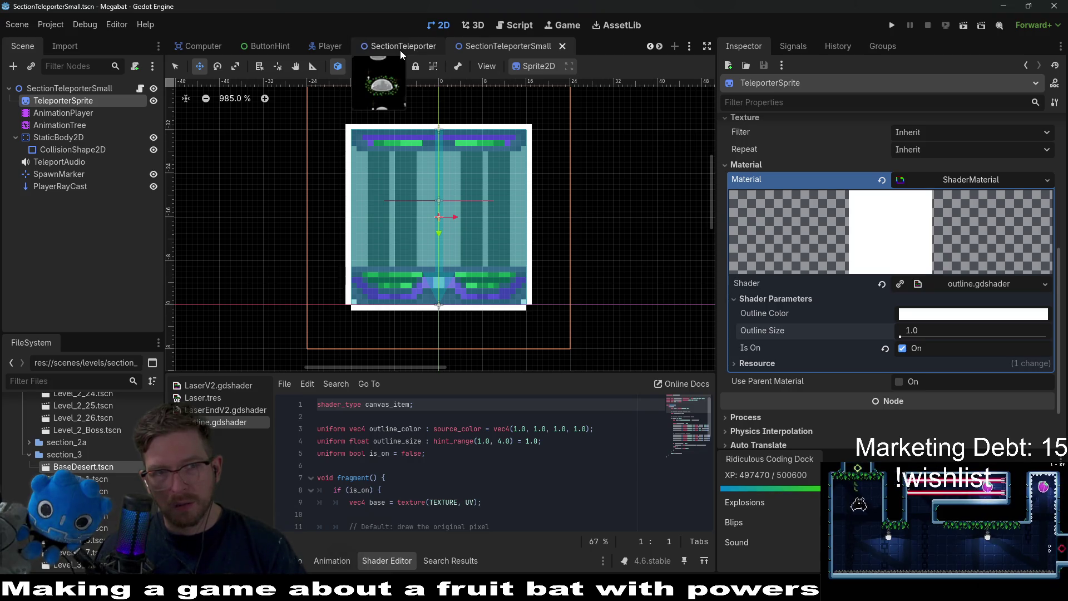
scroll(252, 50, "up", 5)
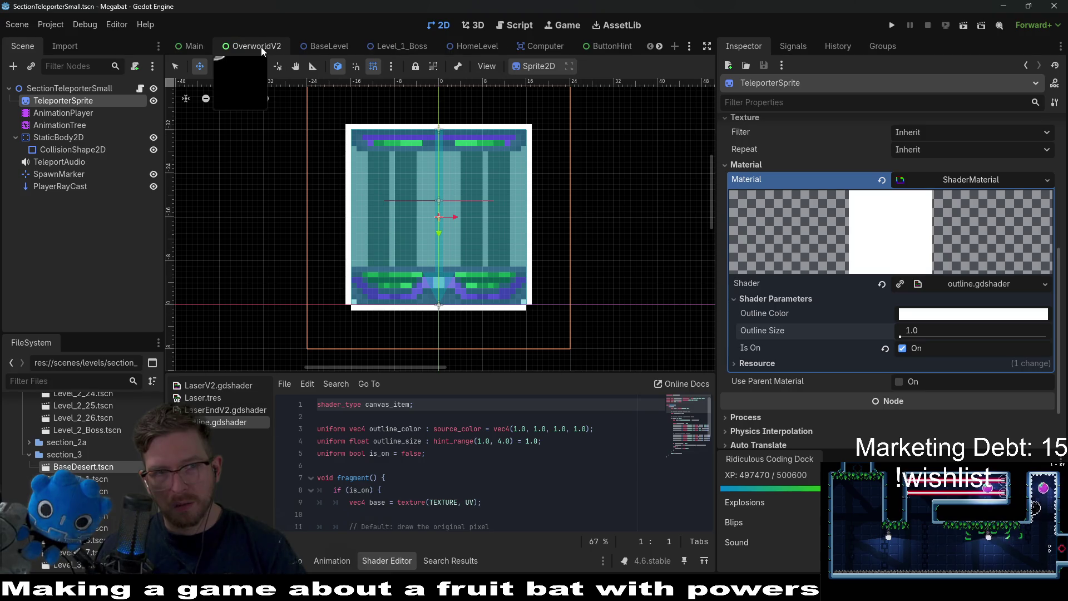
scroll(261, 47, "down", 4)
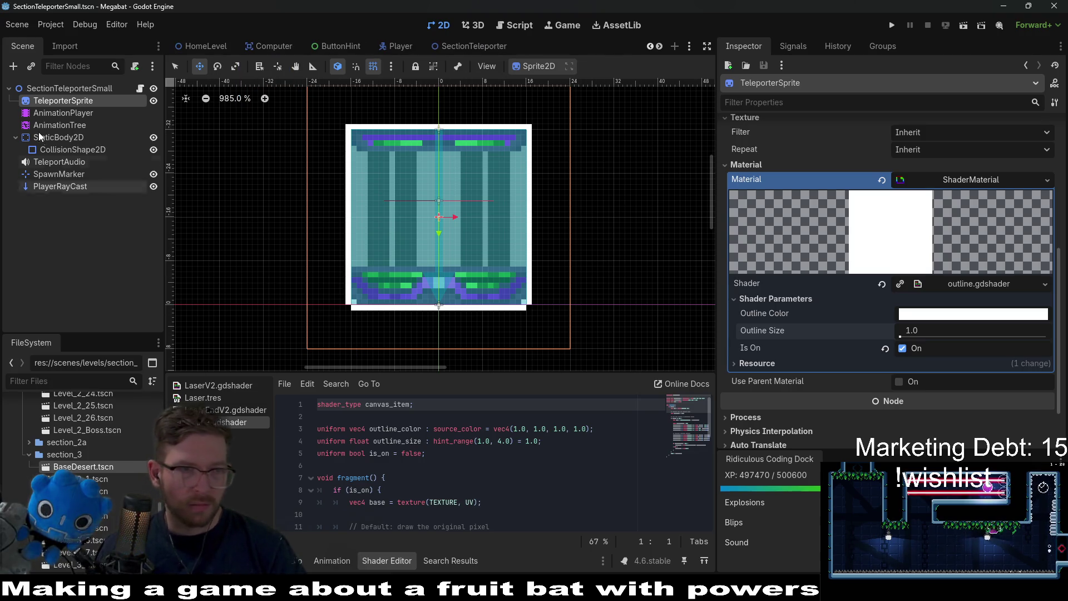
left_click(60, 127)
left_click(78, 118)
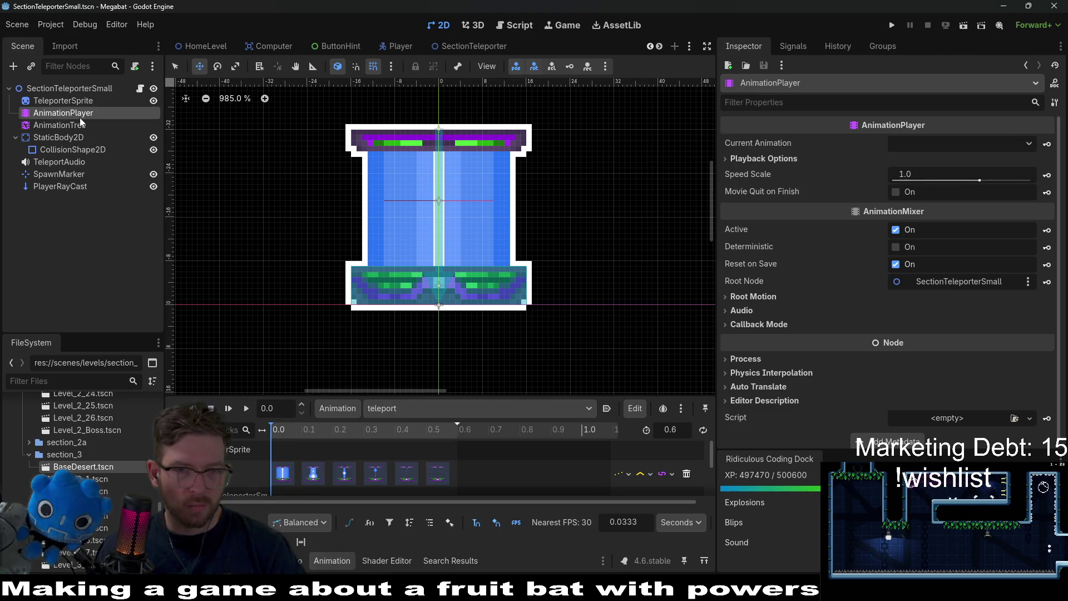
Step: Preview the idle animation, then select the large SectionTeleporter's sprite
left_click(413, 415)
left_click(426, 461)
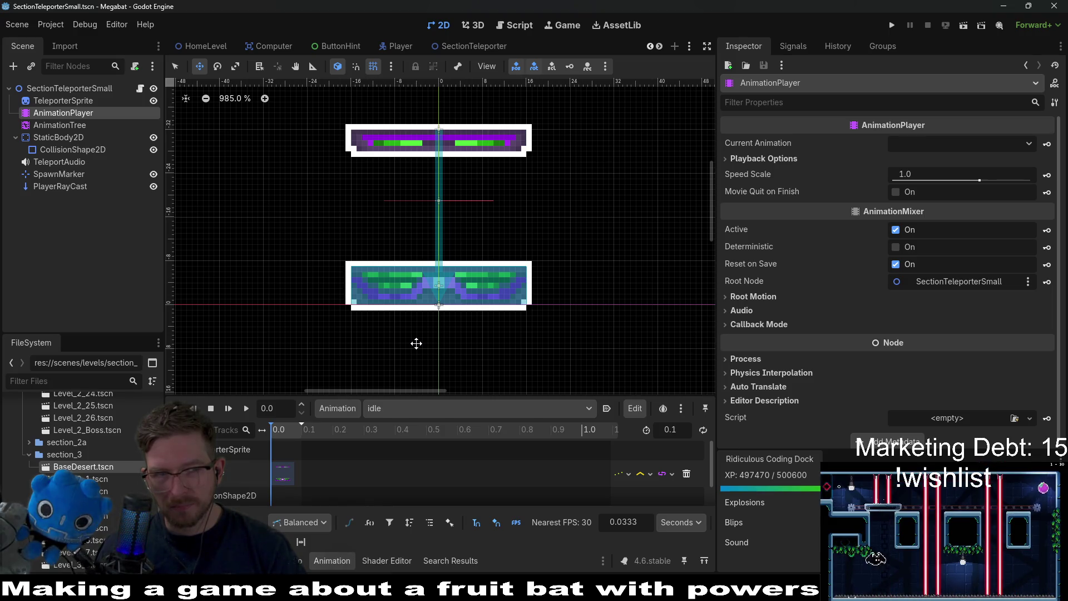
left_click(465, 51)
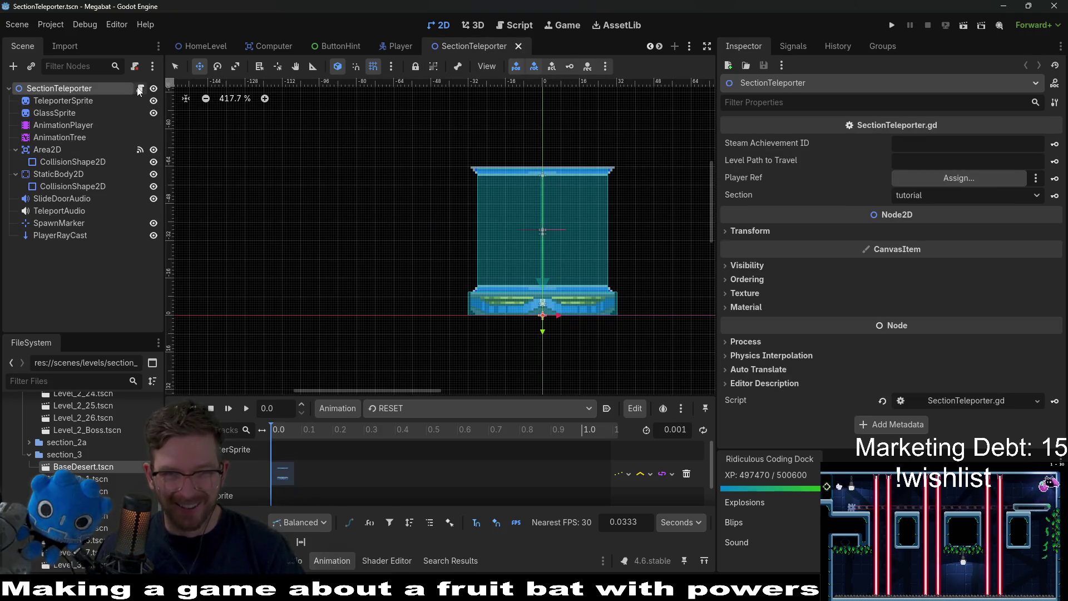
left_click(65, 101)
Step: Look through the Player, Computer and HomeLevel scenes, then open HomeLevel.gd in the script editor
left_click(395, 45)
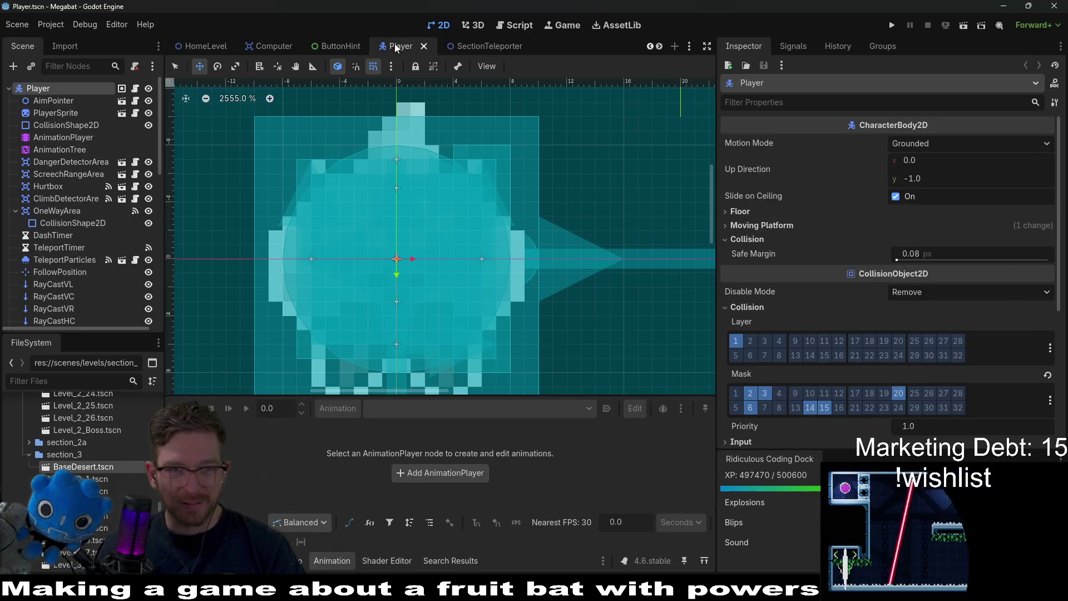
left_click(256, 46)
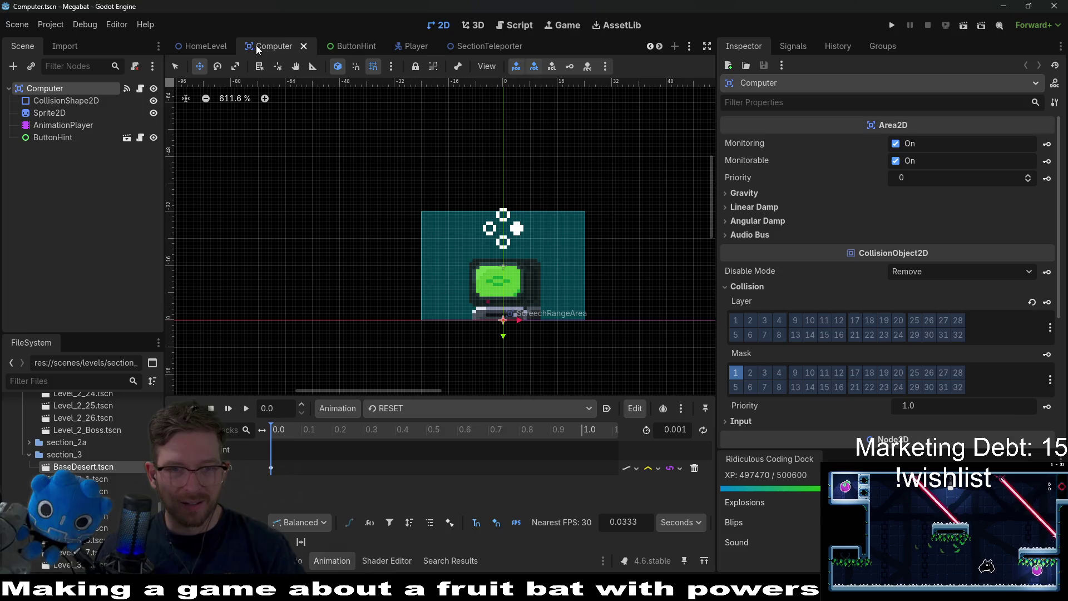
left_click(205, 46)
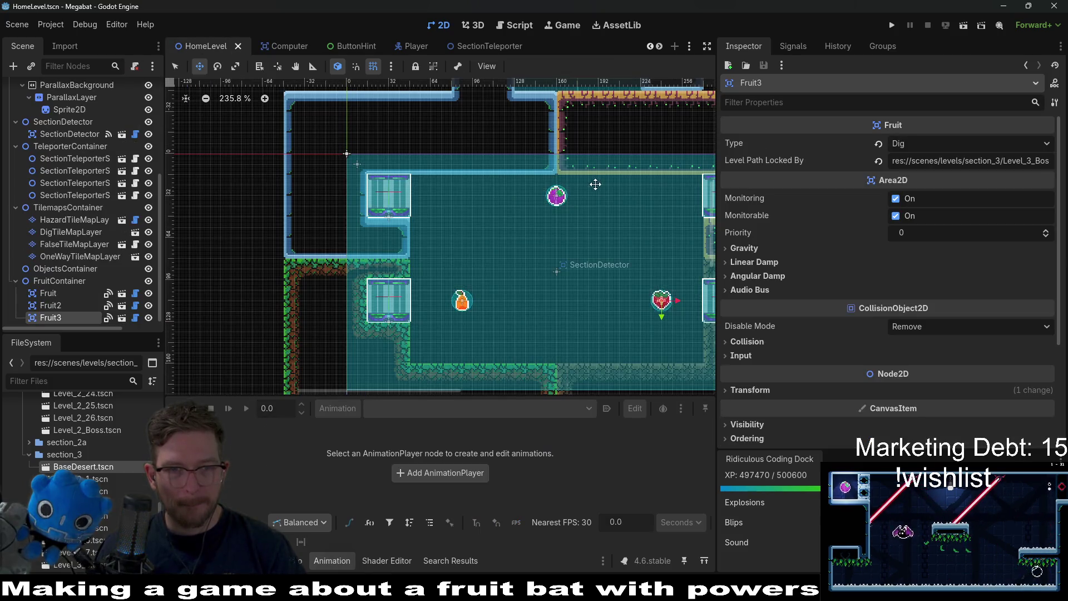
left_click_drag(595, 184, 474, 171)
scroll(439, 45, "down", 1)
scroll(441, 51, "down", 2)
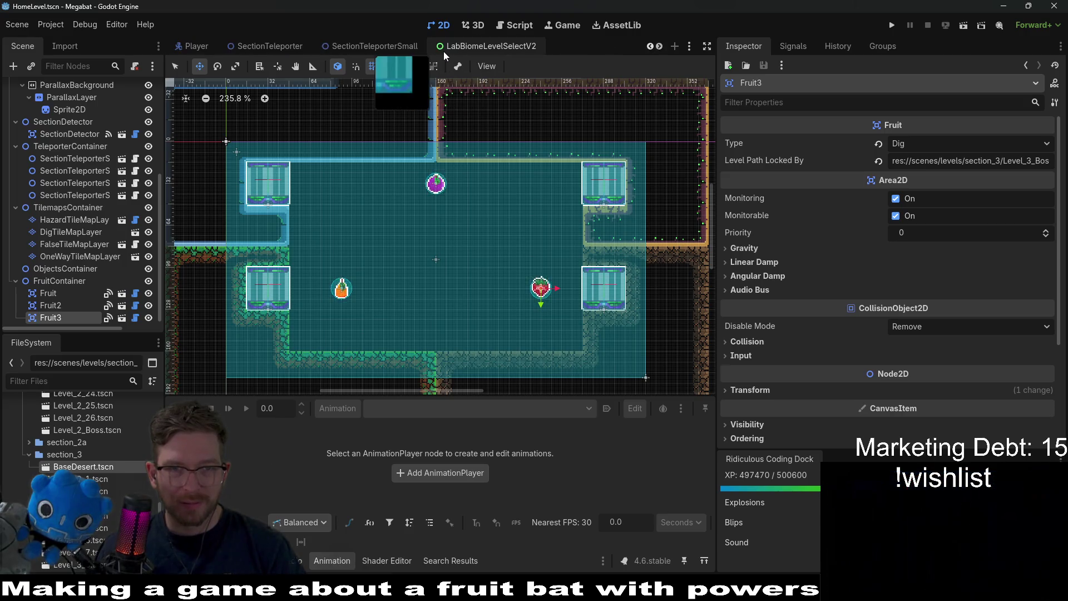
left_click(531, 31)
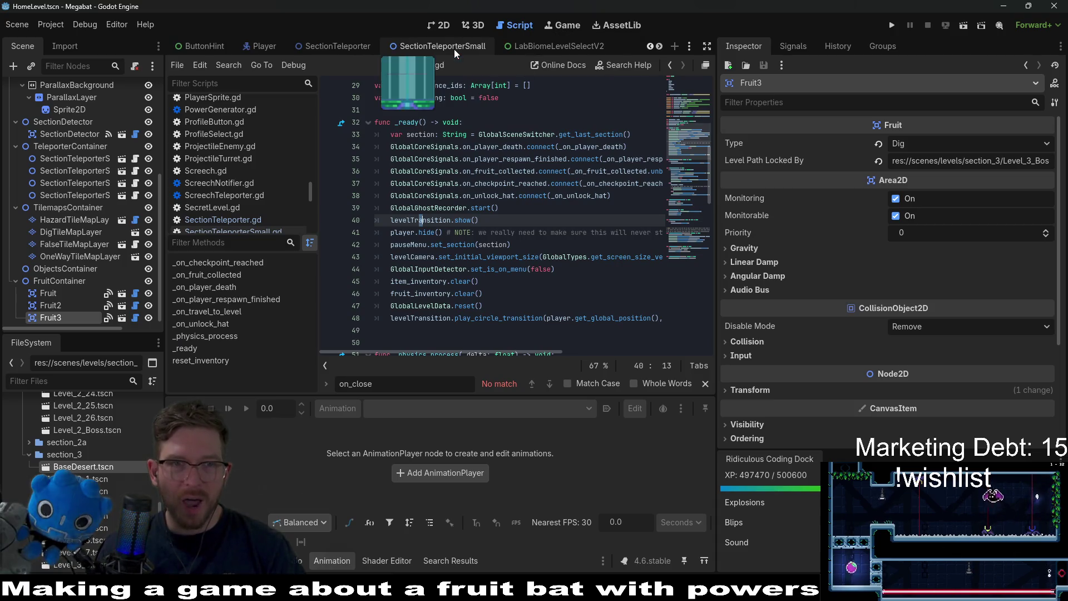
left_click(372, 49)
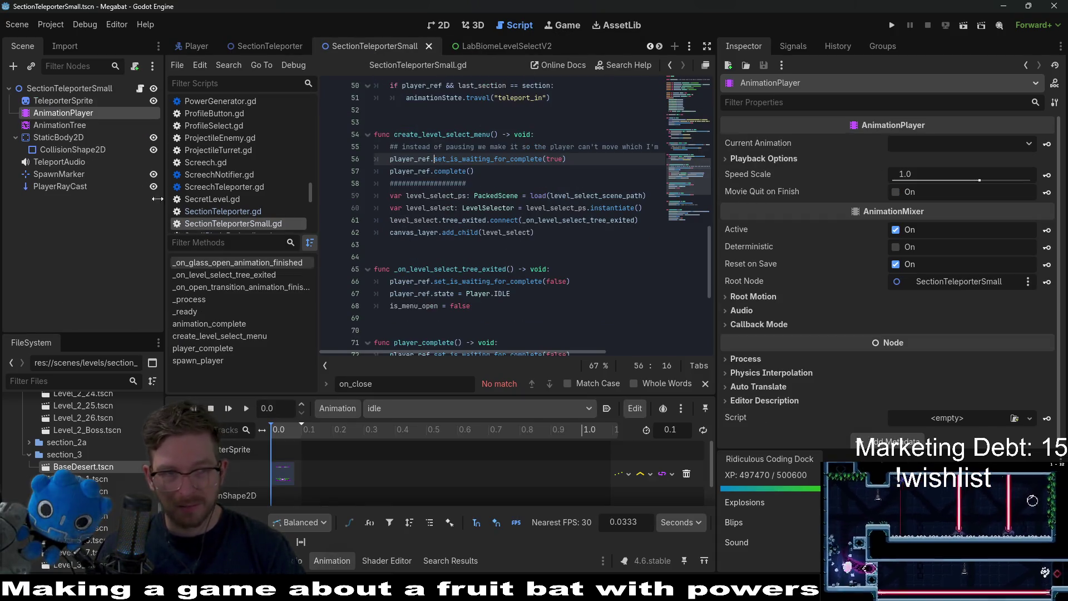
left_click(92, 101)
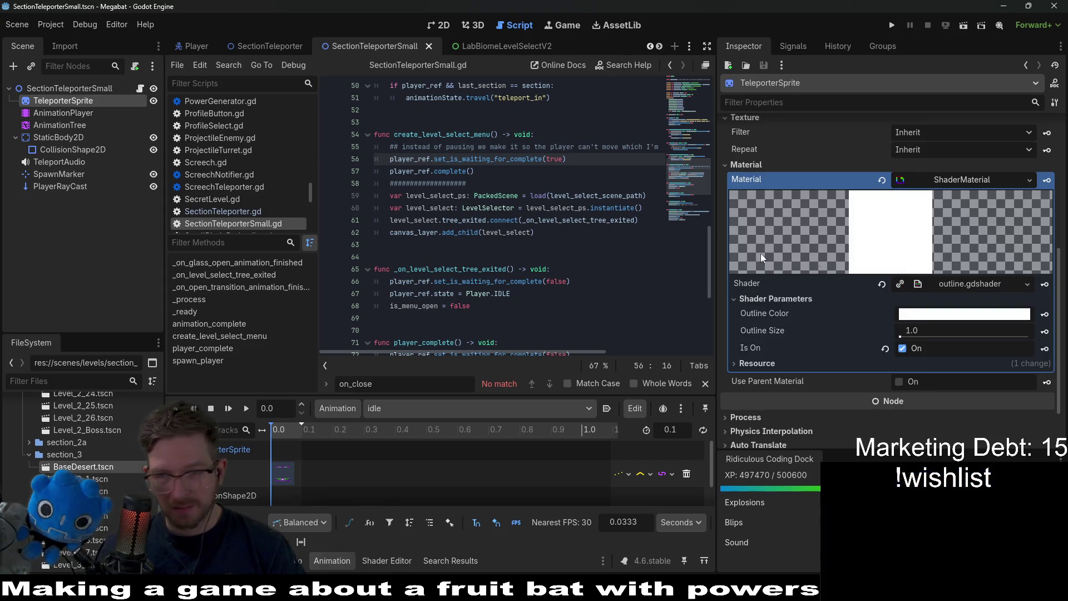
left_click(902, 349)
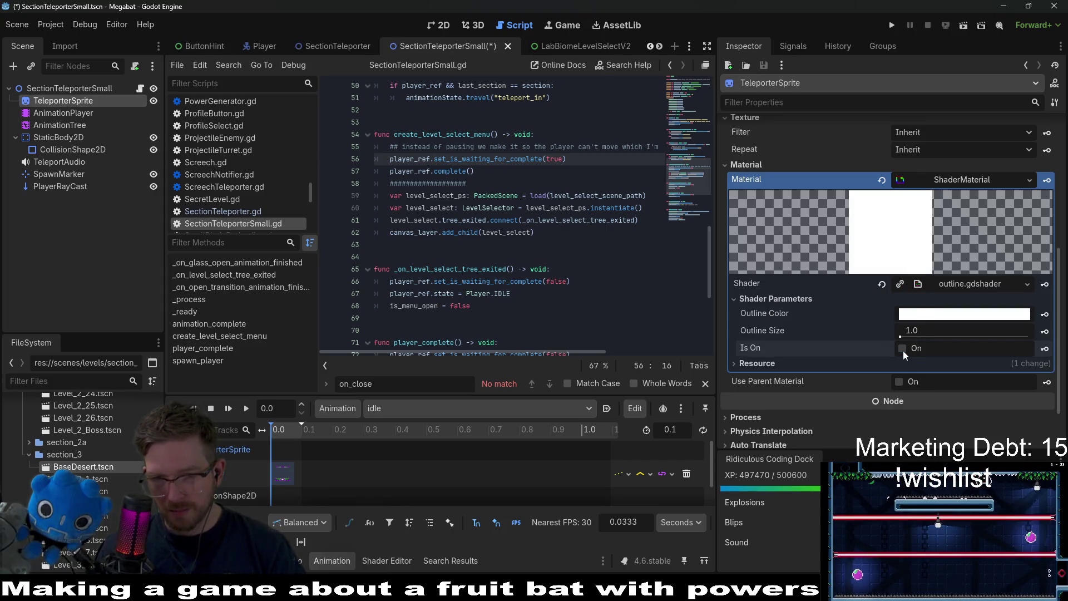
key("ctrl+s")
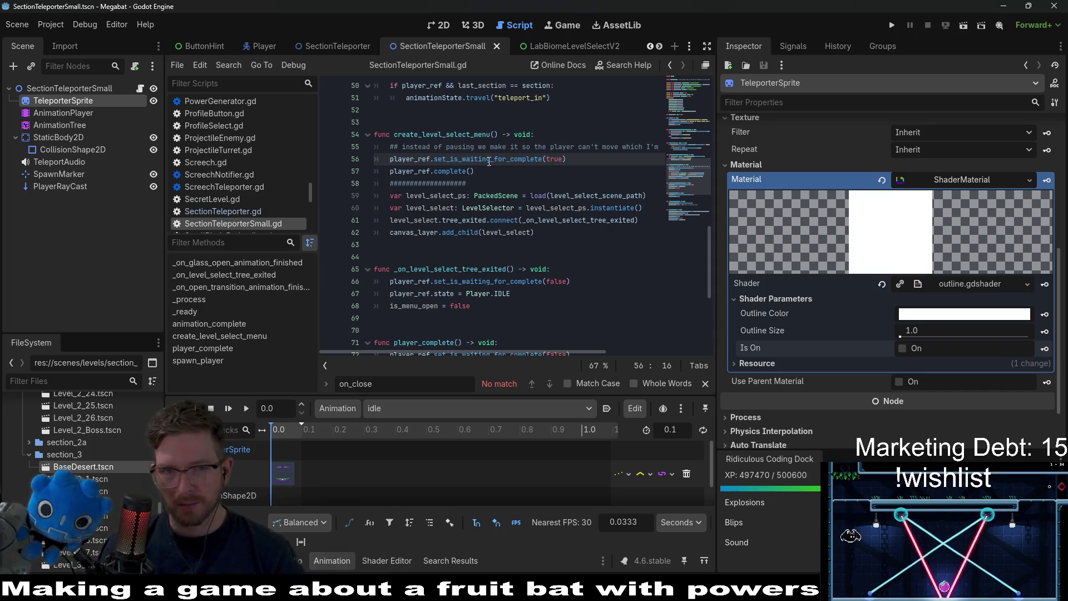
scroll(489, 161, "up", 10)
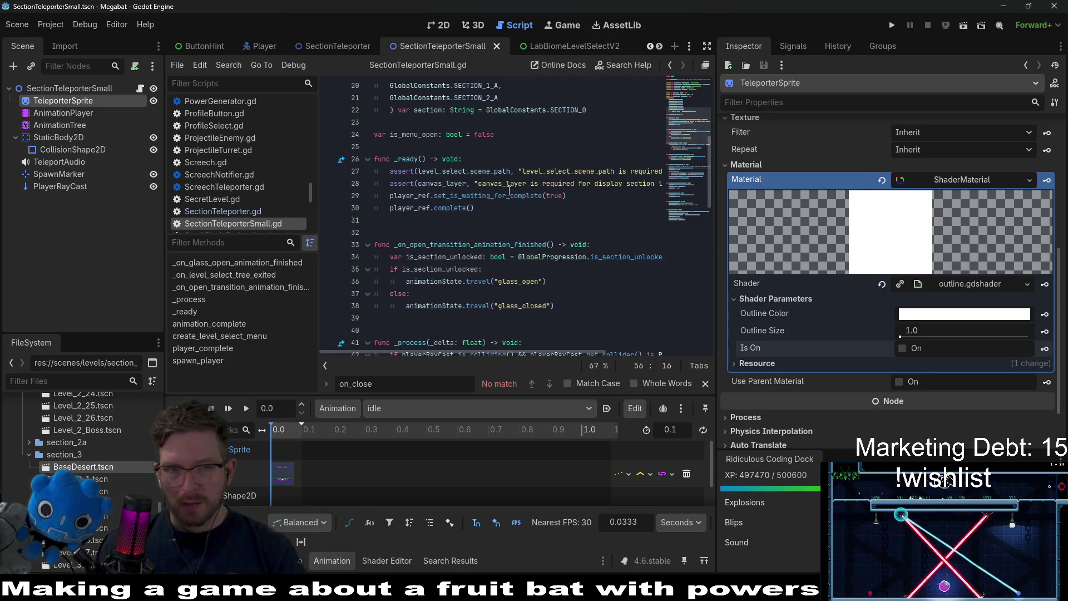
scroll(503, 200, "down", 5)
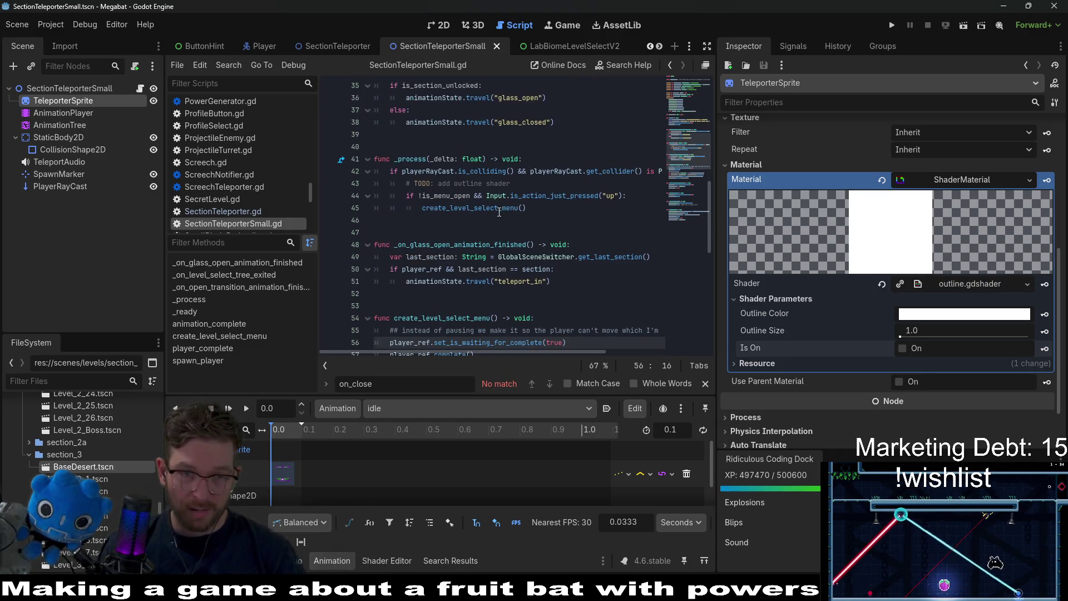
scroll(489, 195, "up", 7)
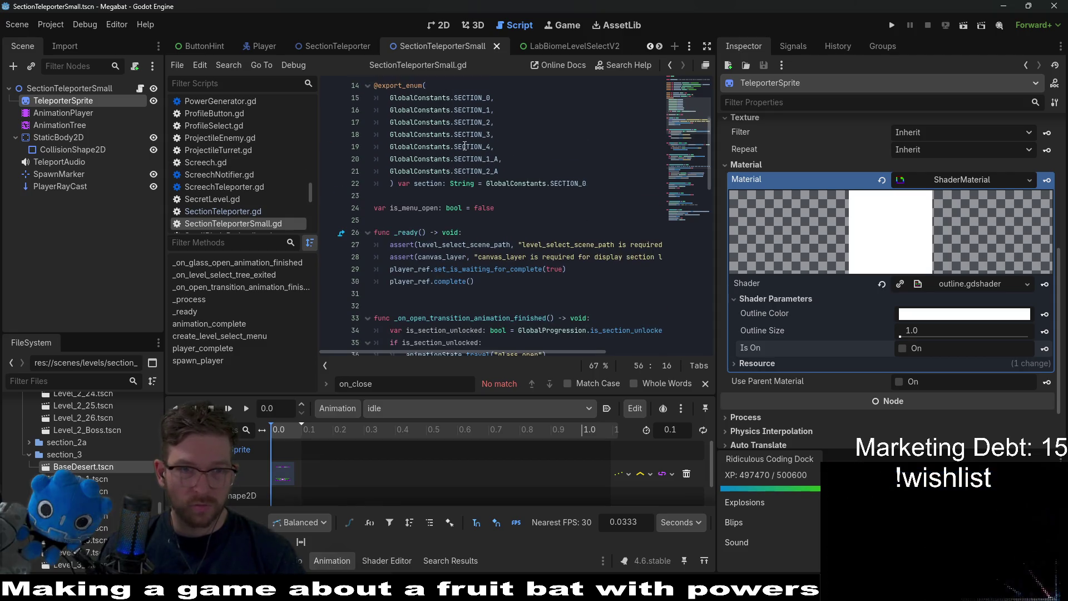
scroll(467, 150, "up", 5)
double_click(443, 146)
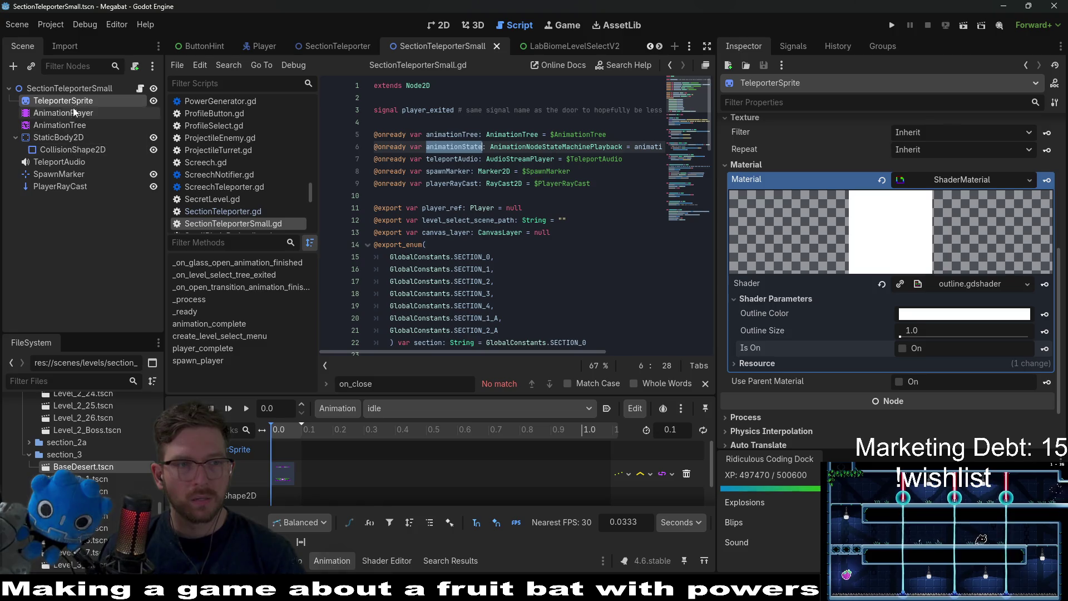
left_click_drag(241, 111, 422, 123)
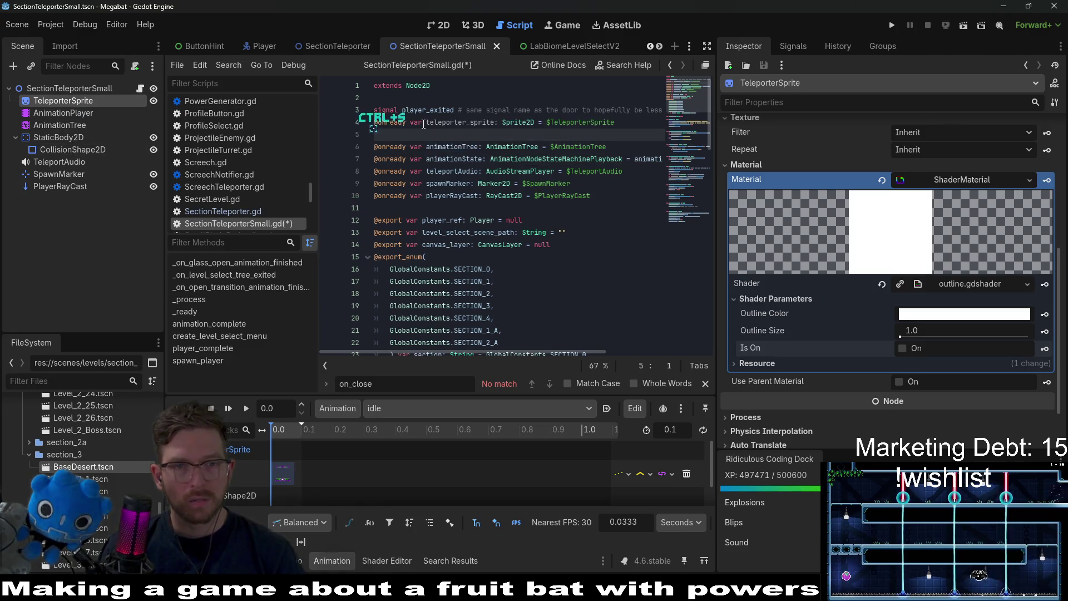
left_click(379, 128)
key("Return")
left_click(423, 141)
key("BackSpace")
key("Left")
key("Left")
key("Left")
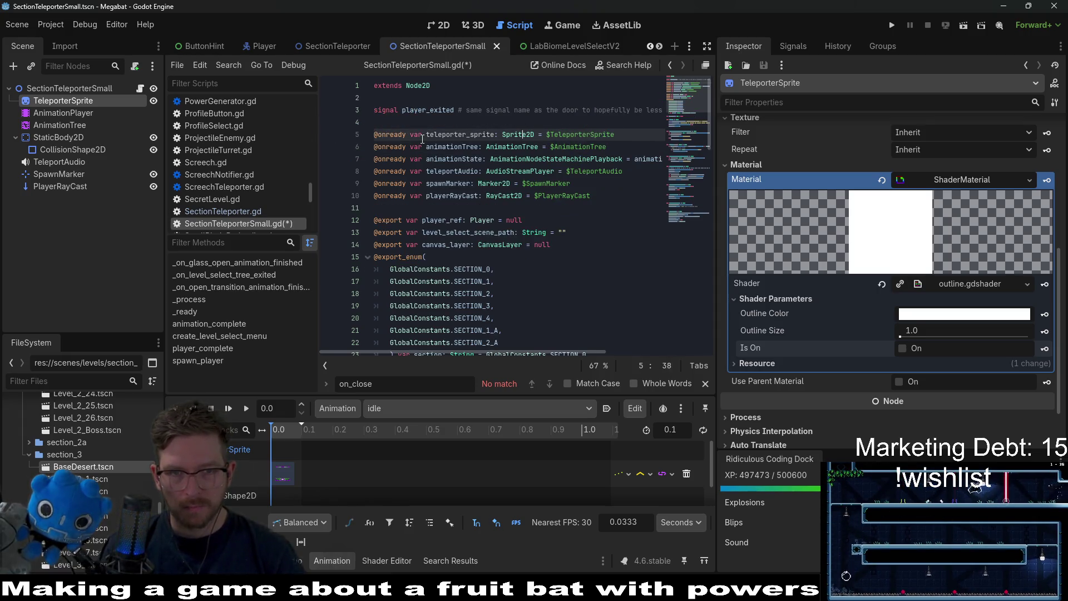
key("BackSpace")
key("BackSpace")
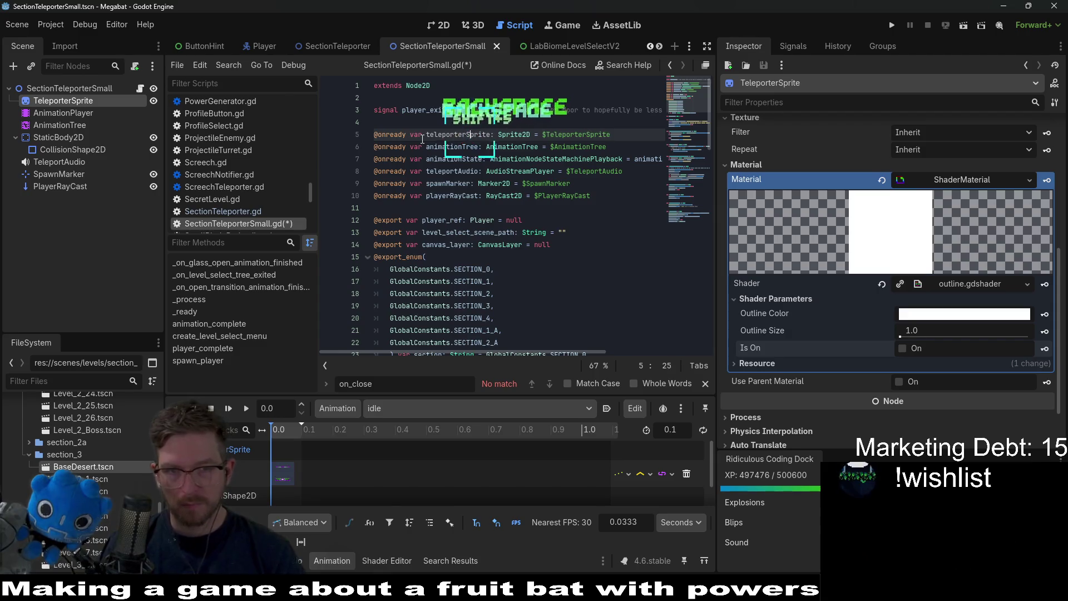
type("S")
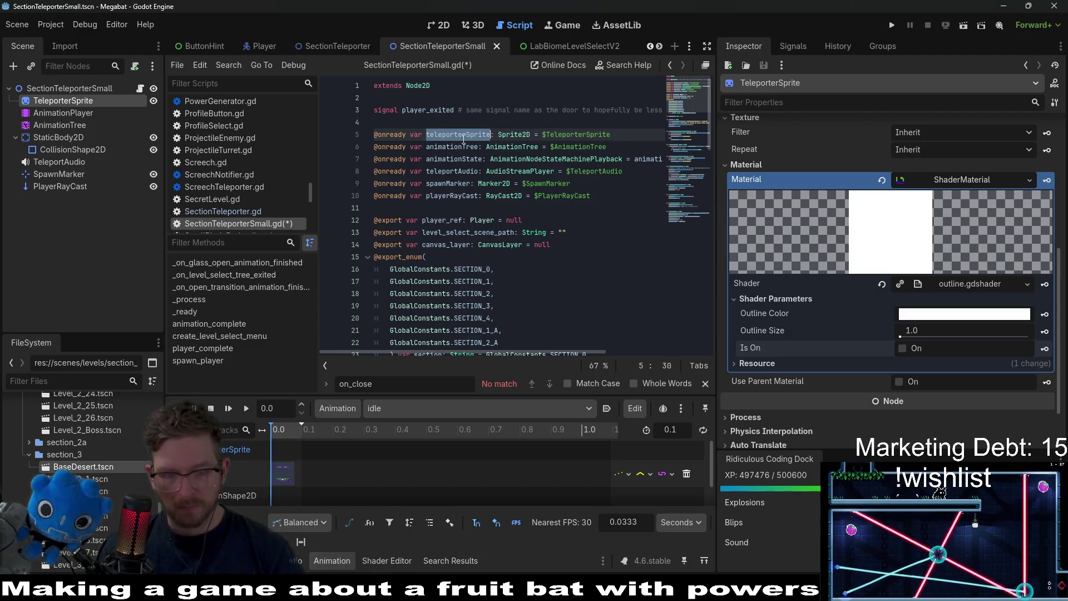
key("ctrl+s")
Step: Delete the outline-shader TODO comment in _process, leaving an empty line 44
scroll(524, 155, "down", 8)
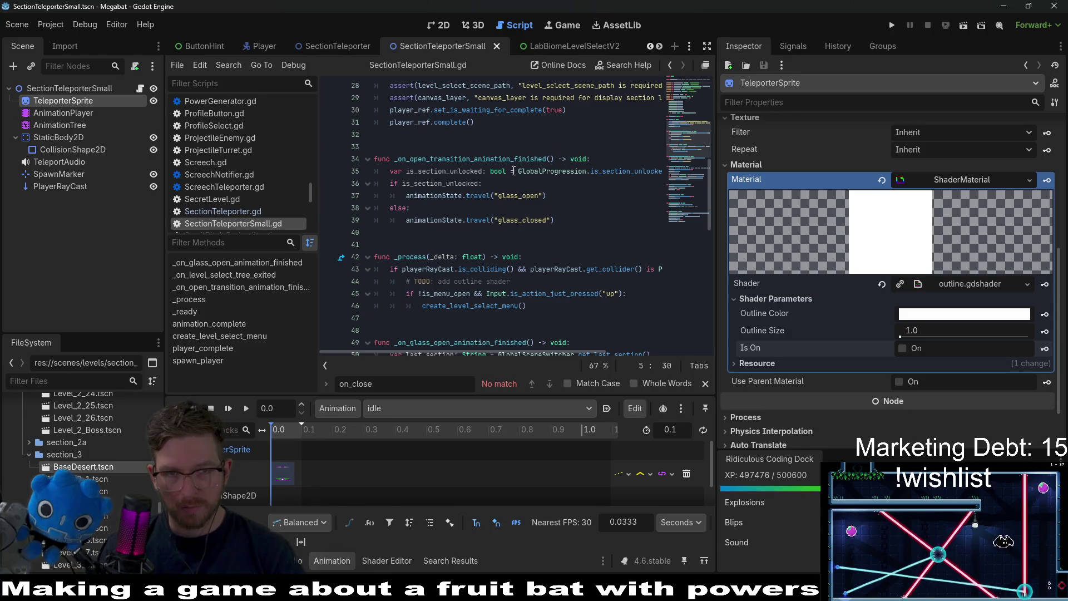
scroll(513, 171, "down", 1)
left_click_drag(533, 243, 454, 244)
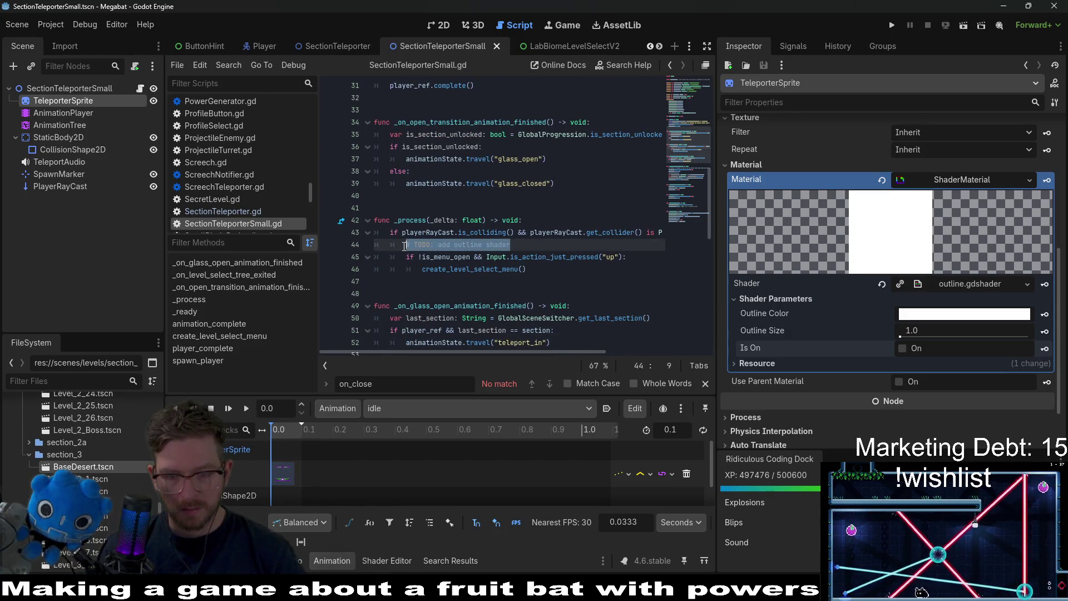
key("BackSpace")
type("if")
type("teleporterSprite")
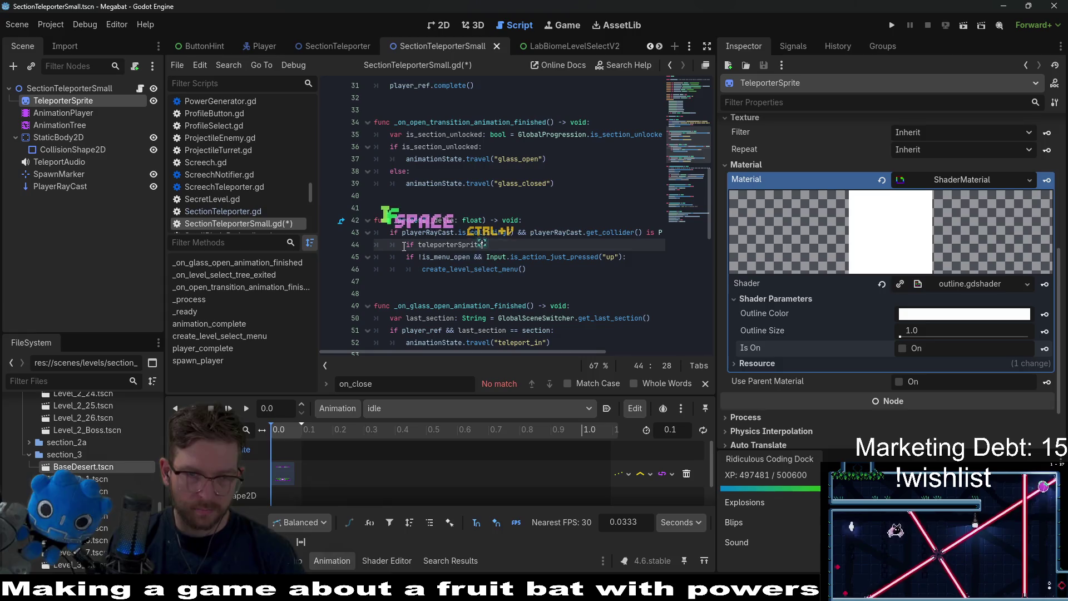
key("ctrl+z")
key("BackSpace")
key("BackSpace")
key("BackSpace")
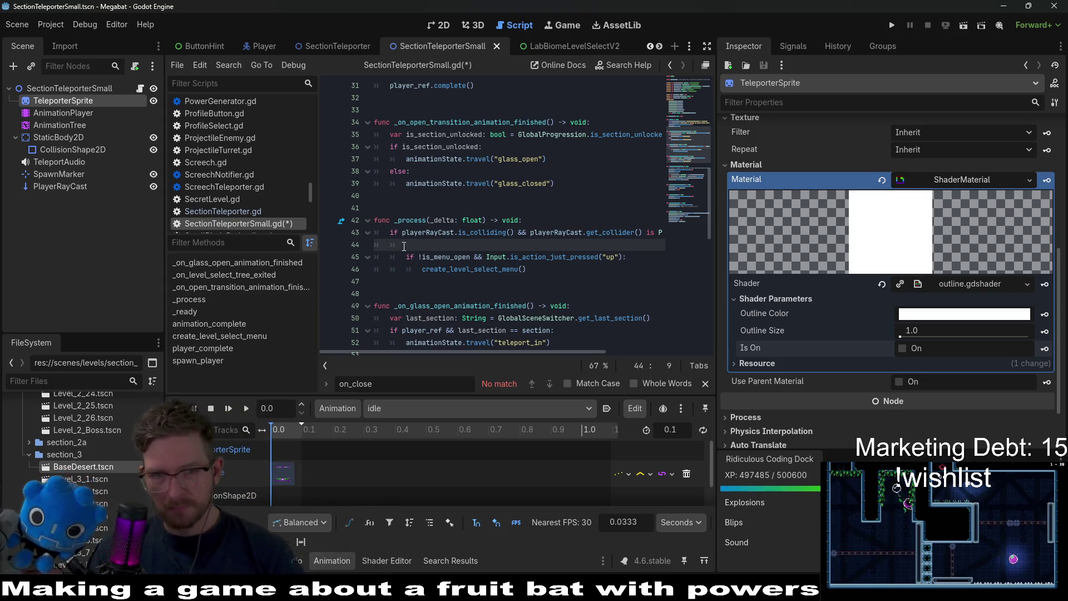
Step: Store the raycast result in var player_is_inside: bool on its own line
left_click_drag(403, 237, 699, 233)
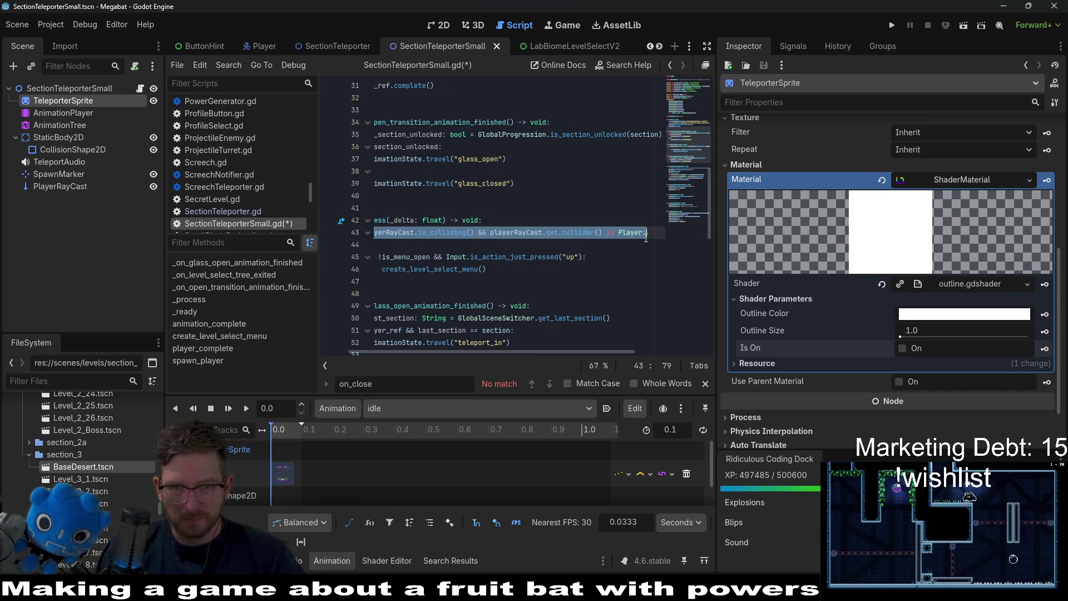
key("ctrl+x")
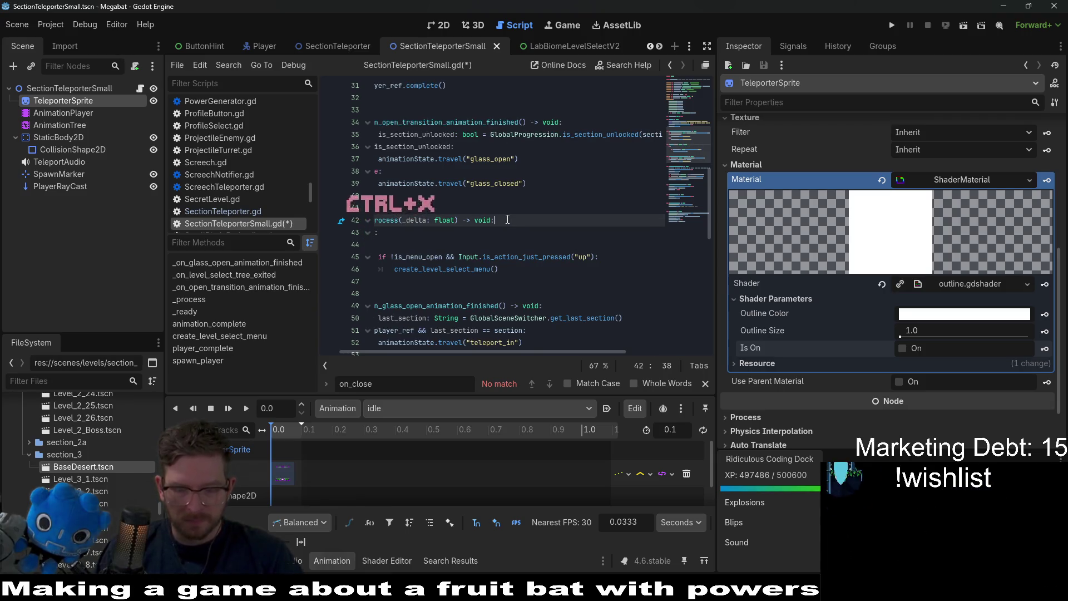
key("Up")
key("End")
key("Return")
type("var player_")
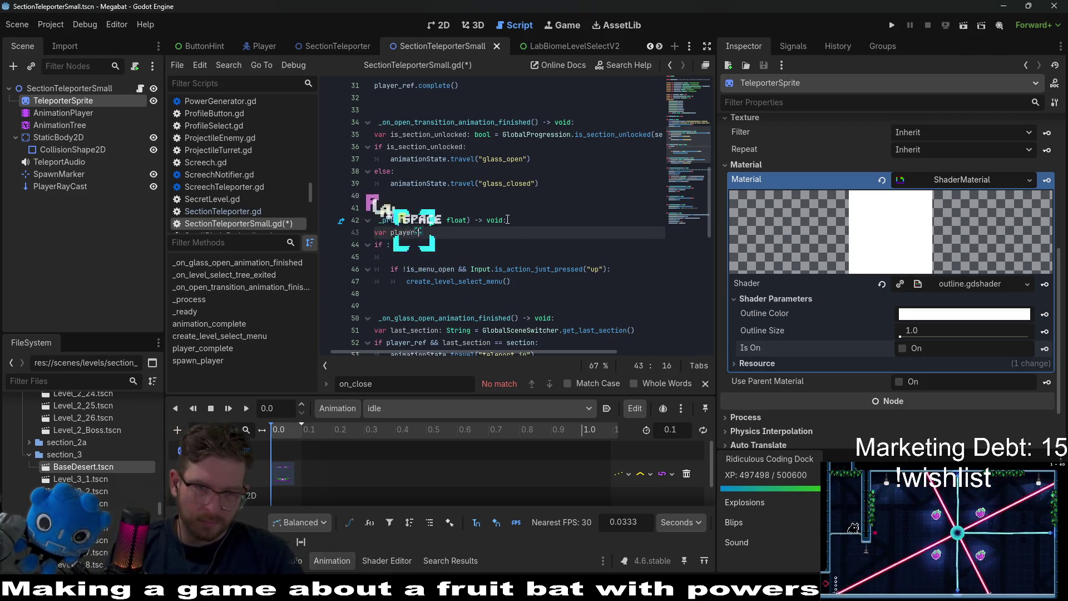
type("is_s")
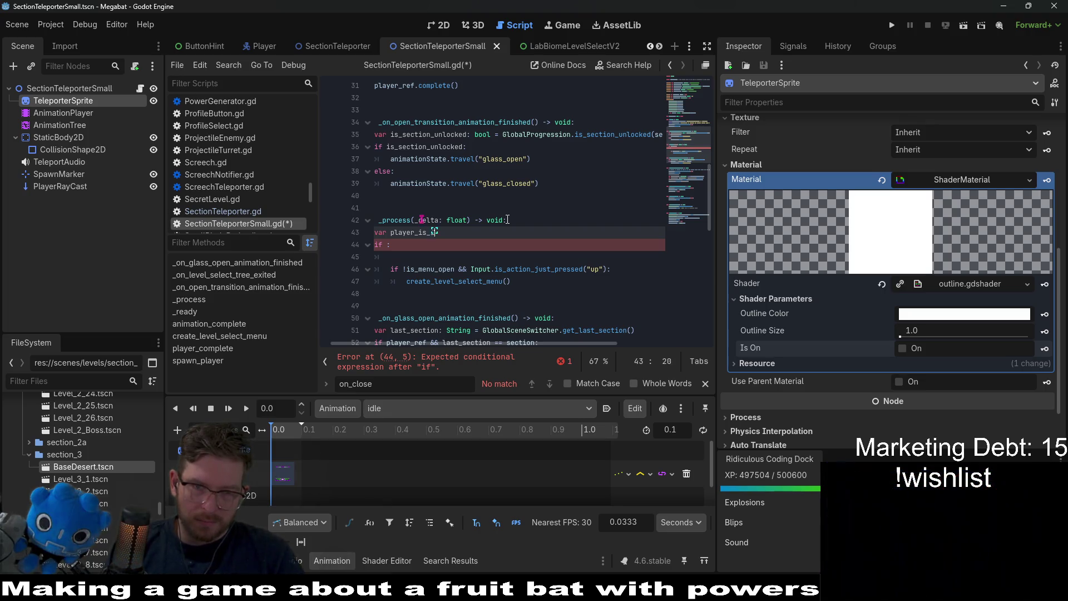
type("ide: bool")
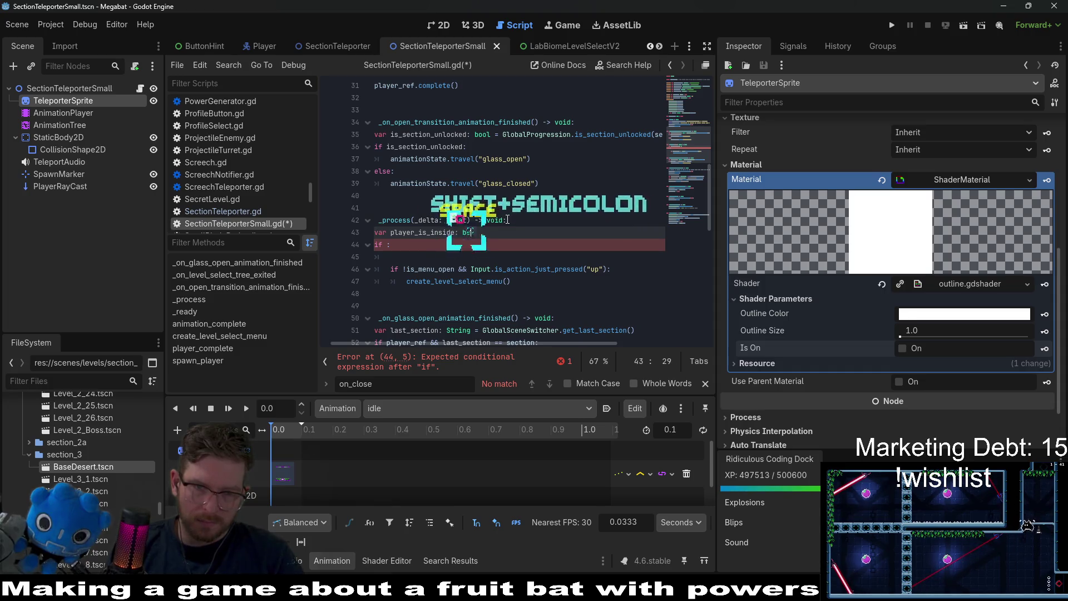
type(" = playerRayCast.is_colliding() && playerRayCast.get_collider() is Player;")
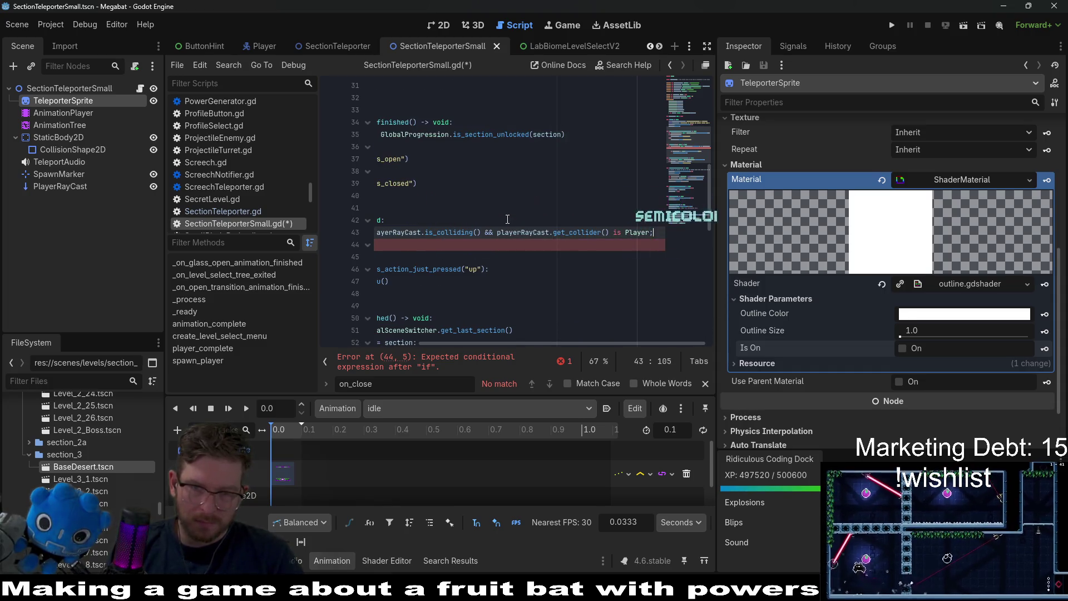
key("Down")
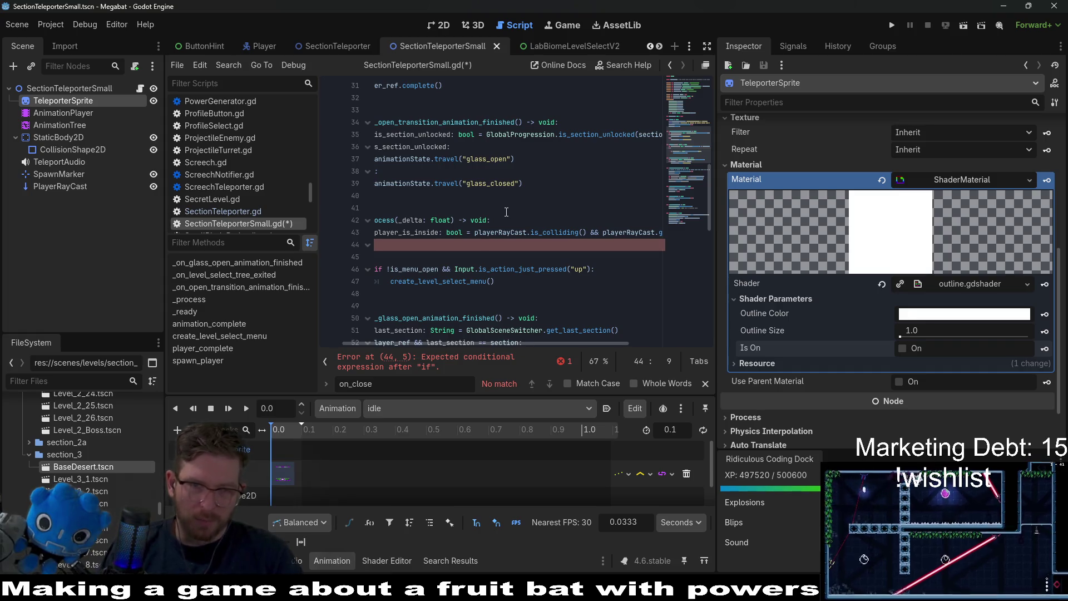
key("Up")
key("BackSpace")
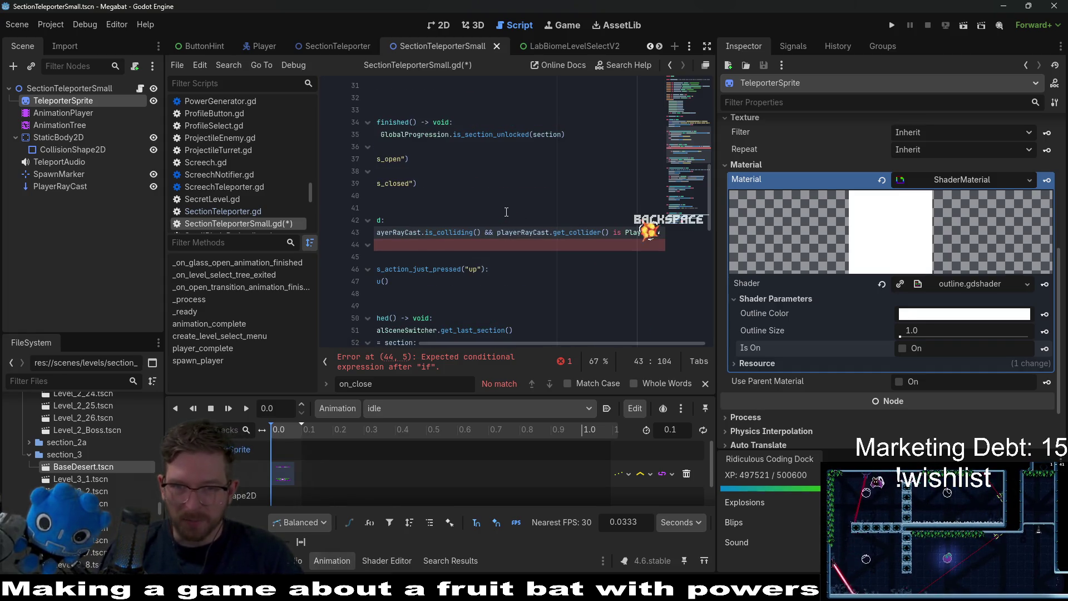
Step: Use player_is_inside as the if statement's condition
key("Home")
double_click(450, 232)
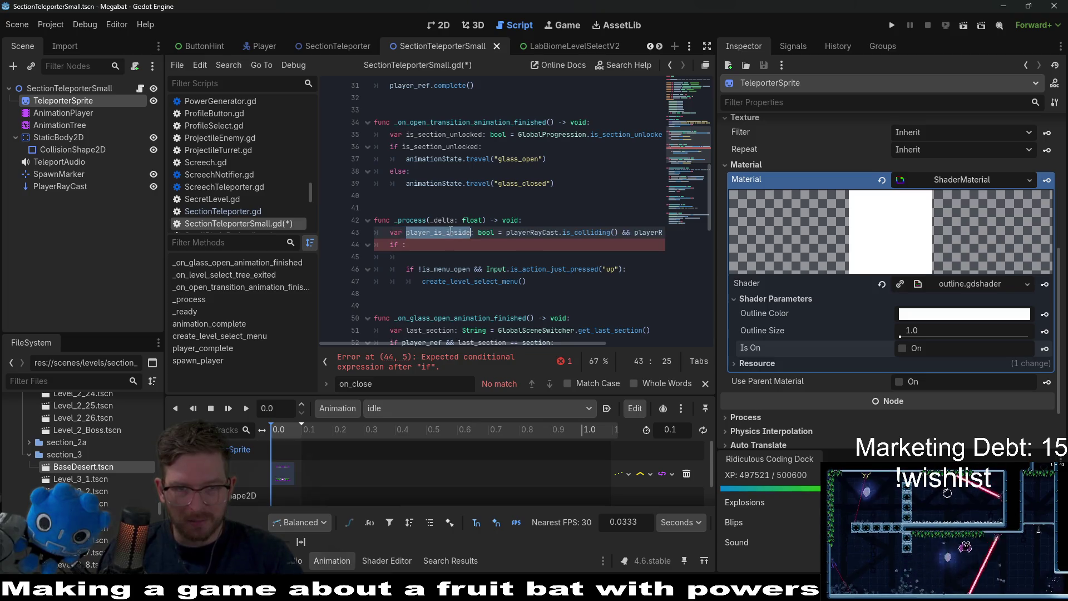
key("ctrl+c")
left_click(401, 245)
key("ctrl+v")
type(":")
left_click(433, 257)
key("BackSpace")
key("BackSpace")
key("BackSpace")
Step: Add teleporterSprite.material.set("shader_parameter/is_on", player_is_inside) above the if statement
left_click(385, 245)
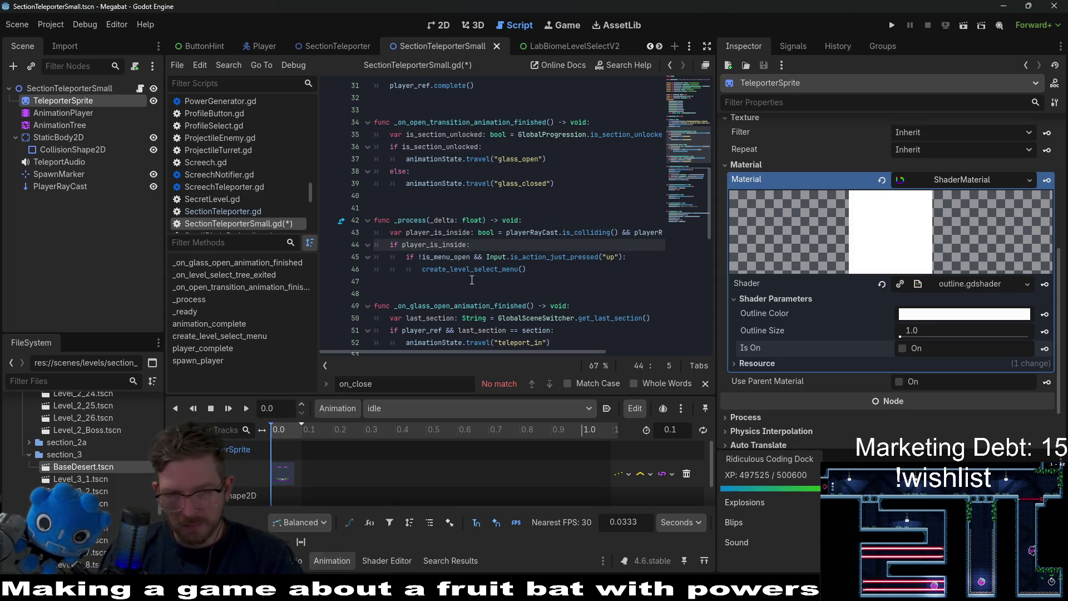
key("ctrl+shift+Return")
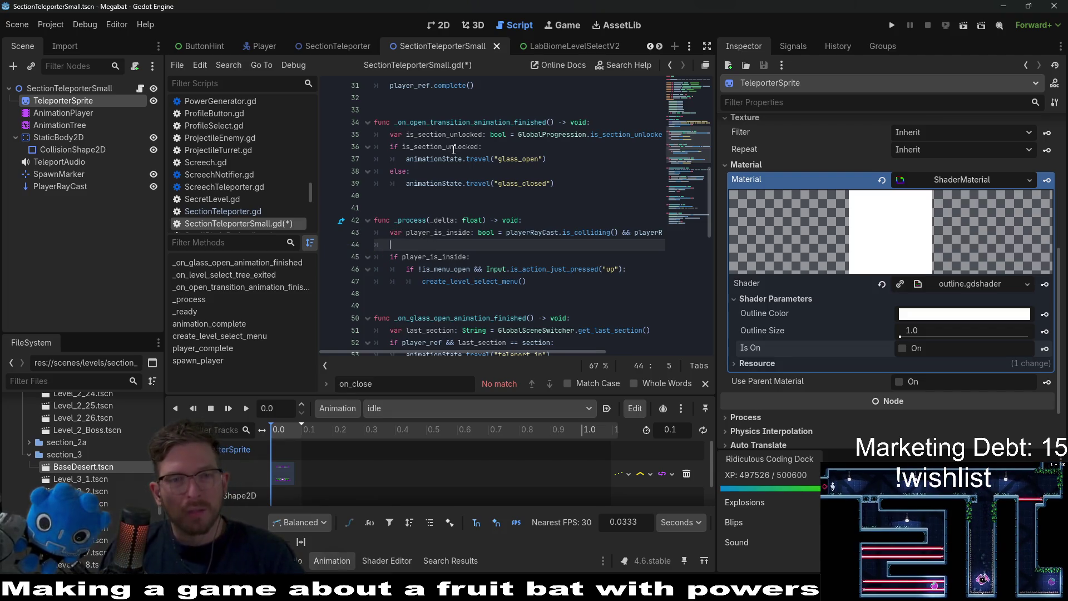
type("teleport")
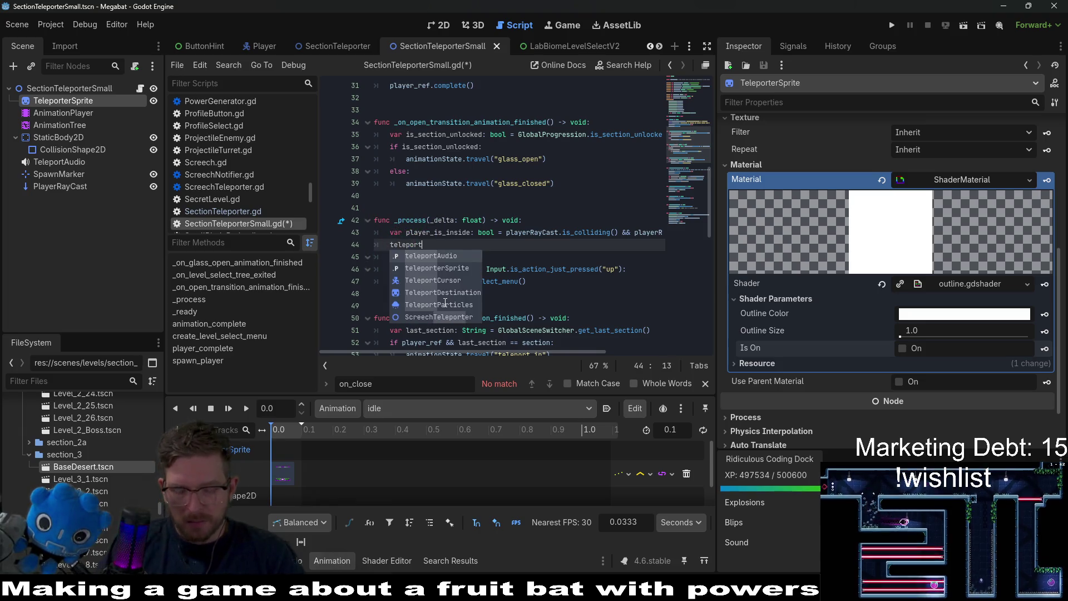
key("Down")
key("Return")
type(".")
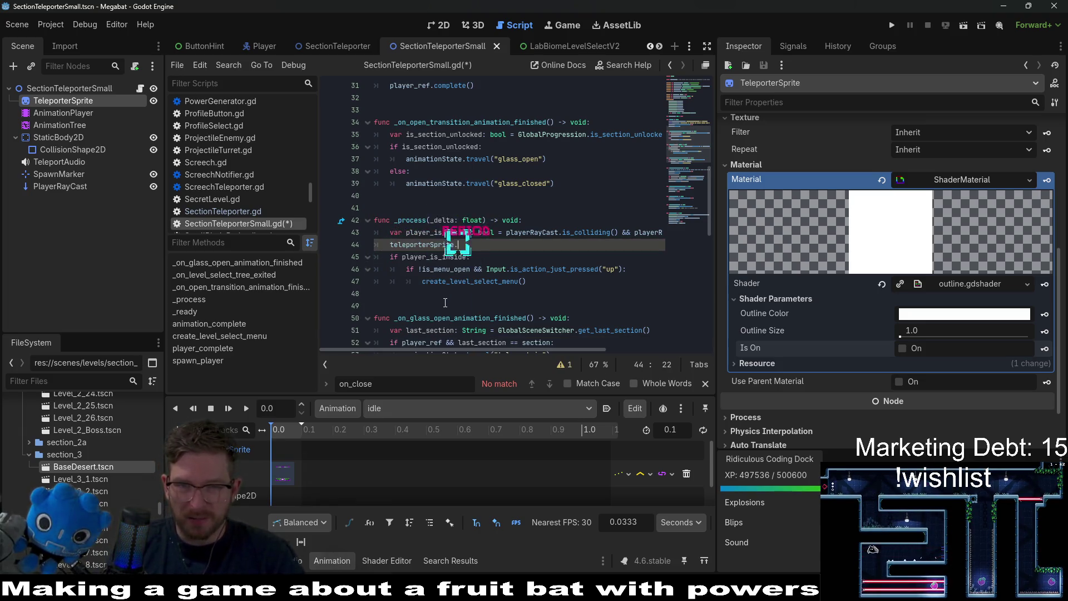
type("material.")
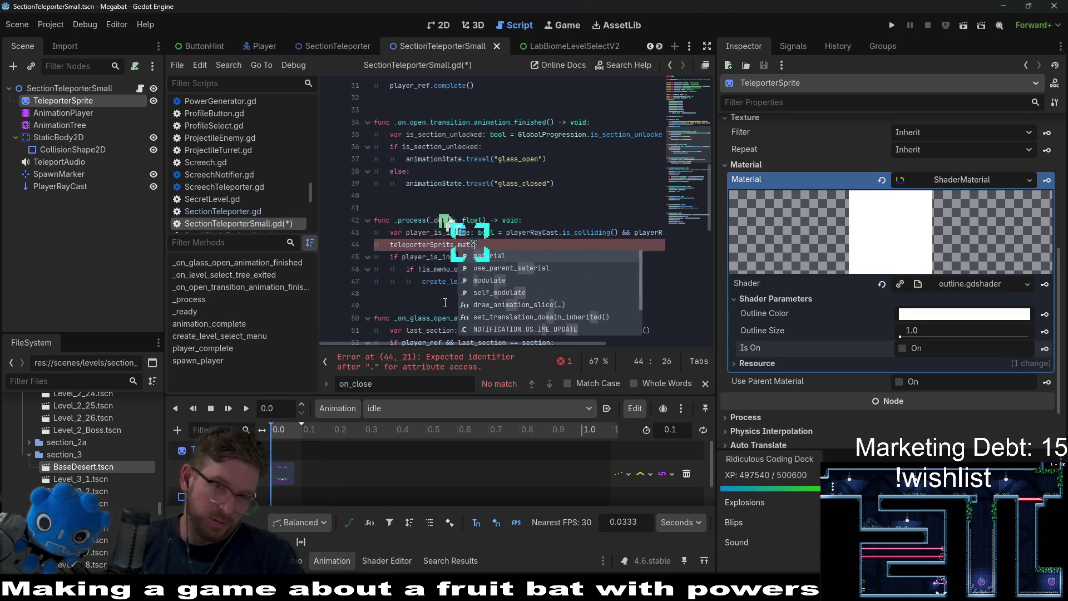
type("set")
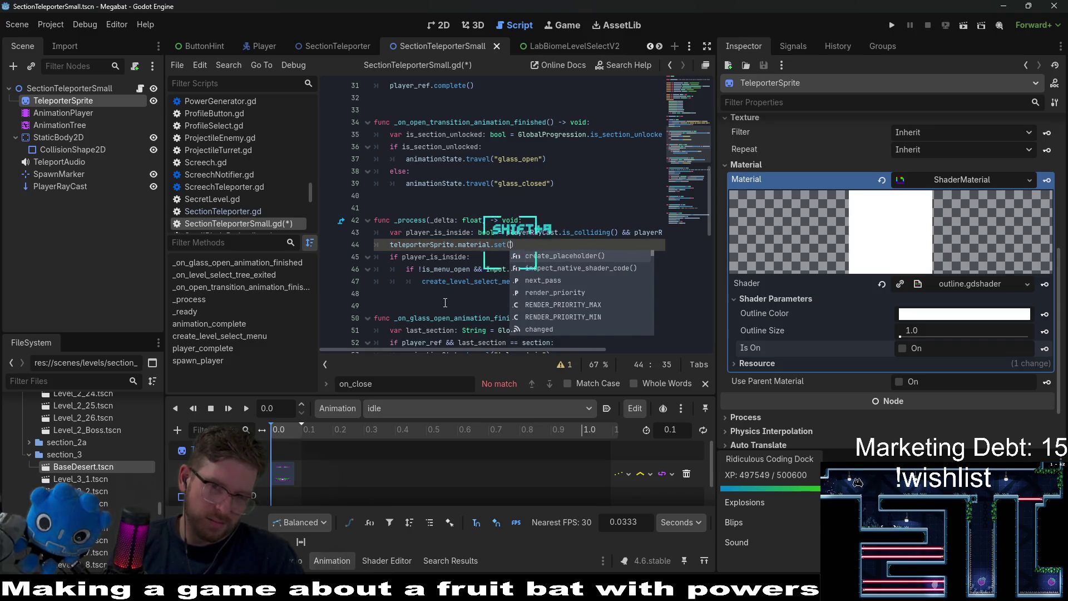
type("(\"")
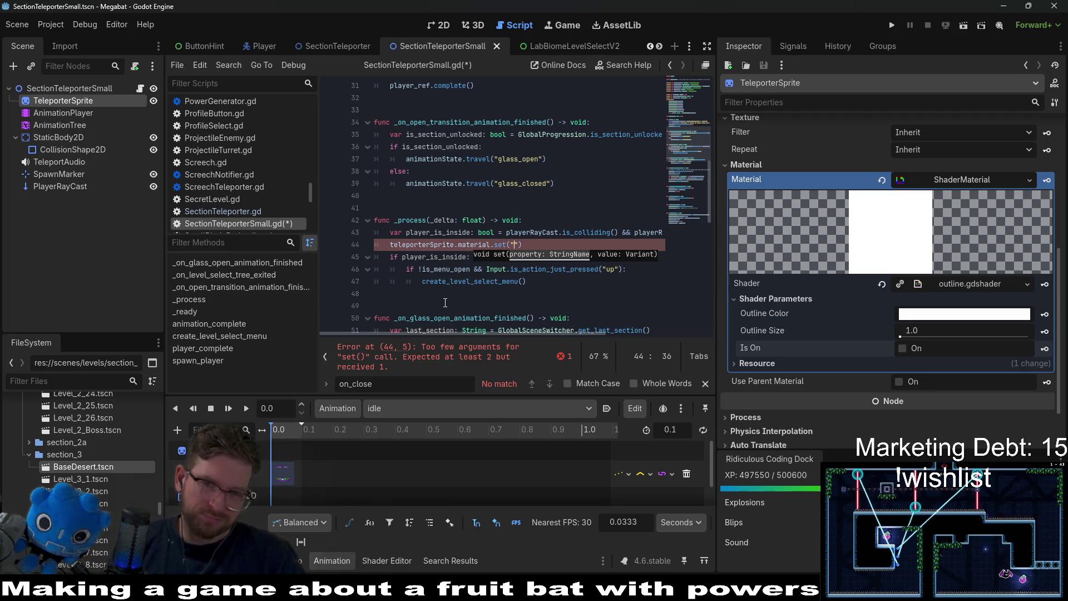
key("ctrl+shift+f")
type("material.set(")
key("Return")
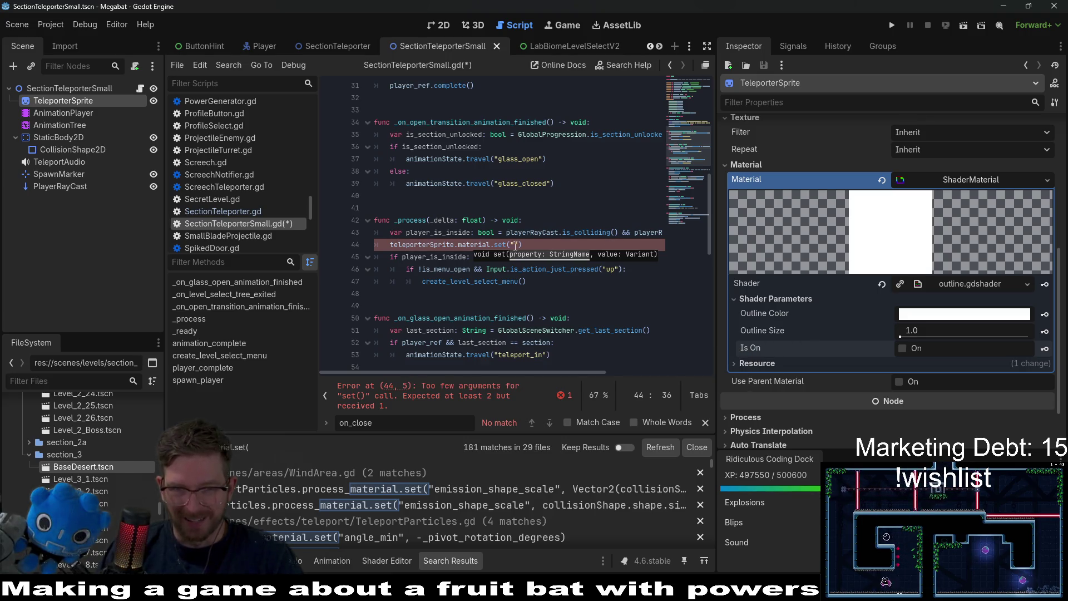
type("shade")
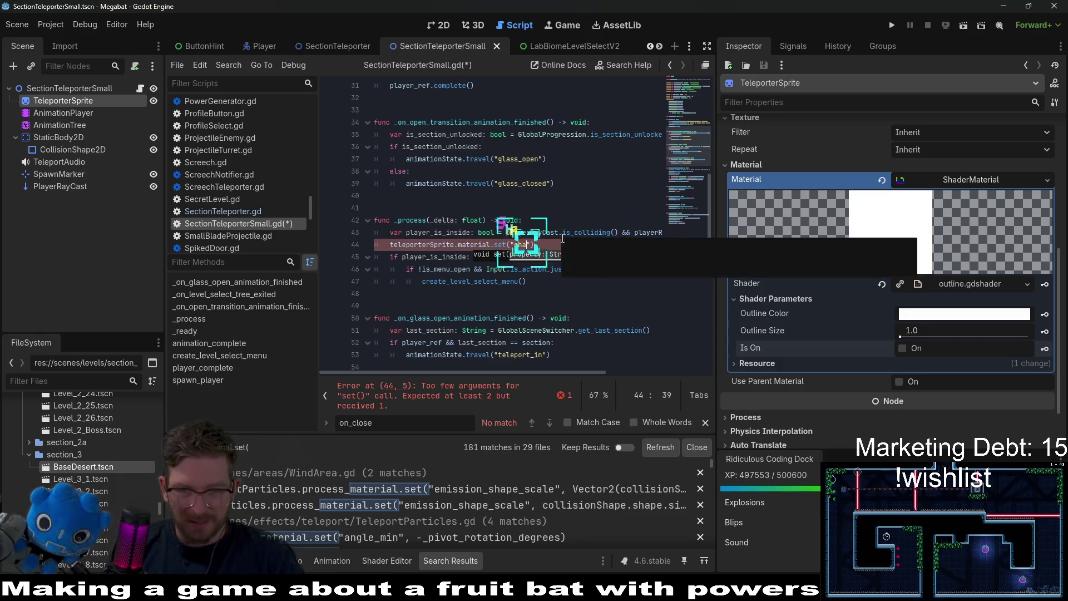
type("r_para")
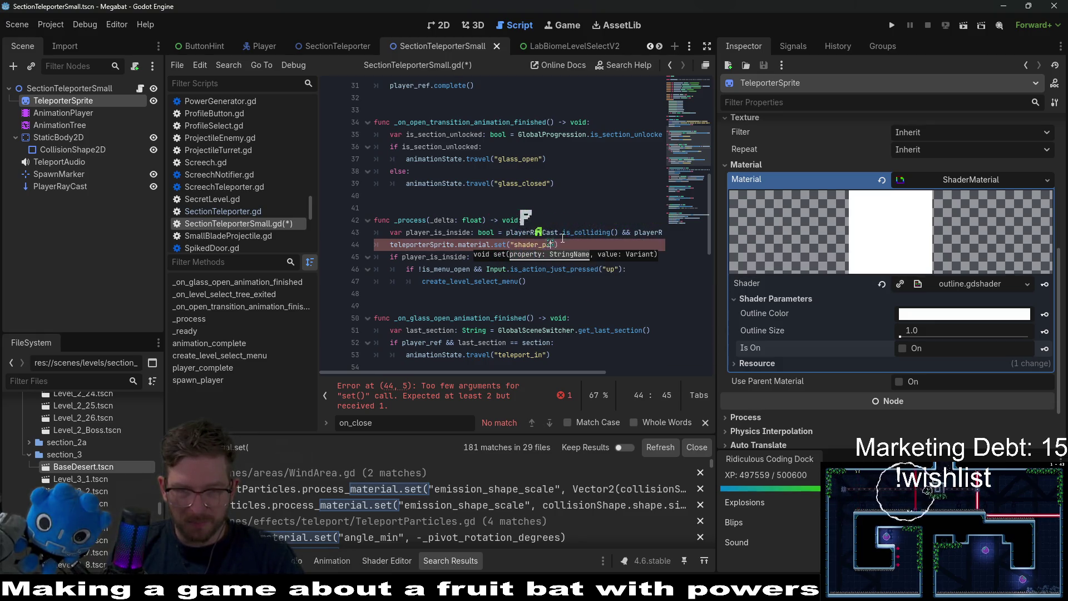
type("meter/is")
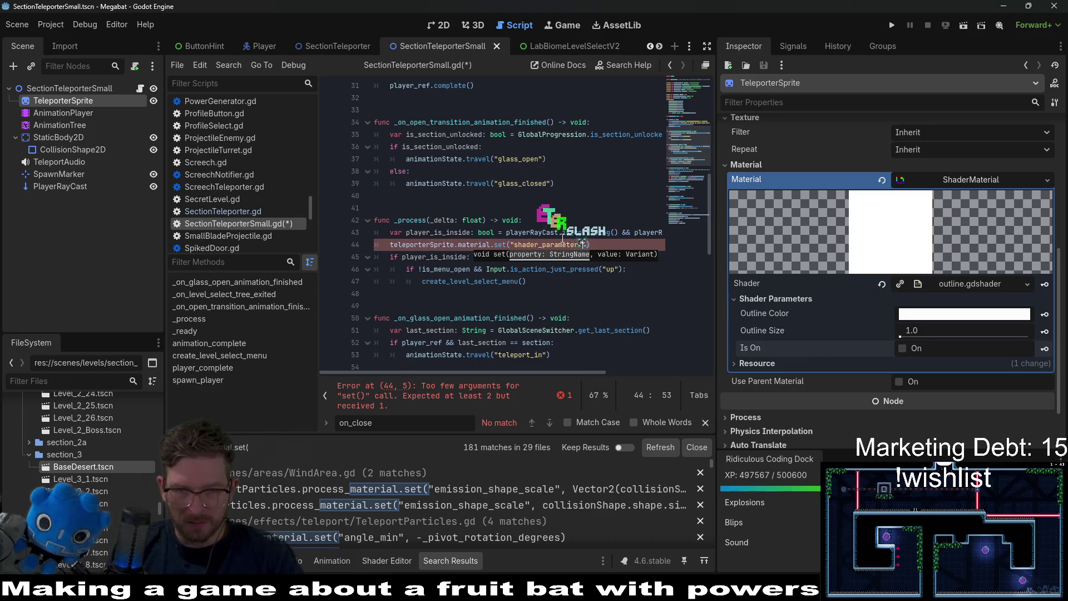
type("_on\", ")
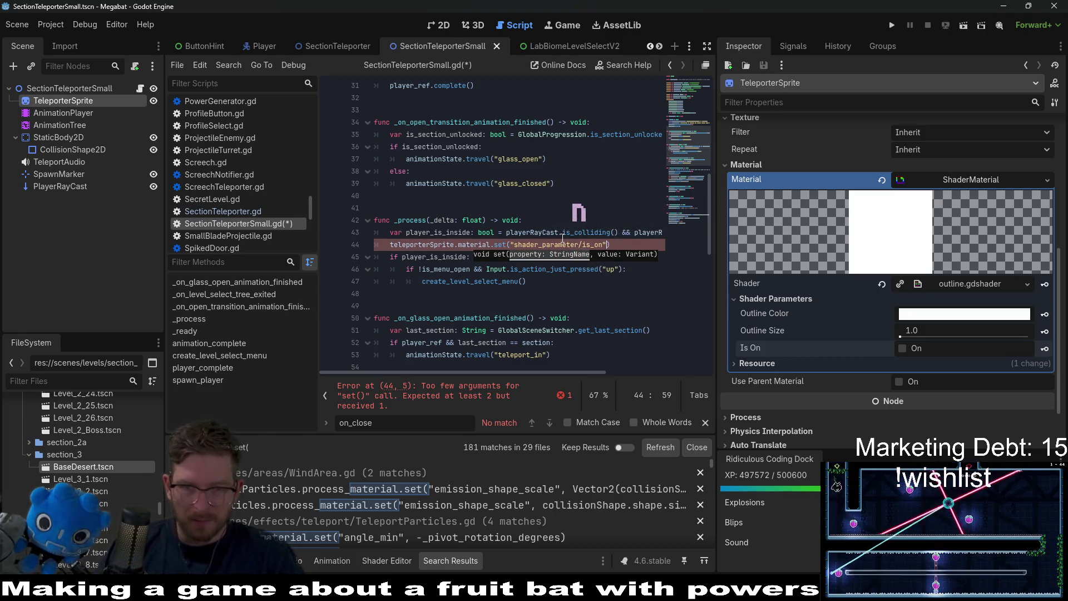
type("player_is")
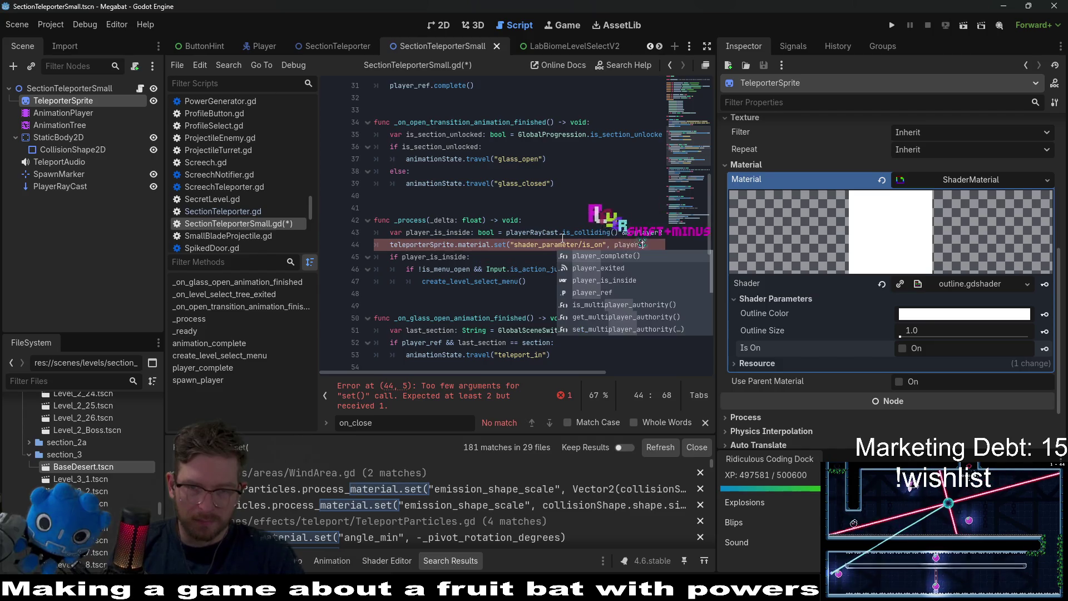
key("Return")
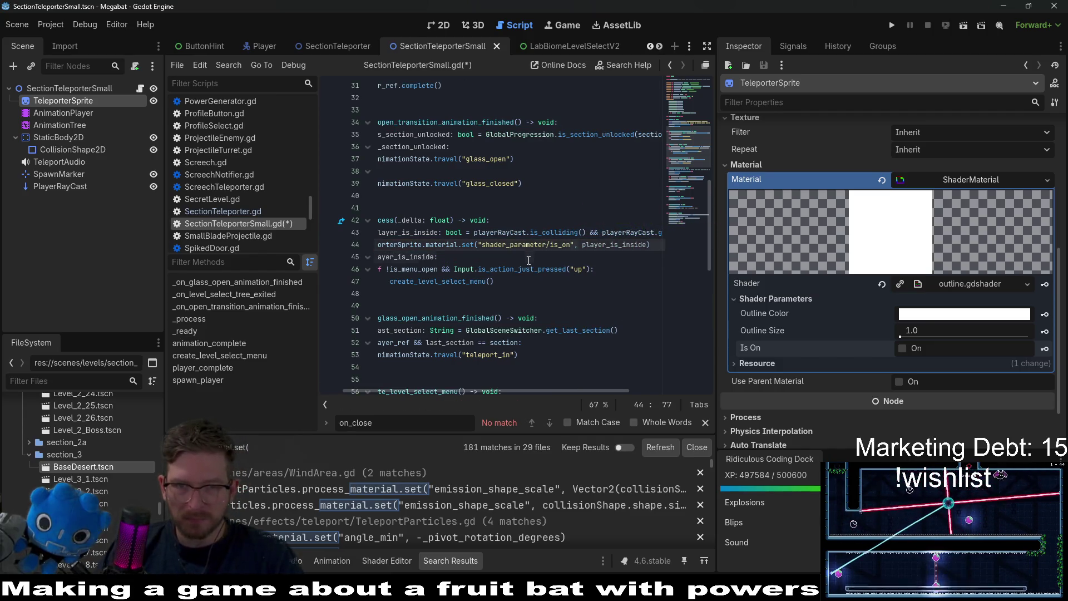
left_click(496, 253)
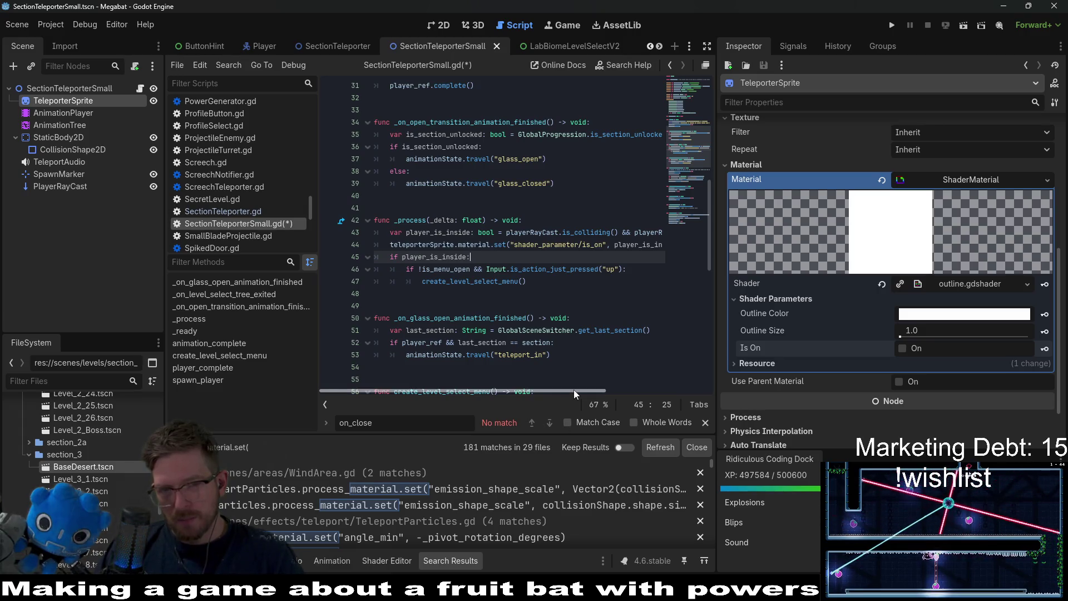
Step: Review the new line 44 and save the script
left_click_drag(572, 390, 681, 382)
left_click_drag(545, 244, 505, 245)
triple_click(421, 245)
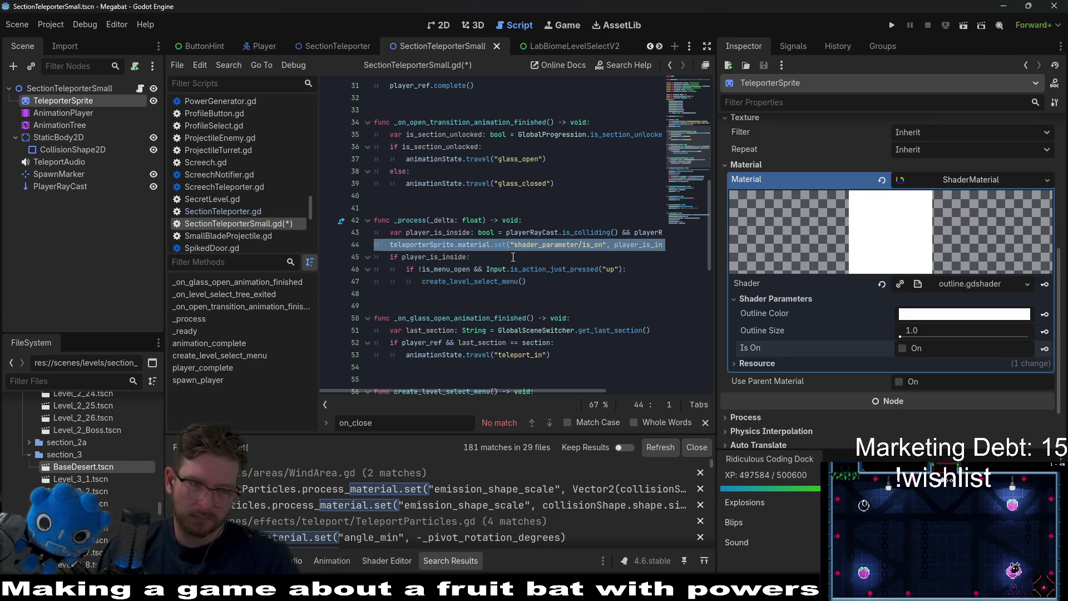
left_click(512, 257)
key("ctrl+s")
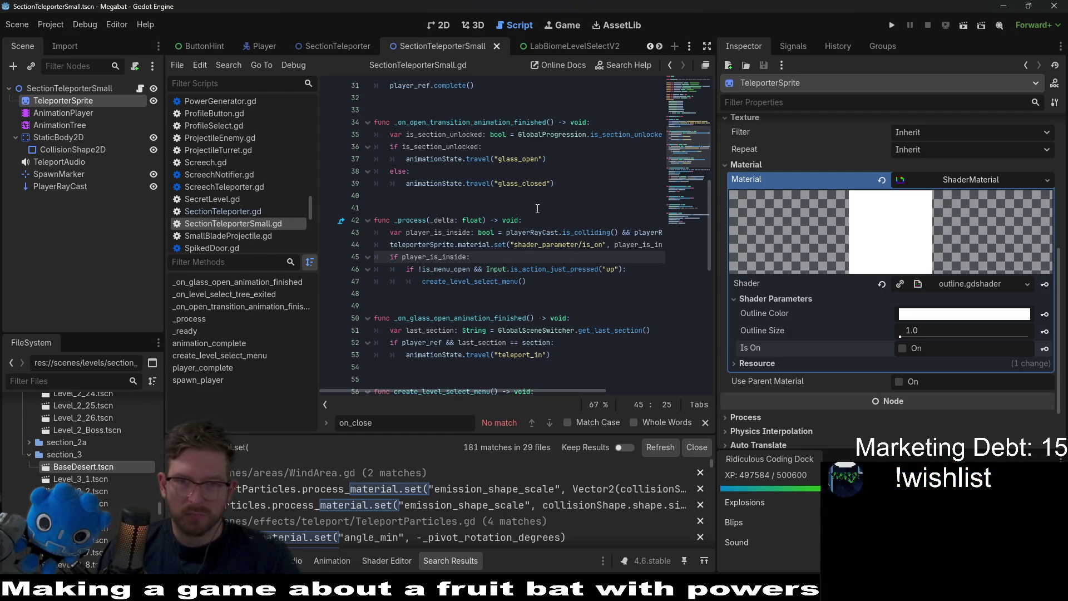
left_click(893, 25)
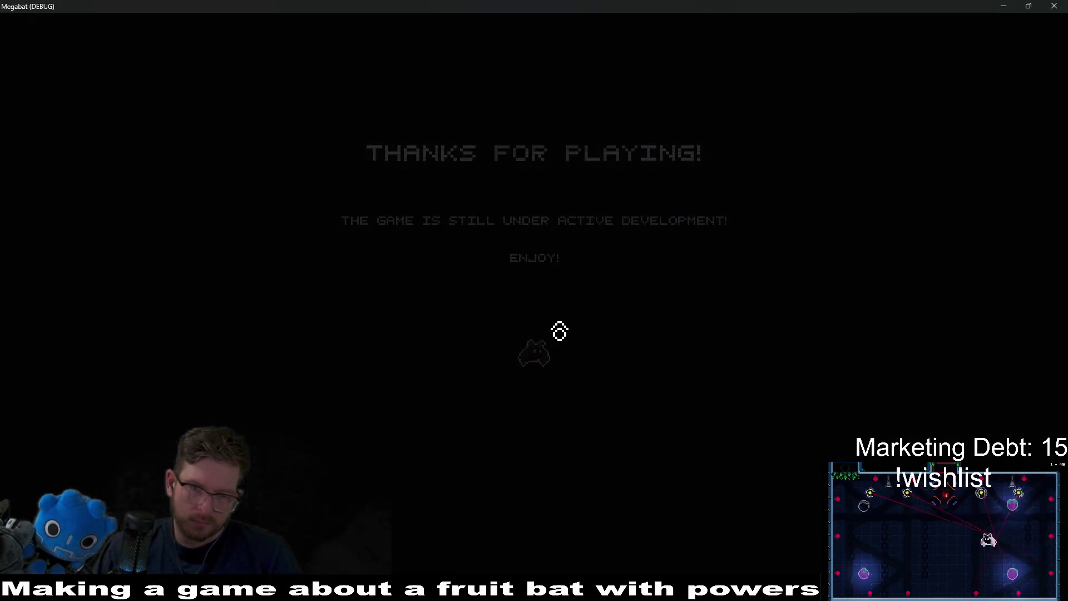
left_click(567, 295)
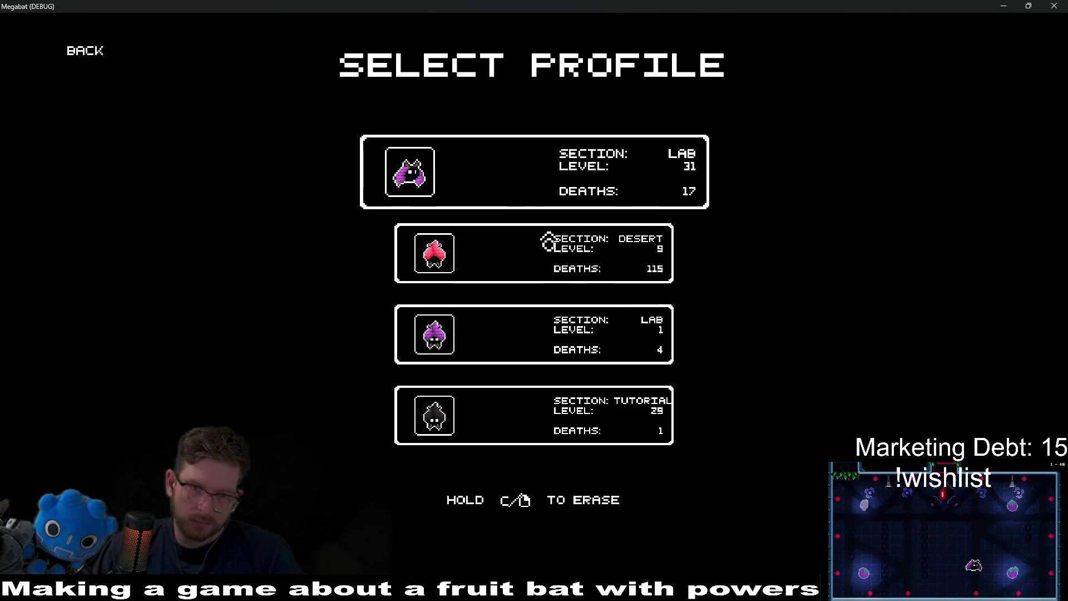
key("Return")
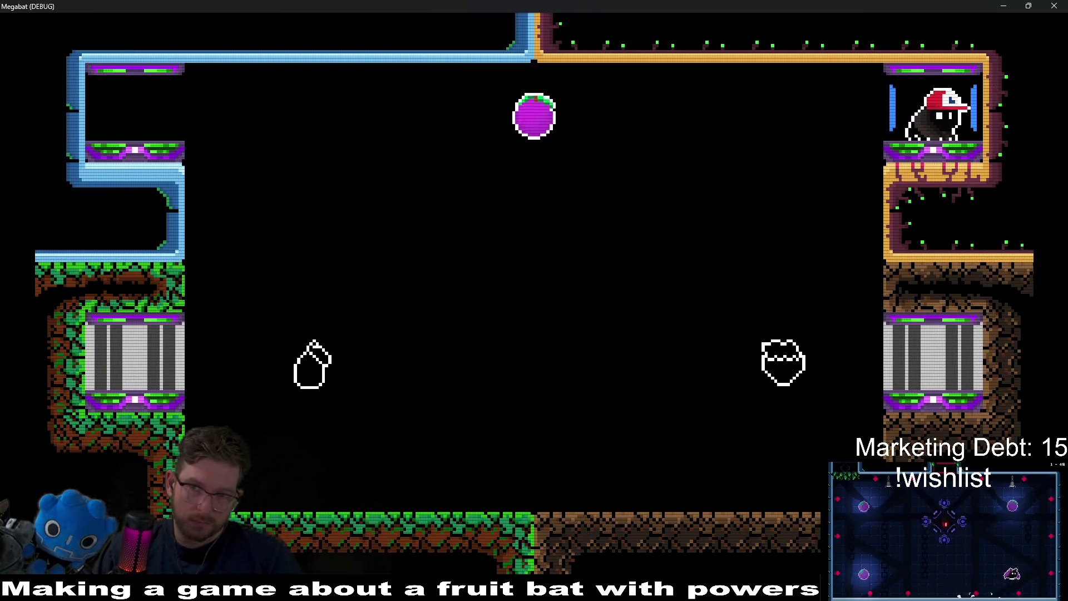
key("Left")
key("Right")
key("Left")
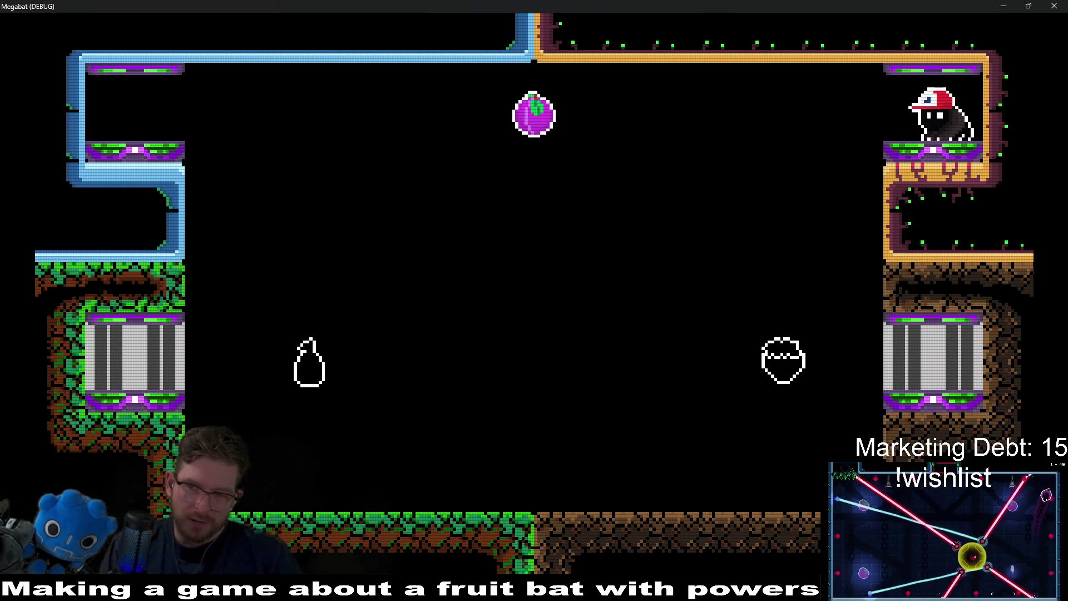
left_click(1054, 6)
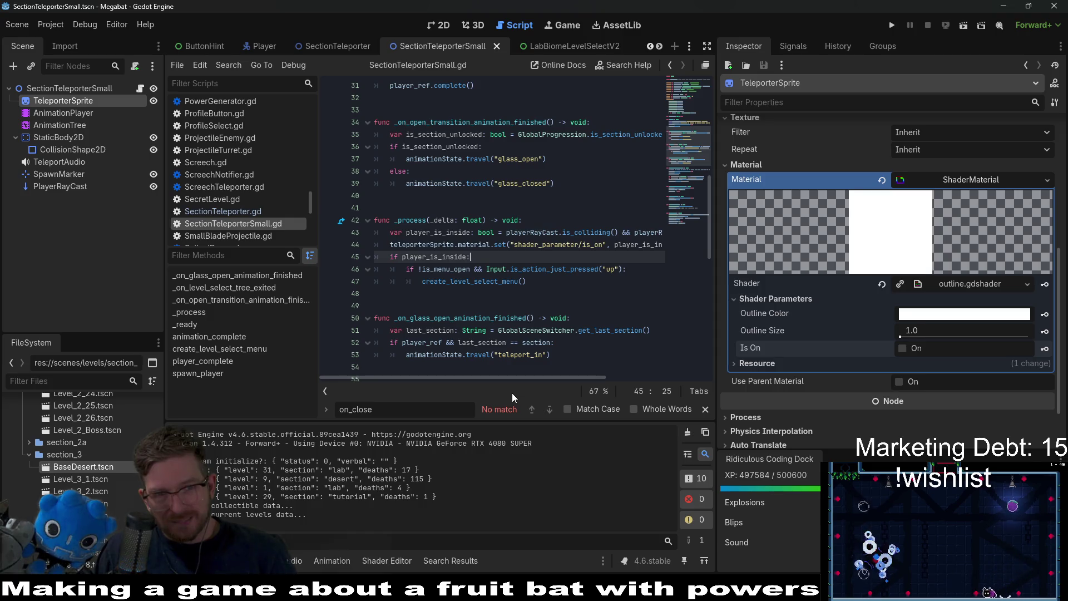
Step: Search all project files for shader_parameter, finding 159 matches in 26 files
key("ctrl+shift+f")
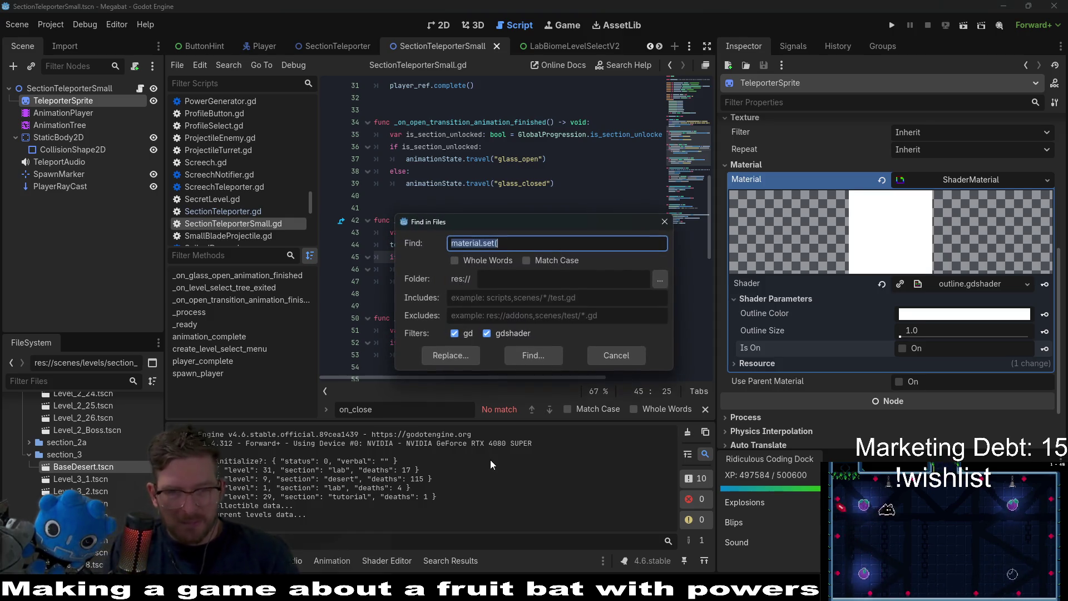
type("shader_a")
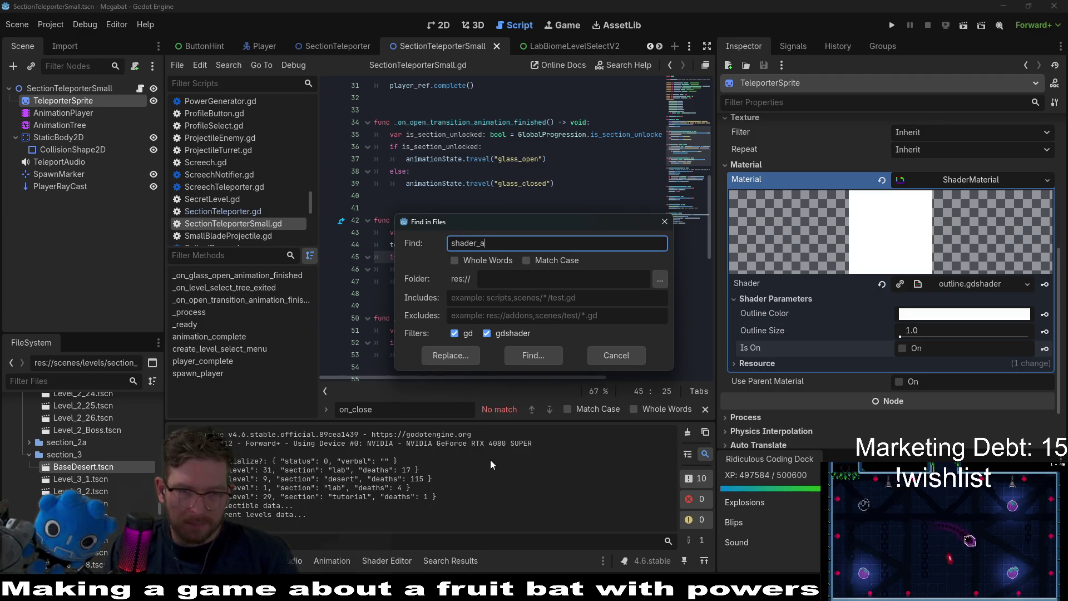
type("eter")
key("Return")
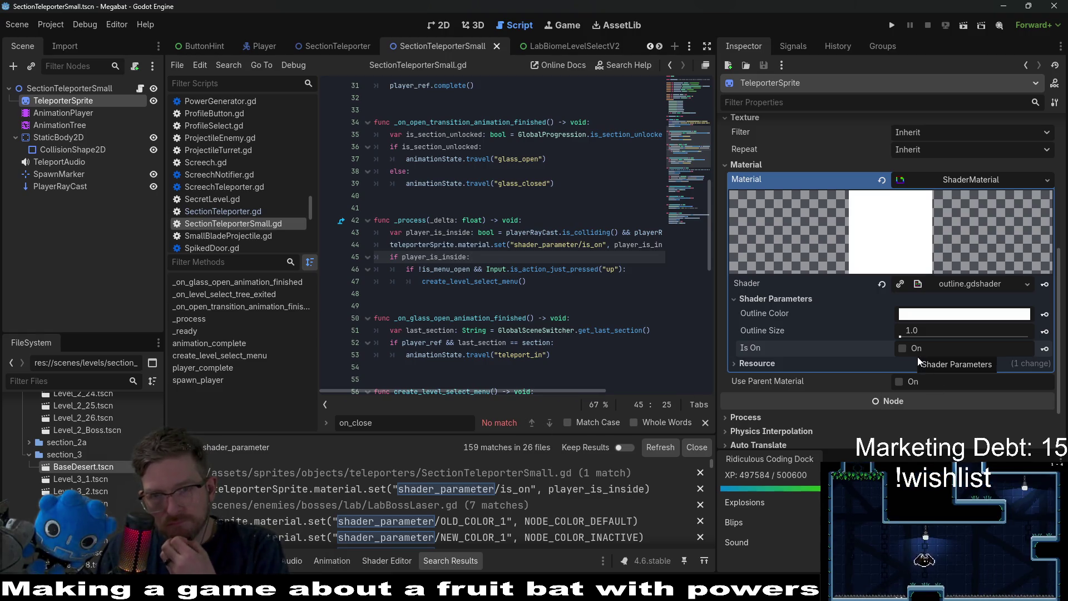
Step: Tick Local to Scene on the ShaderMaterial, check outline.gdshader, then save and run Megabat
left_click(889, 363)
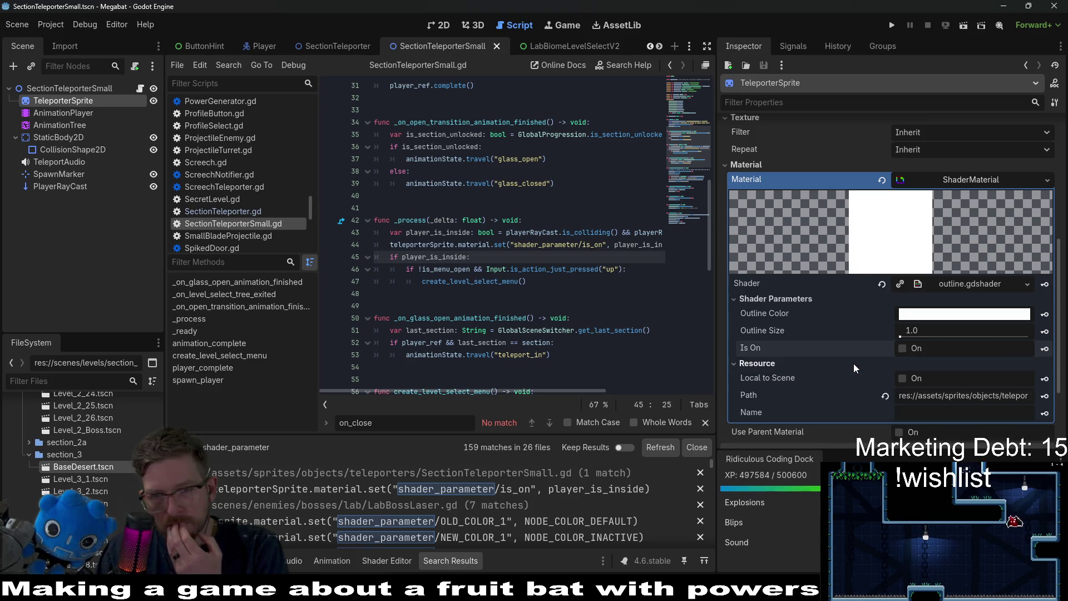
left_click(902, 378)
left_click(952, 285)
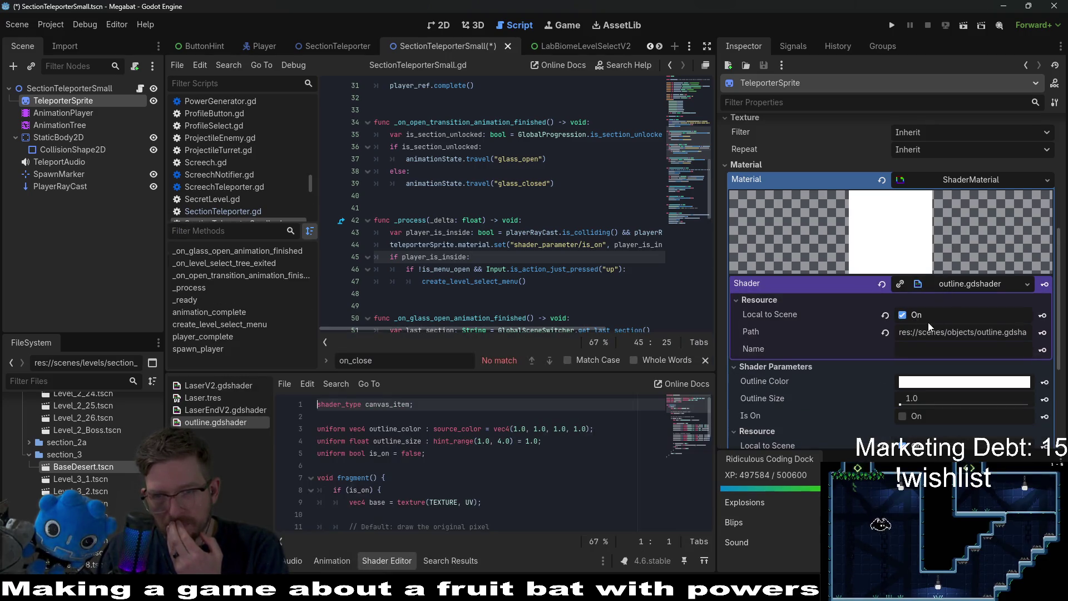
left_click(959, 281)
left_click(891, 25)
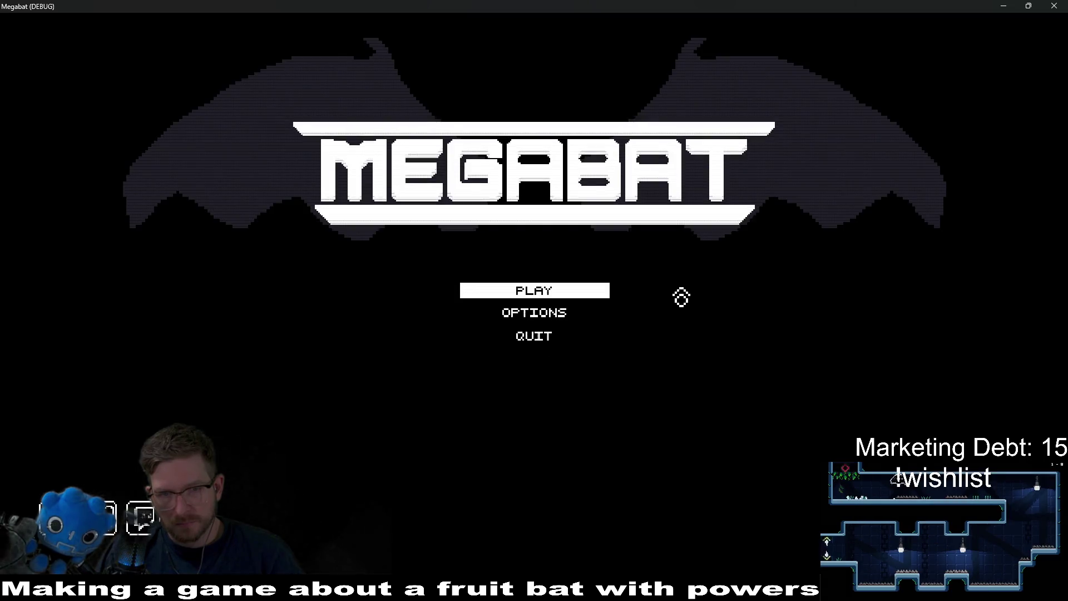
Step: Load the top profile's level and perch the bat on the first teleporter to see its outline
left_click(530, 294)
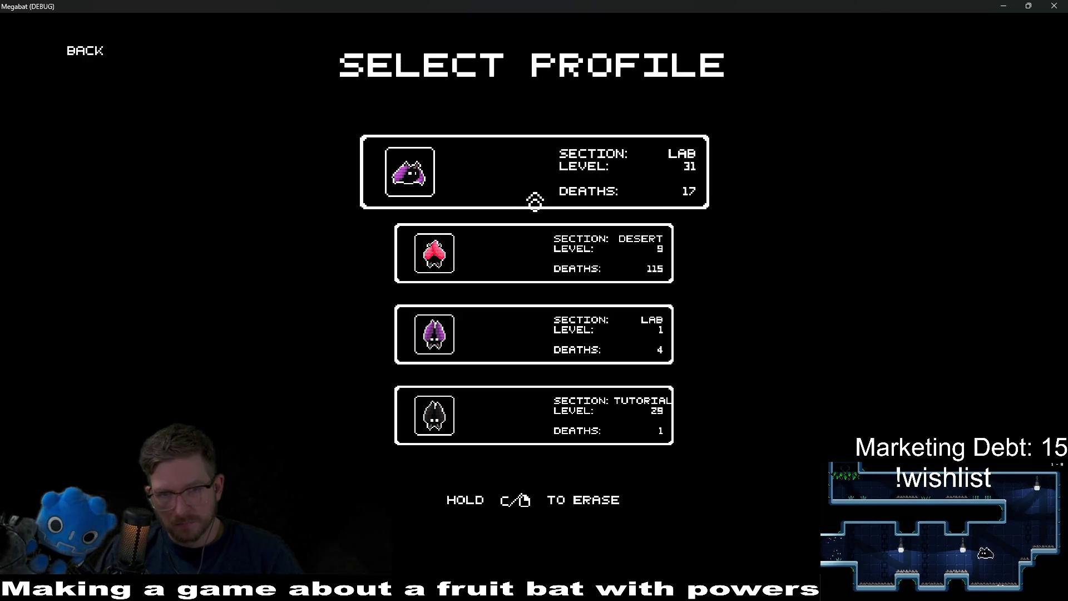
left_click(535, 201)
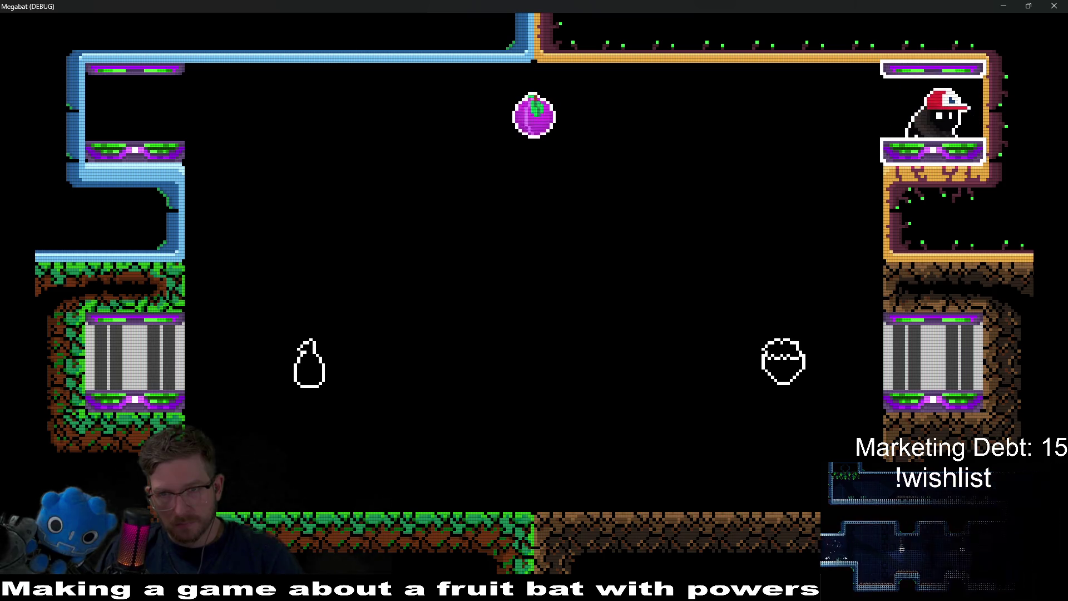
key("Left")
key("Right")
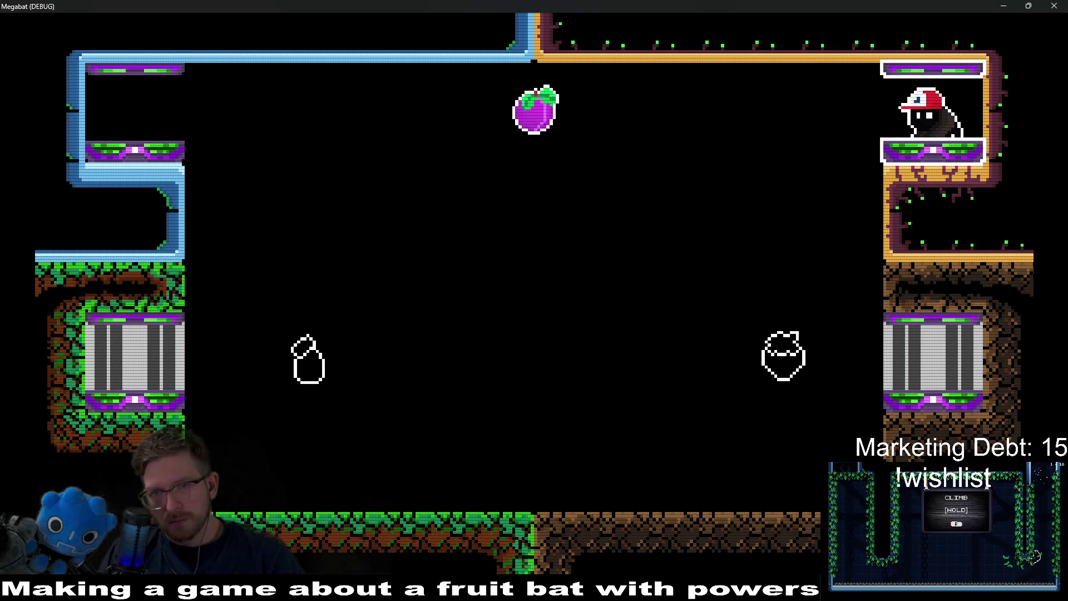
key("Escape")
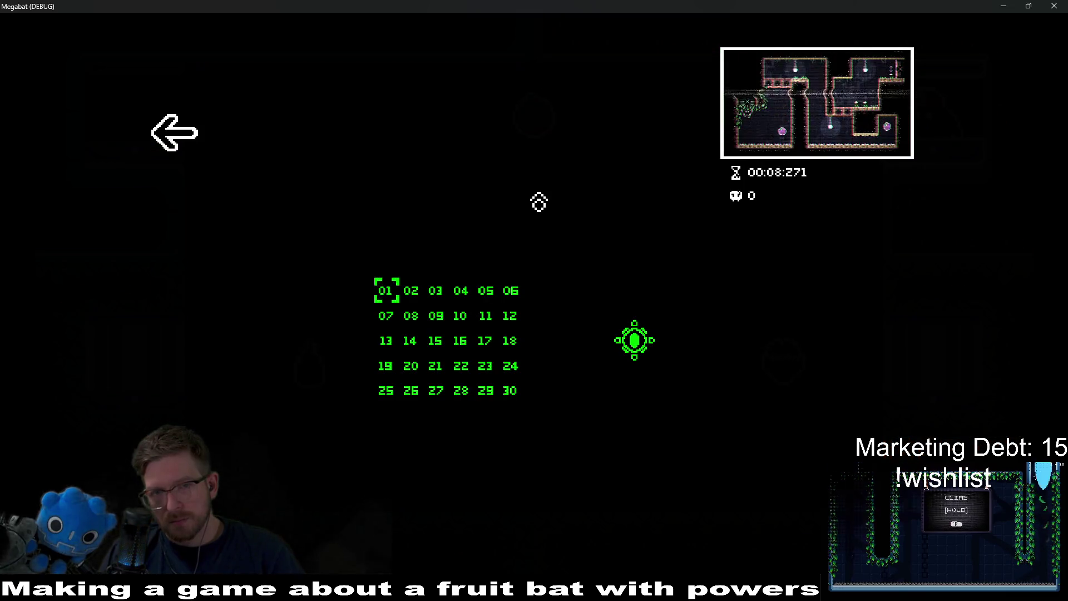
key("Down")
key("Right")
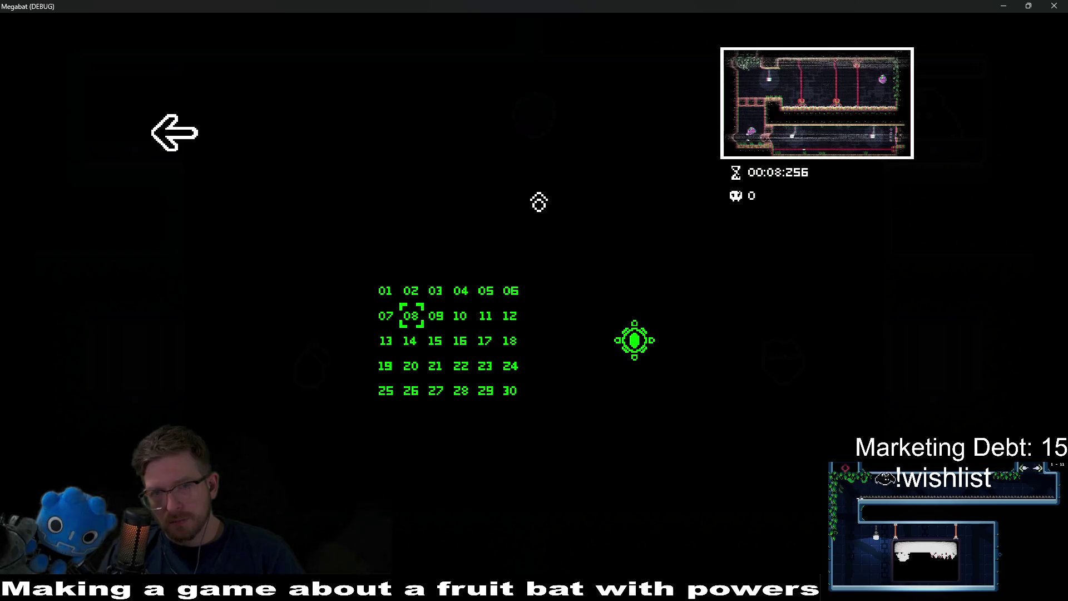
key("Escape")
key("Escape")
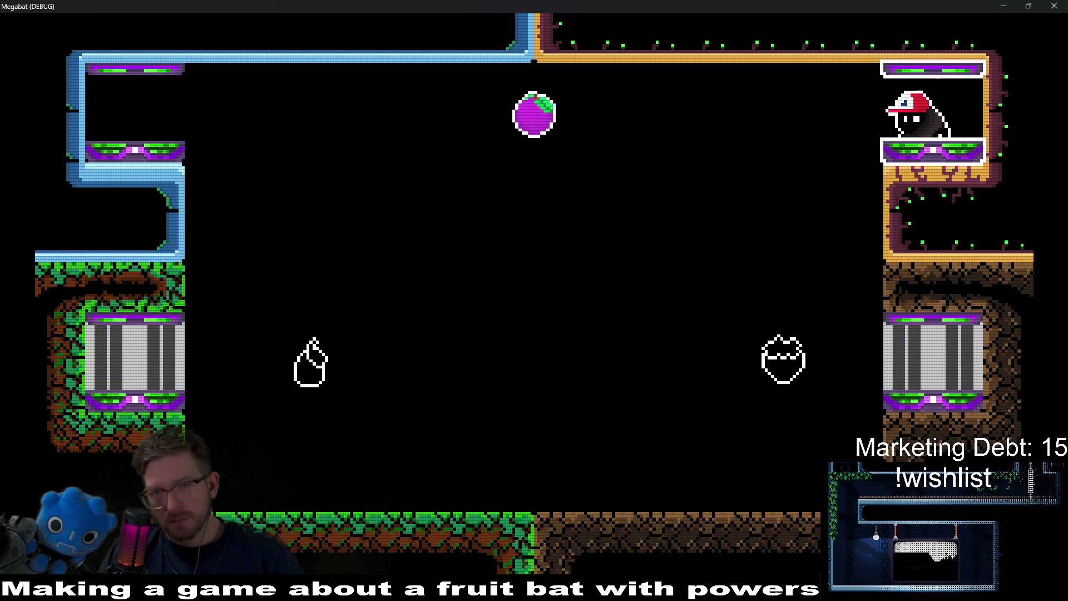
key("Left")
key("Right")
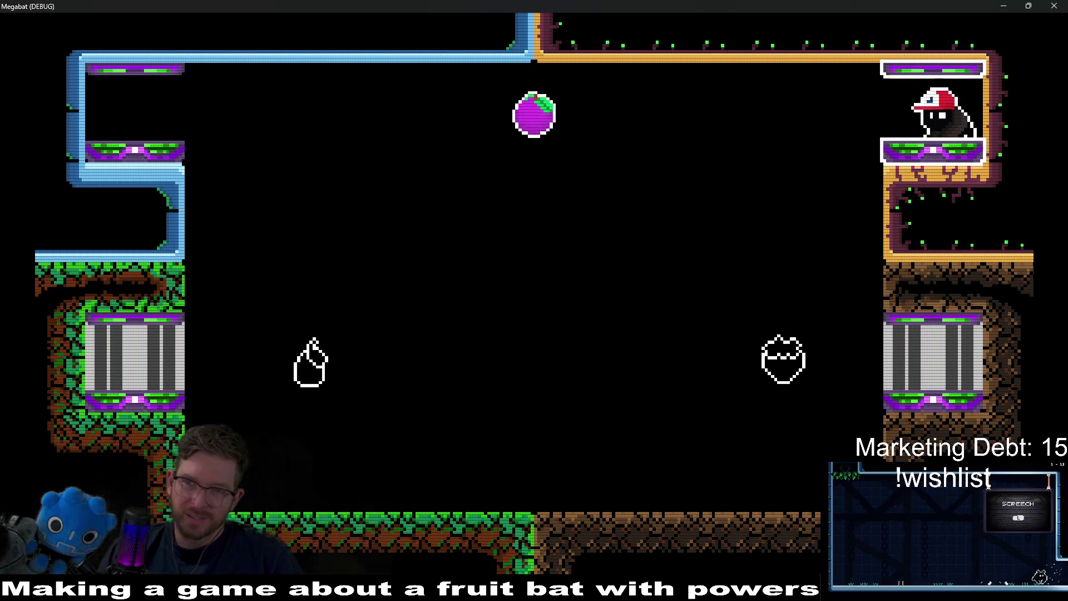
Step: Test the outline on the upper-left and top-right perches, then close the game window
key("Left")
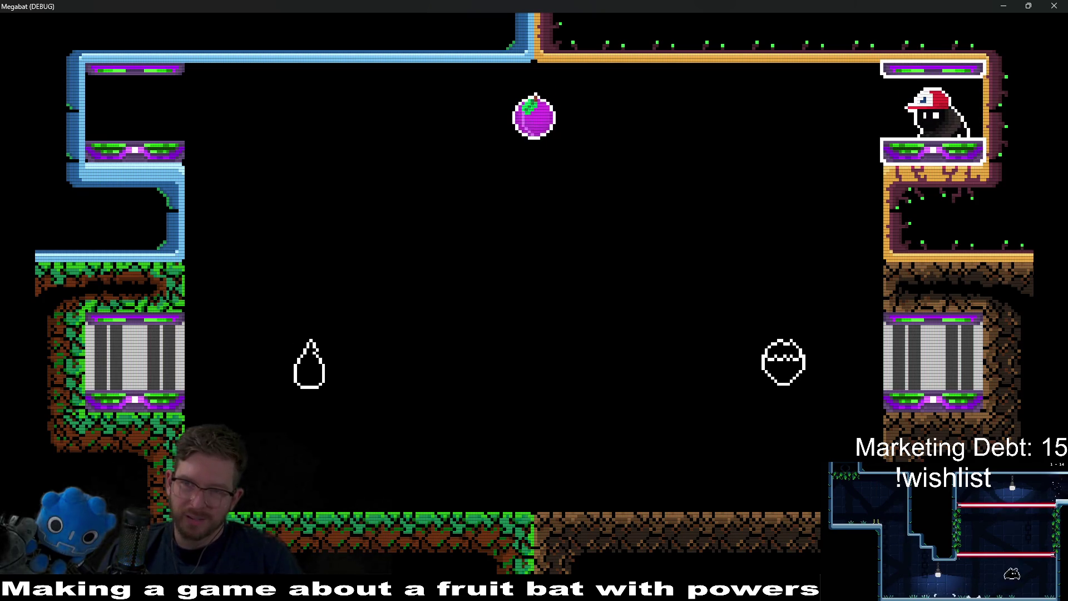
key("Left")
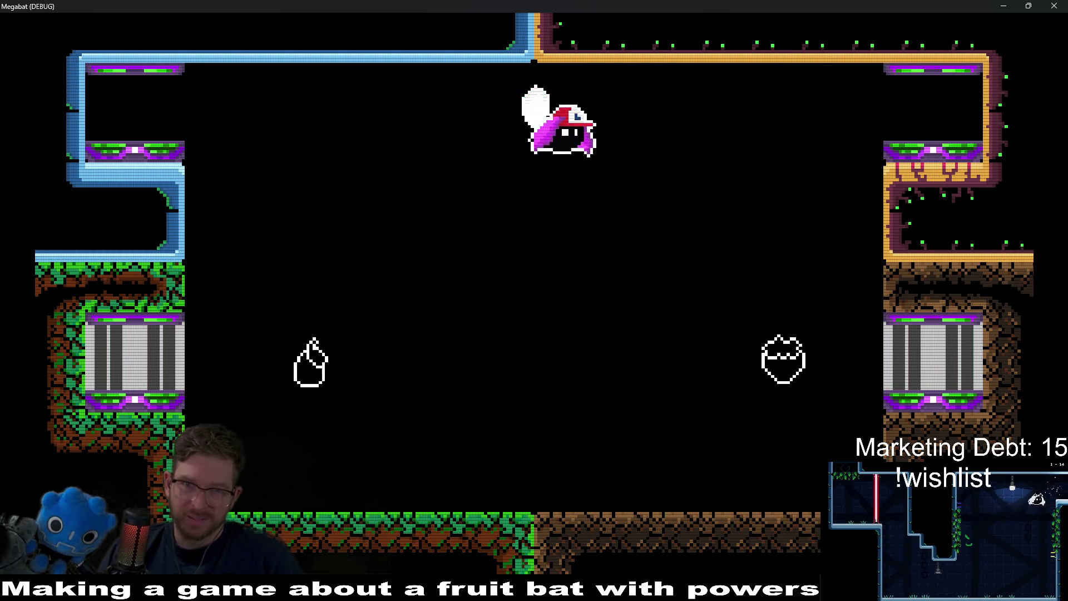
key("Left")
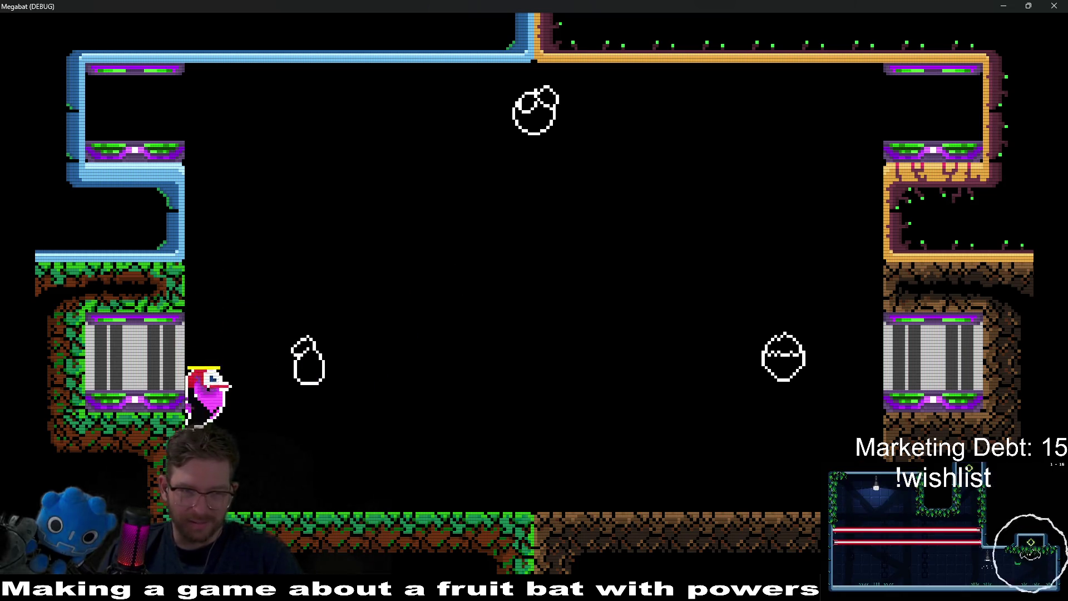
key("Up")
key("Left")
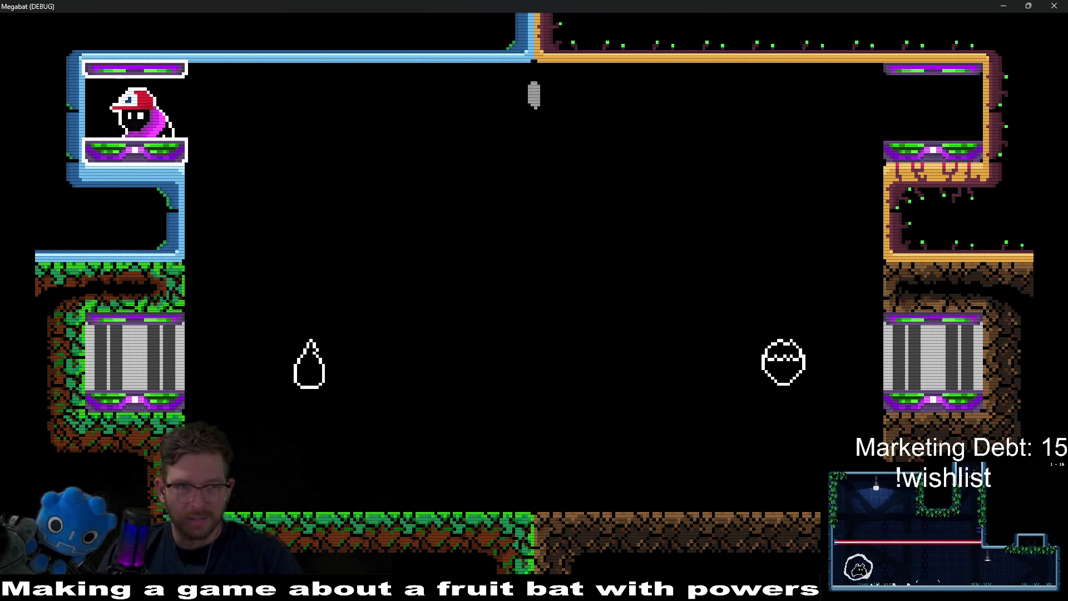
key("Right")
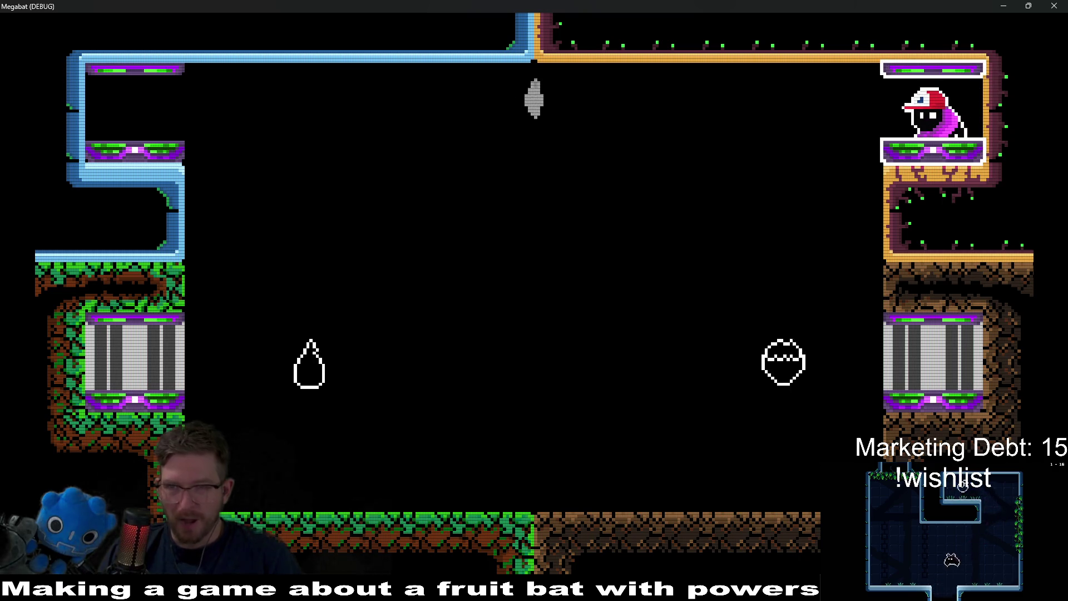
key("Left")
key("Right")
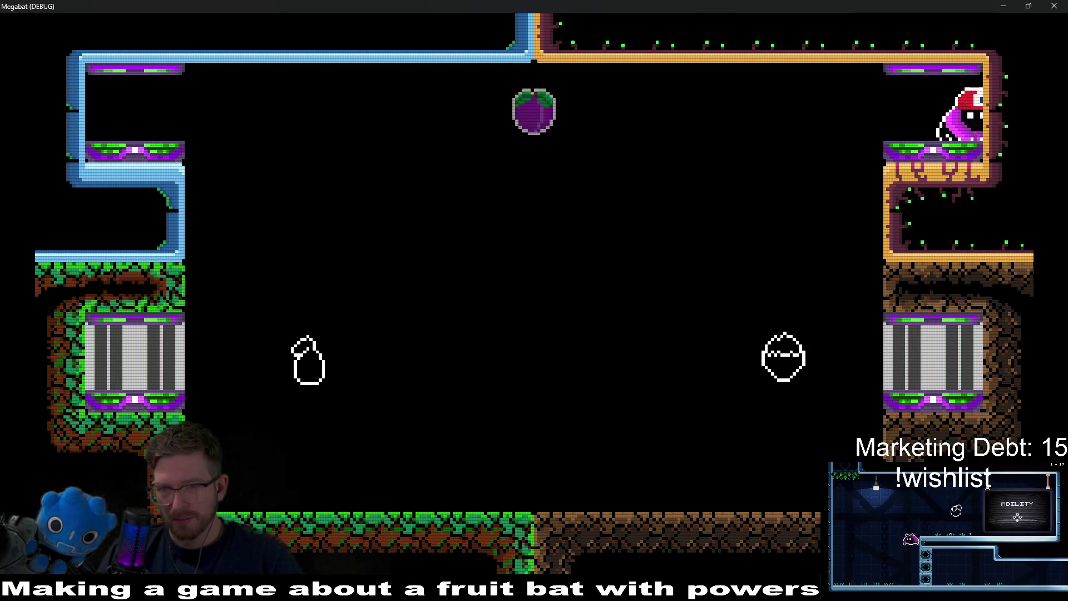
key("Left")
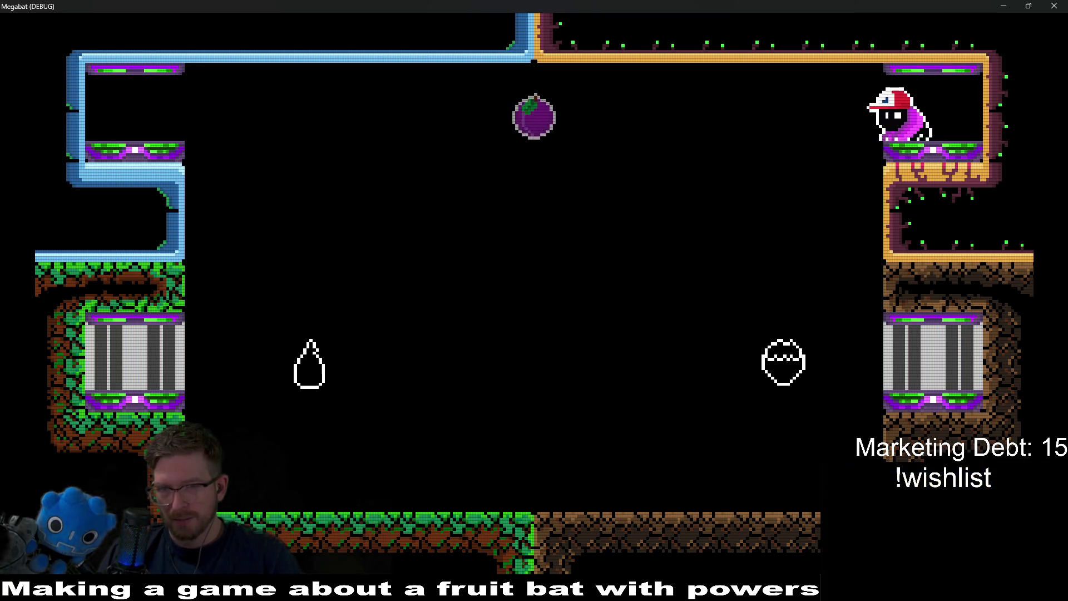
key("Left")
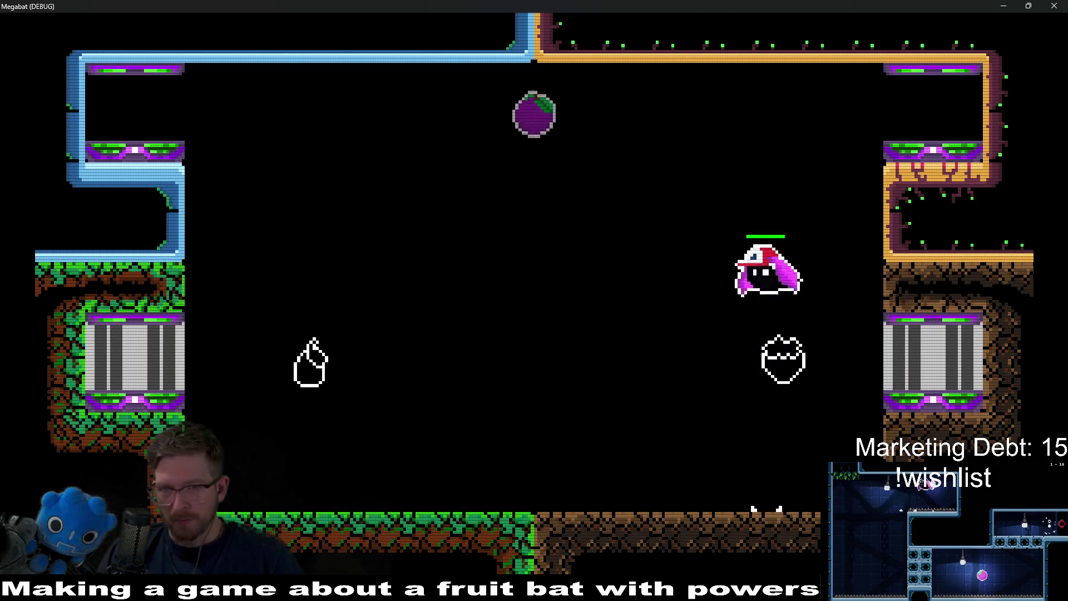
key("Left")
key("Right")
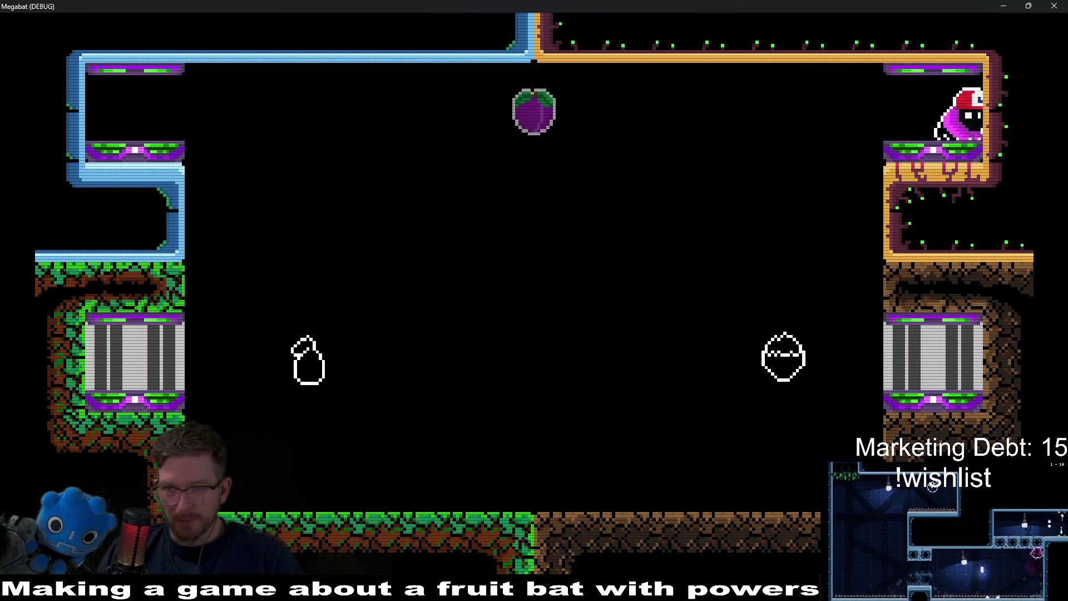
key("Left")
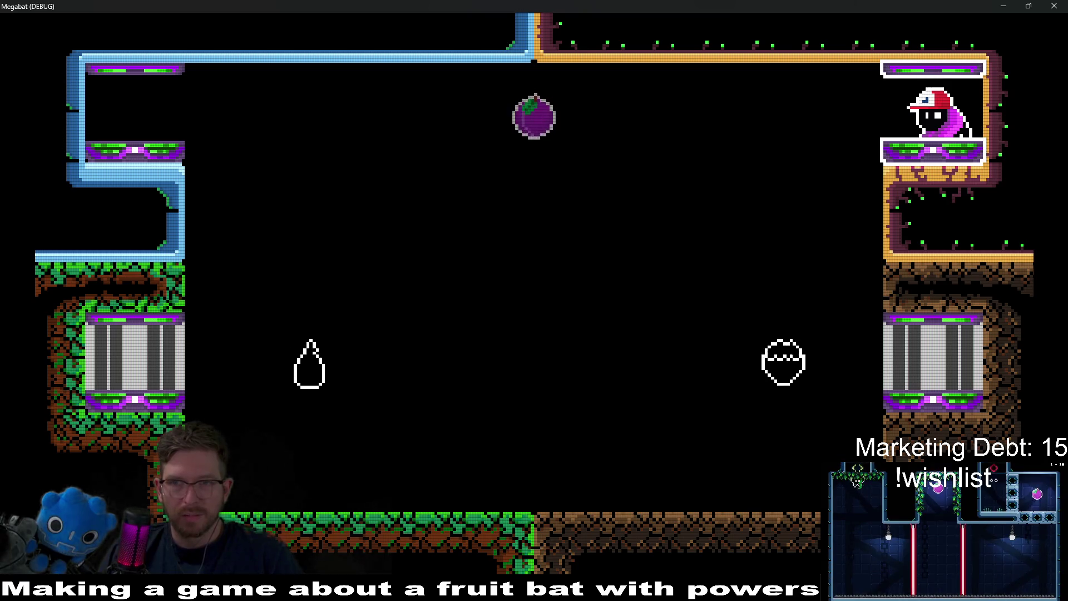
left_click(1054, 6)
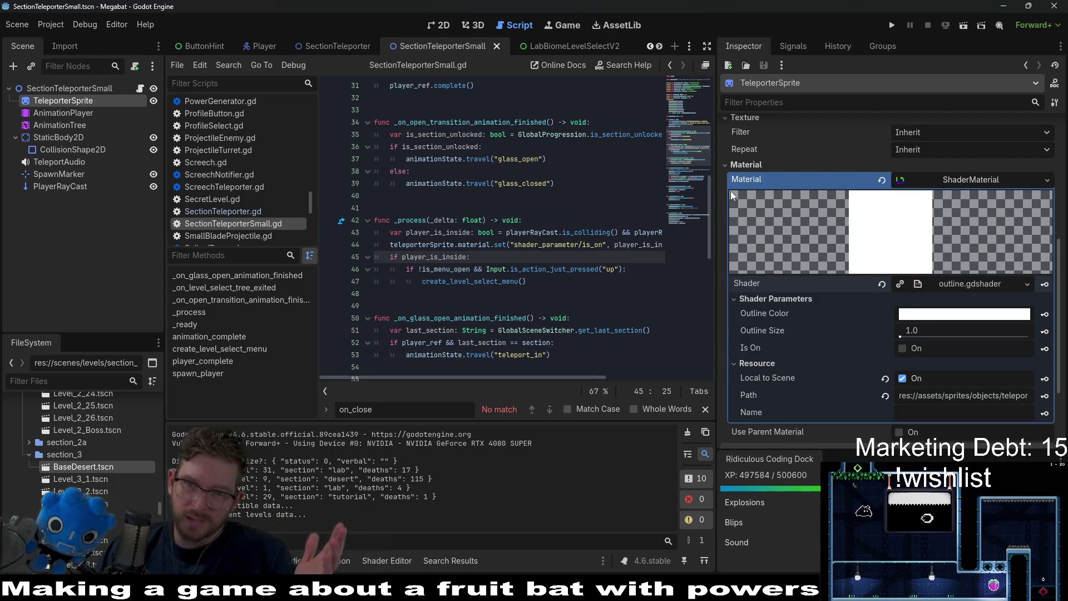
Step: Widen the script editor, return to 2D, select SpawnMarker, and switch to LabBiomeLevelSelectV2
left_click_drag(713, 219, 846, 219)
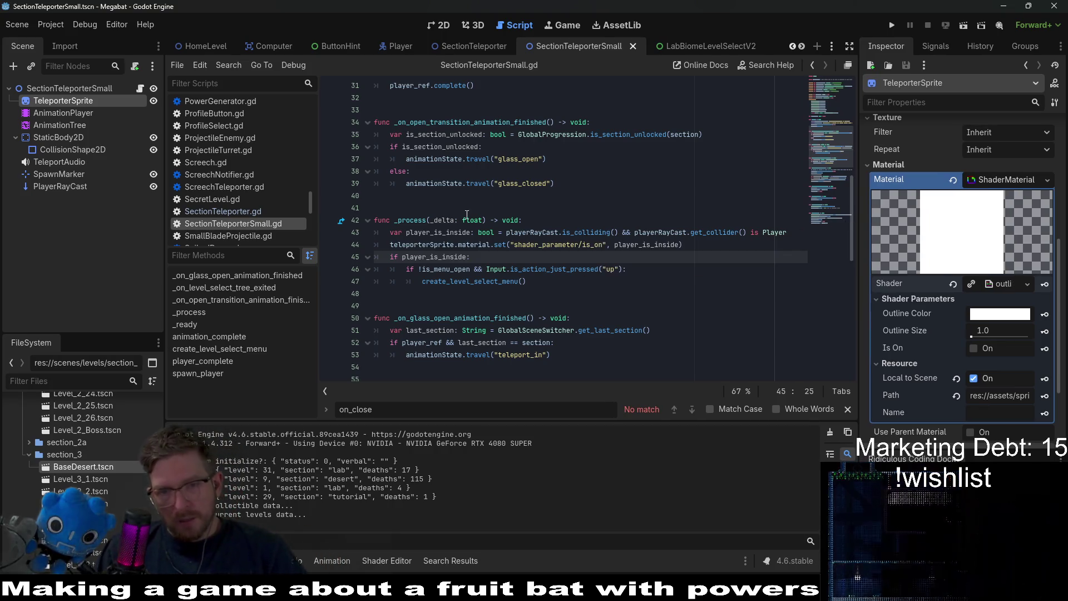
left_click(440, 25)
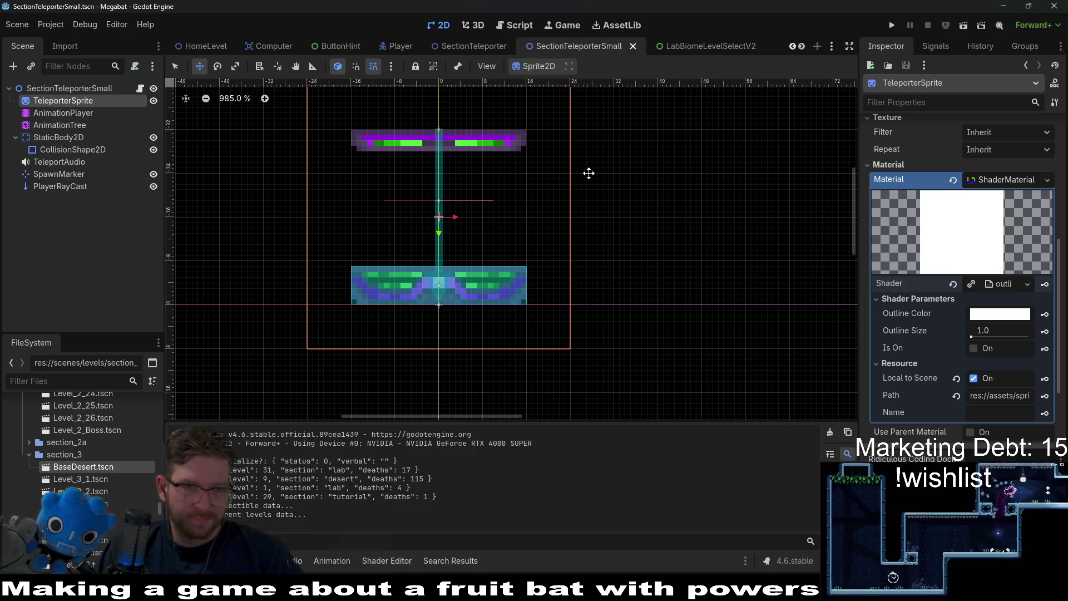
scroll(487, 193, "up", 2)
scroll(556, 194, "left", 3)
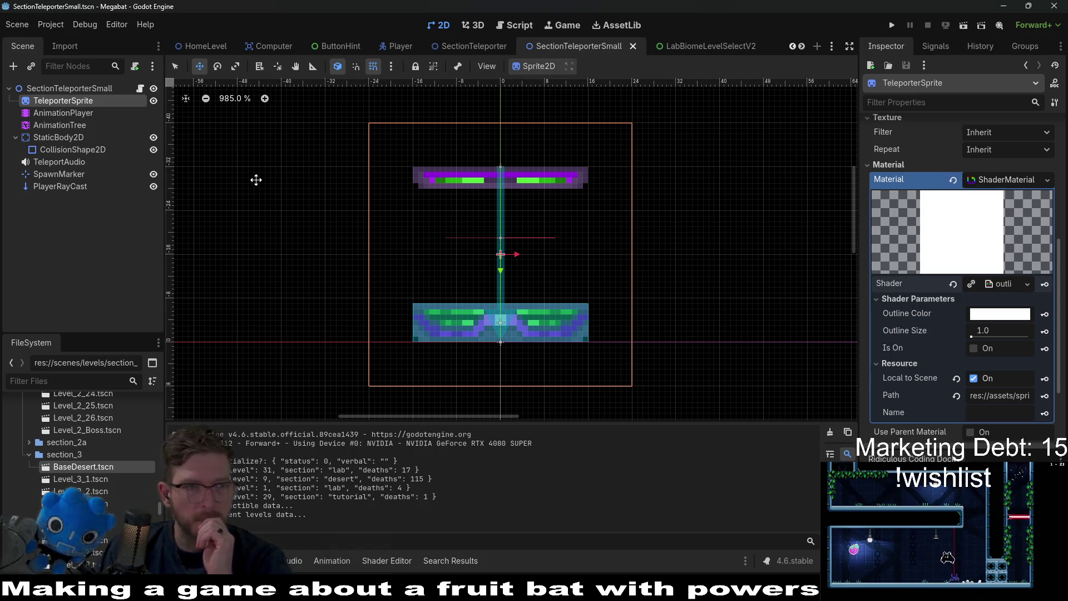
left_click(96, 177)
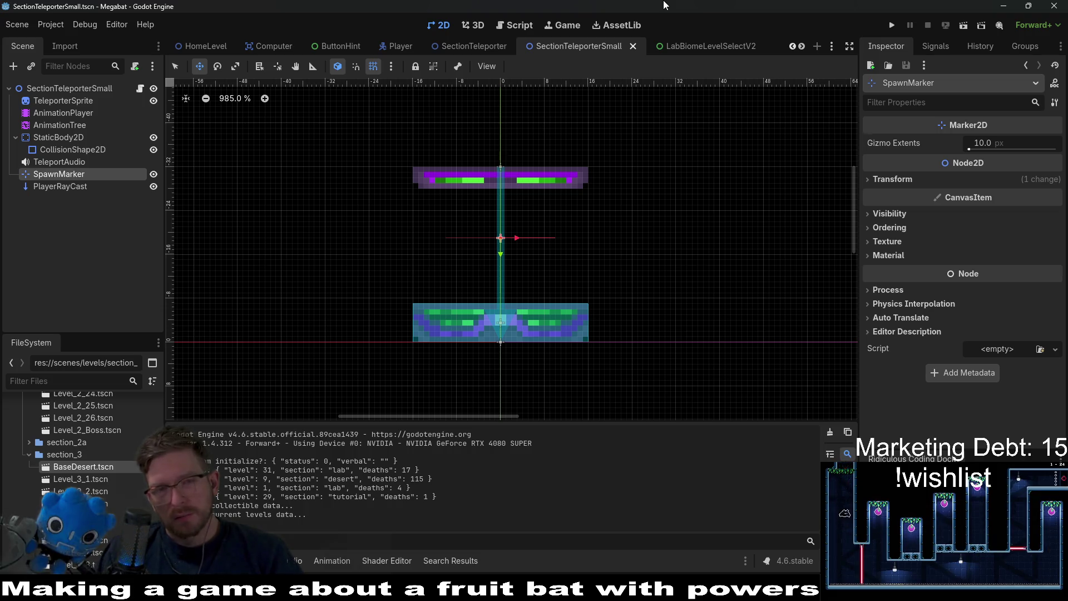
left_click(725, 45)
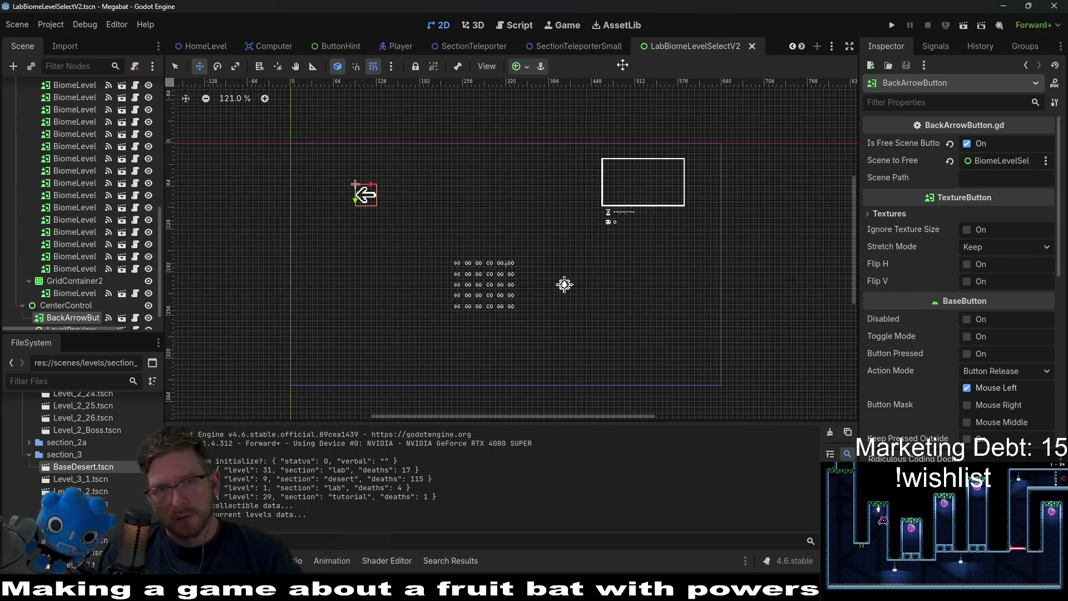
Step: Switch back to the SectionTeleporterSmall scene tab
left_click(583, 50)
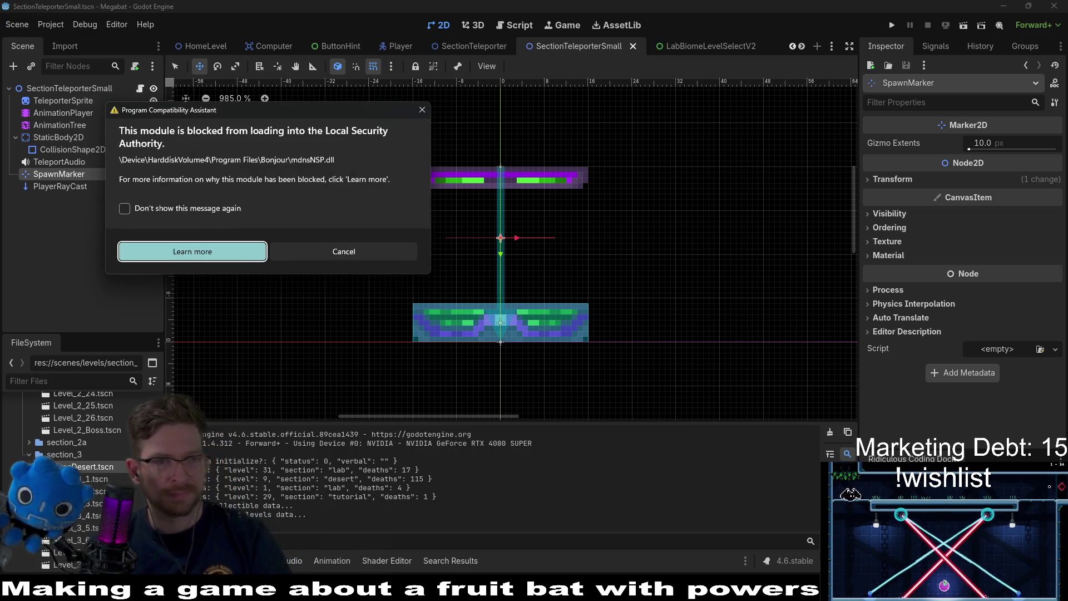
Step: Dismiss the module-blocked warning, nudge the canvas view, and begin adding a child node
left_click(423, 109)
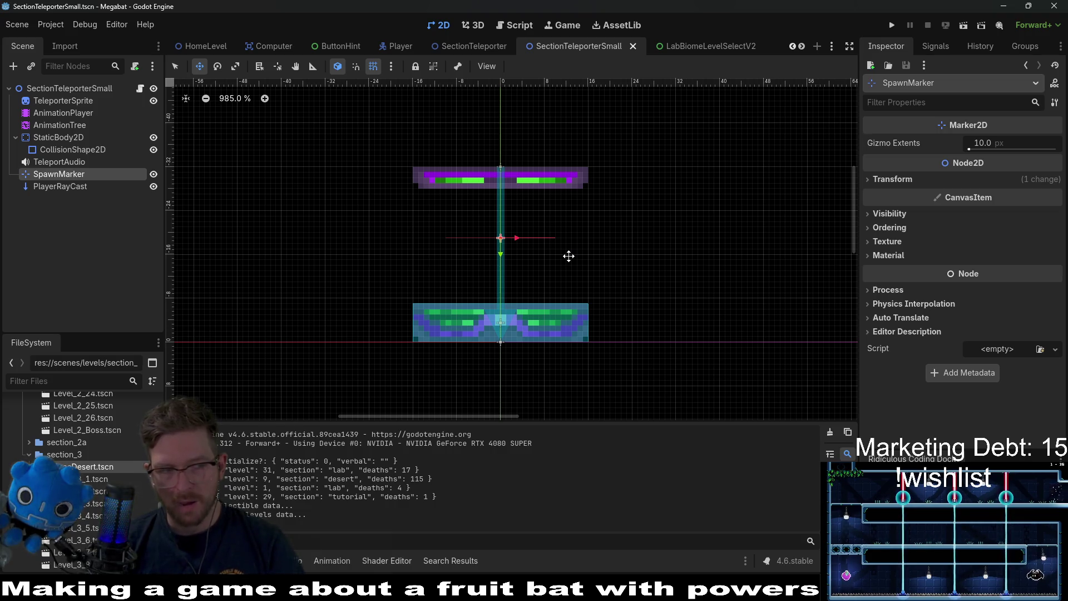
mouse_move(710, 42)
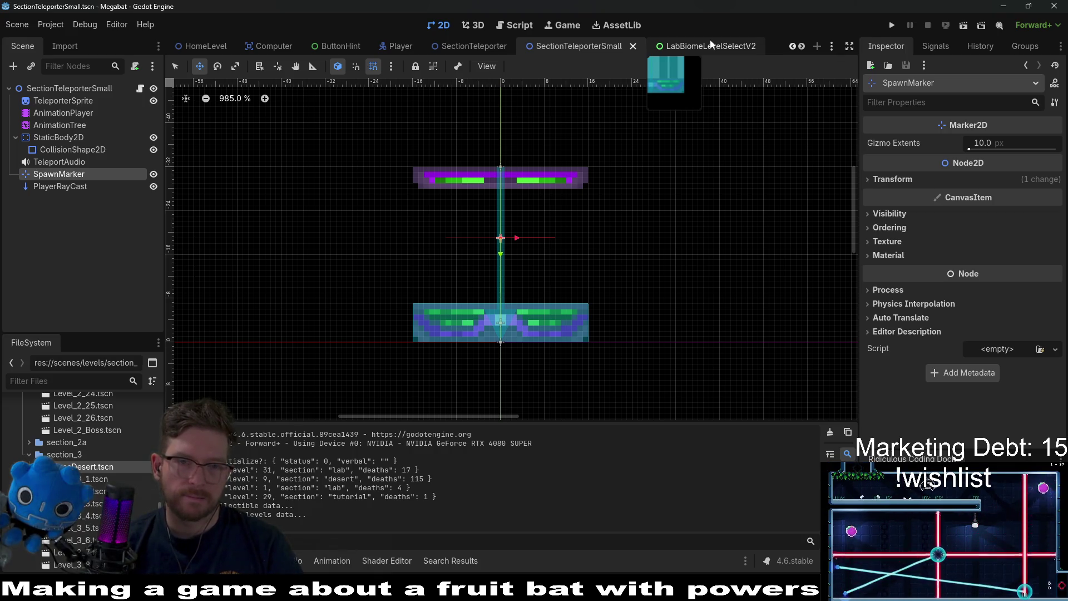
left_click_drag(688, 236, 696, 217)
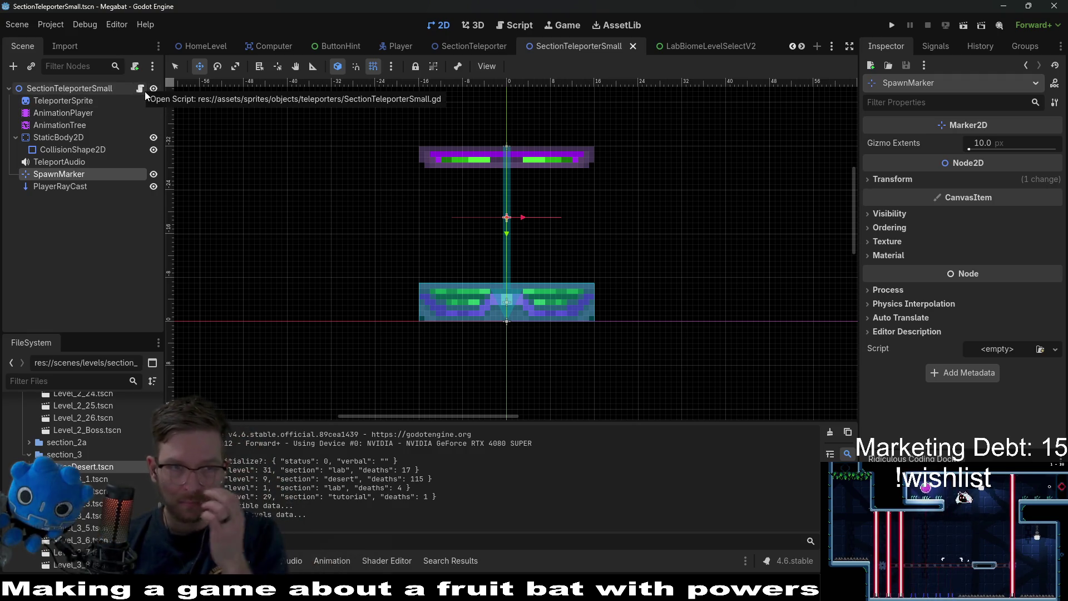
left_click(9, 66)
Step: Add a Control node and move it first under the SectionTeleporterSmall root
type("control")
key("Return")
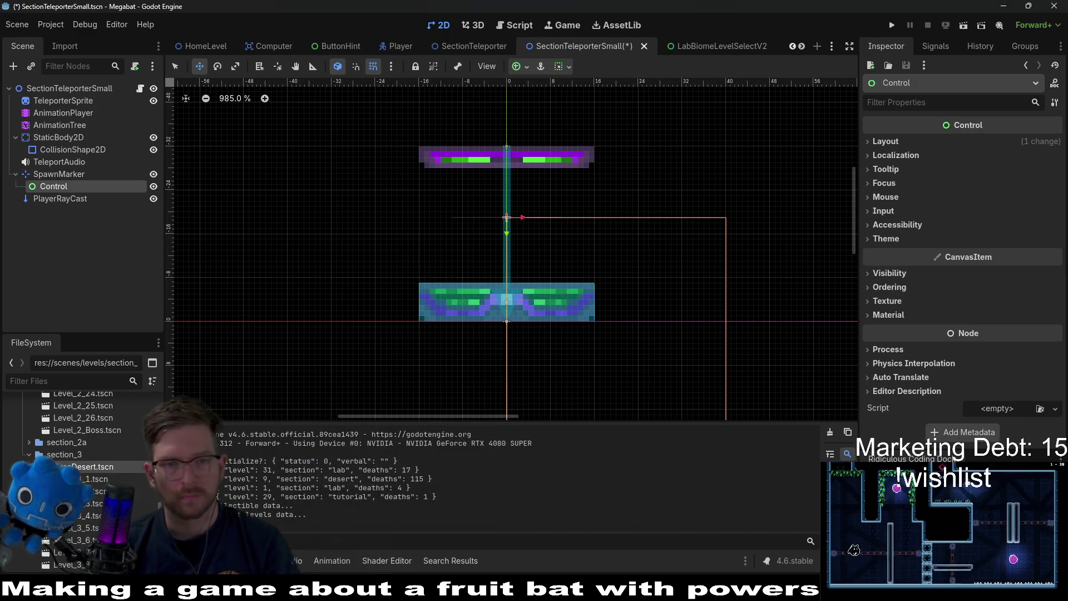
scroll(607, 265, "down", 3)
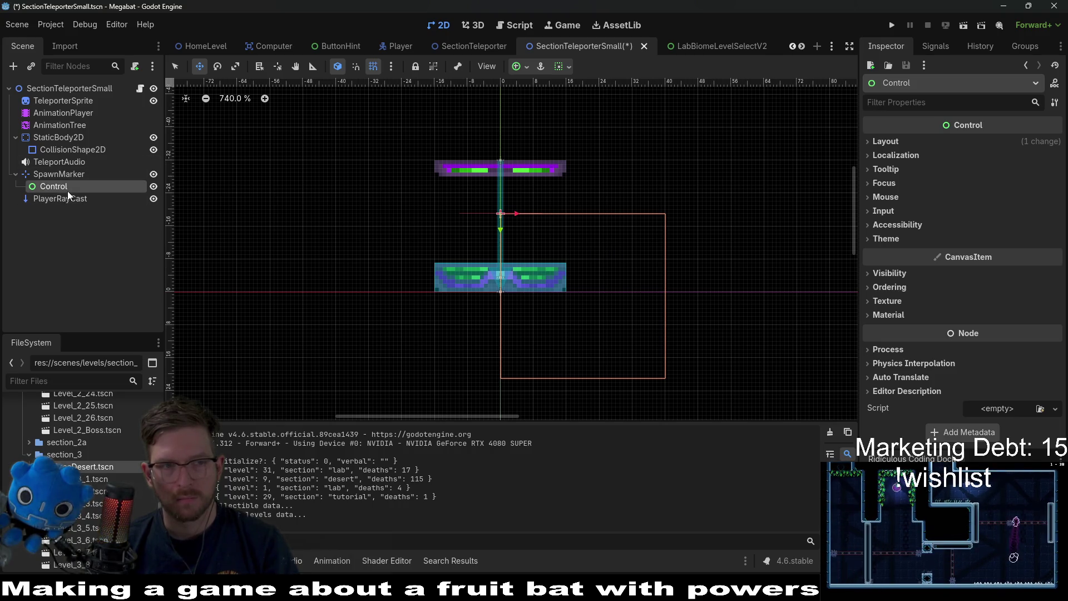
left_click_drag(55, 185, 43, 100)
mouse_move(608, 295)
left_mouse_down()
mouse_move(559, 266)
mouse_move(544, 241)
mouse_move(548, 290)
left_mouse_up()
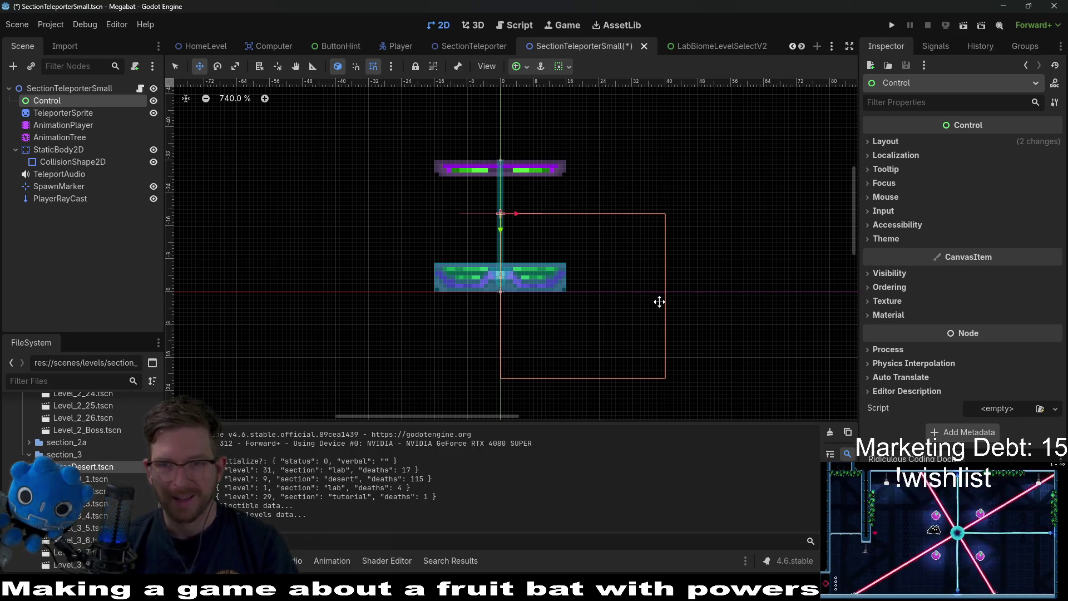
Step: Anchor the Control with the Center preset, shift its box up, and start adding a child to it
left_click(912, 142)
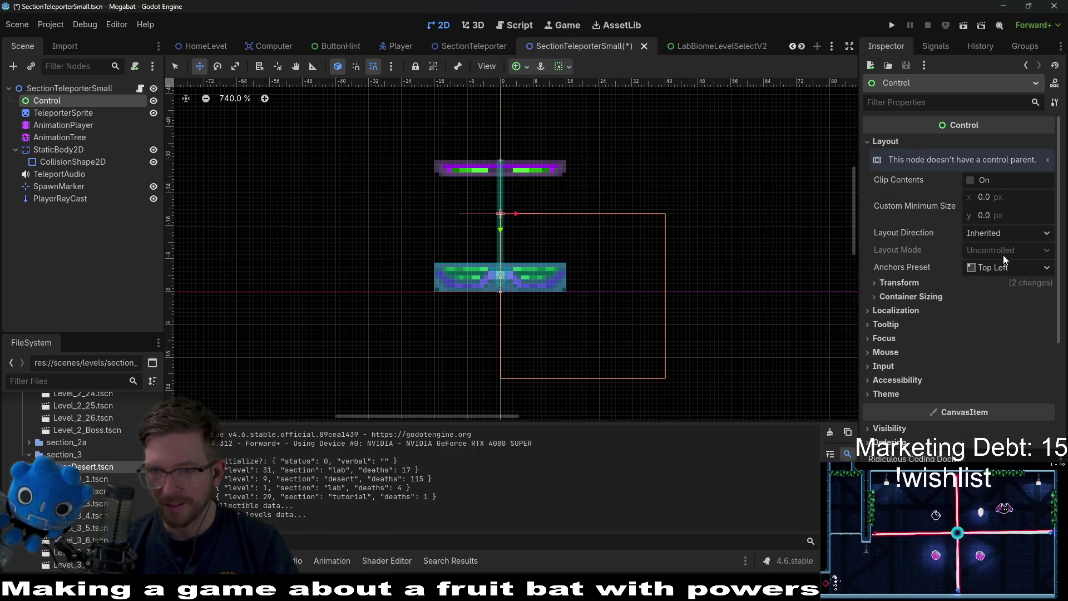
left_click(1018, 270)
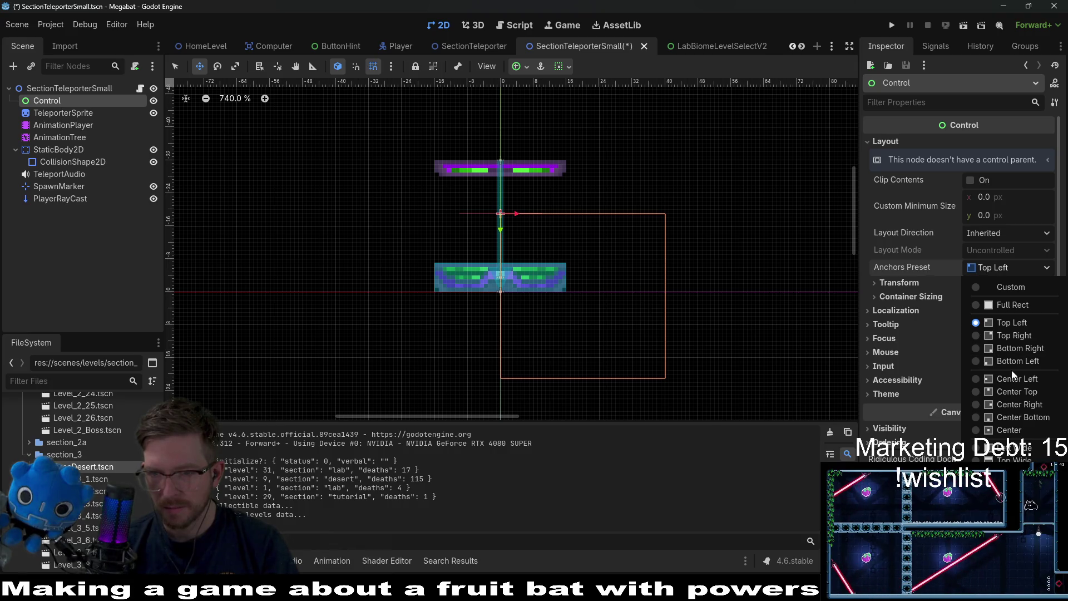
left_click(1000, 429)
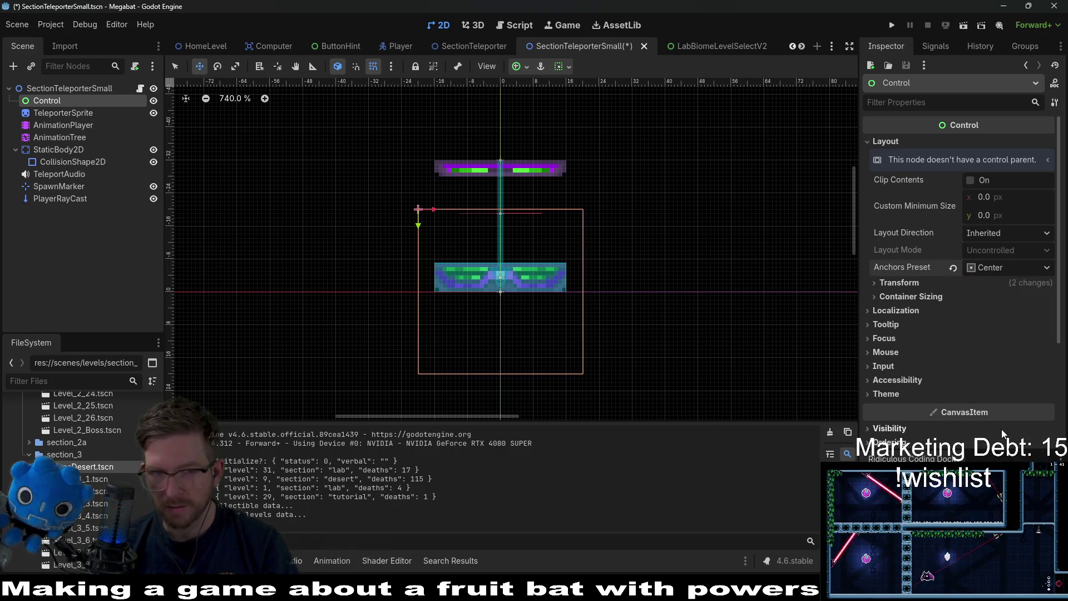
left_click_drag(513, 286, 517, 209)
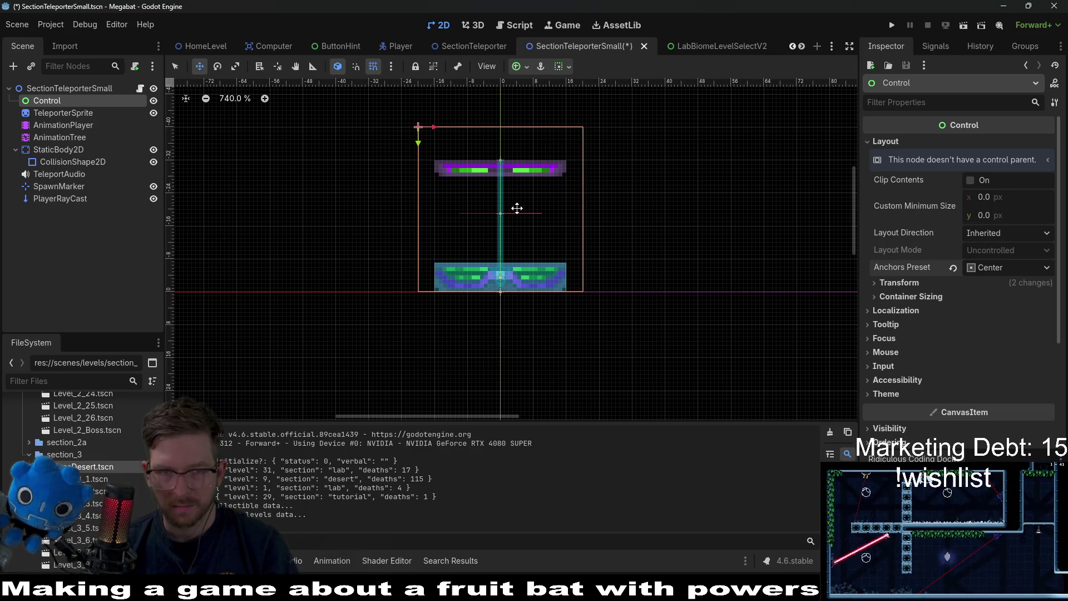
right_click(61, 99)
left_click(112, 108)
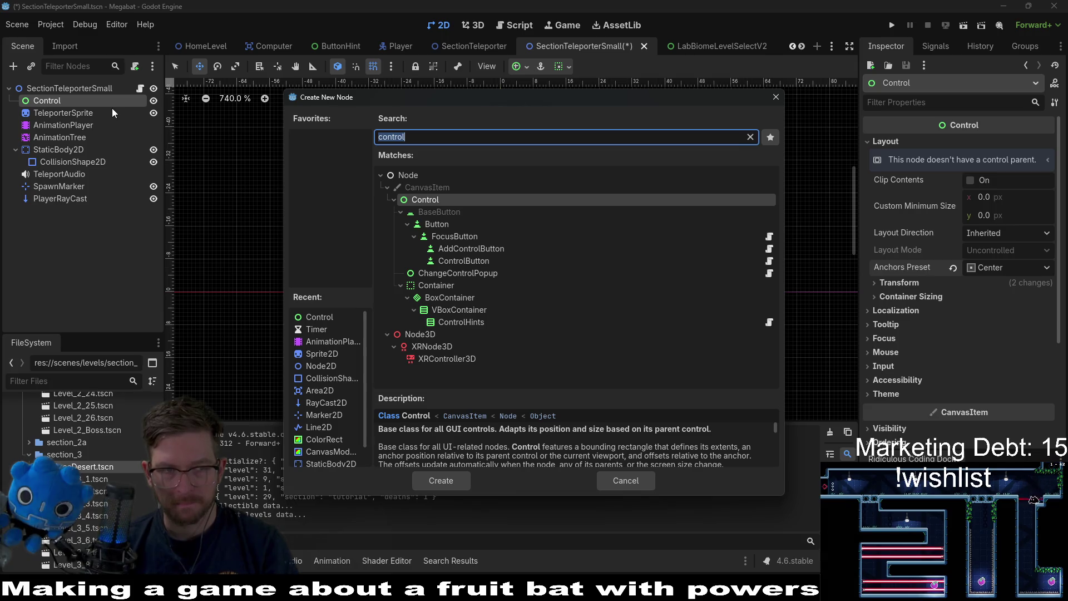
Step: Cancel the new-node dialog, delete the Control node, and abandon adding another node
key("Escape")
left_click(51, 111)
left_click(57, 101)
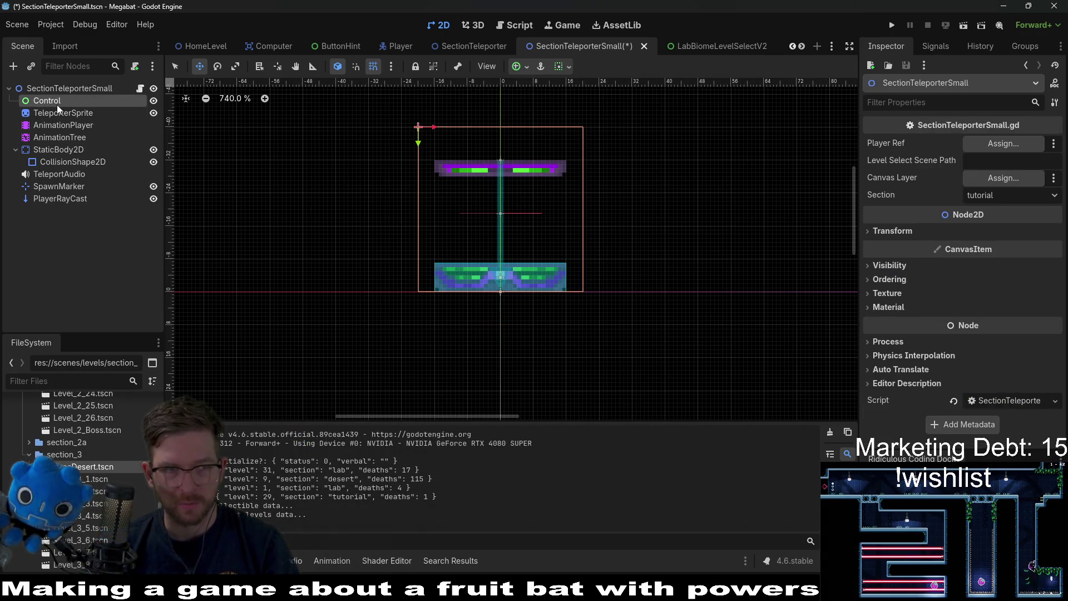
key("Delete")
key("Return")
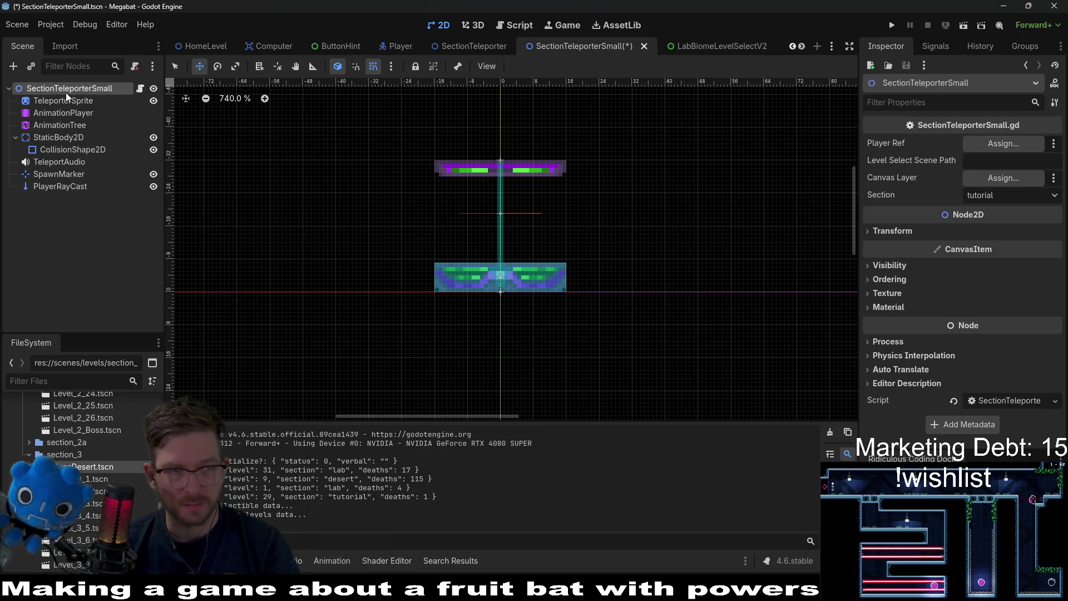
left_click(12, 66)
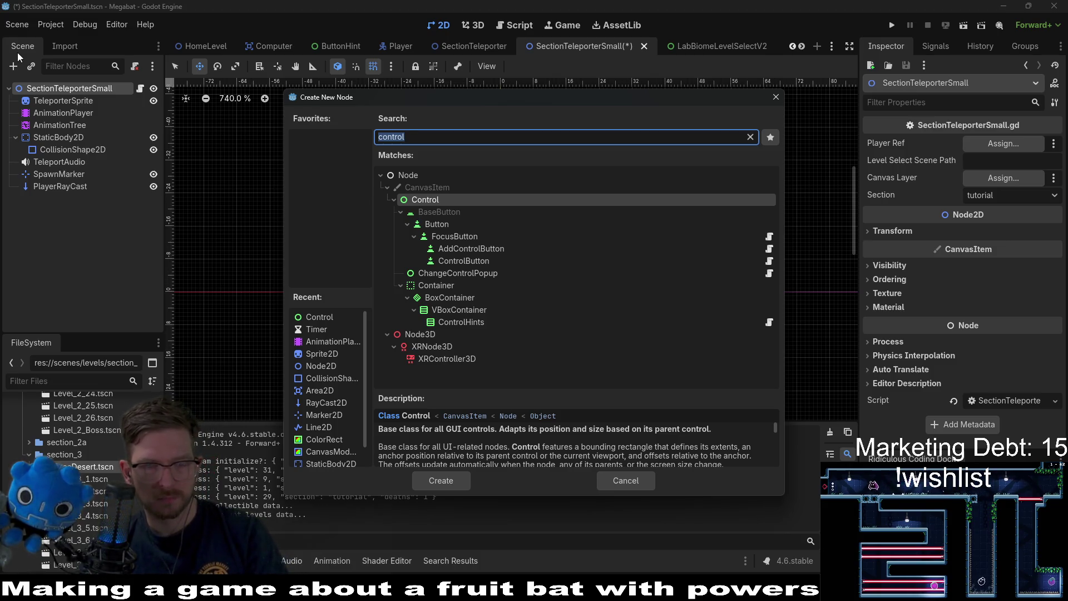
type("sp")
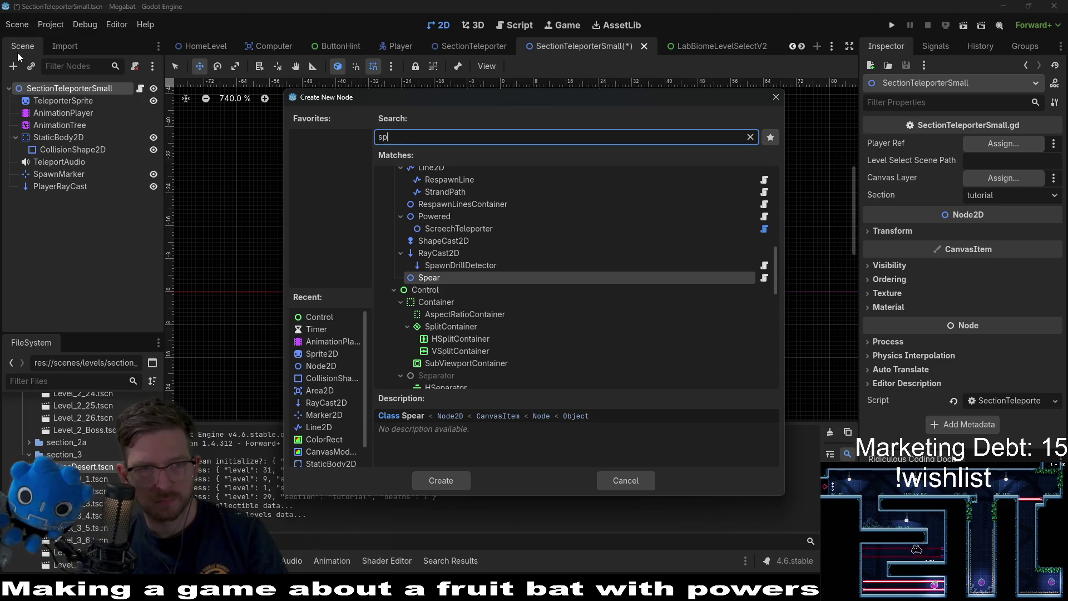
key("Escape")
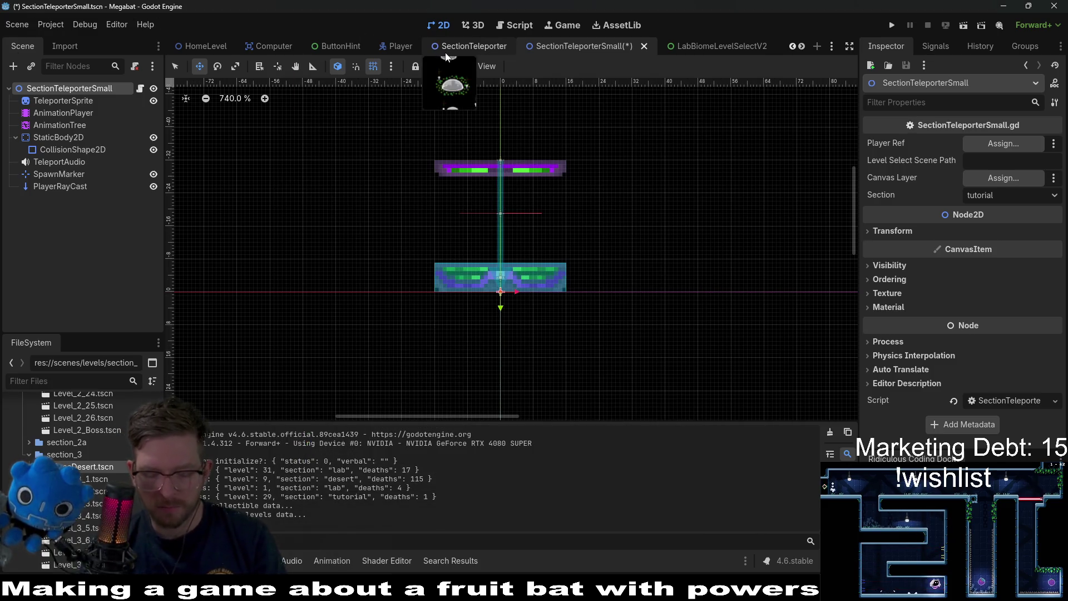
Step: Open Computer.tscn via quick search and view its Computer.gd script
key("alt+shift+o")
type("computer")
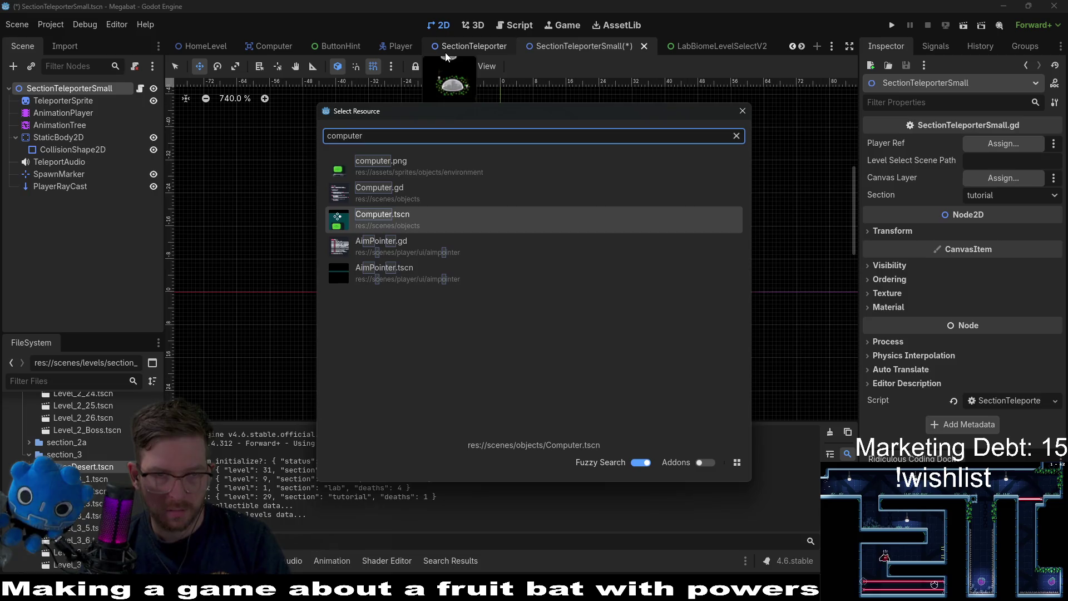
key("Return")
left_click(139, 89)
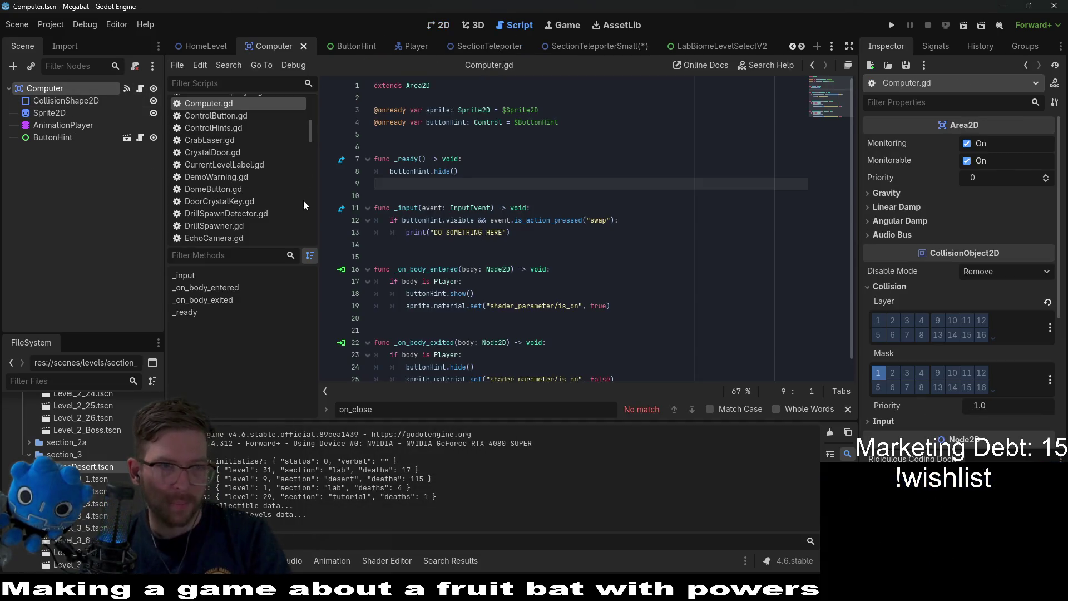
left_click(55, 138)
left_click(126, 137)
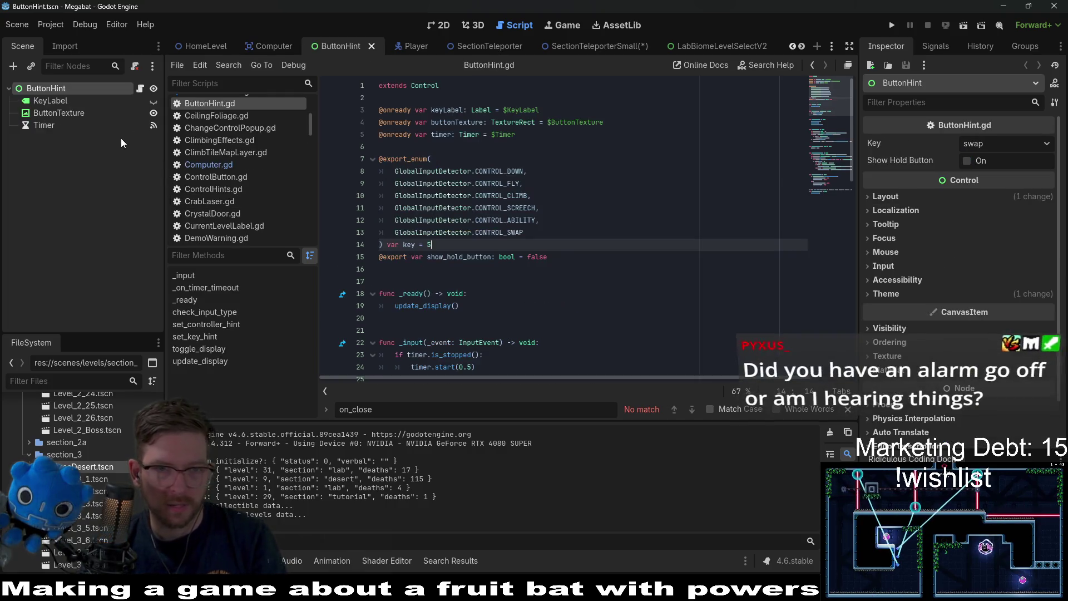
left_click(501, 164)
key("Return")
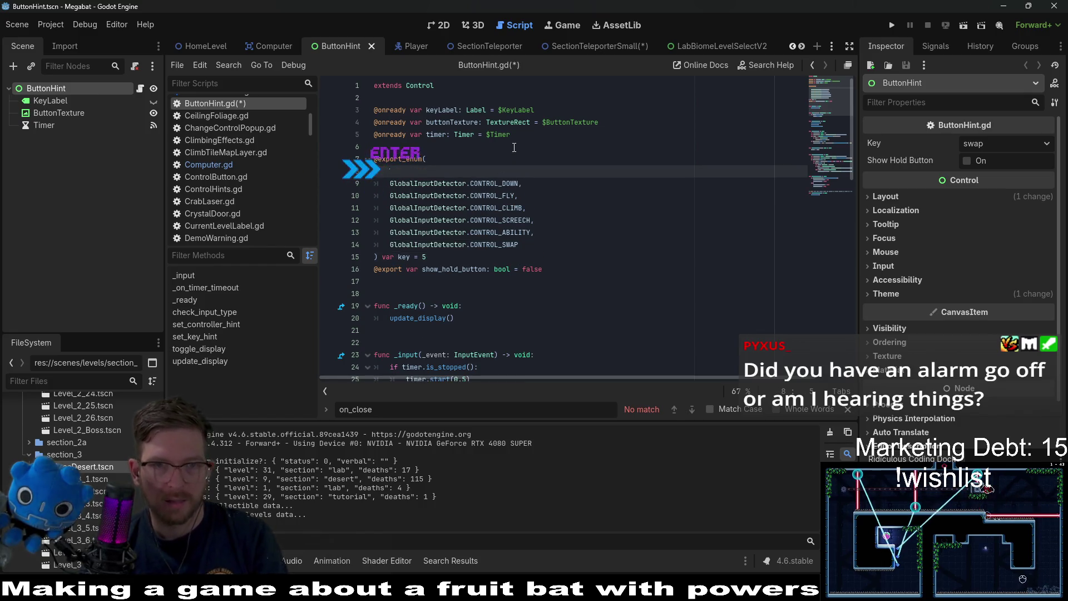
key("Down")
key("shift+Down")
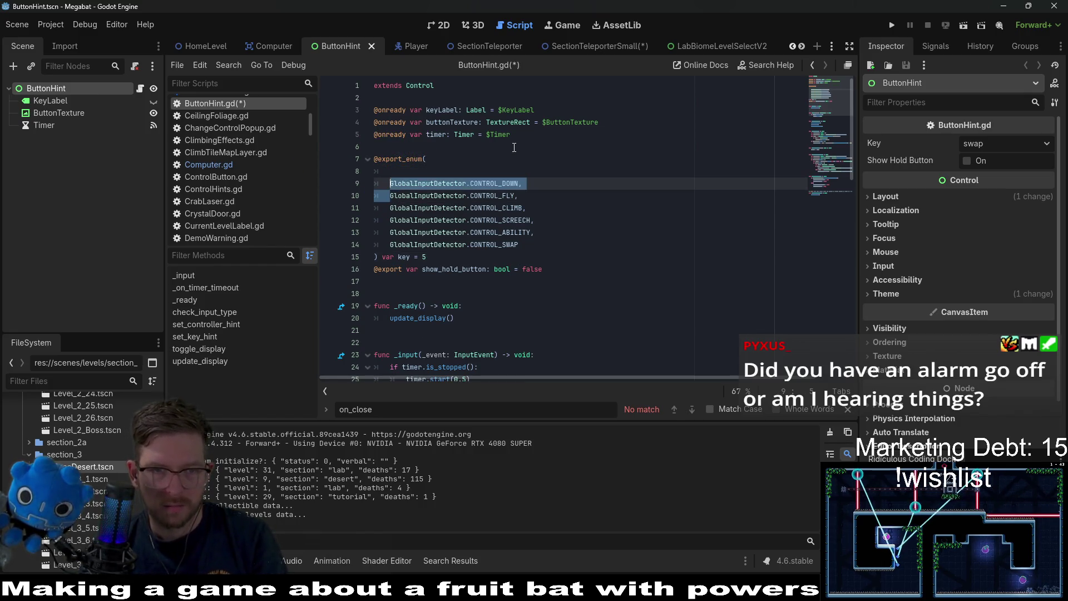
key("ctrl+c")
key("Up")
key("ctrl+v")
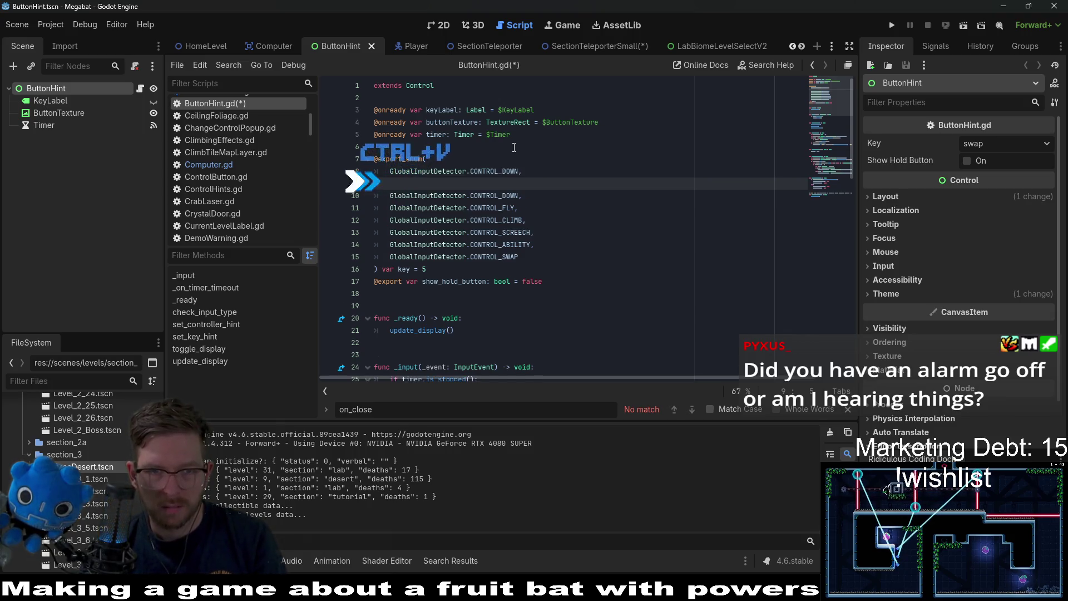
key("ctrl+v")
key("ctrl+v")
Step: Rename the copies to CONTROL_UP, CONTROL_RIGHT and CONTROL_LEFT, then save the script
key("BackSpace")
key("BackSpace")
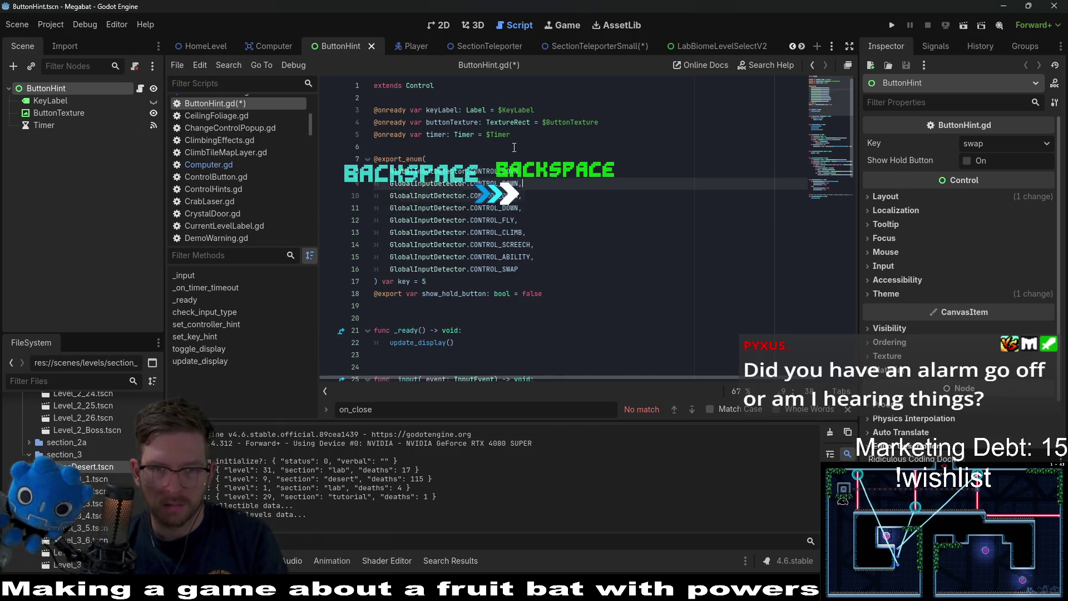
key("Up")
key("BackSpace")
key("BackSpace")
key("BackSpace")
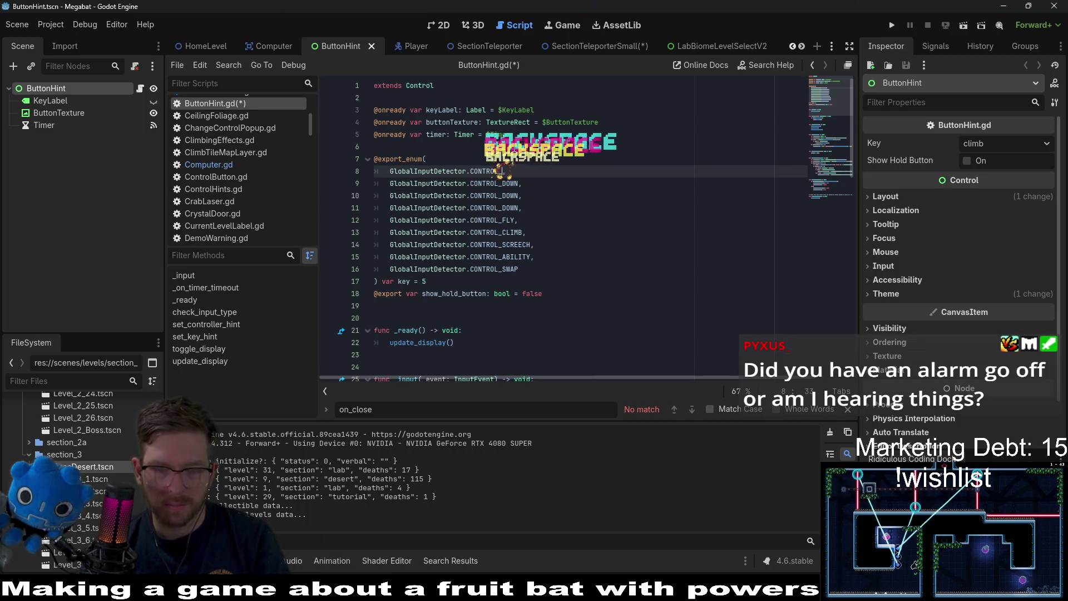
type("UP")
key("Down")
key("BackSpace")
key("BackSpace")
key("BackSpace")
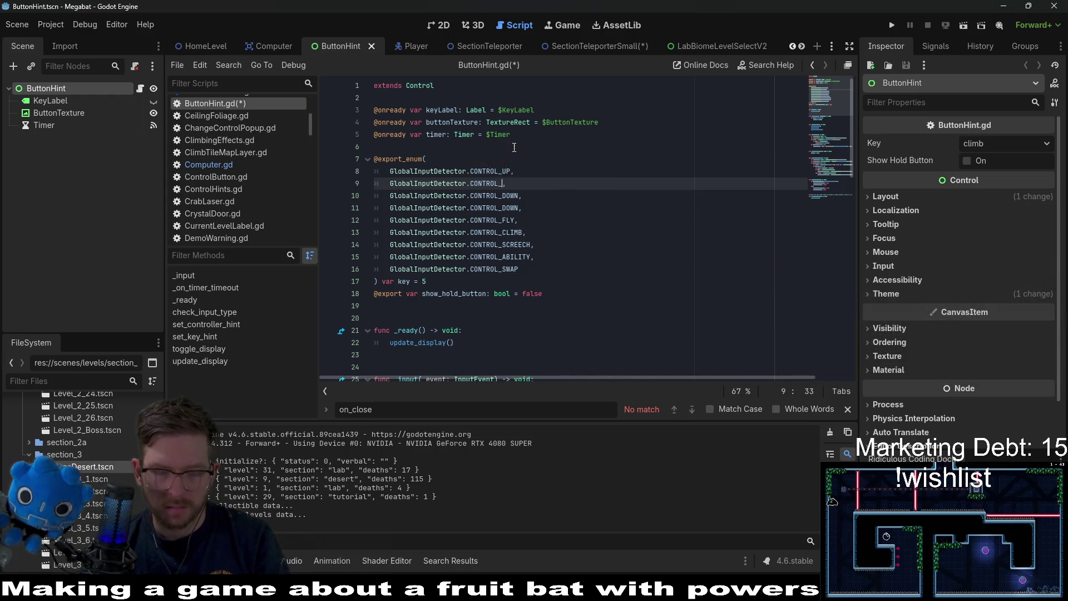
type("R")
key("BackSpace")
key("Return")
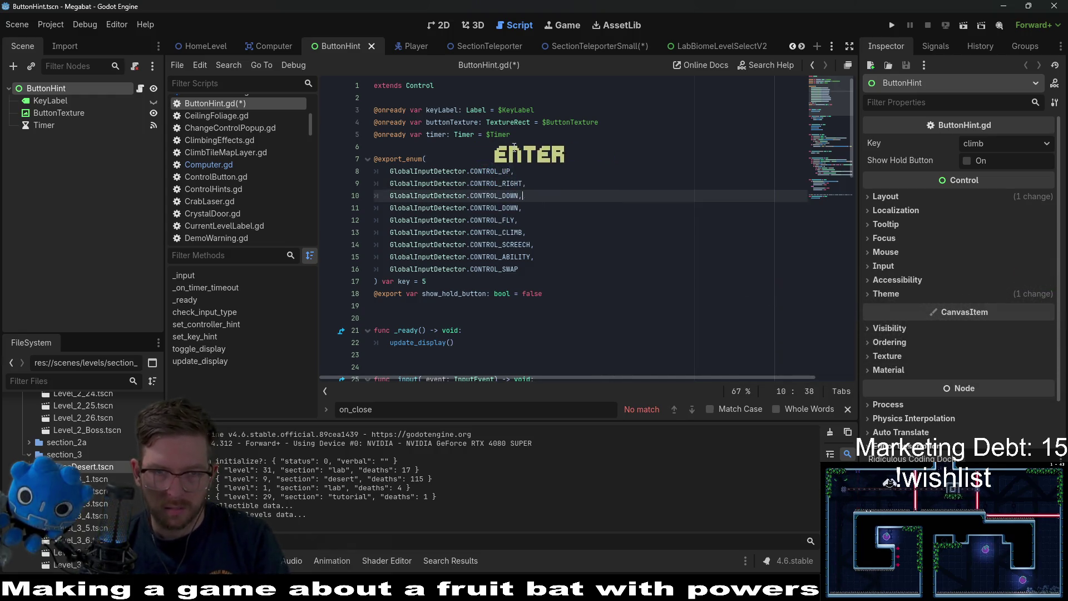
key("Down")
key("Down")
key("BackSpace")
key("BackSpace")
key("BackSpace")
type("LEFT")
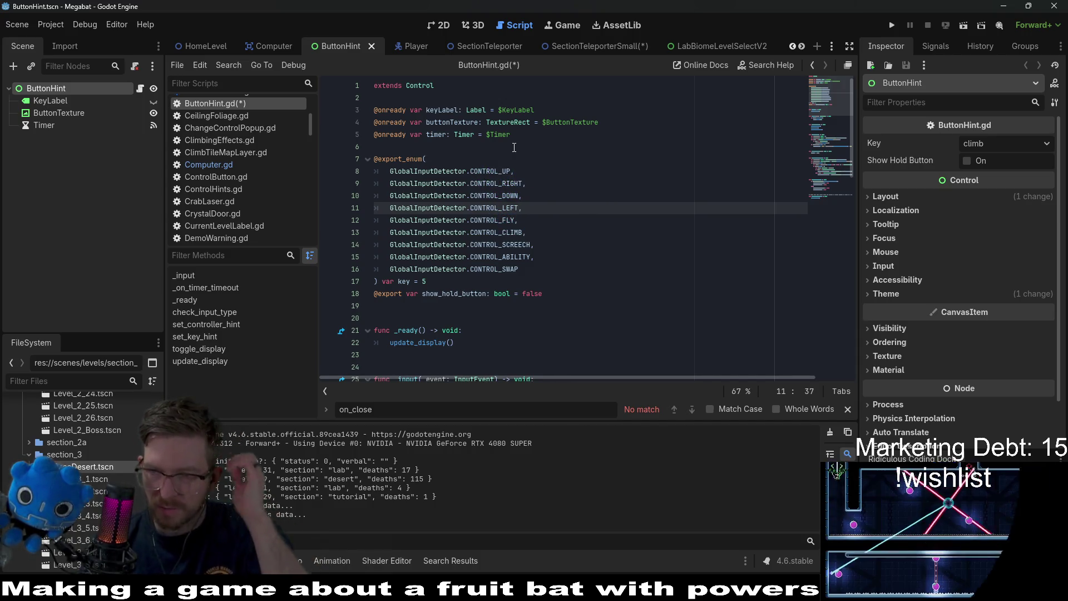
left_click(566, 197)
key("ctrl+s")
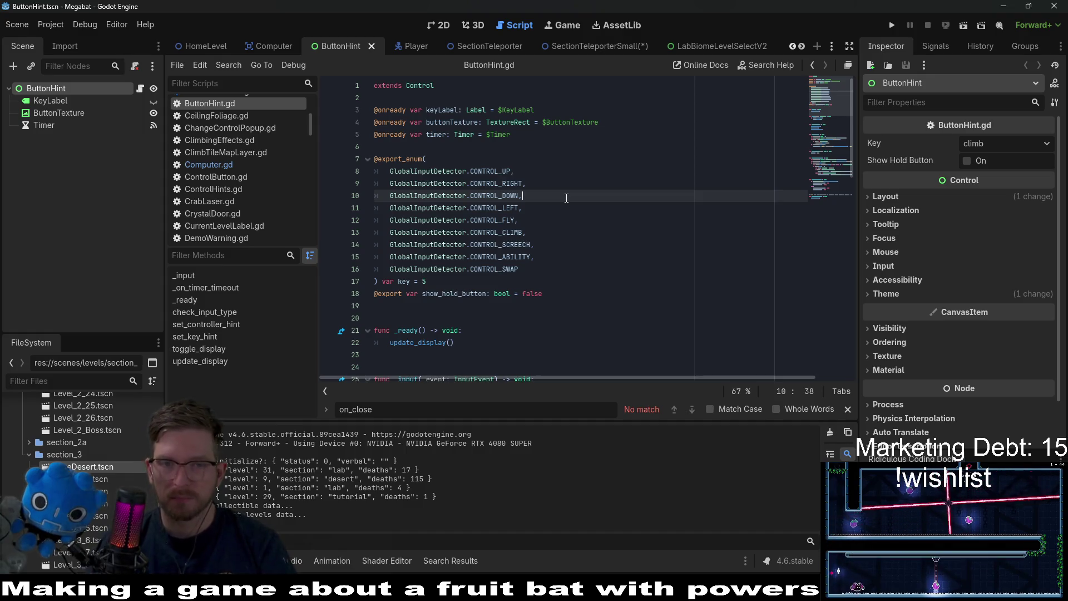
Step: Check the new CONTROL_UP entry and scroll through the ButtonHint.gd script
left_click(497, 170)
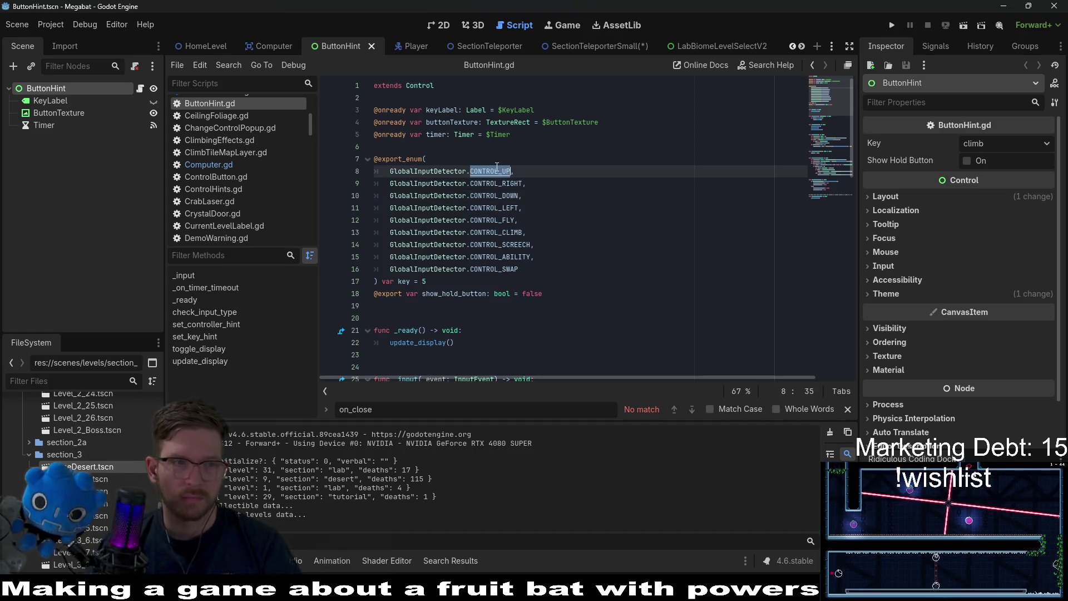
left_click(534, 195)
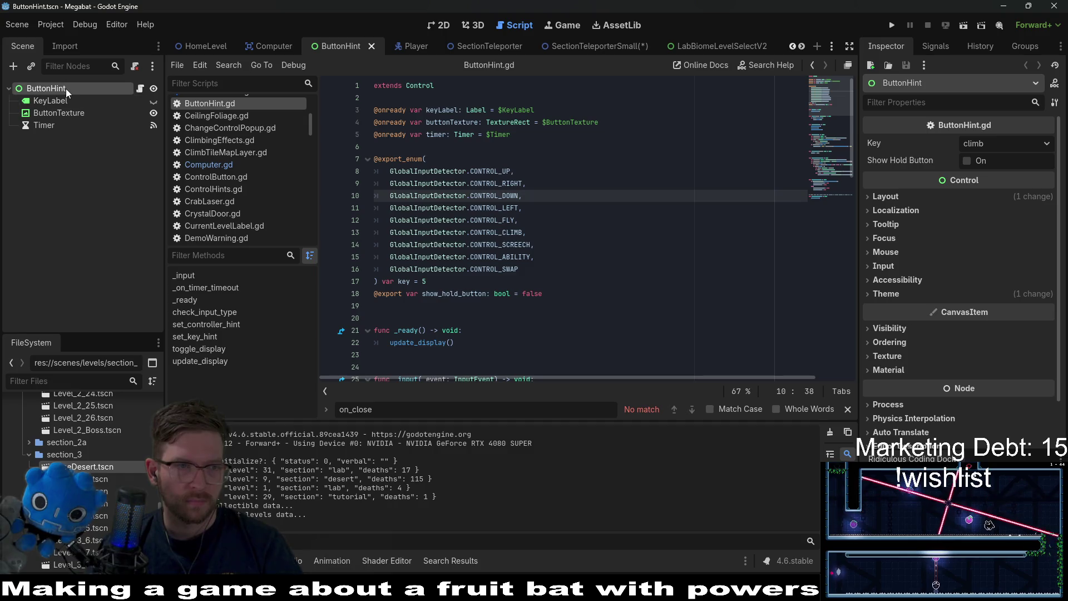
scroll(571, 255, "down", 5)
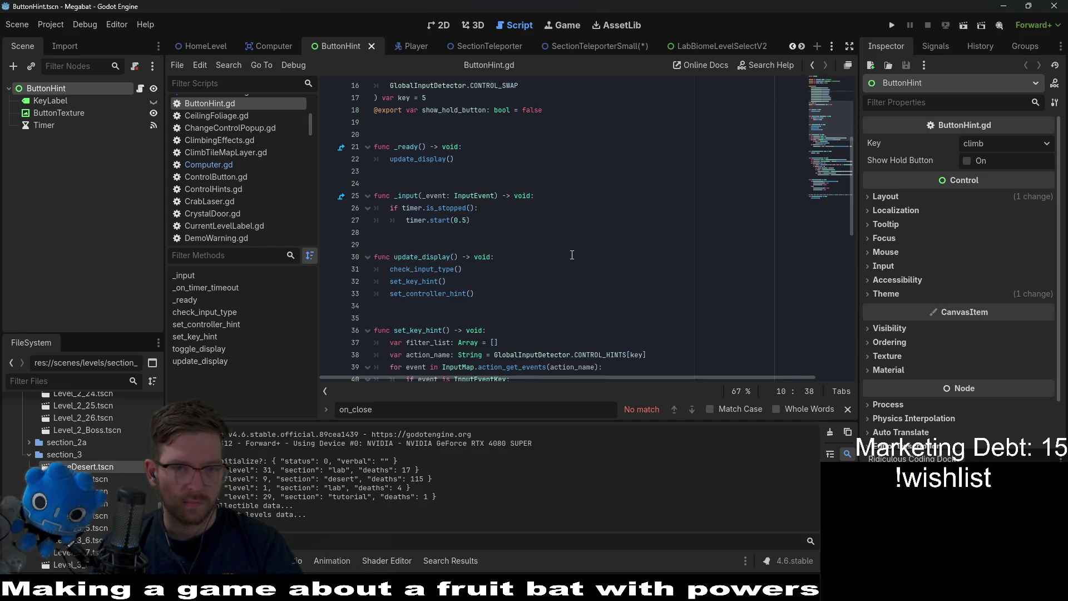
scroll(571, 255, "down", 9)
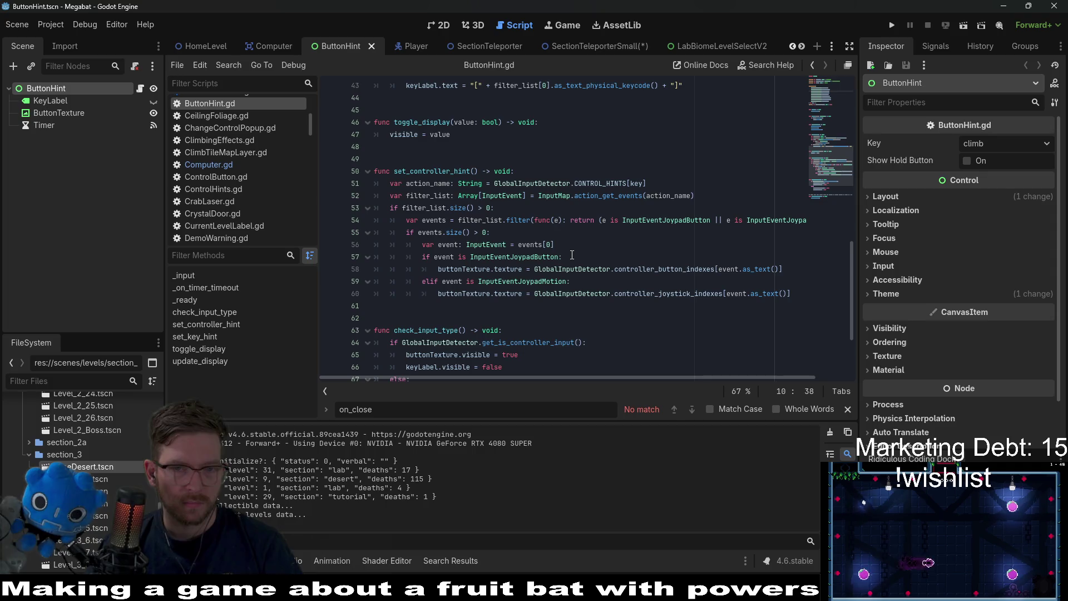
scroll(572, 254, "up", 13)
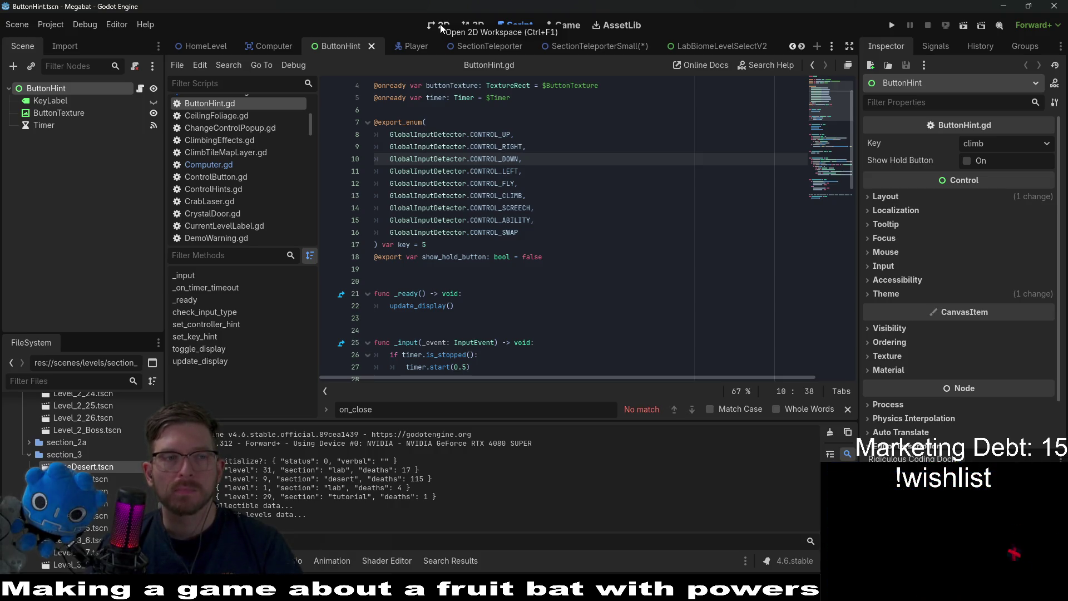
Step: Instance ButtonHint.tscn as a child of the SectionTeleporterSmall scene in the 2D view
left_click(441, 26)
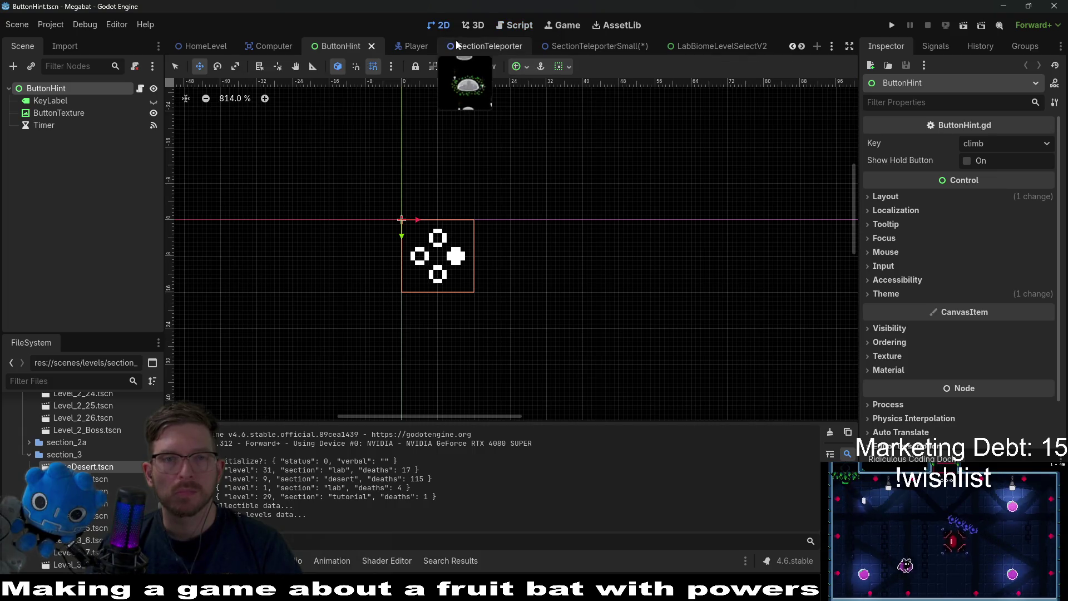
left_click(594, 48)
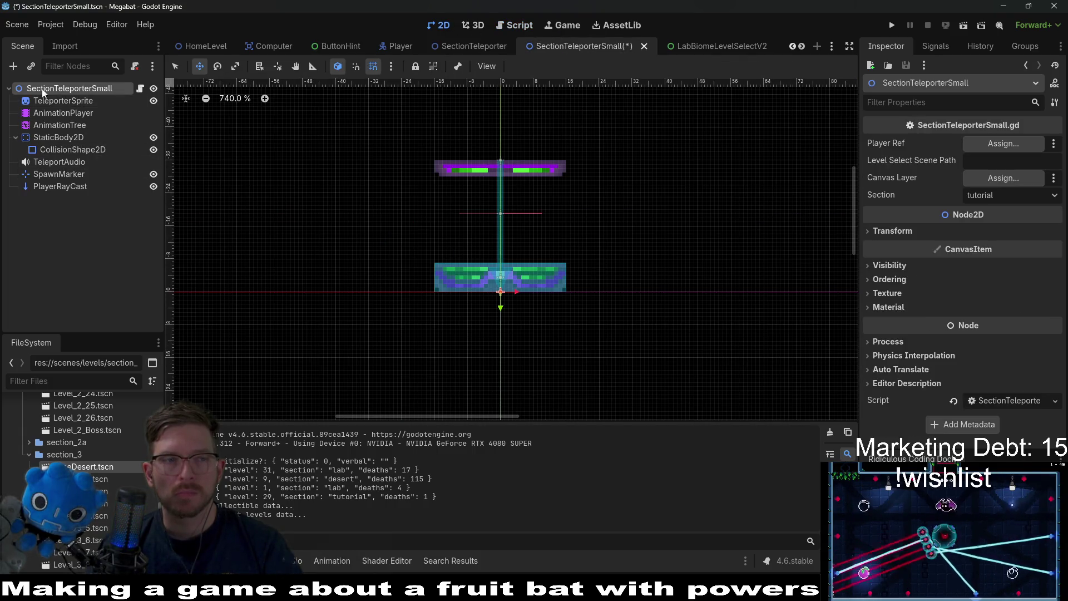
left_click(37, 65)
type("tonhin")
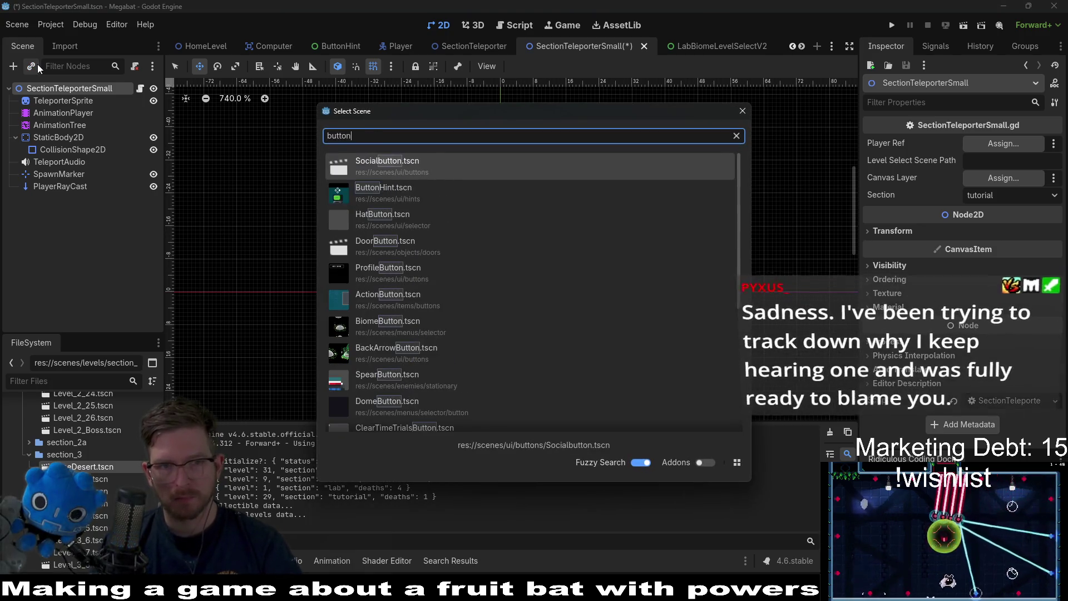
key("Return")
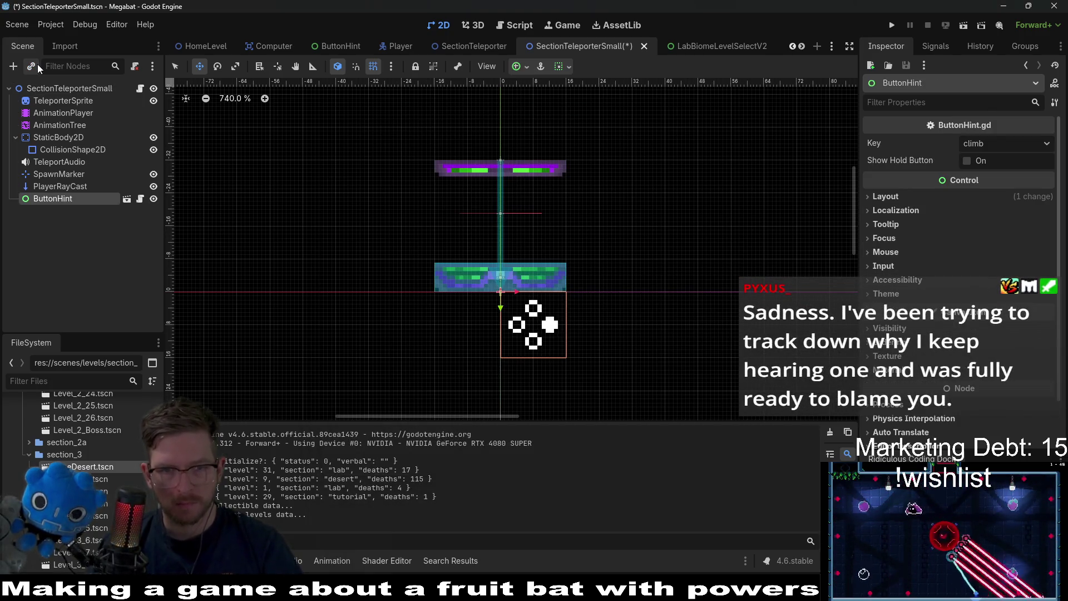
Step: Position the ButtonHint instance left of the teleporter beam between the platforms
left_click_drag(544, 325, 511, 129)
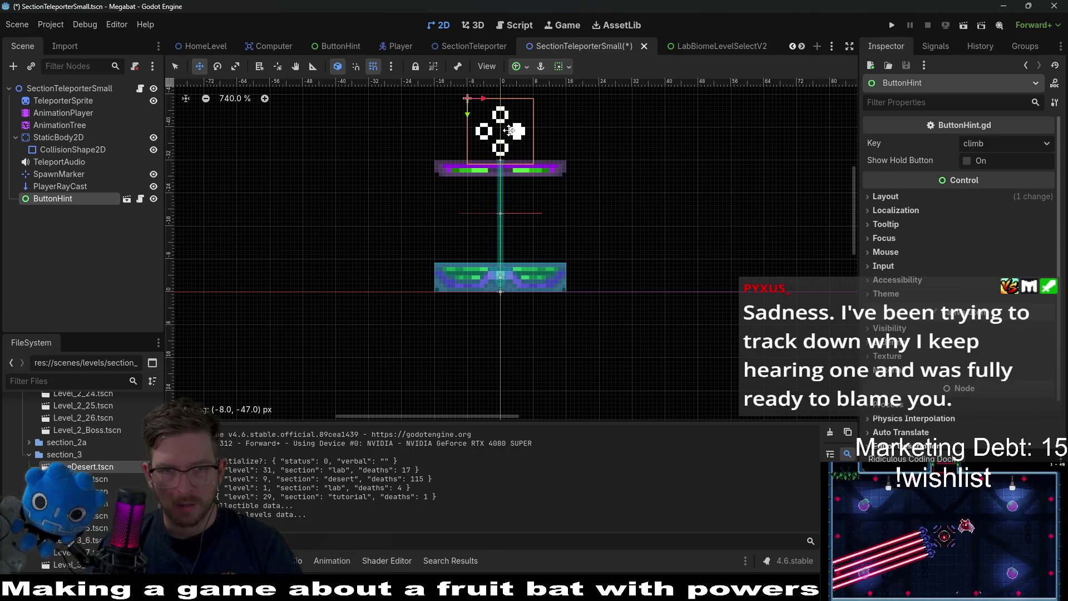
scroll(531, 143, "up", 4)
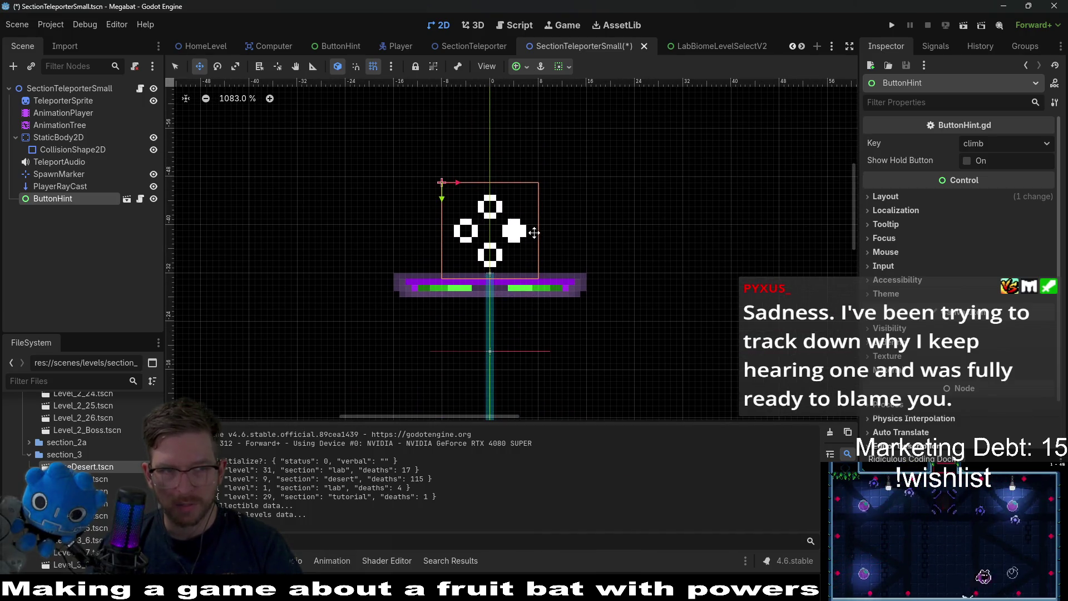
left_click_drag(523, 243, 514, 233)
scroll(564, 239, "down", 4)
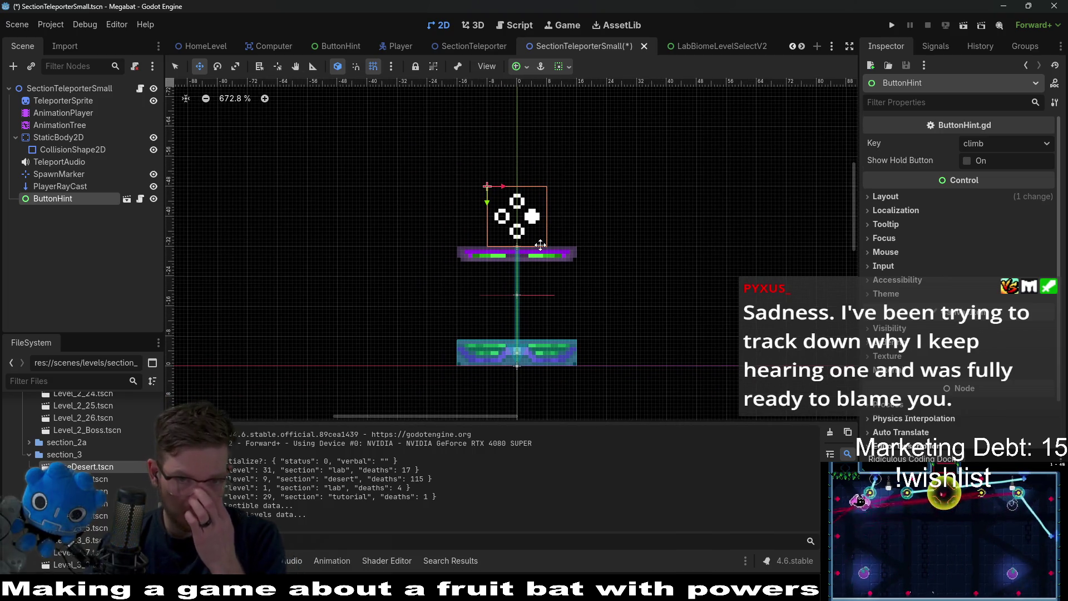
mouse_move(521, 203)
left_mouse_down()
mouse_move(465, 275)
mouse_move(434, 293)
left_mouse_up()
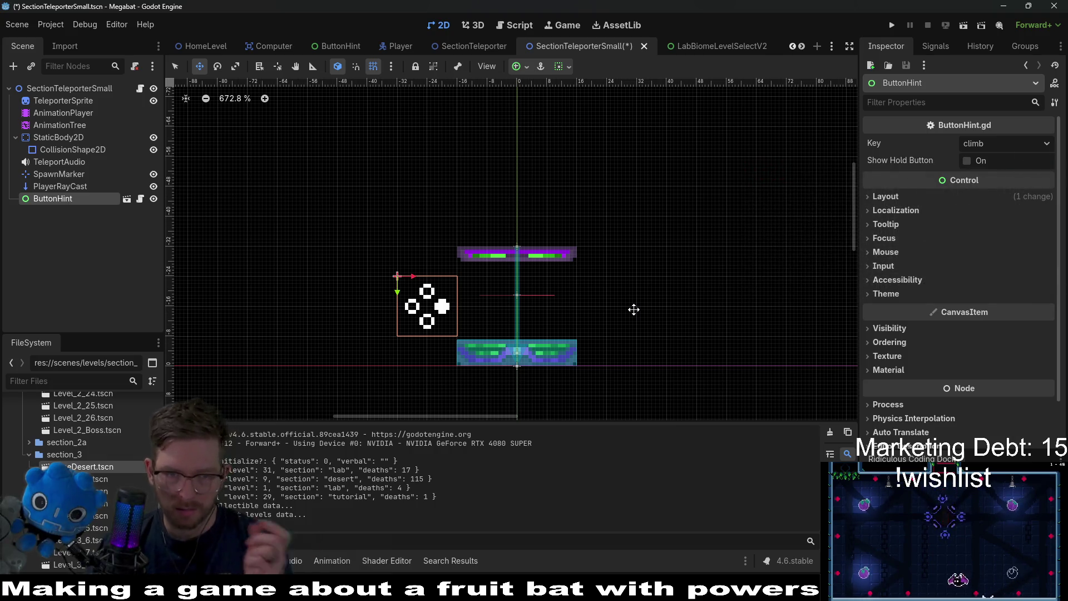
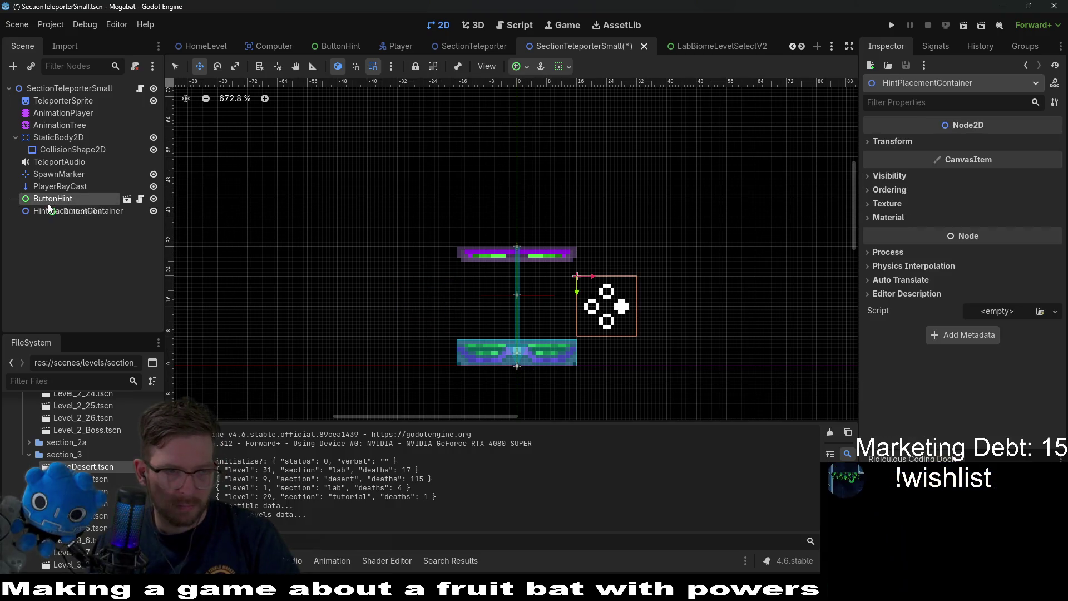
Step: Add a Marker2D child to HintPlacementContainer, found by searching 'marker'
left_click(56, 210)
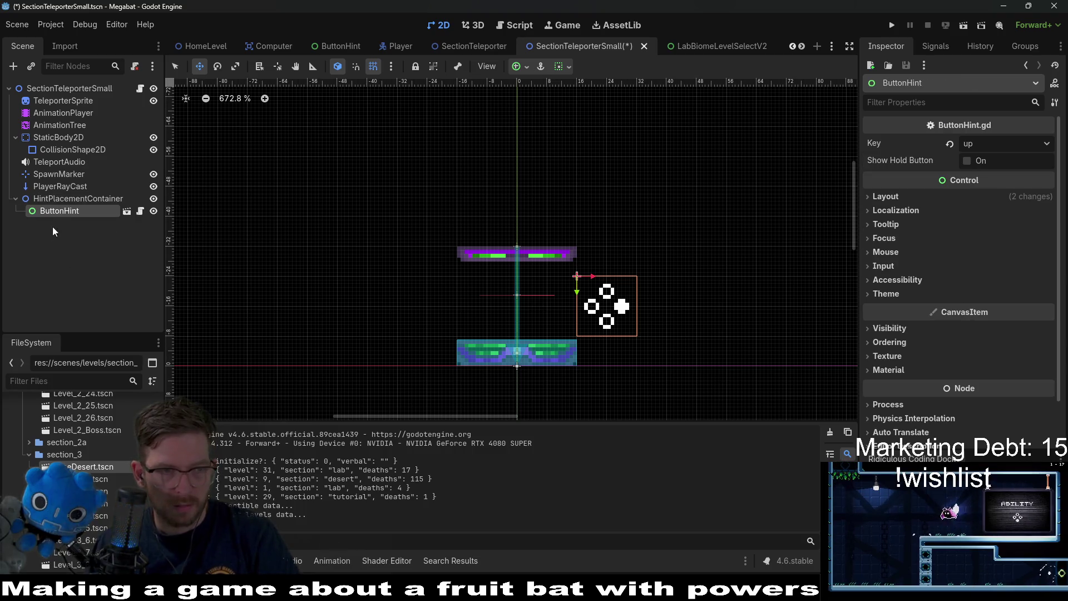
left_click(59, 198)
right_click(60, 198)
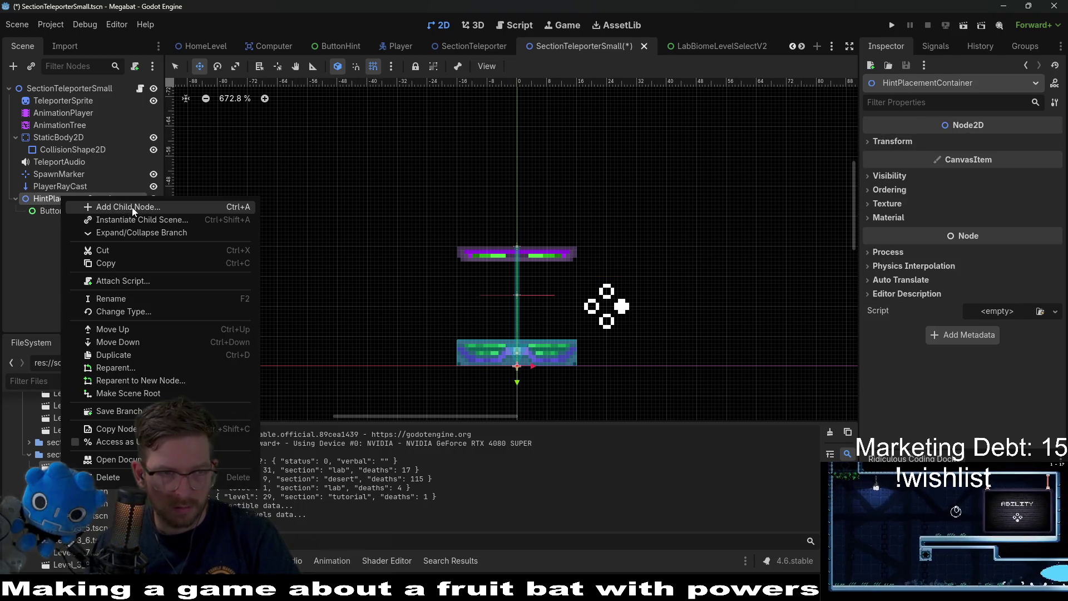
left_click(133, 207)
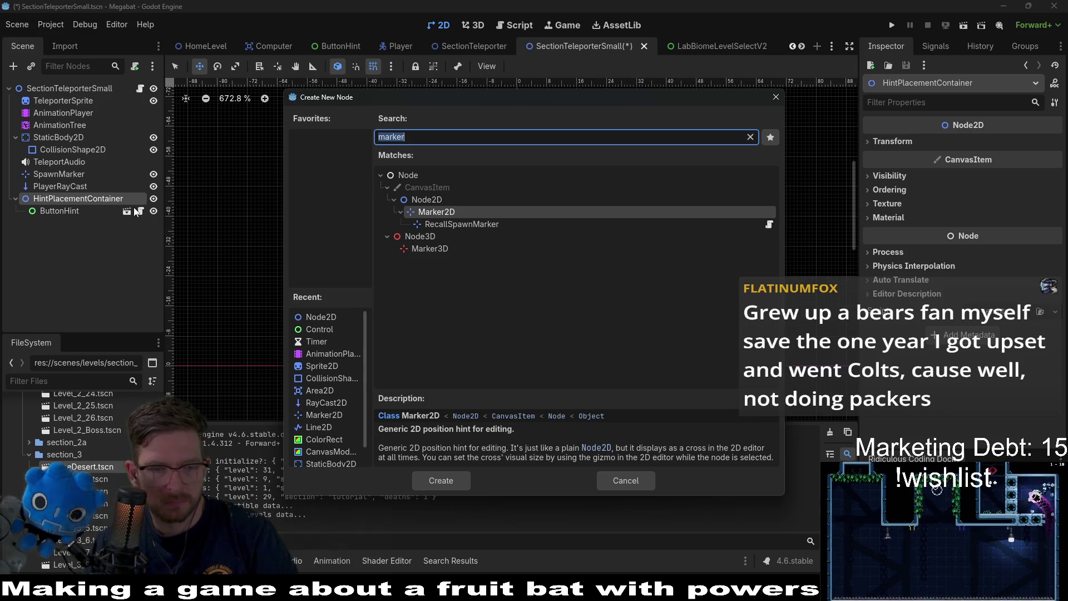
type("cont")
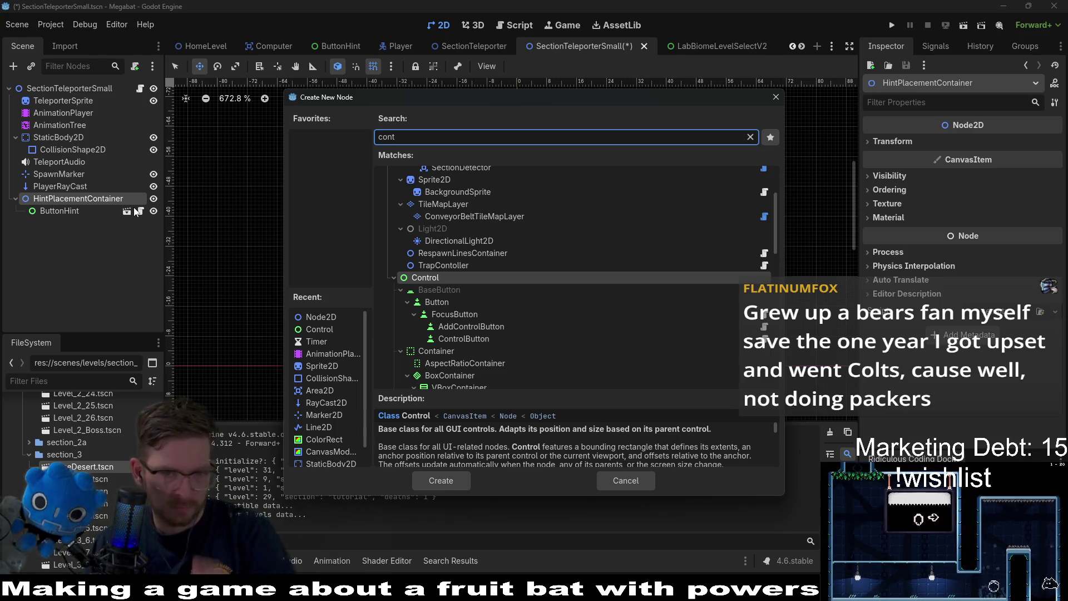
key("BackSpace")
key("BackSpace")
key("BackSpace")
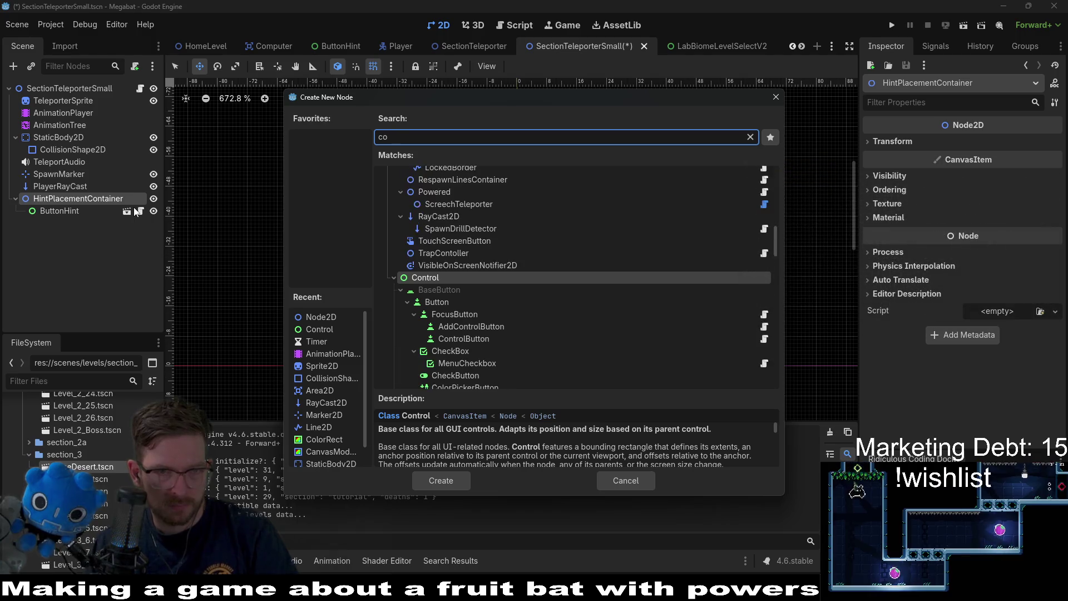
type("marker")
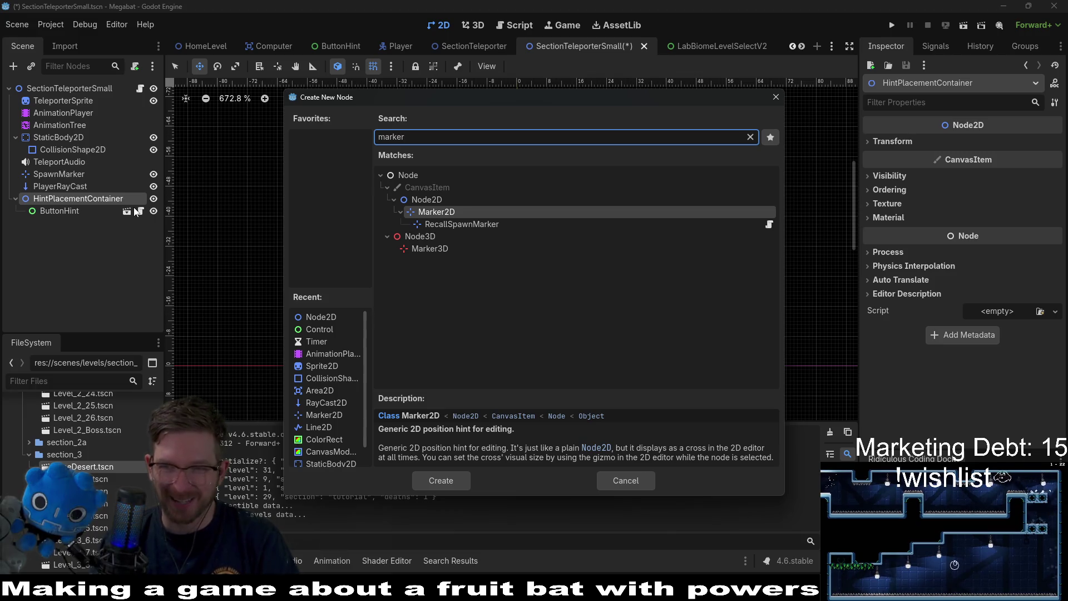
key("Return")
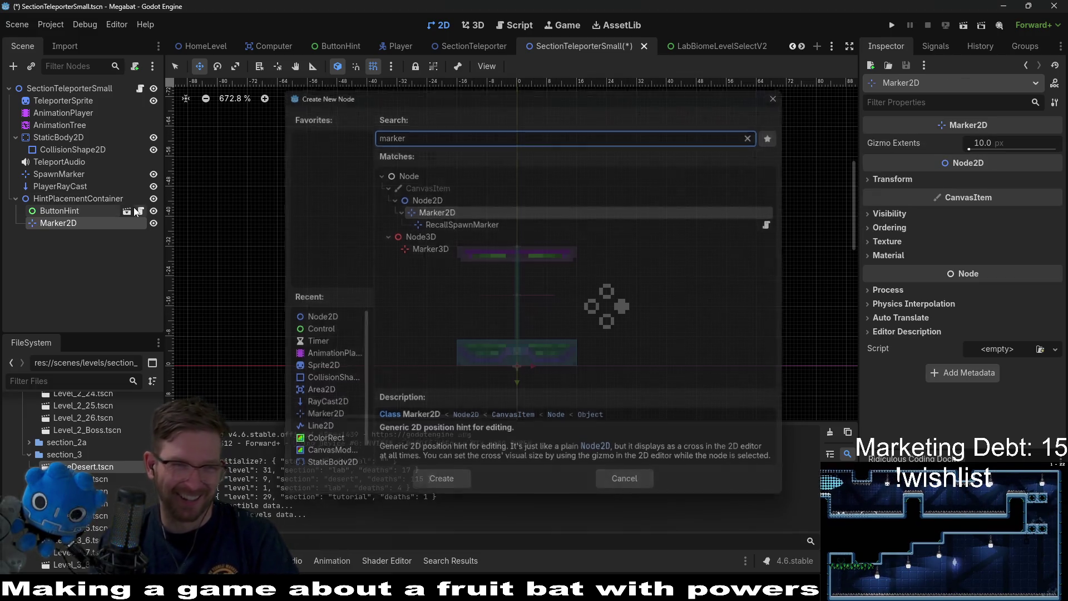
Step: Move the new marker left of the teleporter and put ButtonHint on it, below the marker
scroll(563, 348, "down", 2)
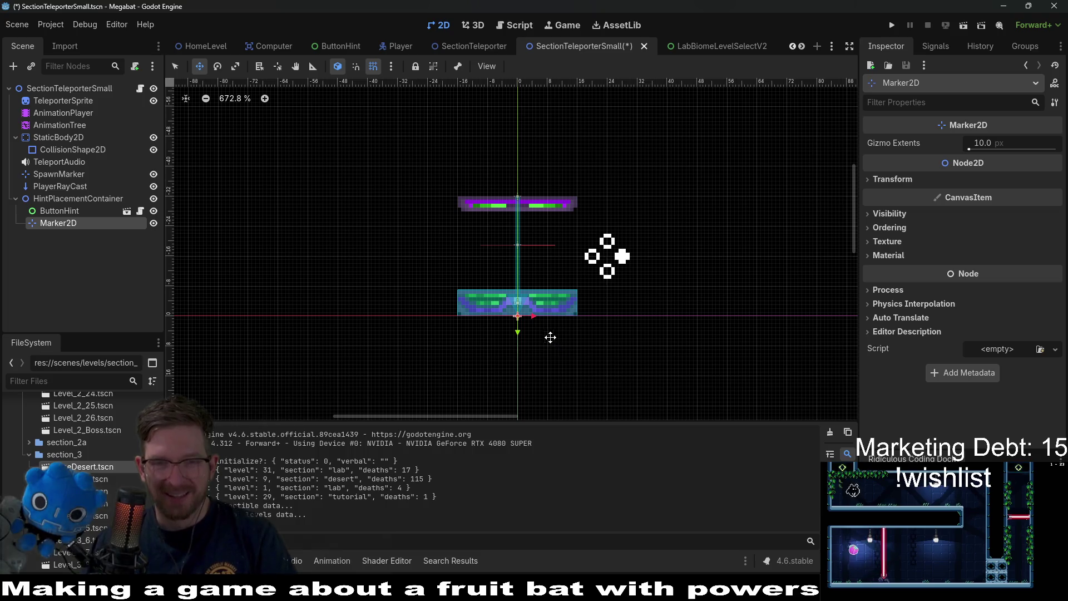
left_click_drag(515, 321, 437, 265)
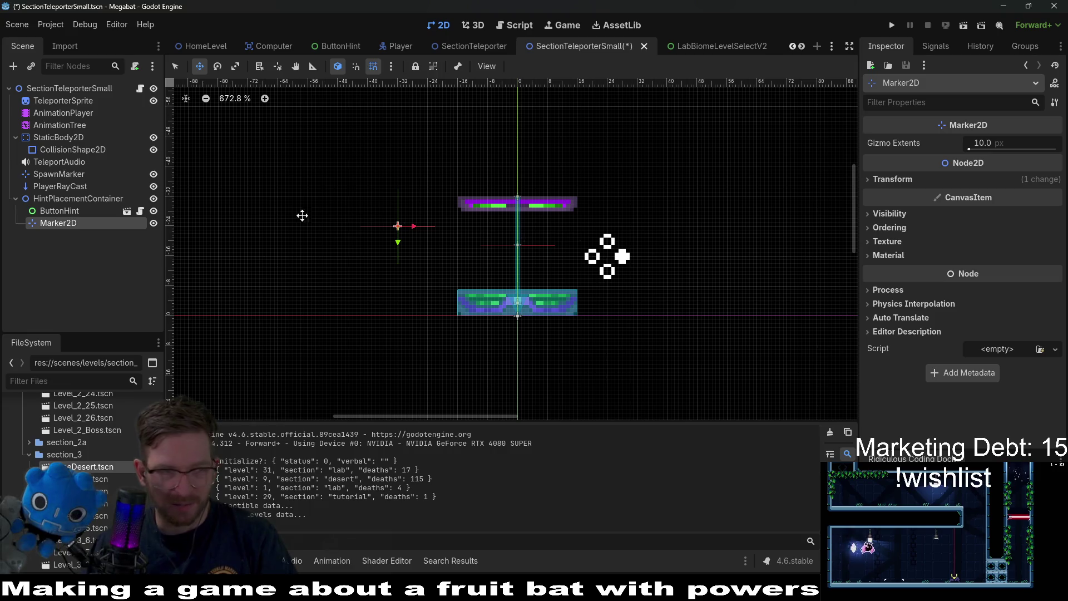
left_click(79, 211)
left_click_drag(577, 273, 434, 257)
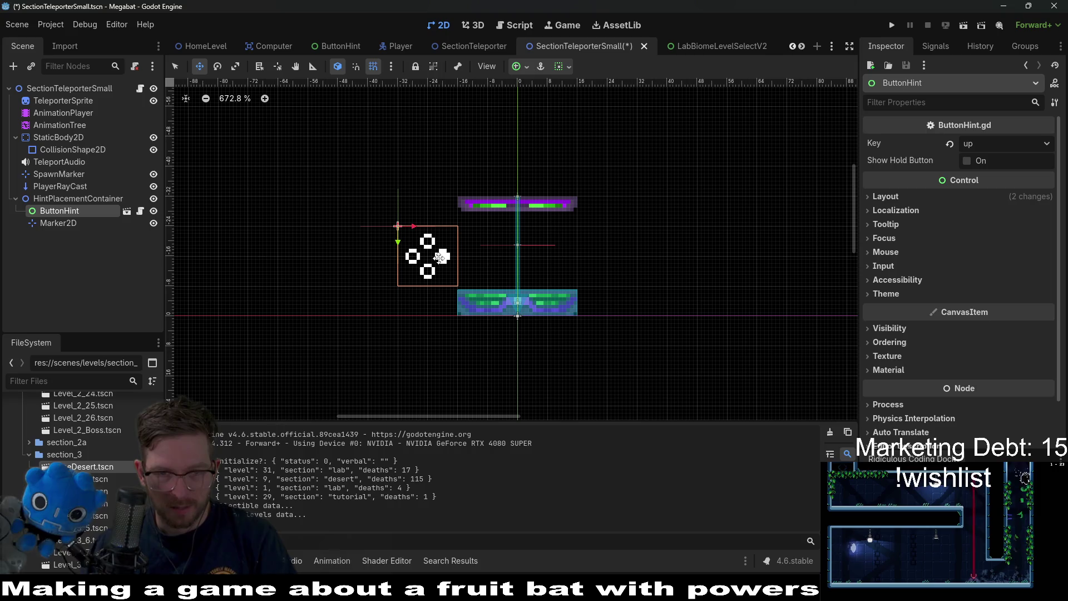
left_click_drag(73, 206, 69, 224)
Step: Rename the marker MarkerLeft and duplicate it as MarkerRight
left_click(67, 206)
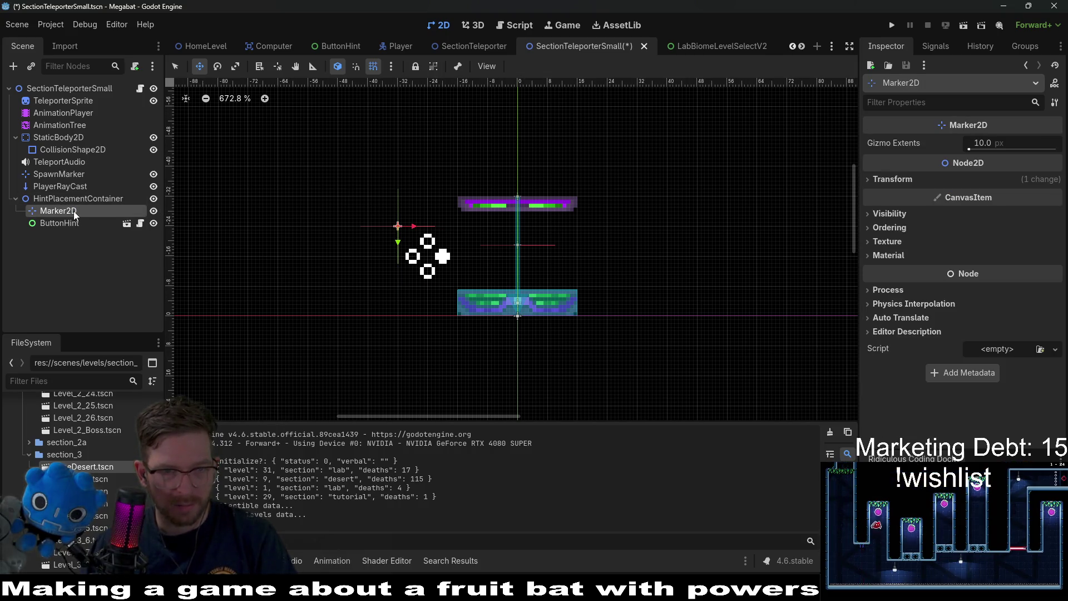
double_click(73, 211)
type("Marker")
key("Return")
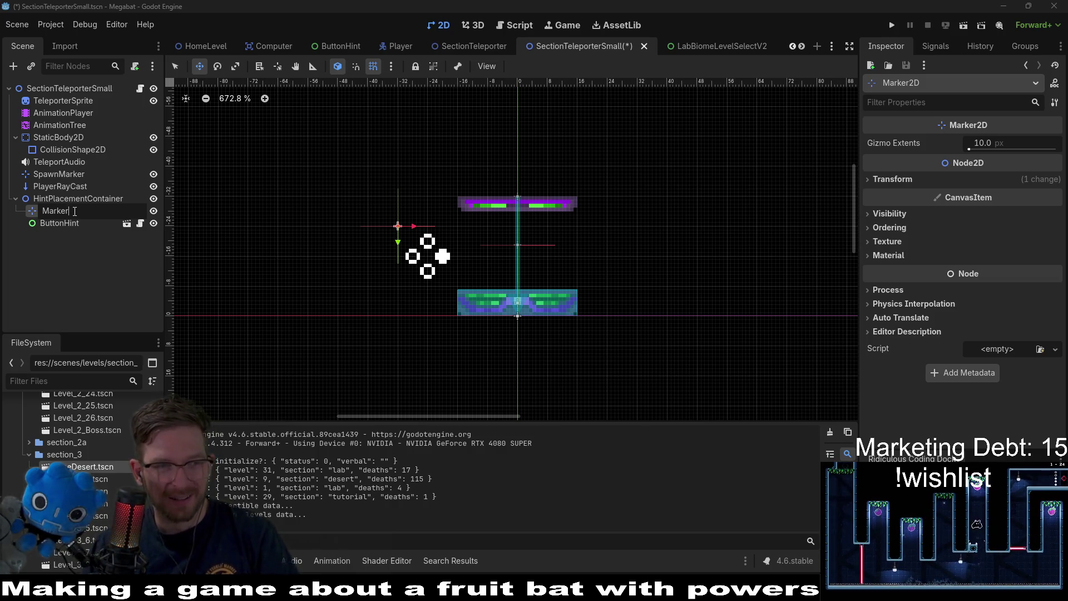
type("eft")
key("Return")
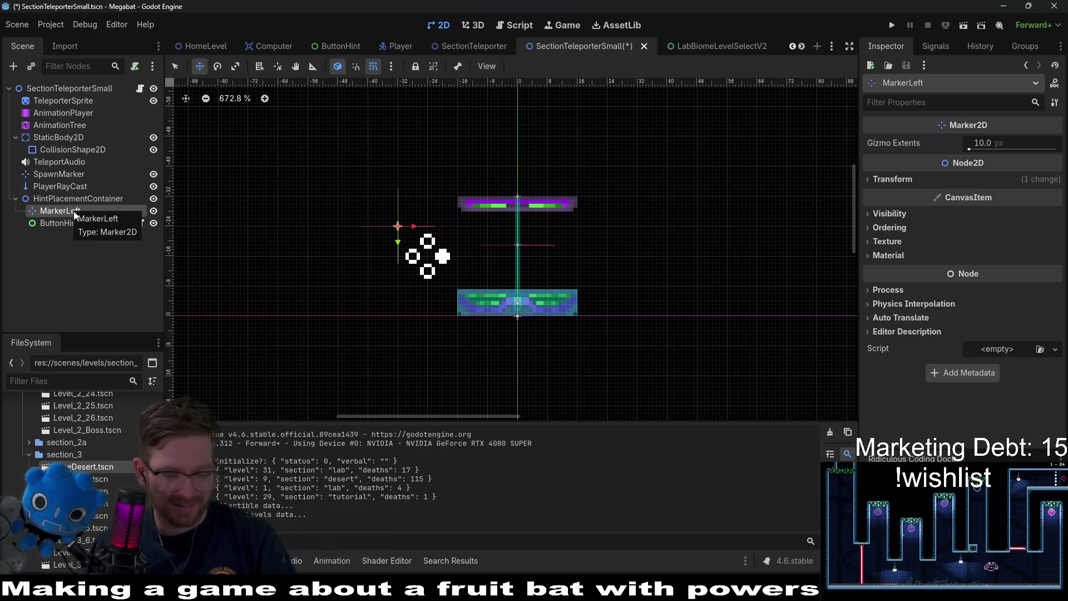
key("ctrl+d")
double_click(94, 220)
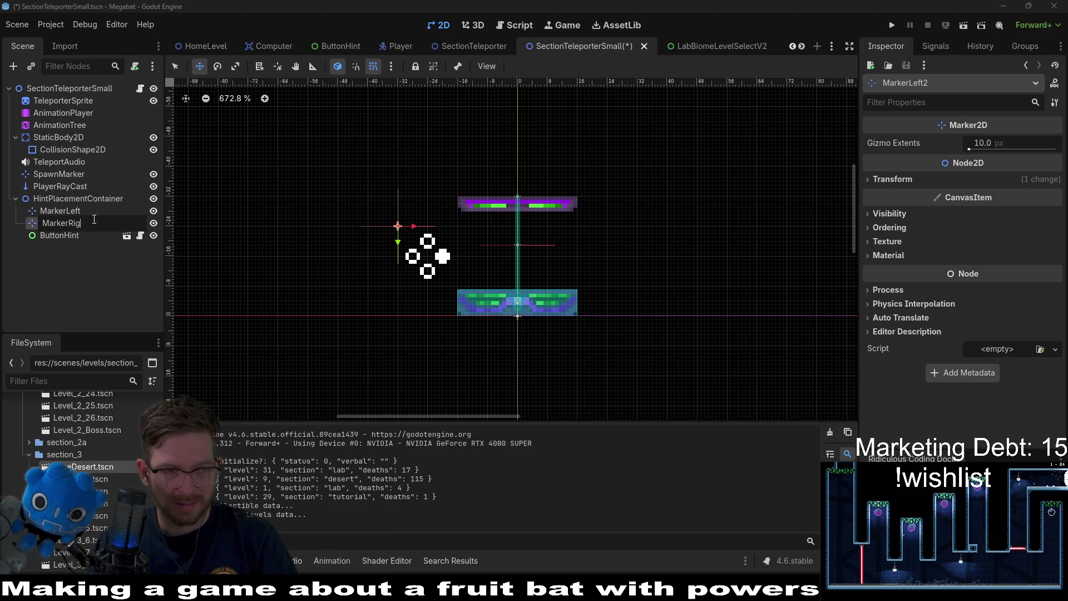
type("ht")
key("Return")
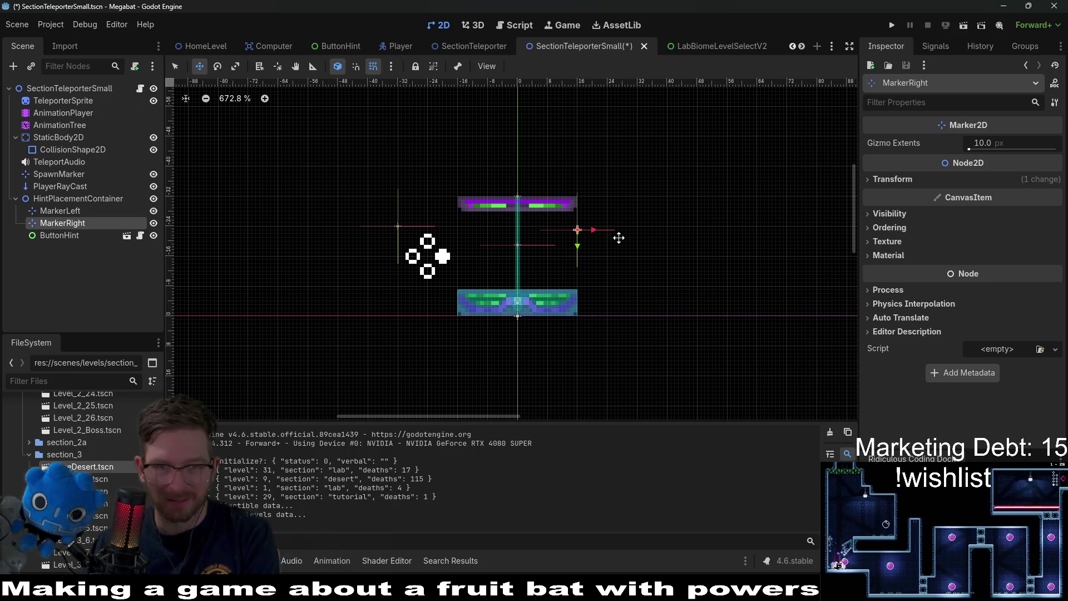
Step: Move ButtonHint onto the right marker, hide it, and save the scene
key("Down")
mouse_move(429, 255)
left_mouse_down()
mouse_move(627, 257)
mouse_move(609, 255)
left_mouse_up()
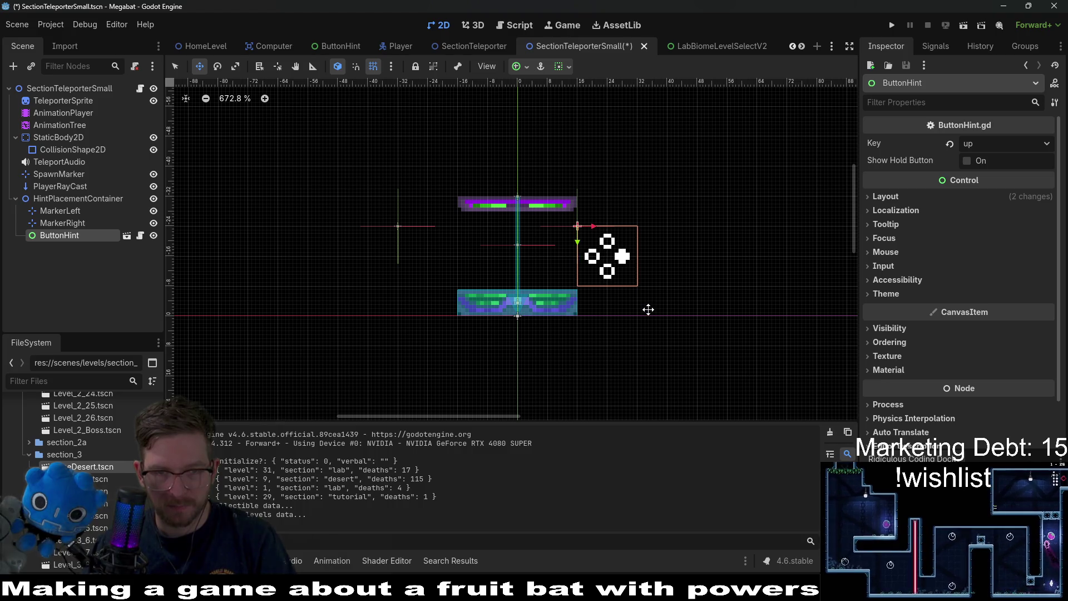
key("ctrl+s")
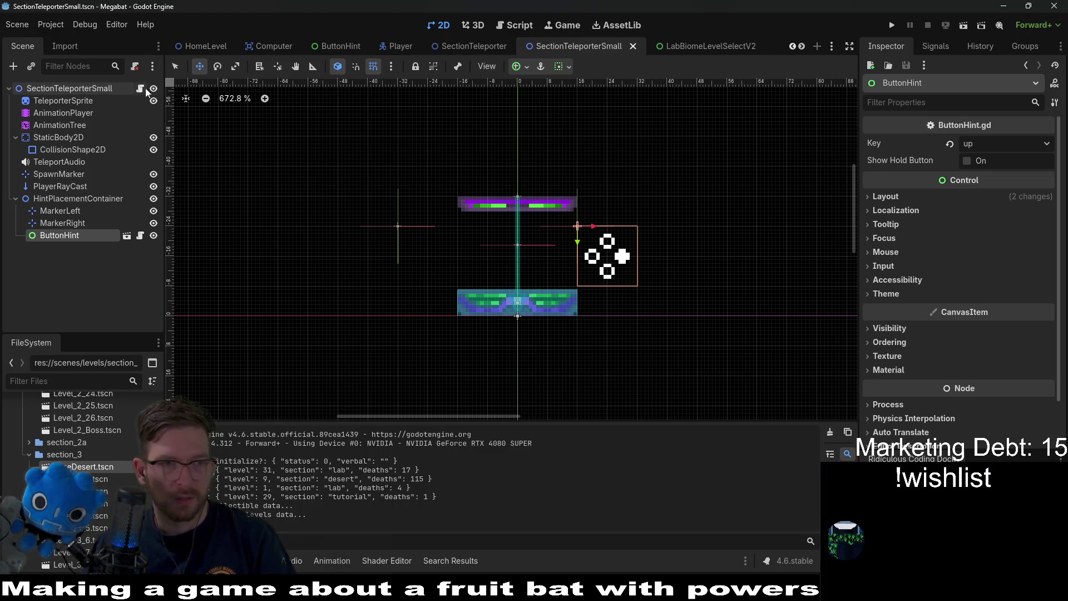
left_click(153, 235)
key("ctrl+s")
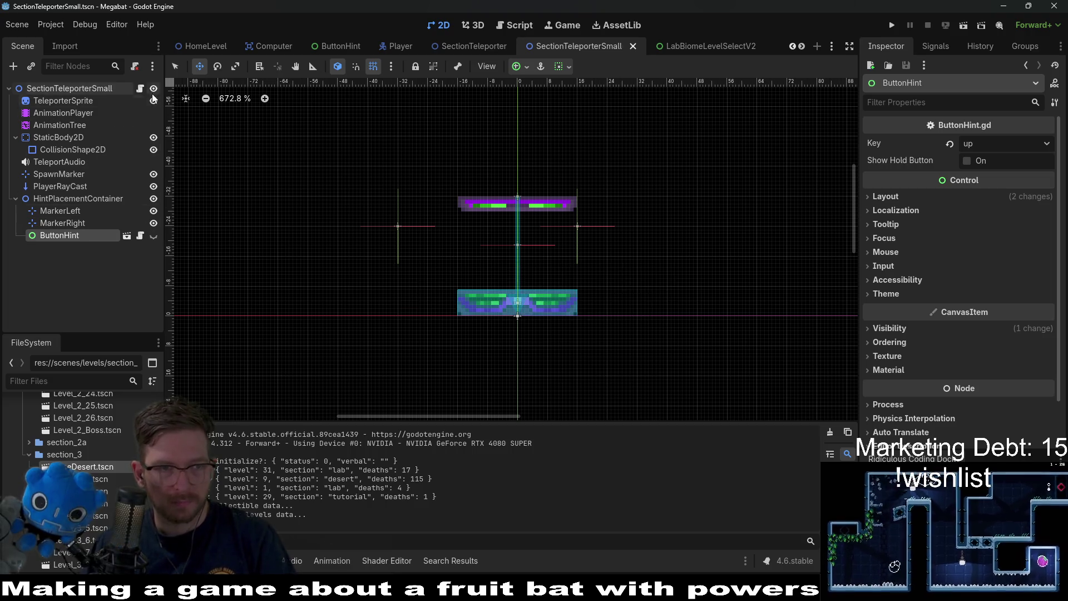
left_click(140, 89)
scroll(495, 229, "down", 3)
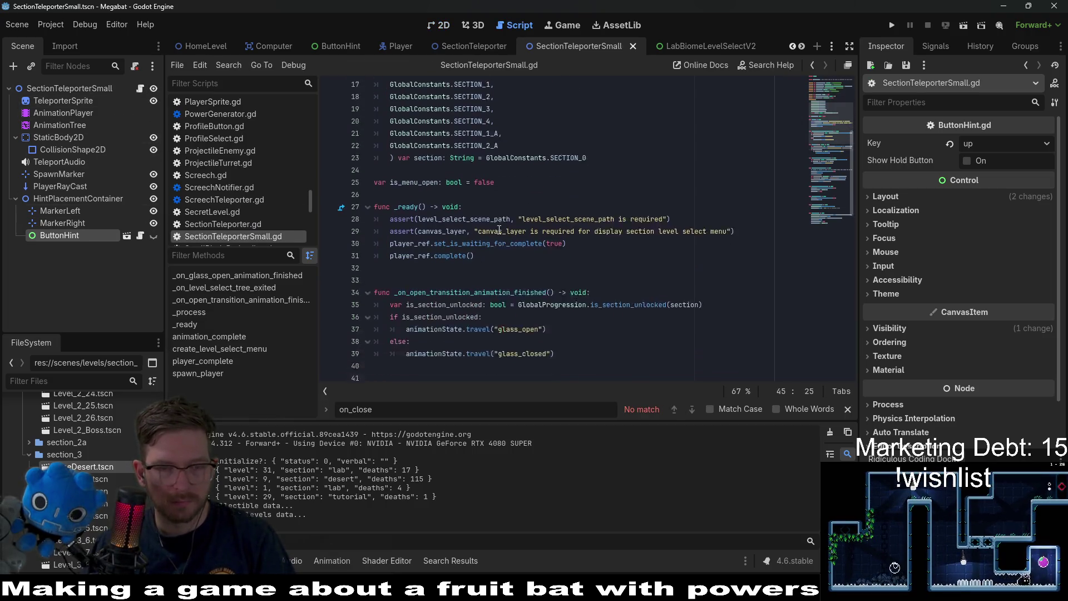
left_click(492, 231)
scroll(492, 231, "up", 3)
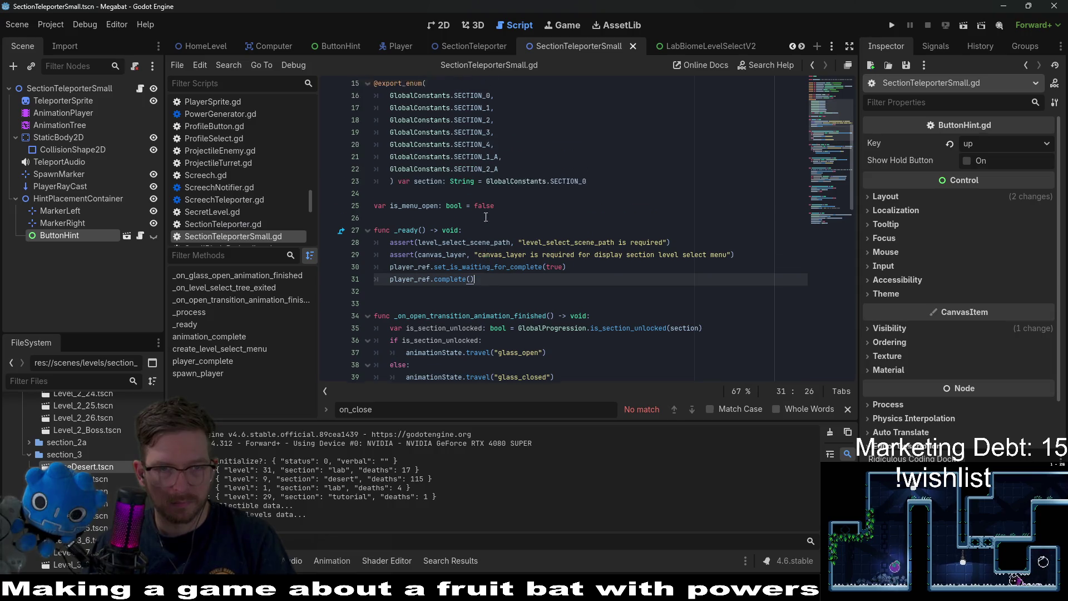
mouse_move(72, 233)
left_mouse_down()
mouse_move(519, 172)
mouse_move(82, 253)
mouse_move(53, 239)
left_mouse_up()
scroll(426, 239, "up", 3)
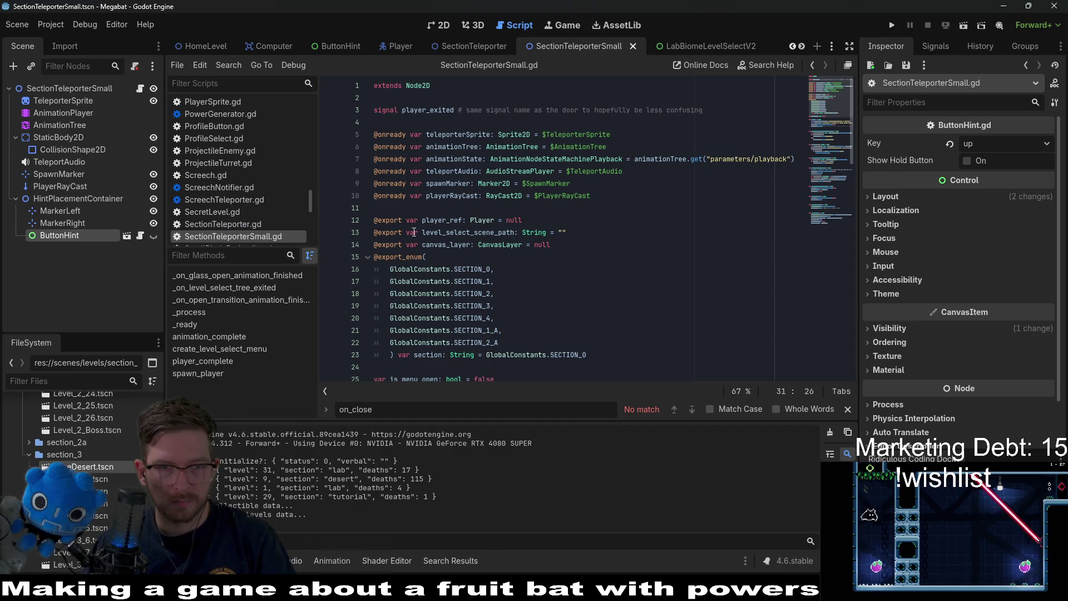
left_click(601, 199)
key("Return")
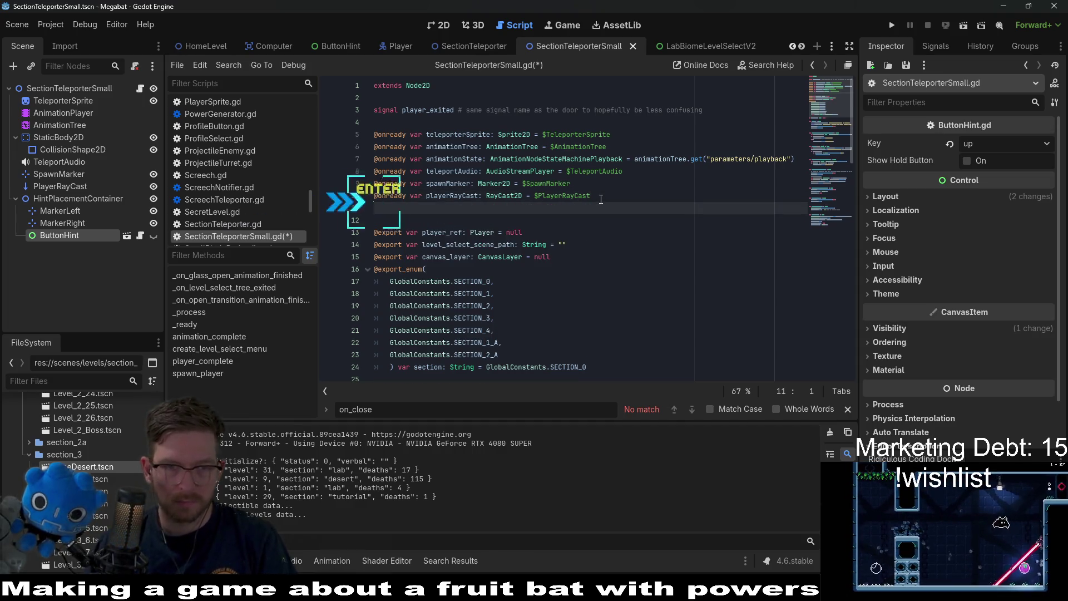
left_click(62, 213, "shift")
left_click_drag(66, 212, 470, 216)
key("BackSpace")
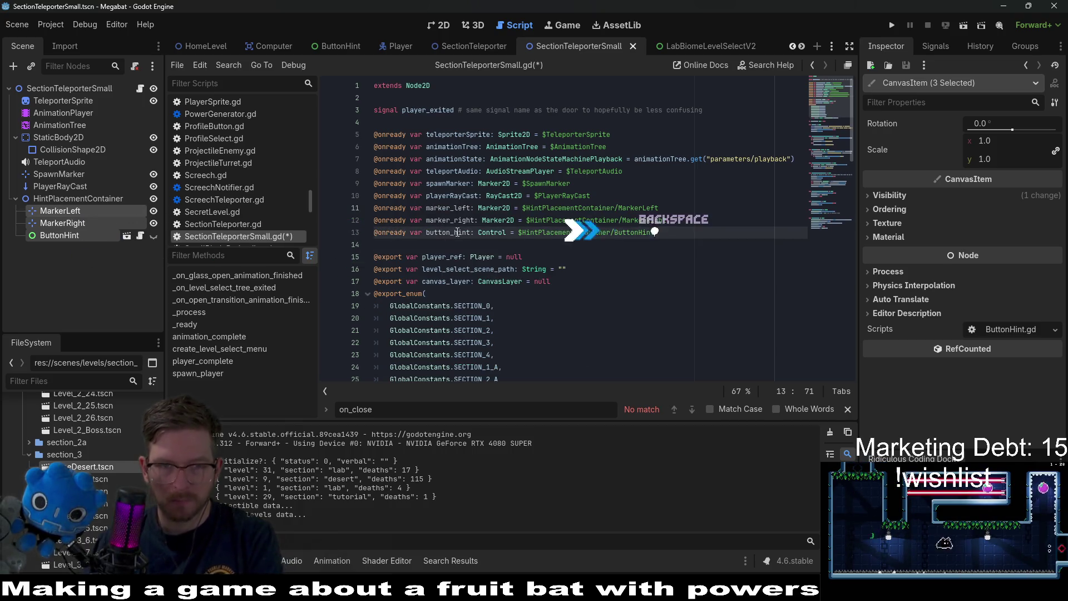
left_click(472, 213)
key("BackSpace")
key("BackSpace")
type("L")
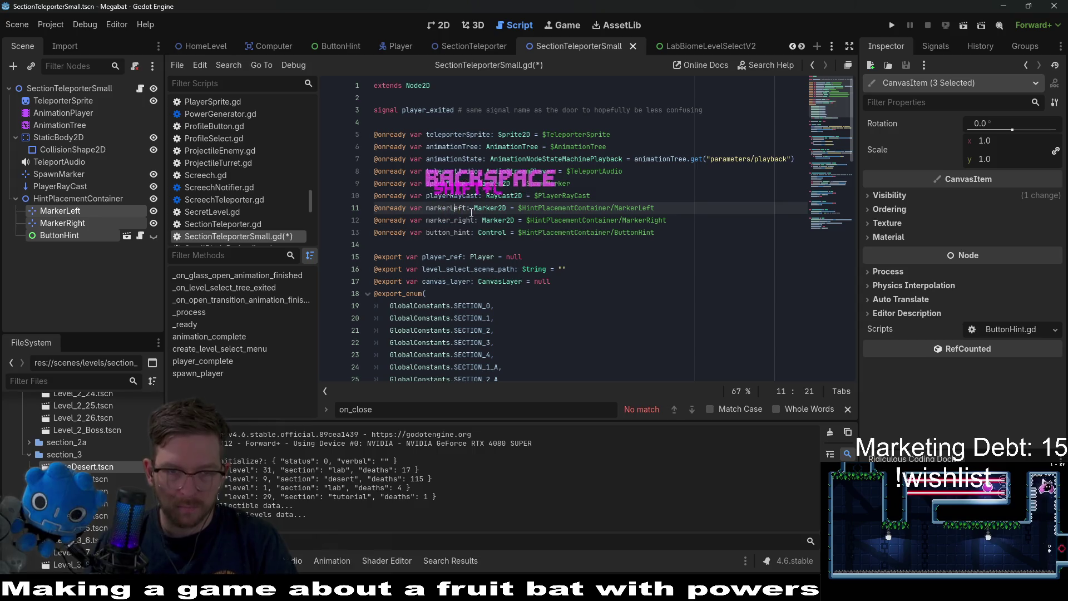
key("Down")
key("Right")
key("BackSpace")
key("BackSpace")
type("R")
key("Down")
key("Right")
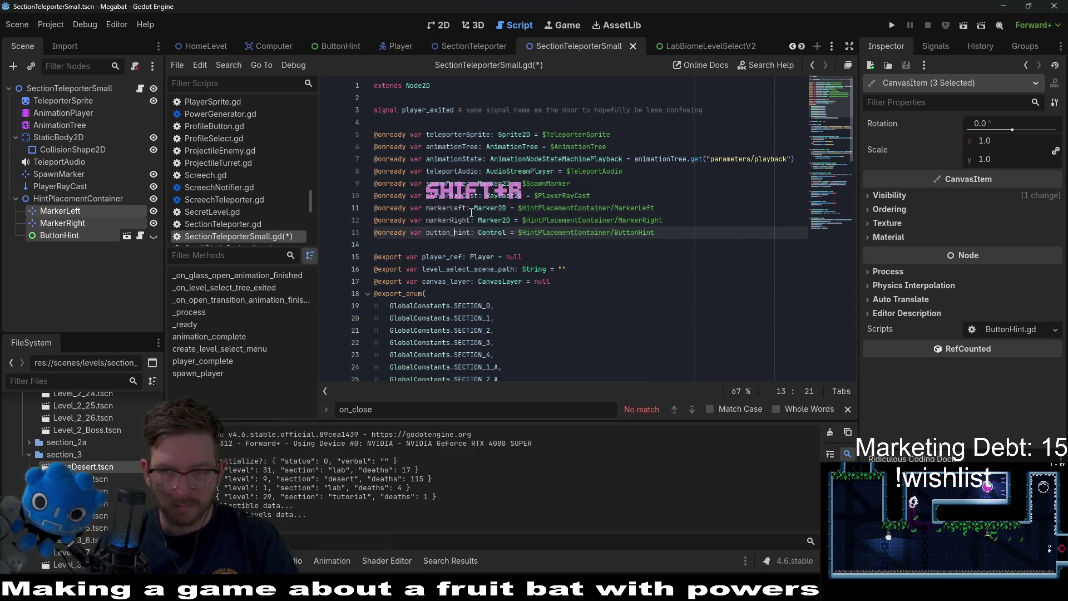
key("BackSpace")
key("BackSpace")
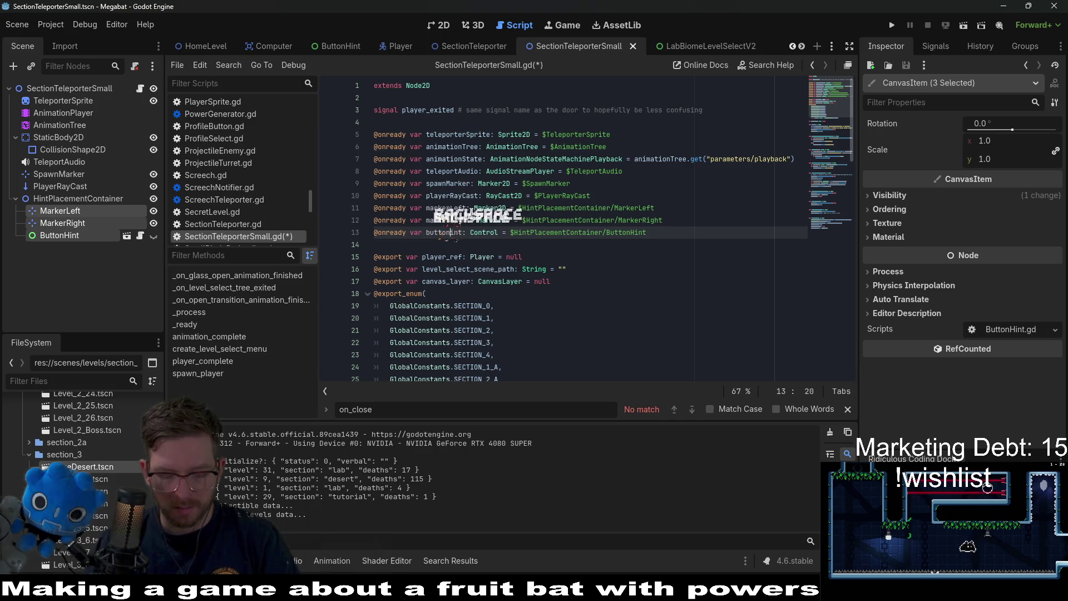
type("H")
left_click(535, 195)
double_click(447, 207)
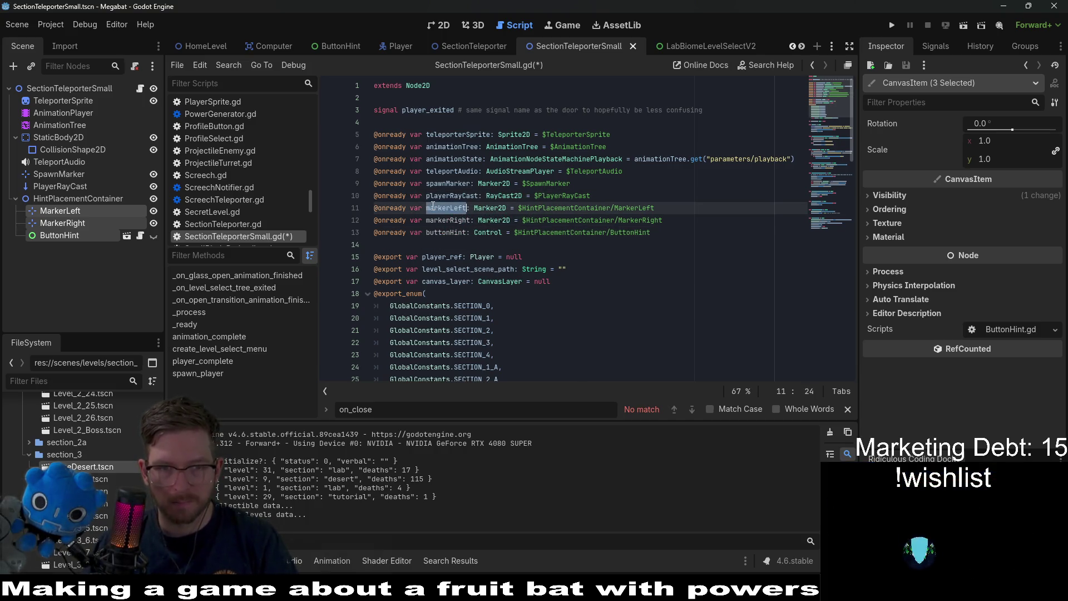
key("ctrl+s")
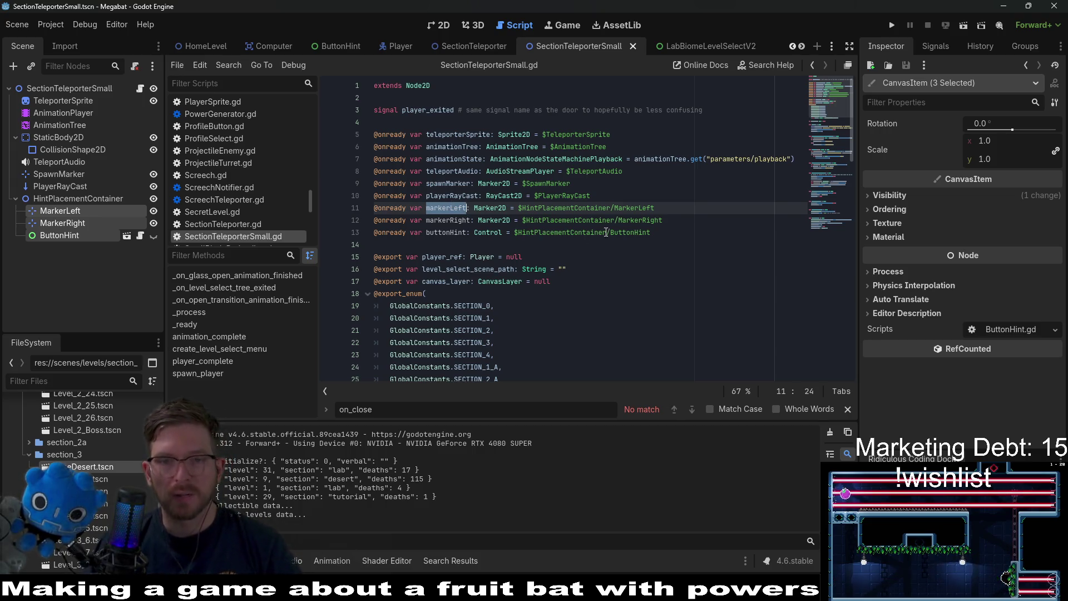
scroll(612, 223, "down", 2)
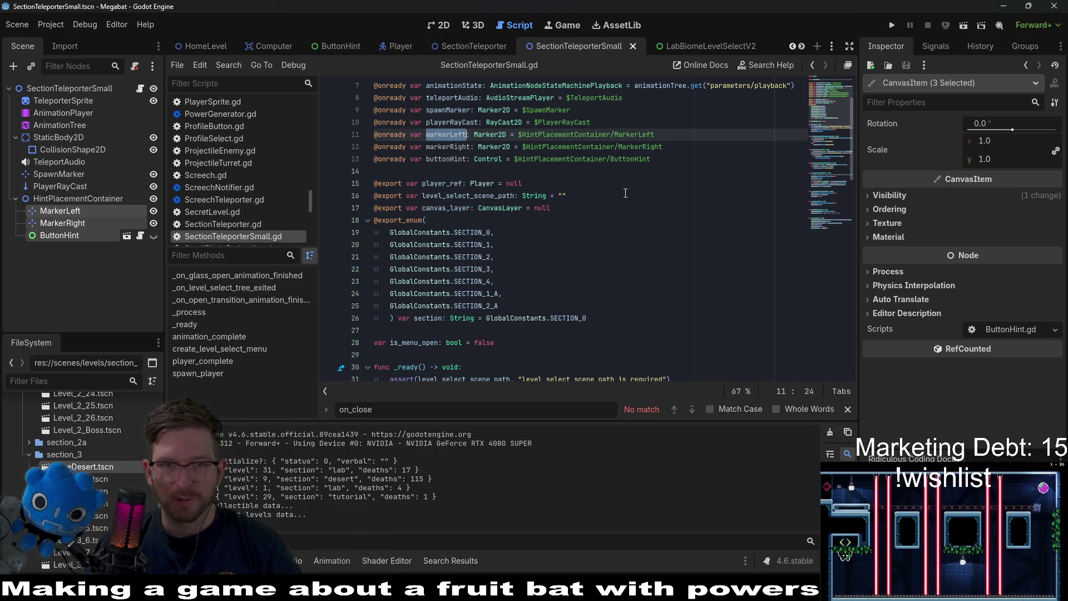
double_click(446, 159)
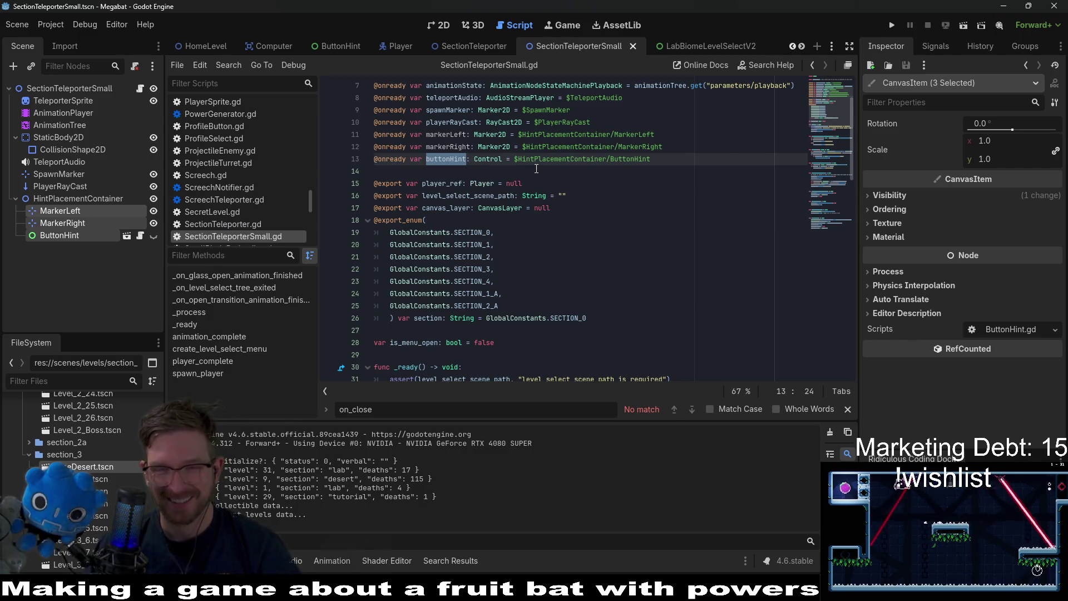
left_click(446, 160)
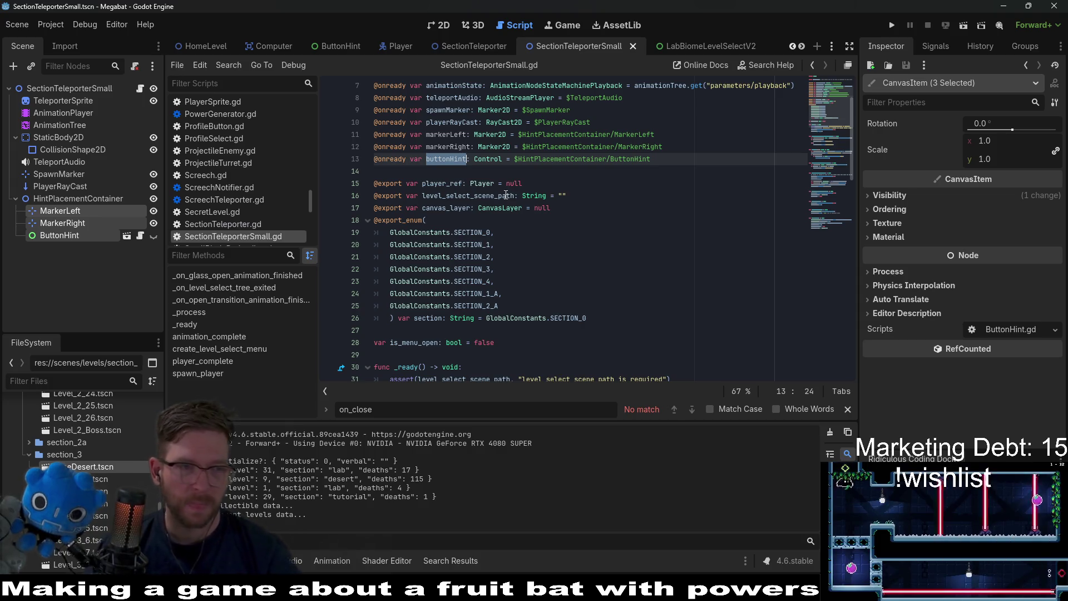
scroll(499, 159, "down", 1)
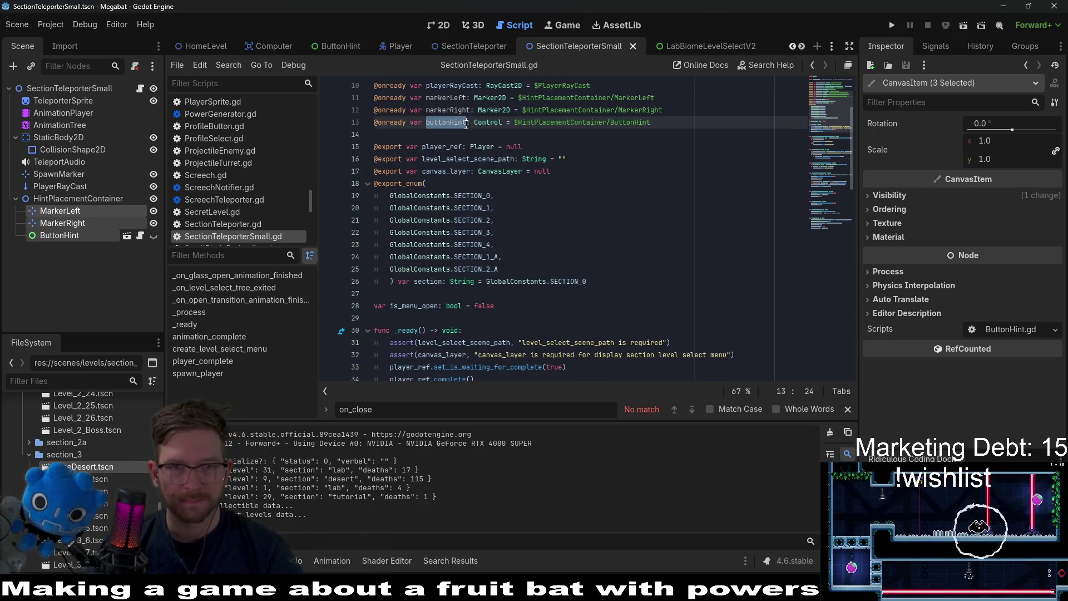
scroll(550, 258, "down", 1)
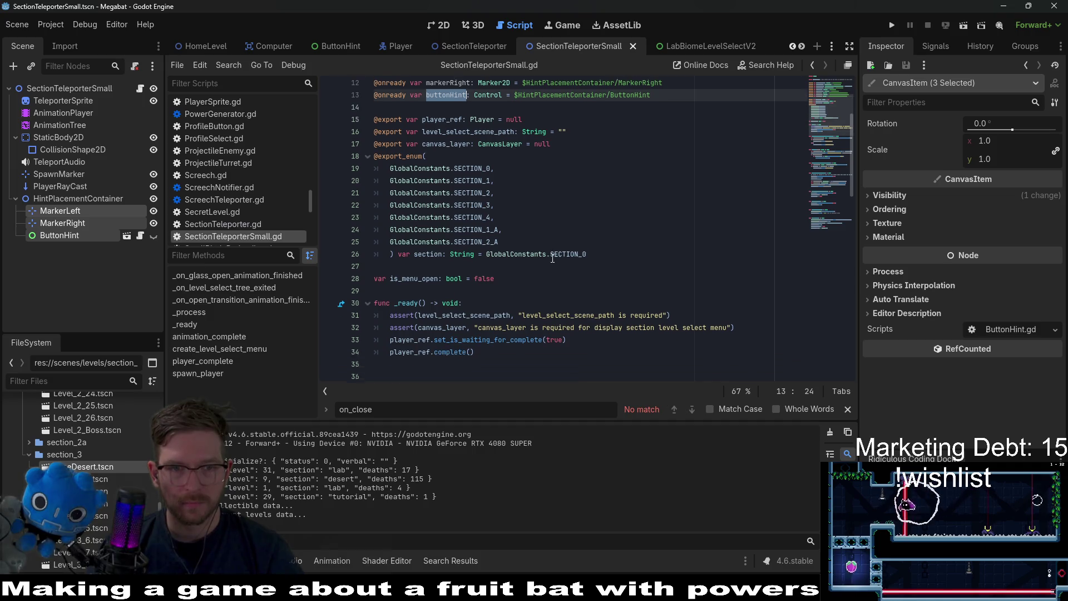
left_click(528, 269)
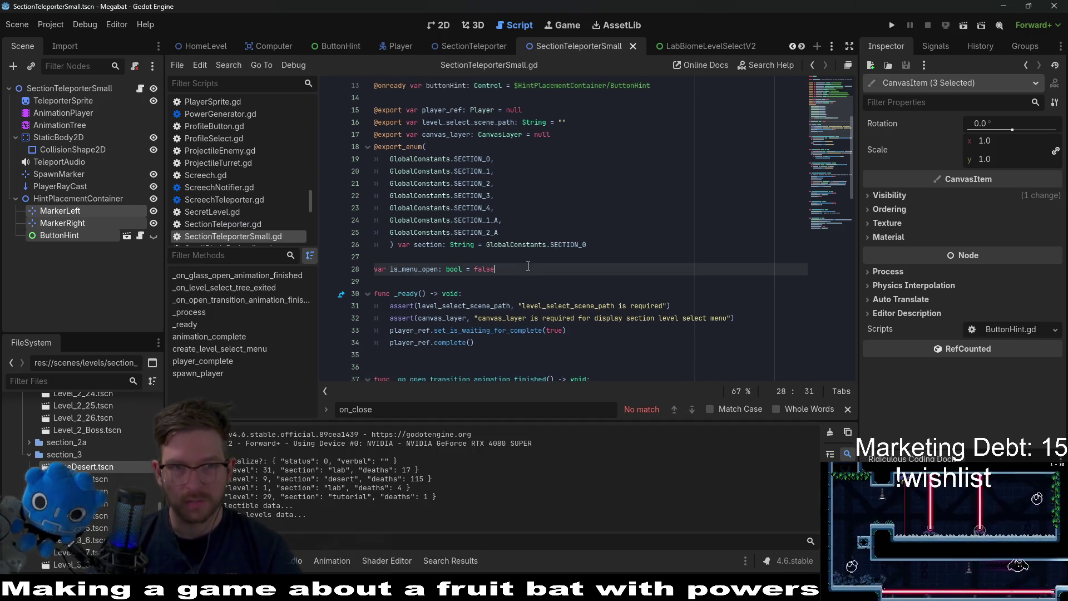
left_click(454, 257)
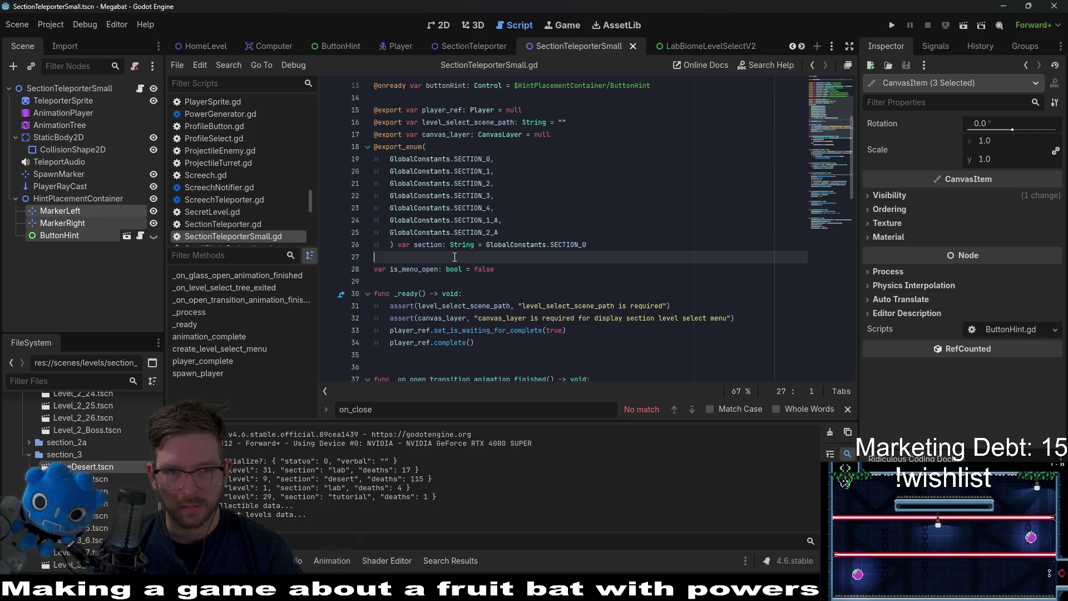
key("Return")
key("Up")
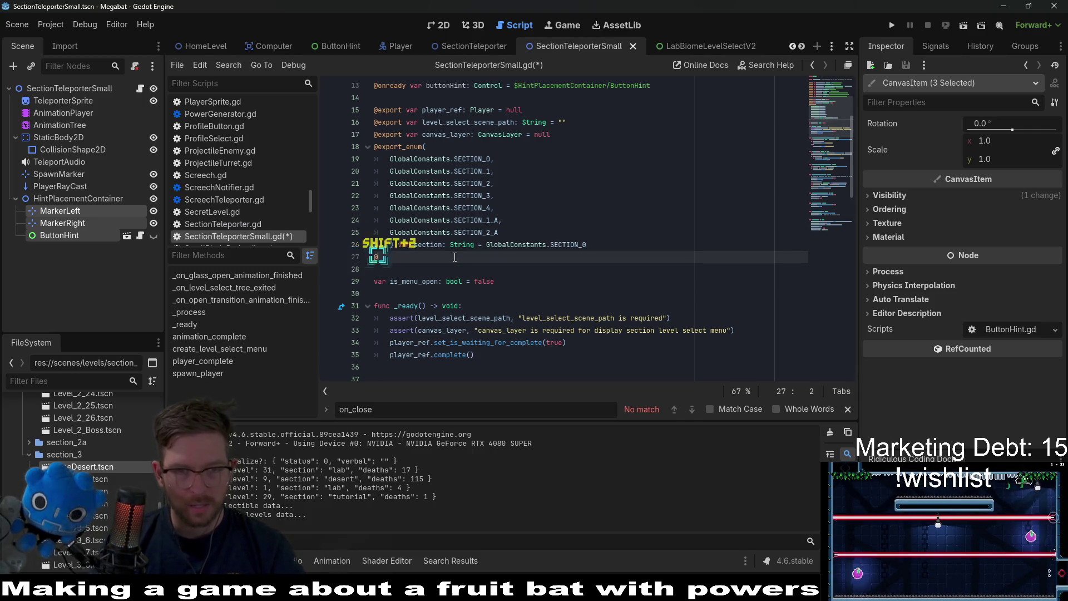
type("@export var ")
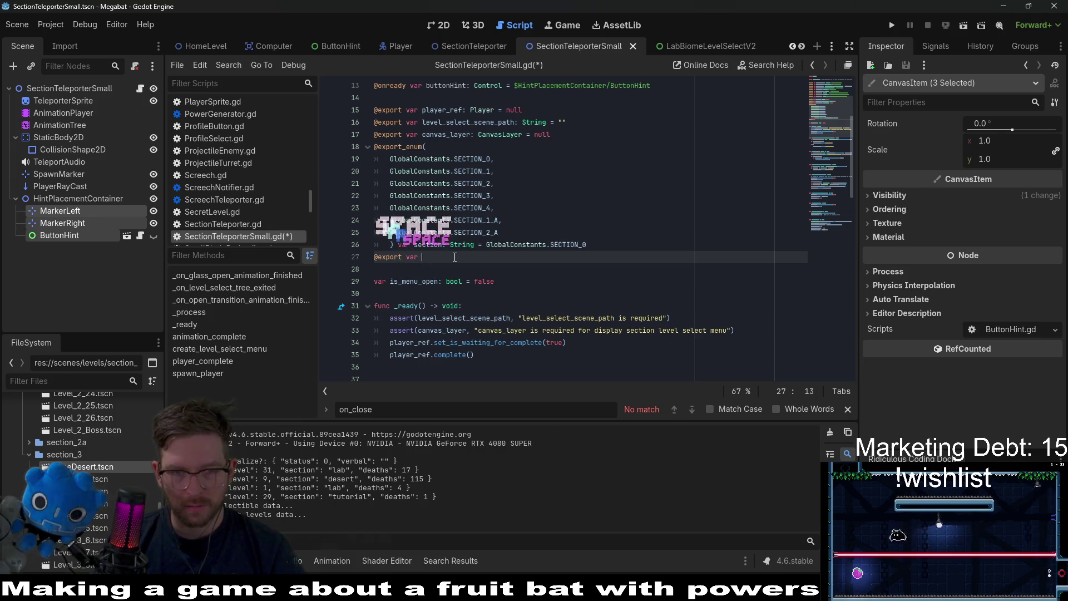
type("is_")
key("BackSpace")
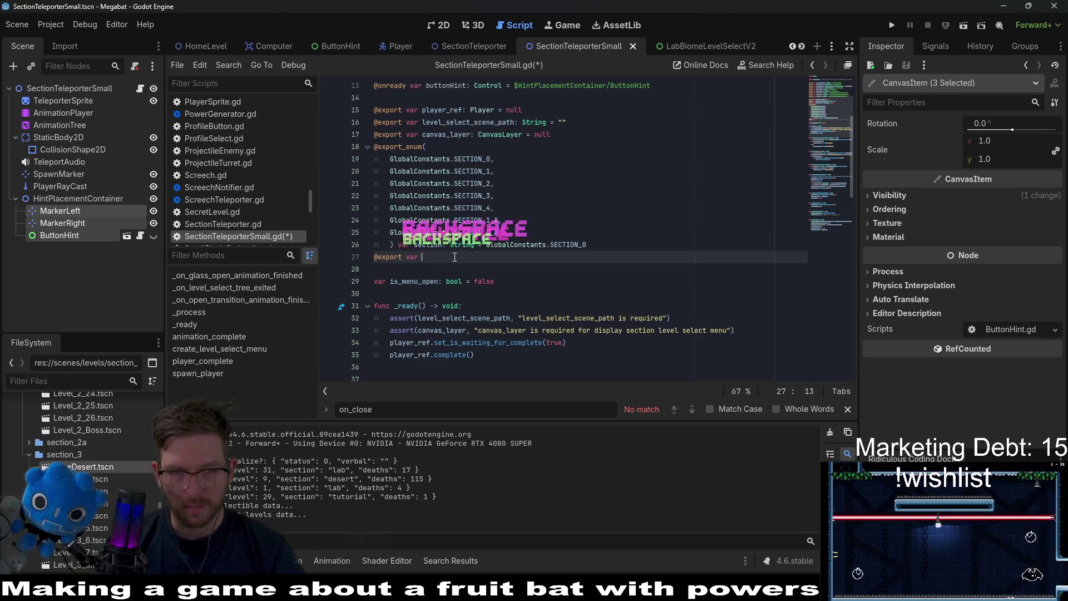
type("_button_")
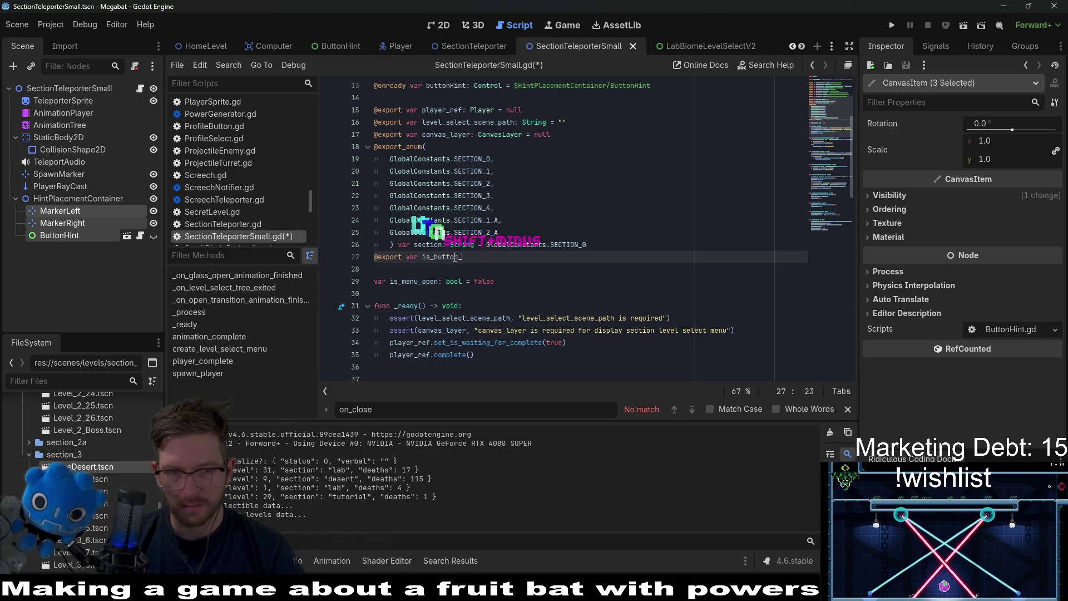
type("hint")
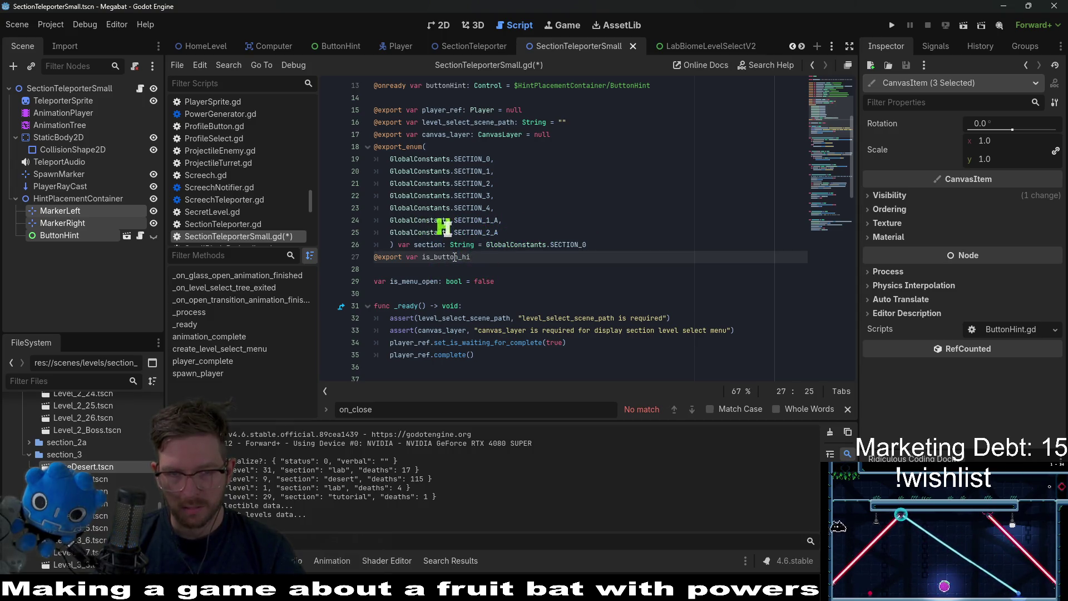
type("_ref")
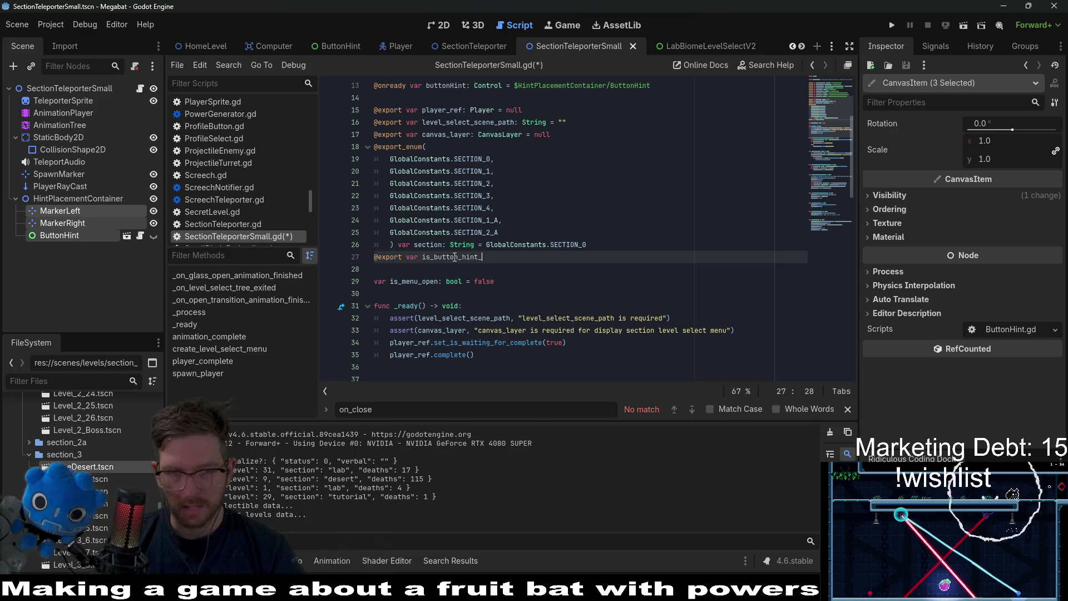
key("BackSpace")
key("BackSpace")
key("BackSpace")
type("left: bool = fals")
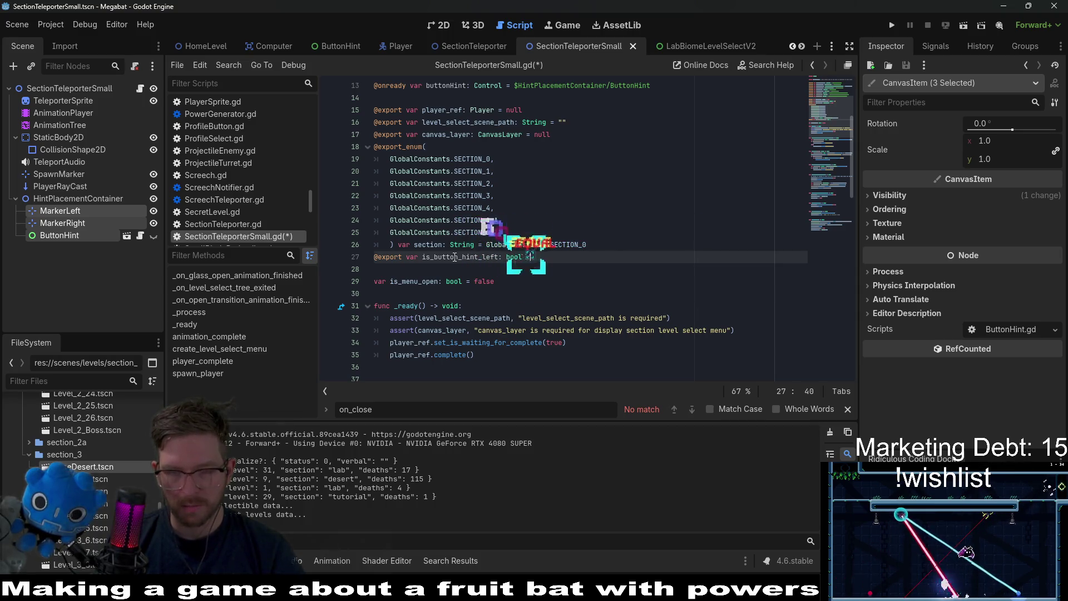
type("e")
Step: Paste is_button_hint_left on a new line after the asserts in _ready
double_click(455, 257)
key("ctrl+c")
scroll(467, 214, "down", 3)
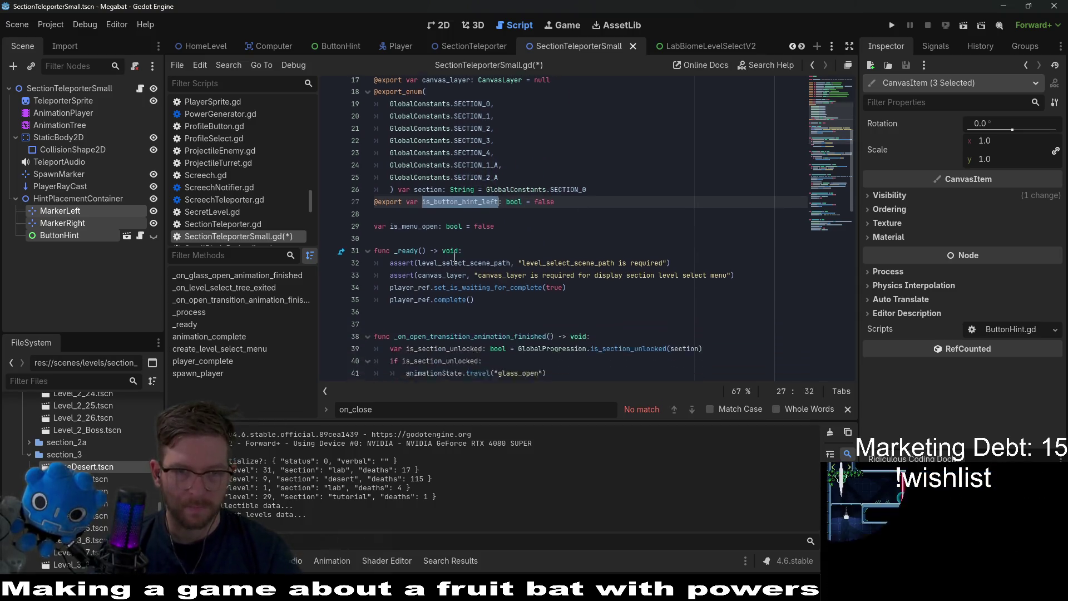
left_click(477, 199)
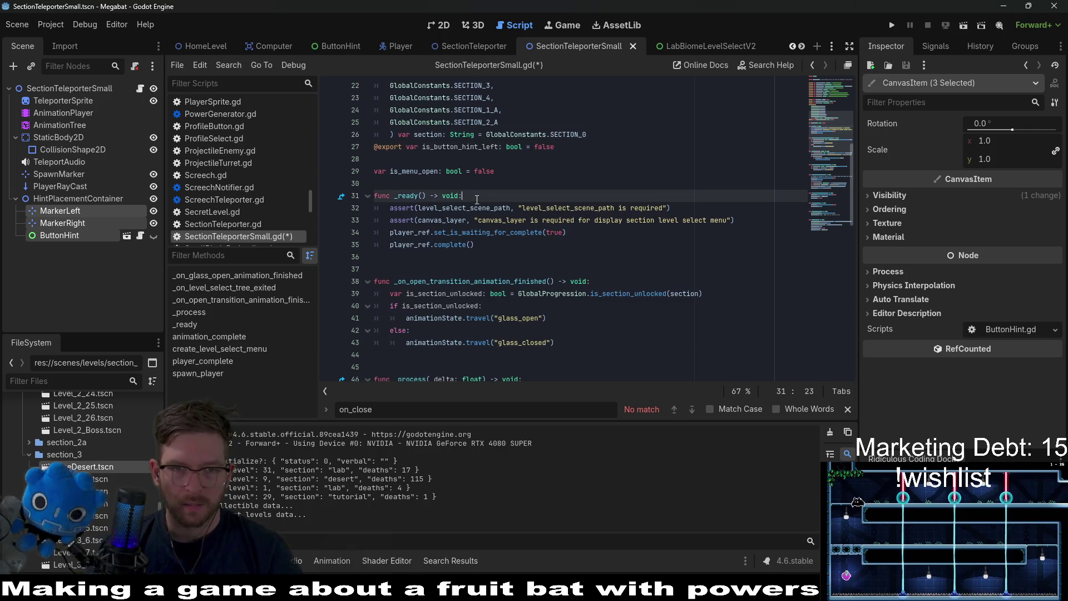
left_click(748, 223)
key("Return")
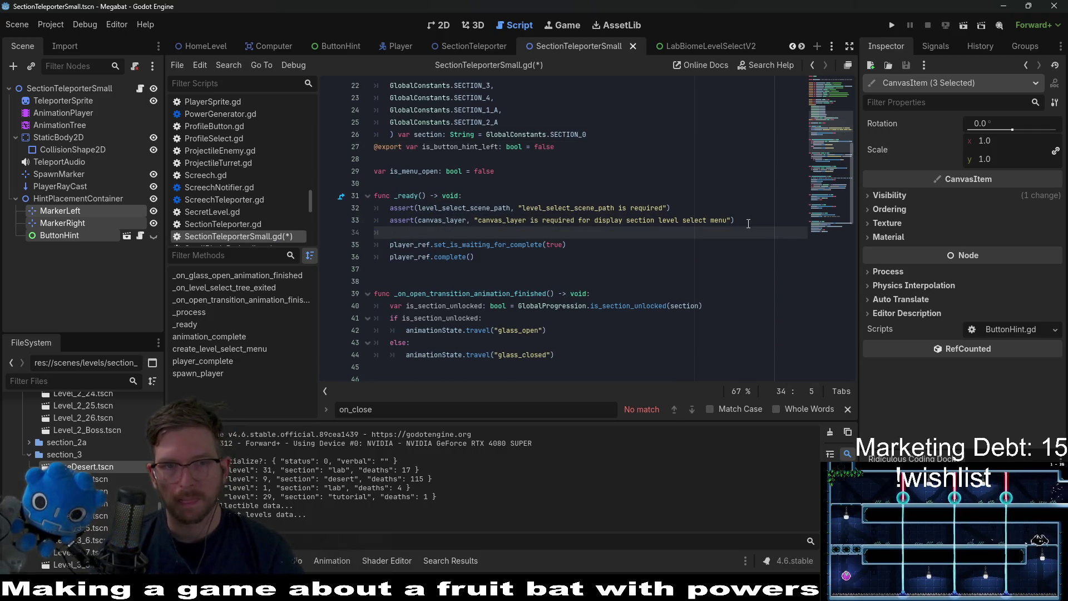
key("ctrl+v")
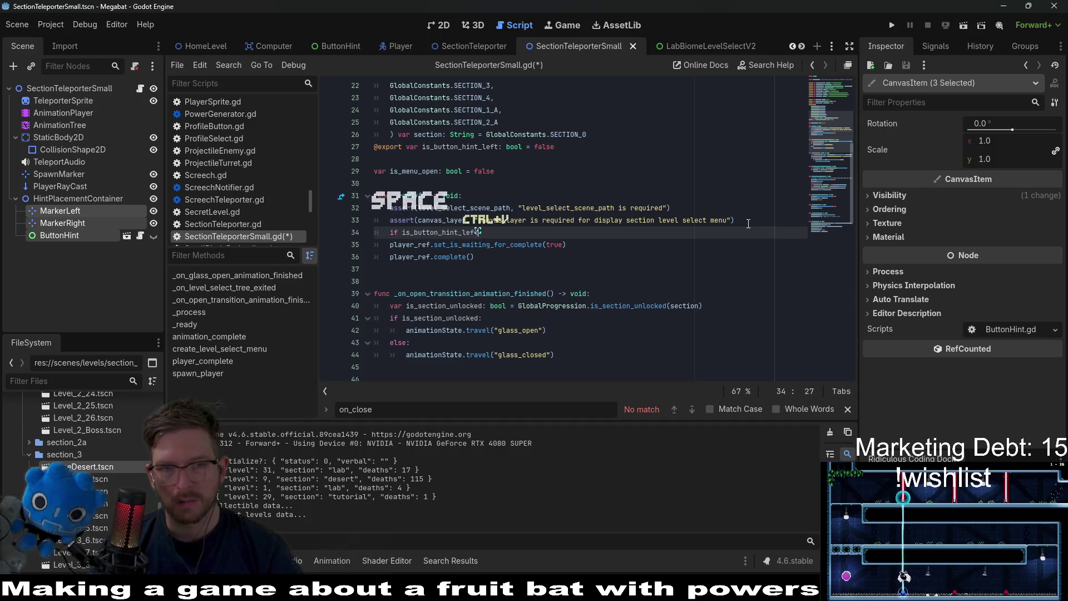
Step: Finish the 'if is_button_hint_left:' line and add an else: branch containing pass
type(":")
key("Return")
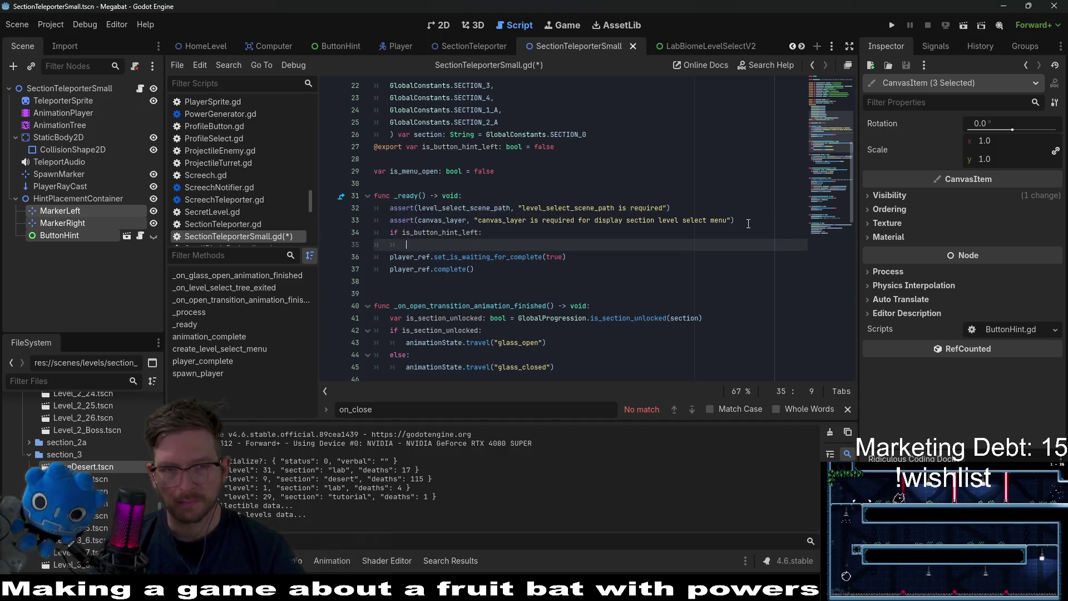
type("ass")
key("BackSpace")
type("else:")
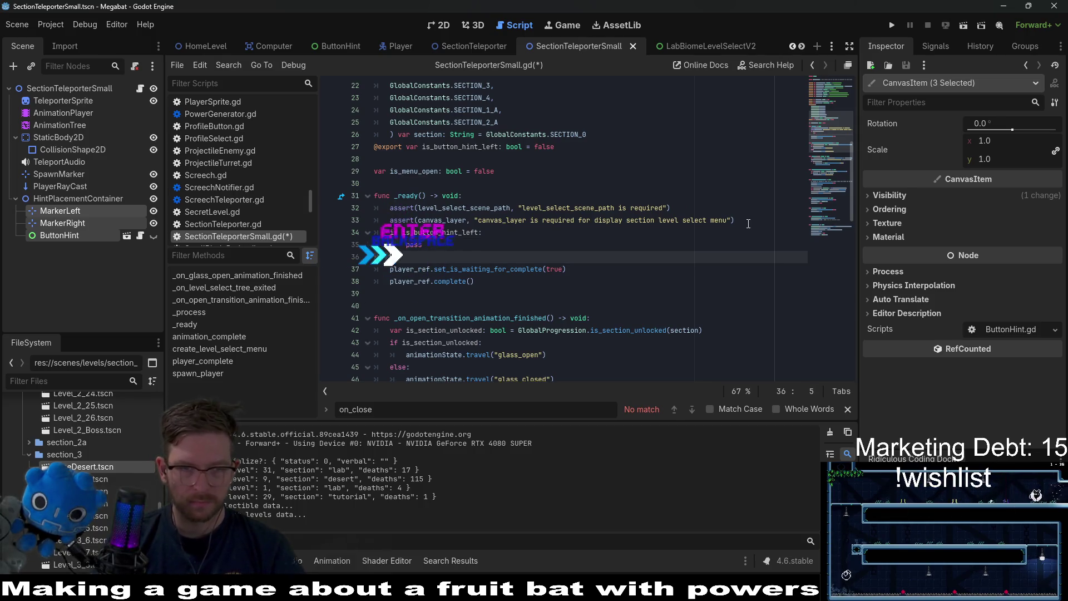
key("Return")
type("pass")
key("Up")
key("Up")
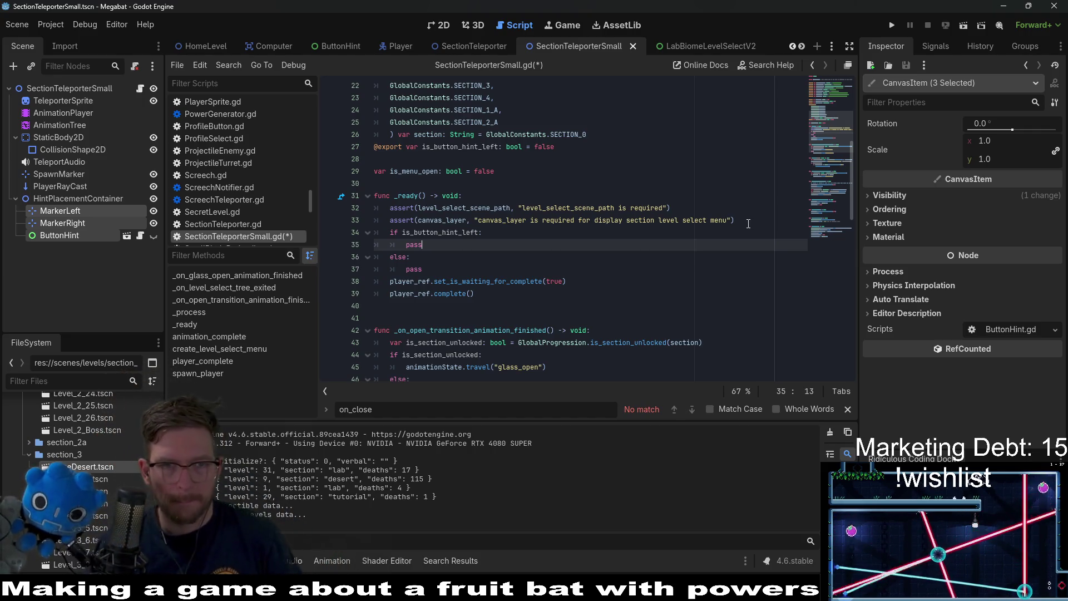
Step: In the if branch, set buttonHint.global_position = markerLeft.global_position
scroll(743, 167, "up", 4)
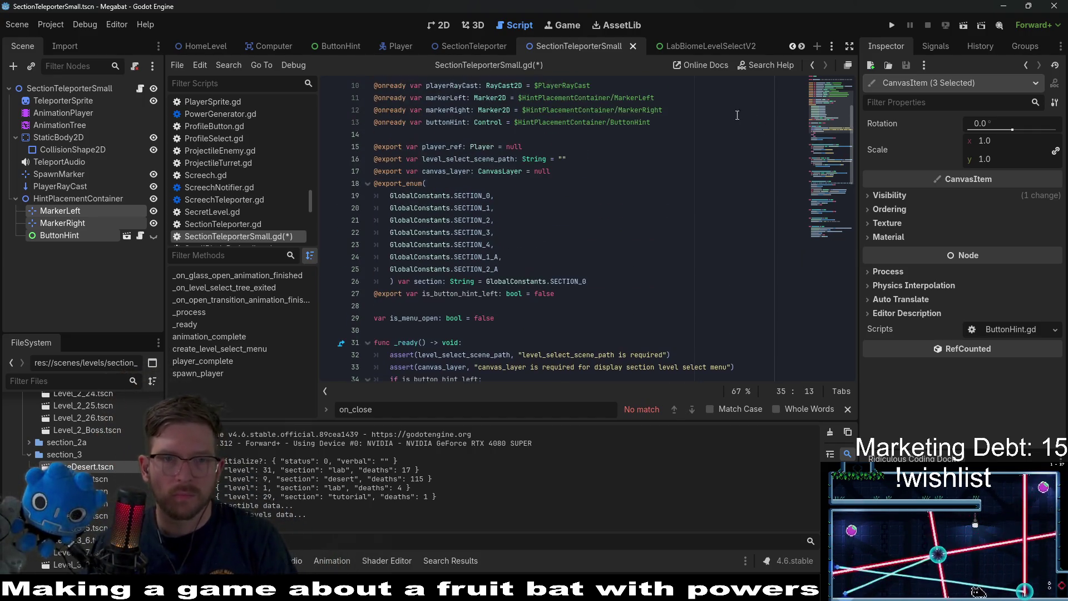
double_click(436, 127)
key("ctrl+c")
scroll(439, 195, "down", 2)
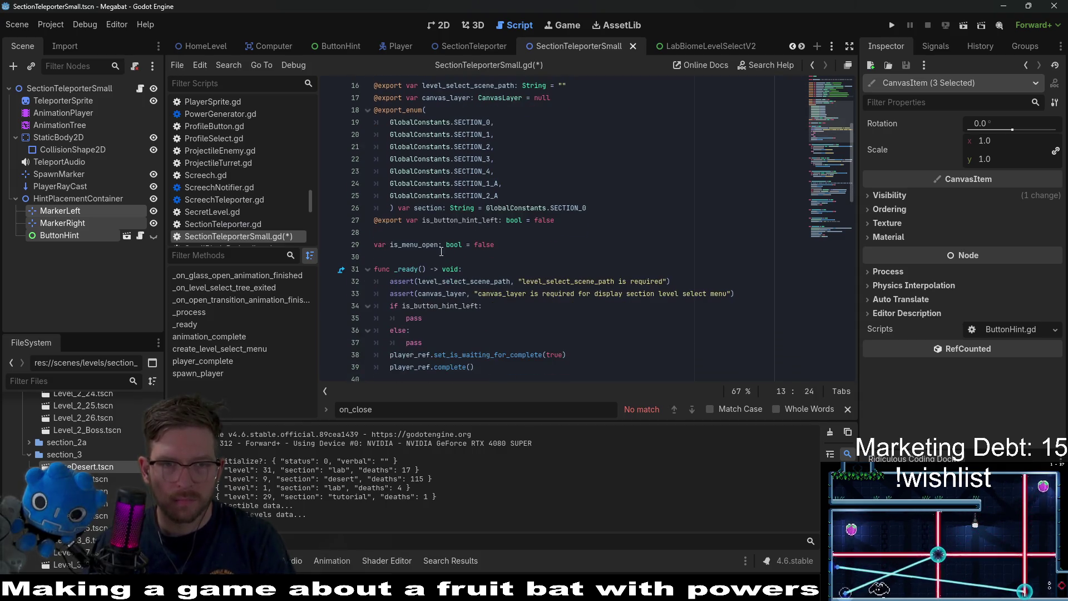
double_click(413, 319)
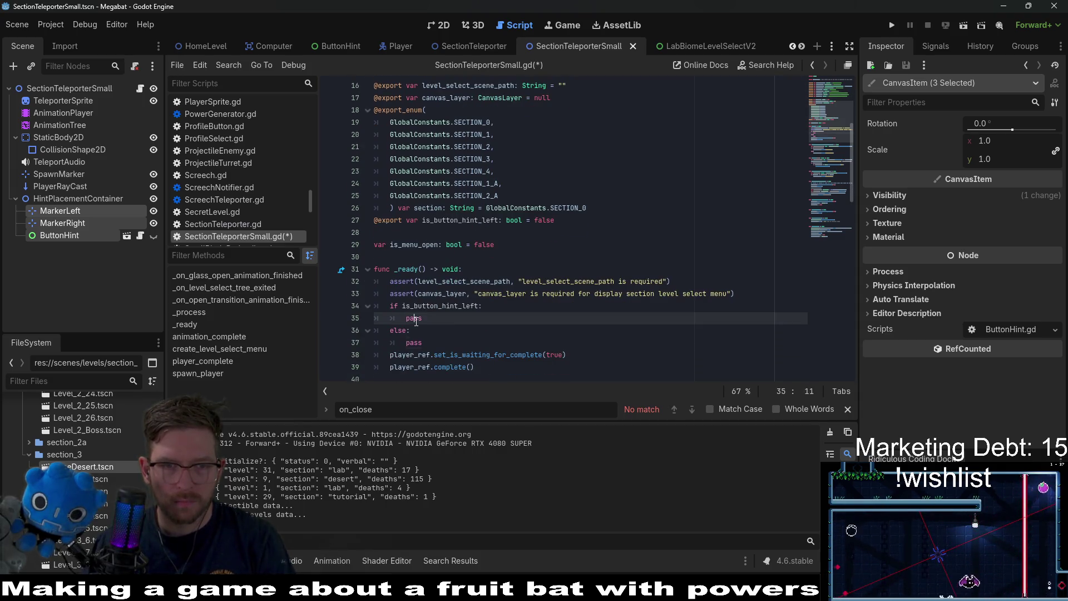
key("ctrl+v")
type(".")
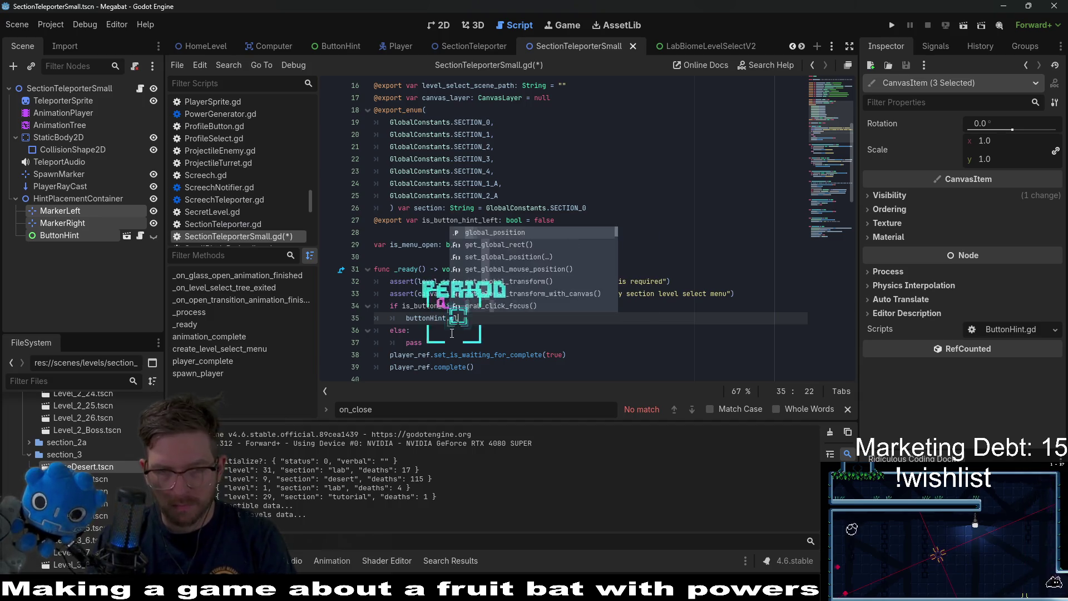
type("global")
key("Return")
type("= ")
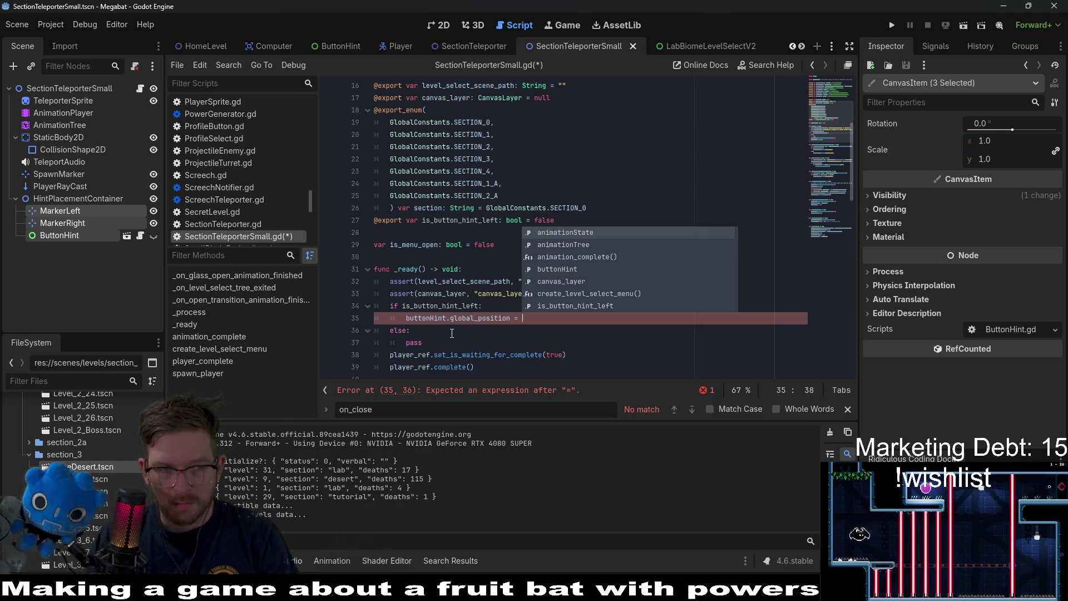
type("marker")
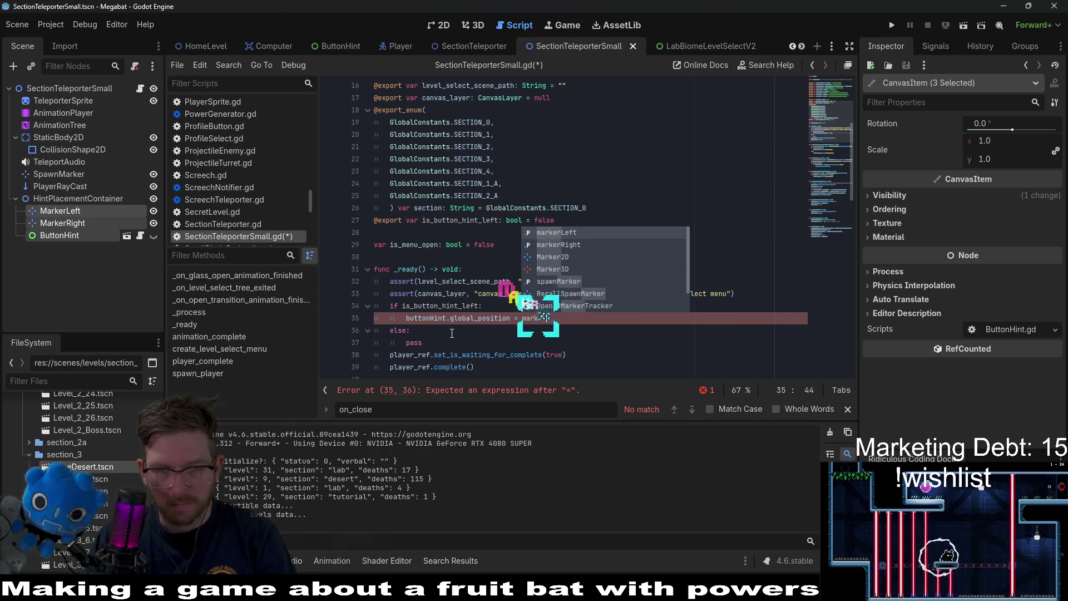
key("Return")
type(".gl")
key("Return")
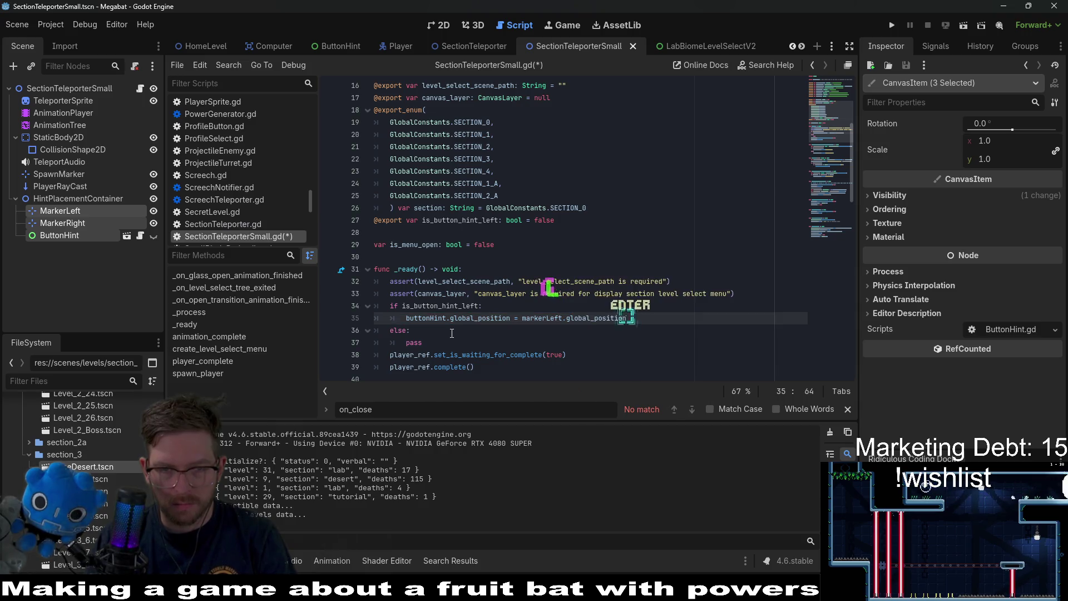
Step: Copy that line into the else branch using markerRight, and save the script
key("Down")
key("Down")
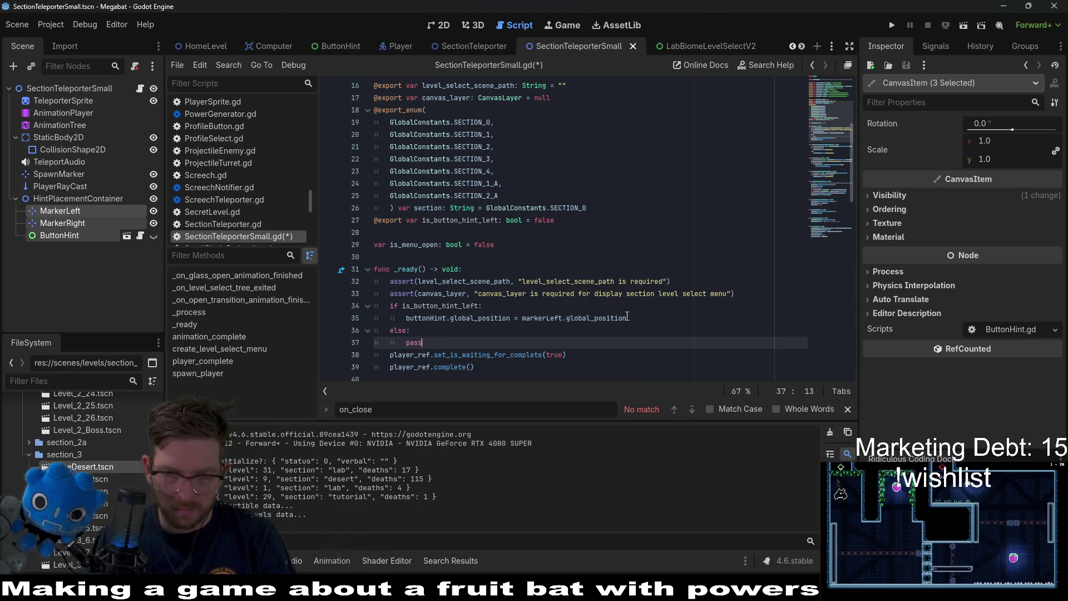
left_click(627, 316)
key("shift+Up")
key("ctrl+c")
left_click(434, 342)
key("shift+Up")
key("ctrl+v")
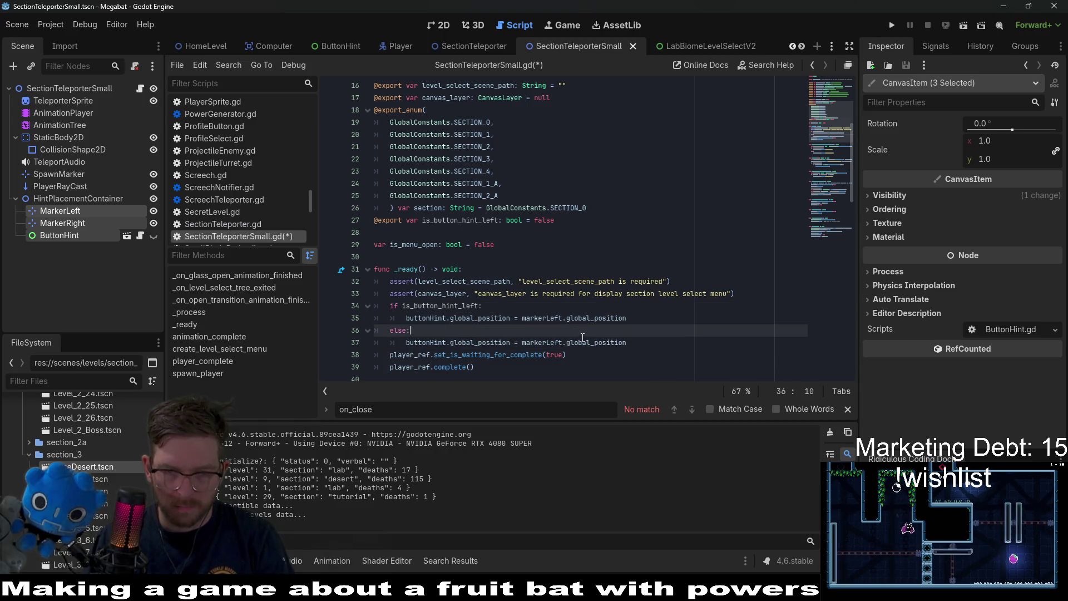
double_click(542, 342)
type("markerRight")
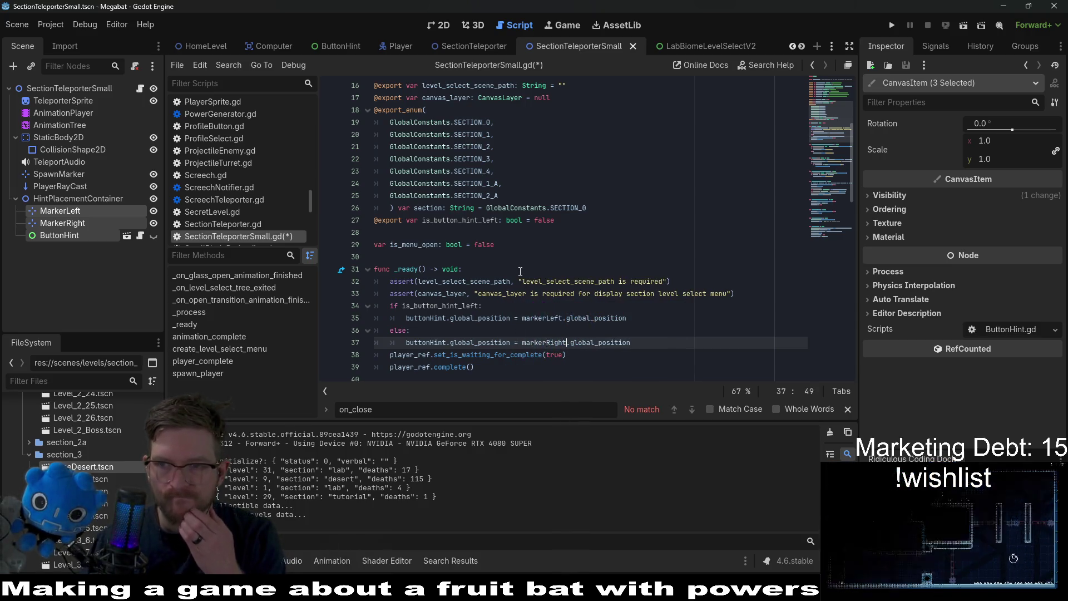
left_click(537, 268)
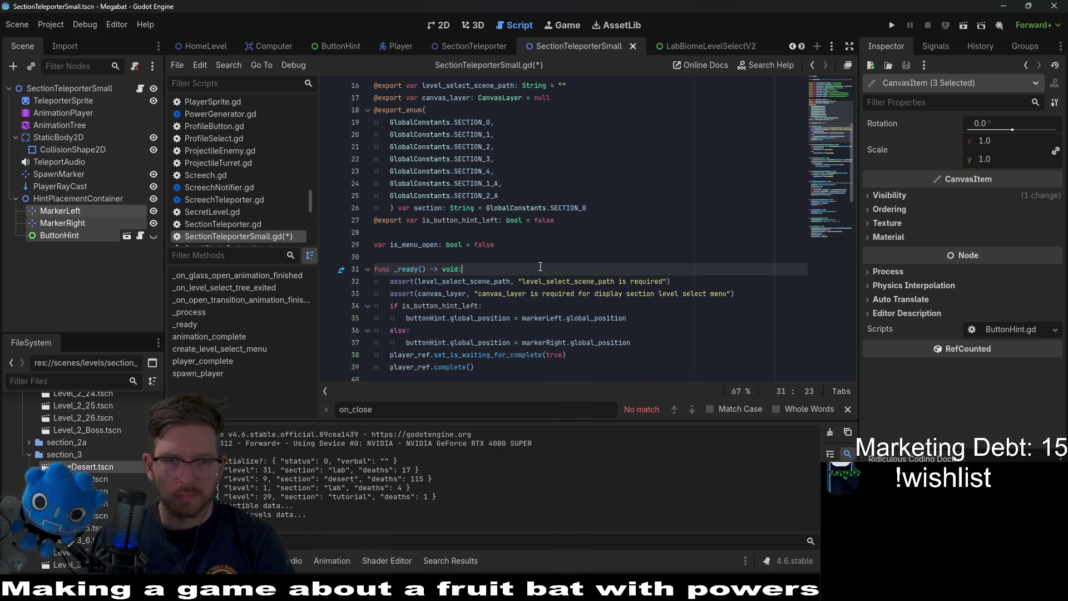
left_click(579, 242)
key("ctrl+s")
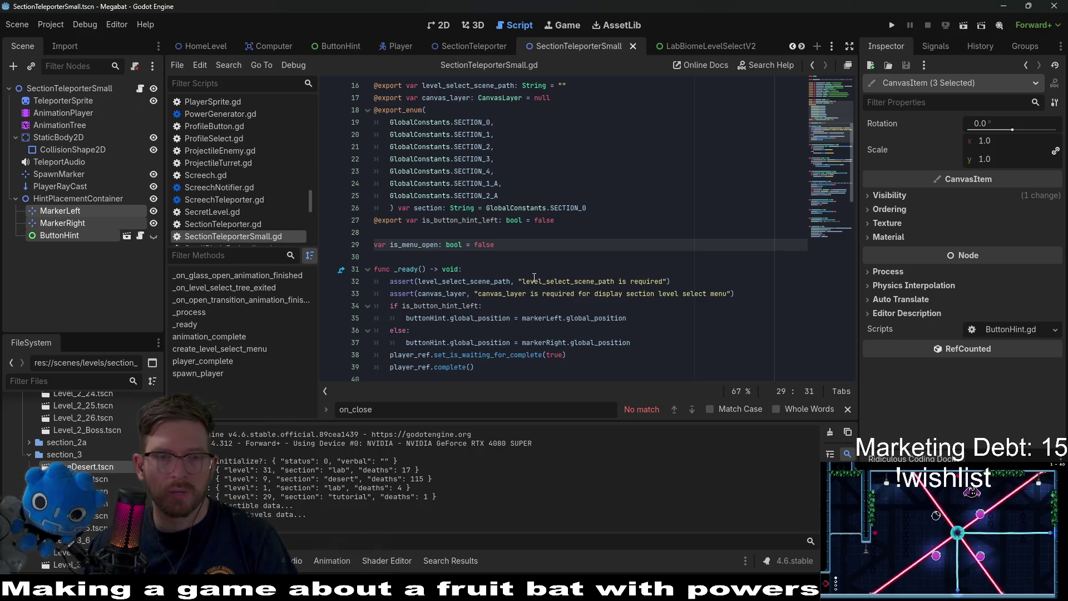
Step: Add 'buttonHint.visible = false' after the asserts in _ready and save
scroll(534, 276, "down", 2)
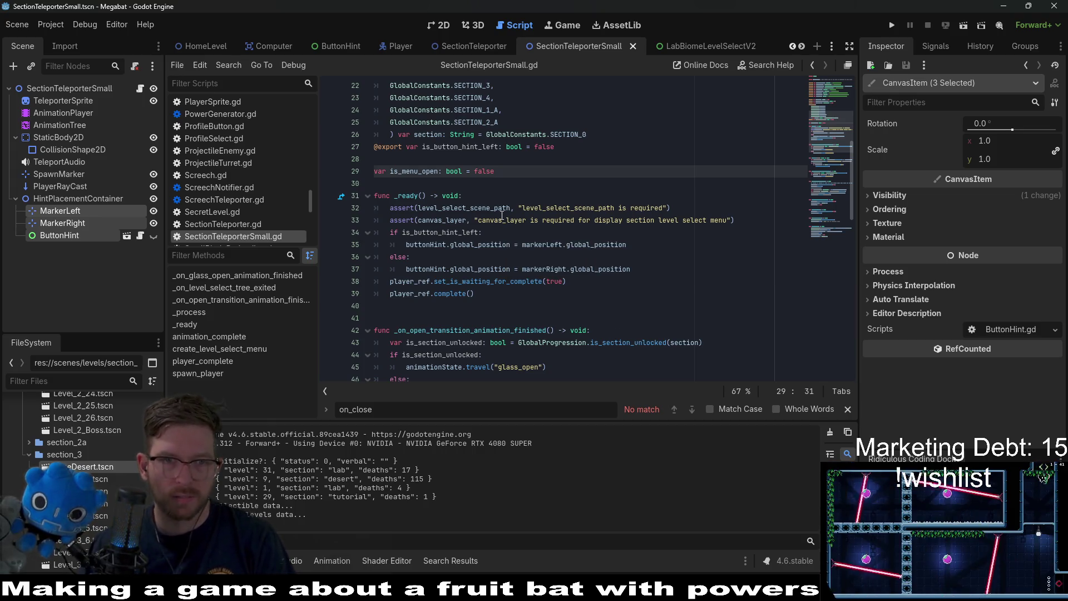
scroll(472, 222, "up", 7)
double_click(445, 232)
scroll(501, 239, "up", 3, "ctrl")
scroll(640, 243, "down", 6)
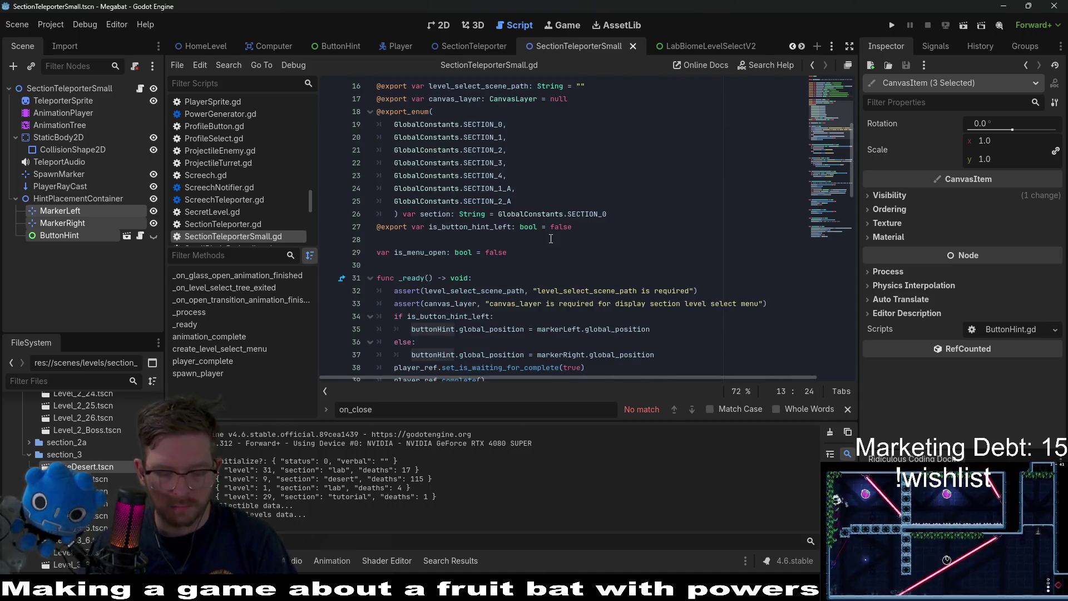
left_click(773, 228)
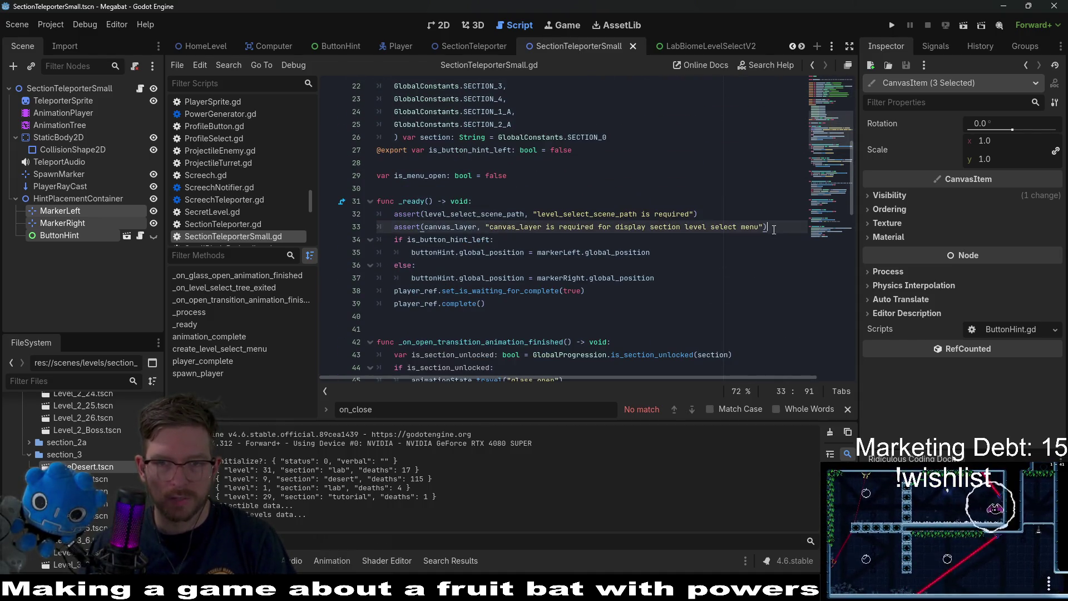
key("Return")
key("ctrl+v")
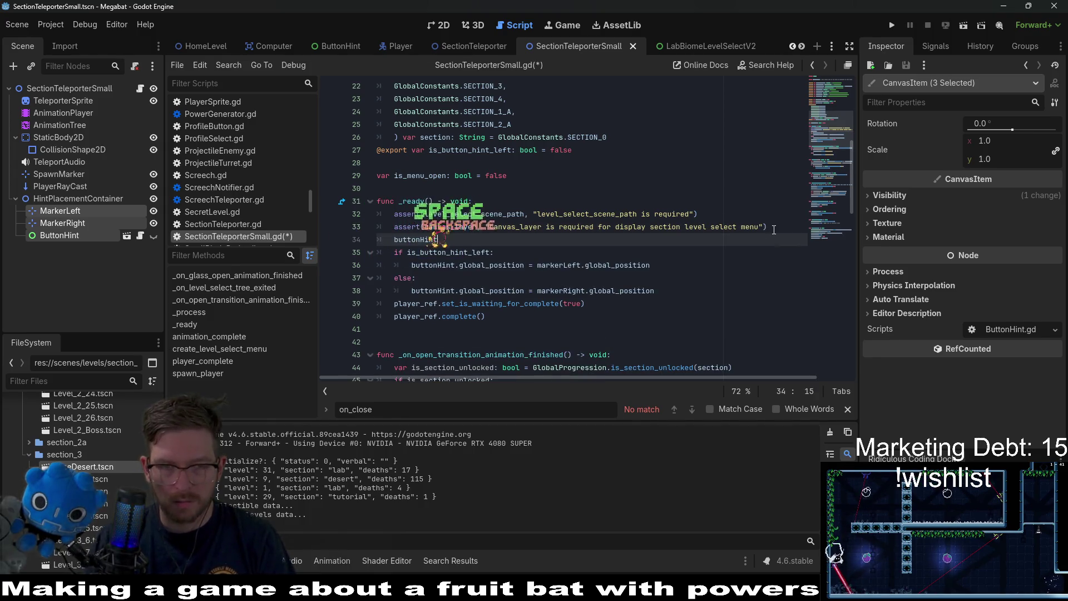
key("BackSpace")
type(".visible = false")
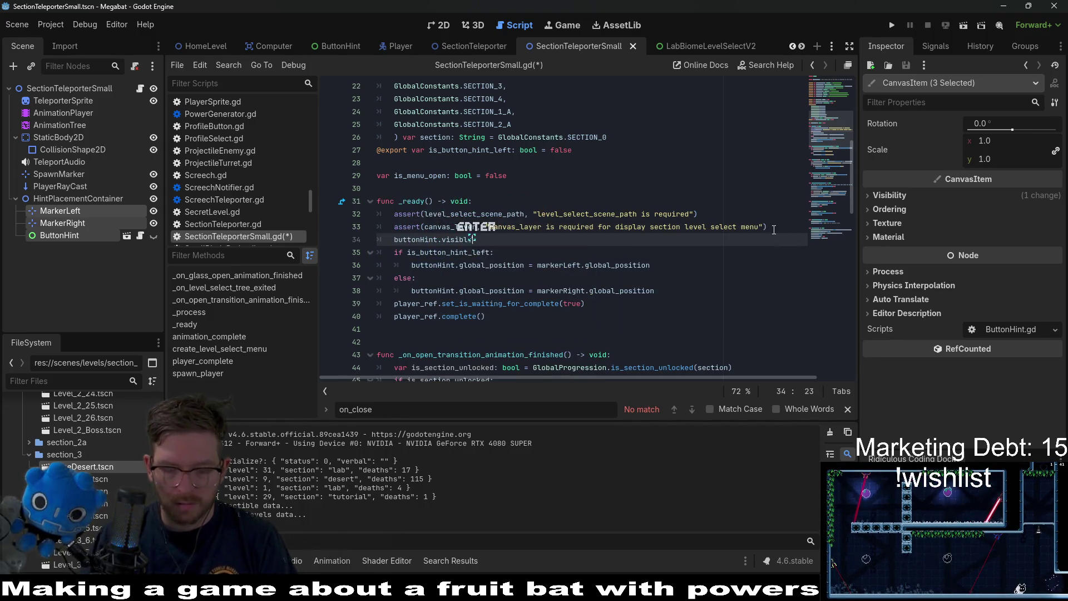
key("ctrl+s")
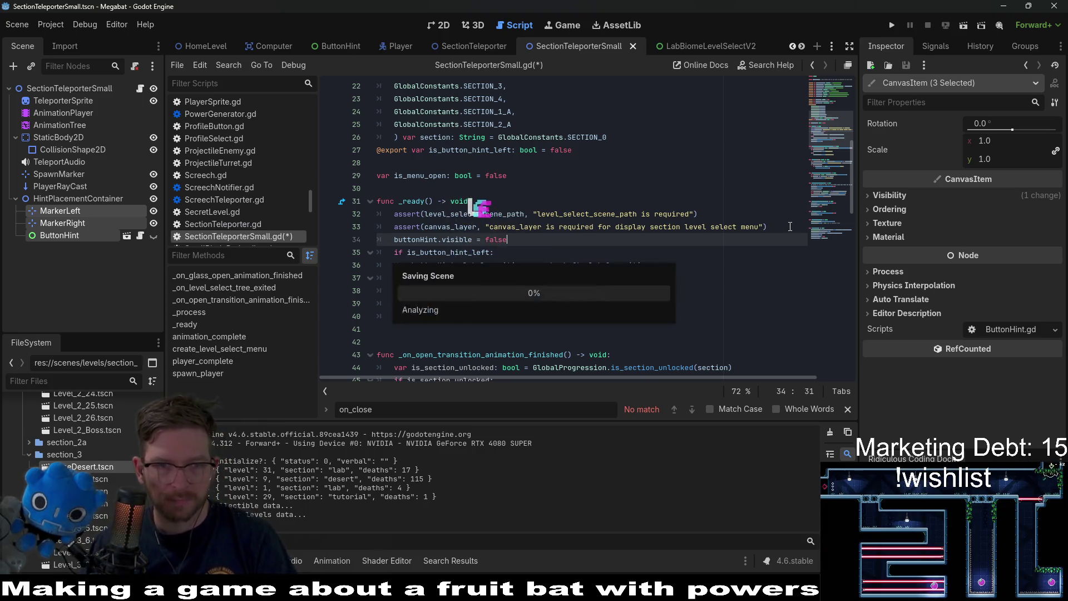
Step: Delete the buttonHint.visible = false line again
double_click(418, 240)
scroll(552, 239, "down", 4)
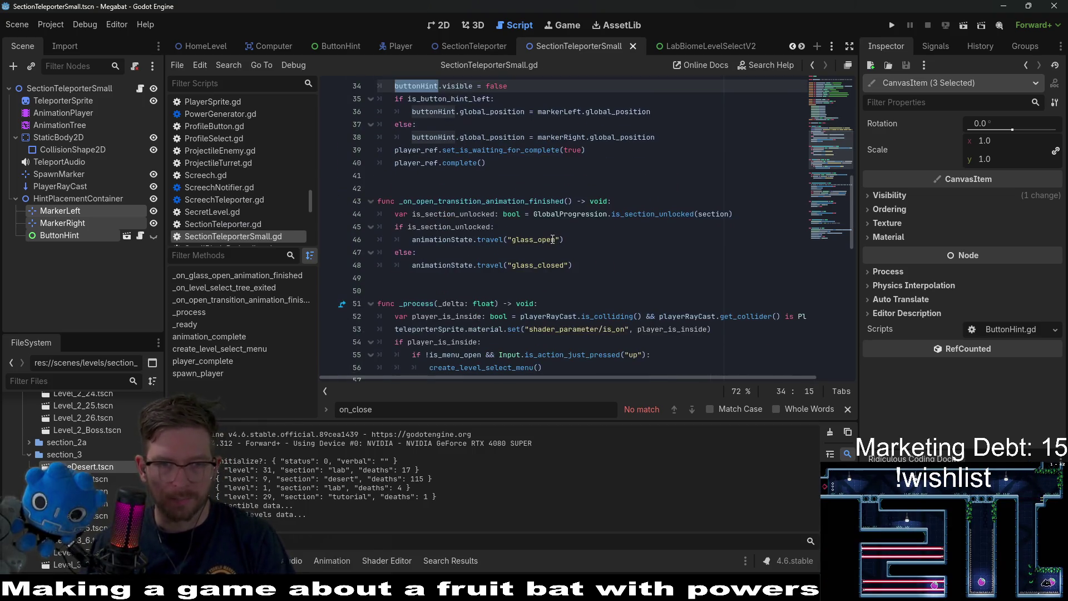
scroll(587, 240, "down", 2)
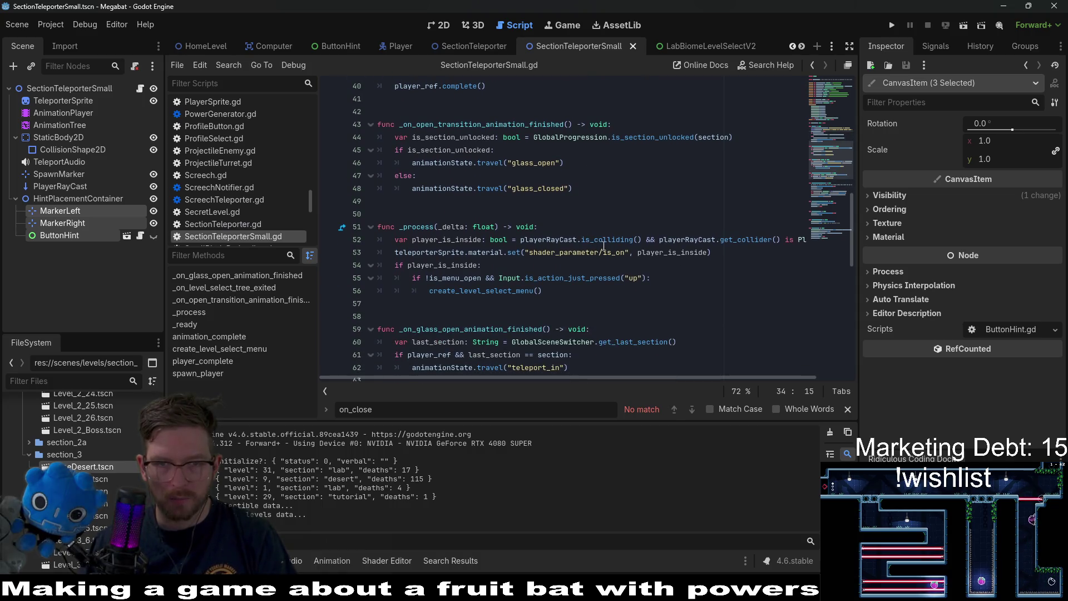
scroll(520, 174, "up", 6)
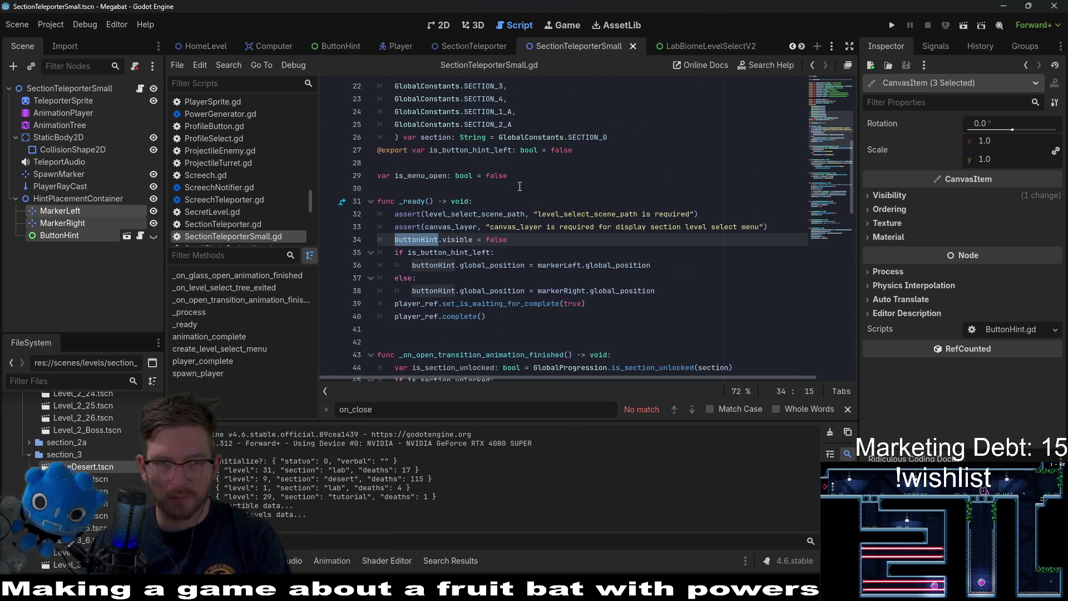
left_click(507, 240)
left_click(795, 228, "shift")
key("BackSpace")
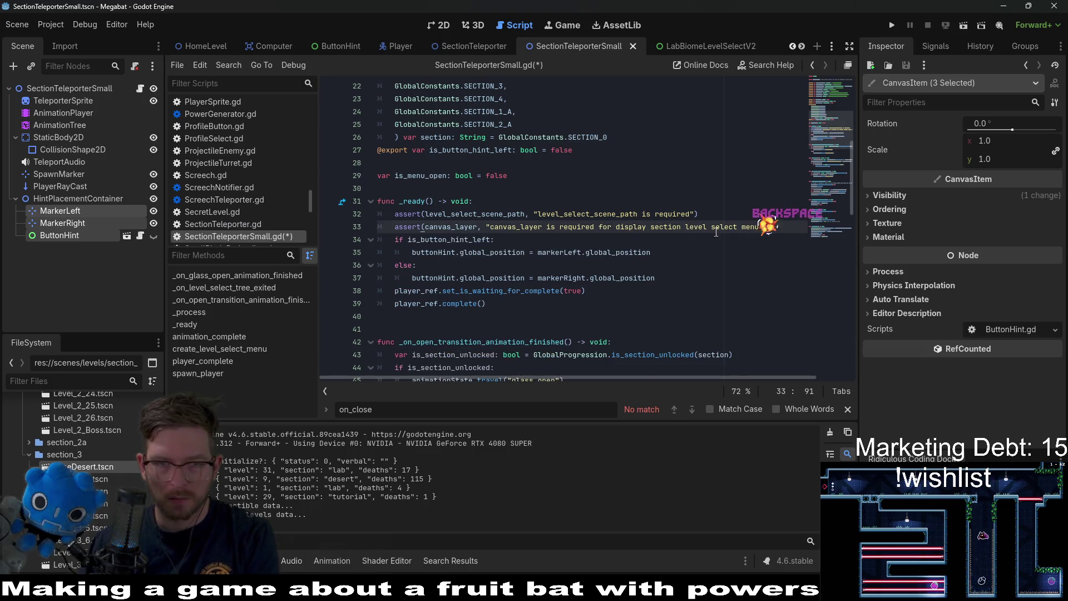
scroll(478, 241, "down", 6)
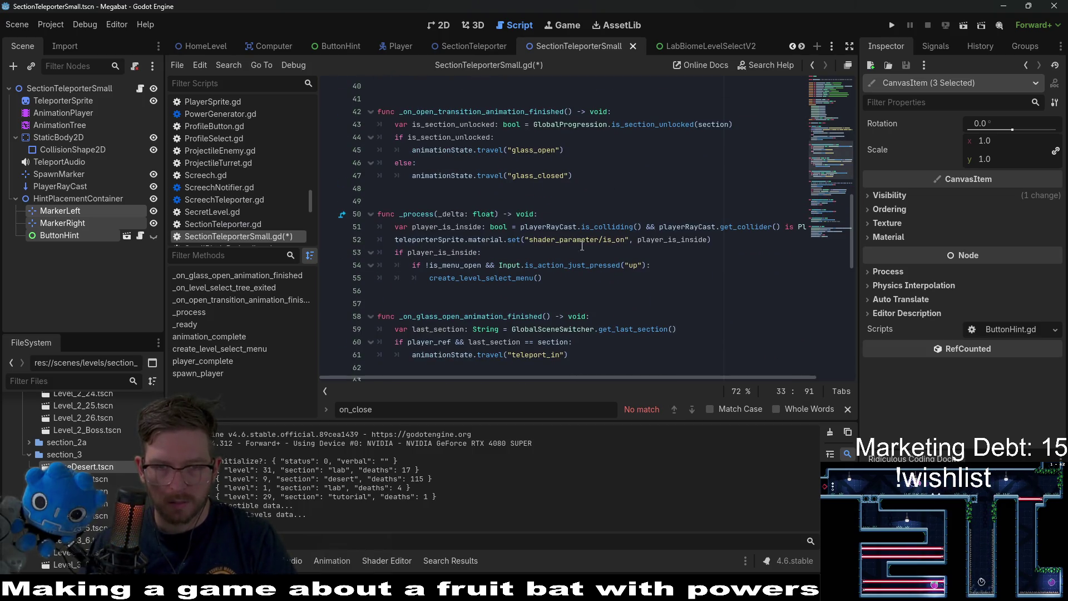
Step: Start a 'buttonHint.visible =' line in _process after the shader parameter line
left_click(724, 244)
key("Return")
key("ctrl+v")
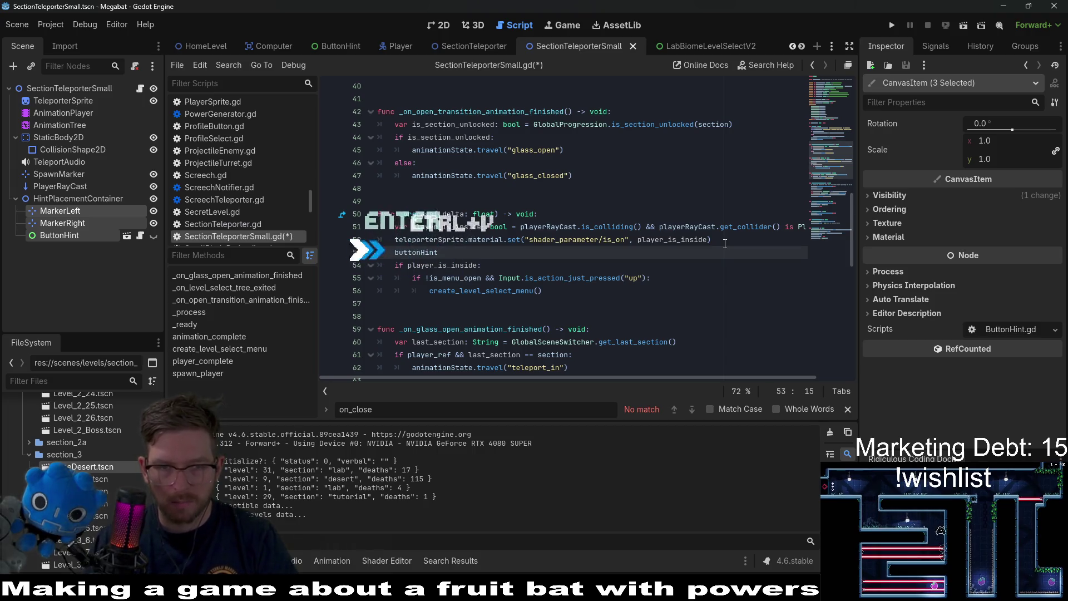
type(".visi")
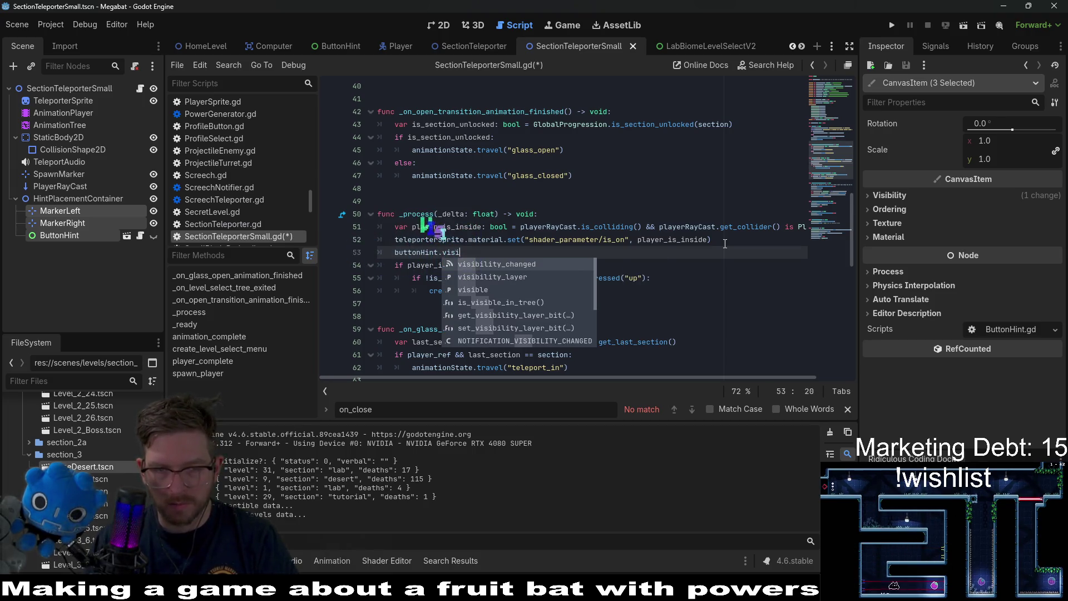
key("Down")
key("Down")
key("Return")
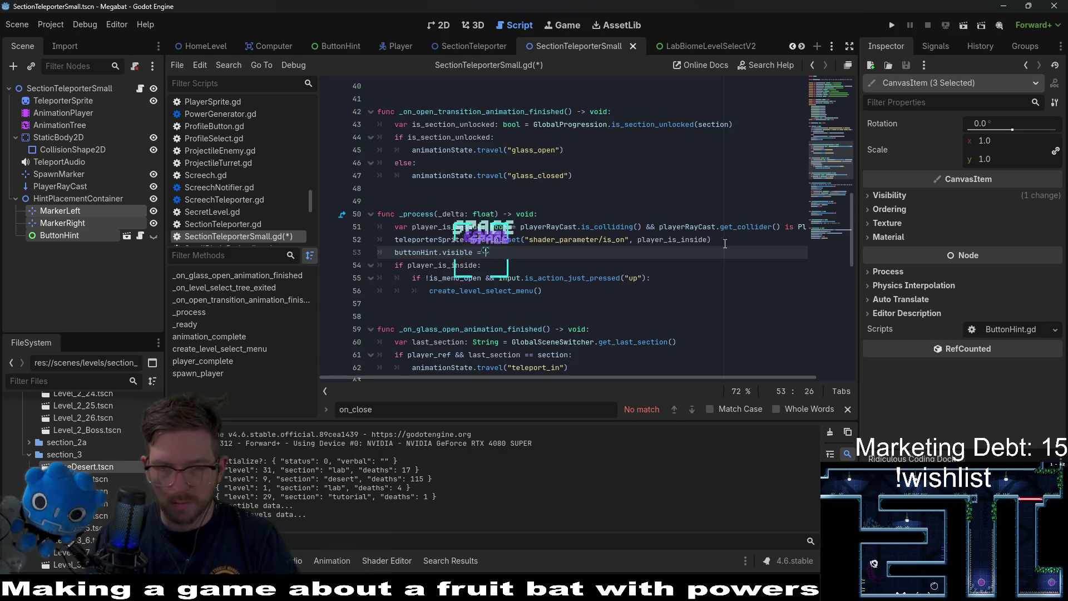
type("player")
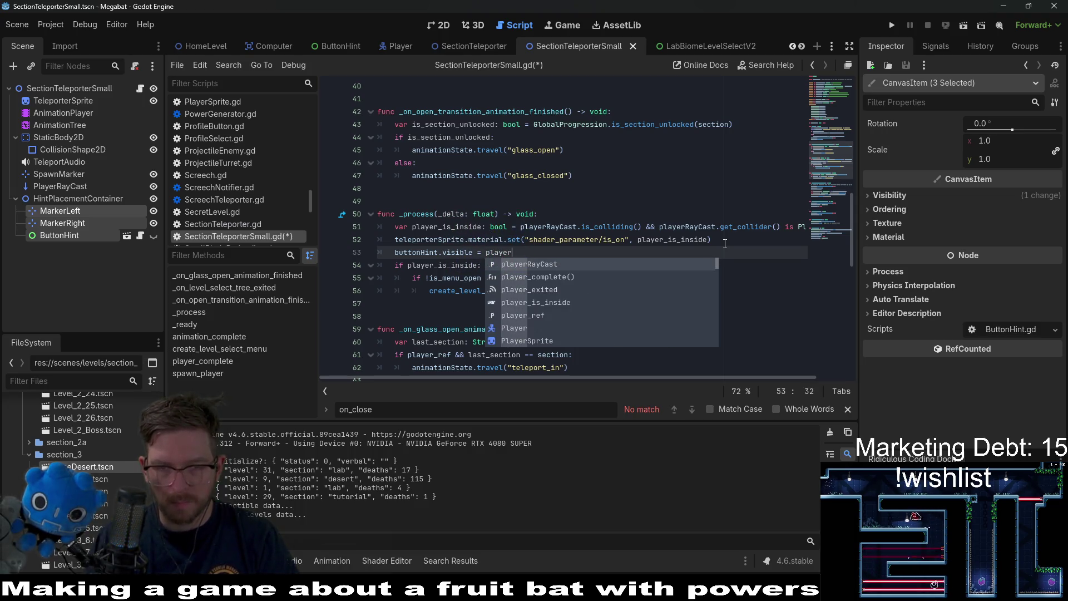
key("BackSpace")
key("BackSpace")
key("BackSpace")
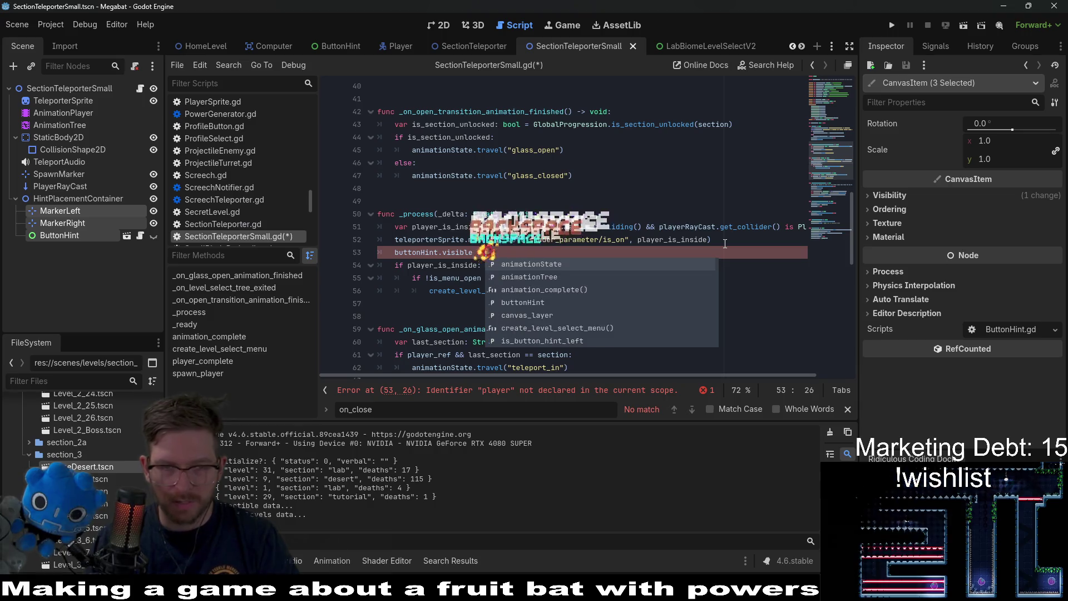
Step: Rename player_is_inside to is_player_inside and assign it to buttonHint.visible
double_click(459, 228)
key("BackSpace")
type("is_player_i")
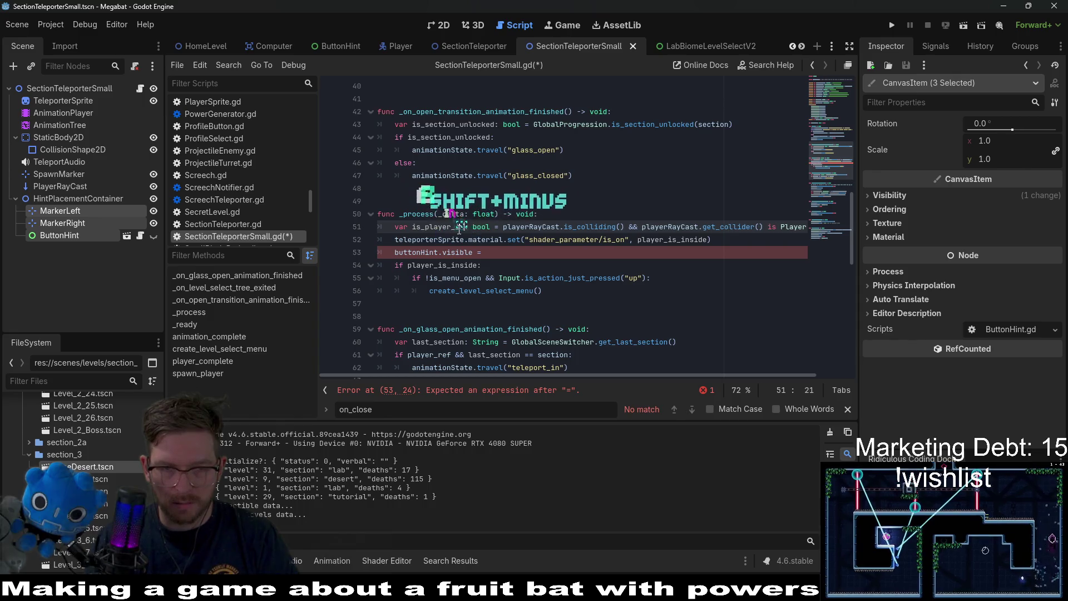
type("nside")
double_click(678, 242)
type("is_player_inside")
left_click(489, 252)
type("is_player_inside")
Step: Use is_player_inside in the if condition too, and save the script
left_click(448, 265)
double_click(448, 265)
type("is_player_inside")
left_click(636, 239)
key("ctrl+s")
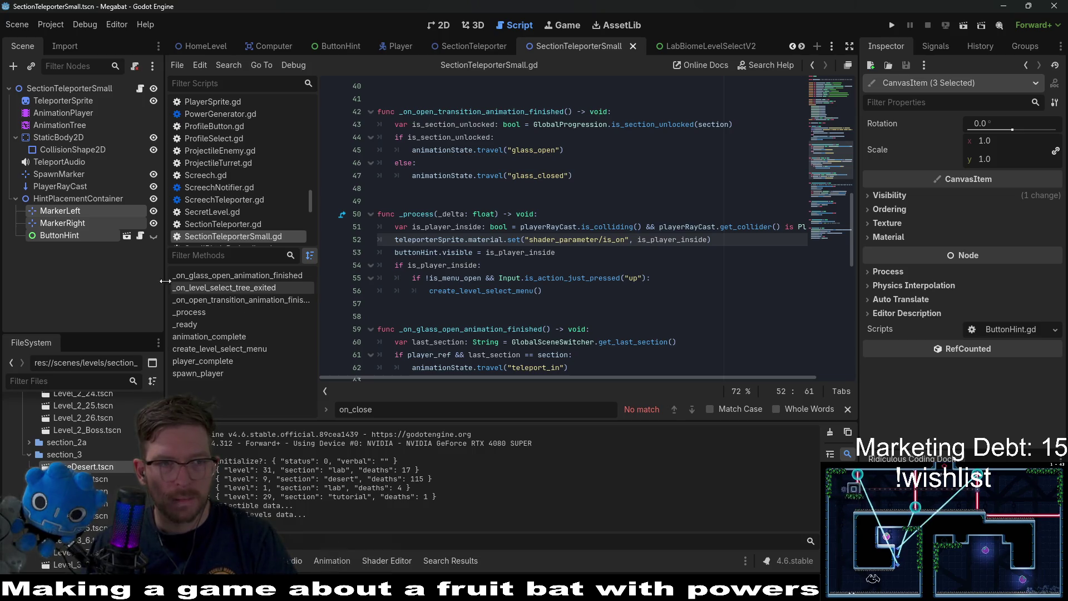
left_click(56, 234)
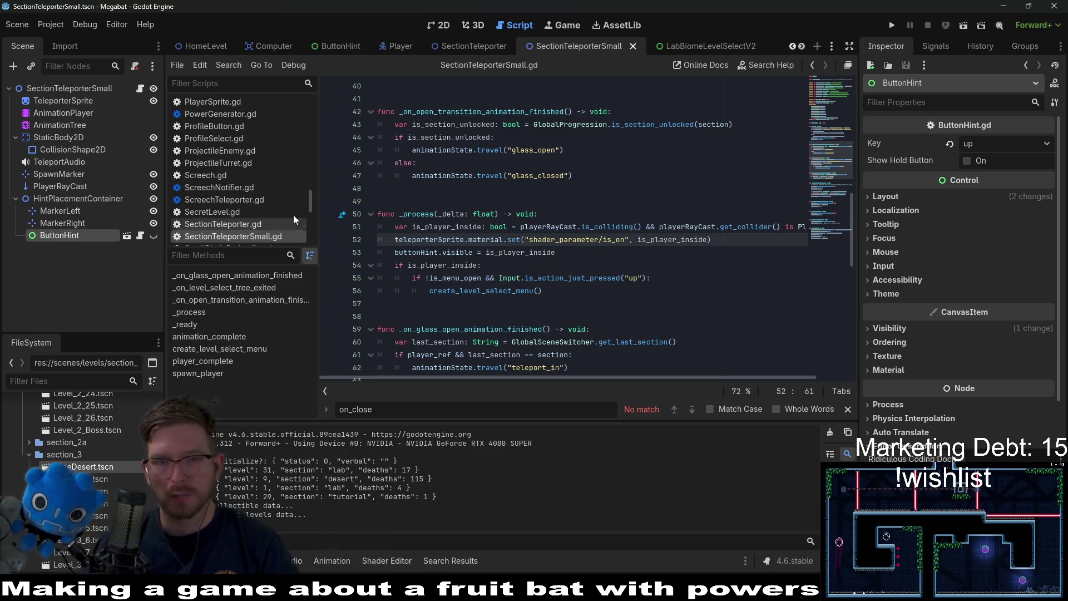
left_click(644, 278)
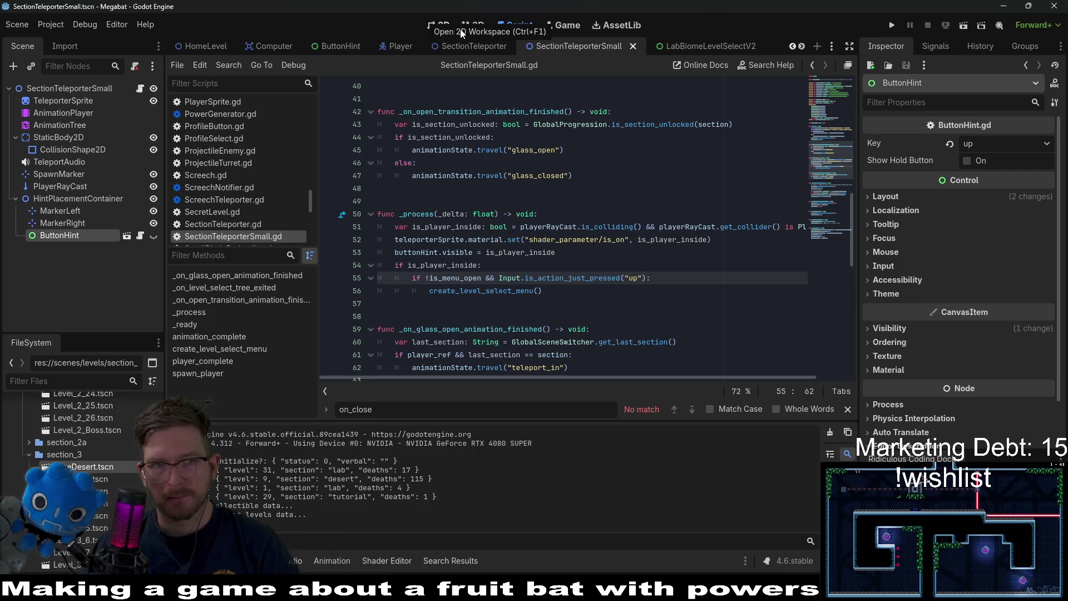
Step: Run the game on the first profile, teleport the bat left, then close it
left_click(889, 28)
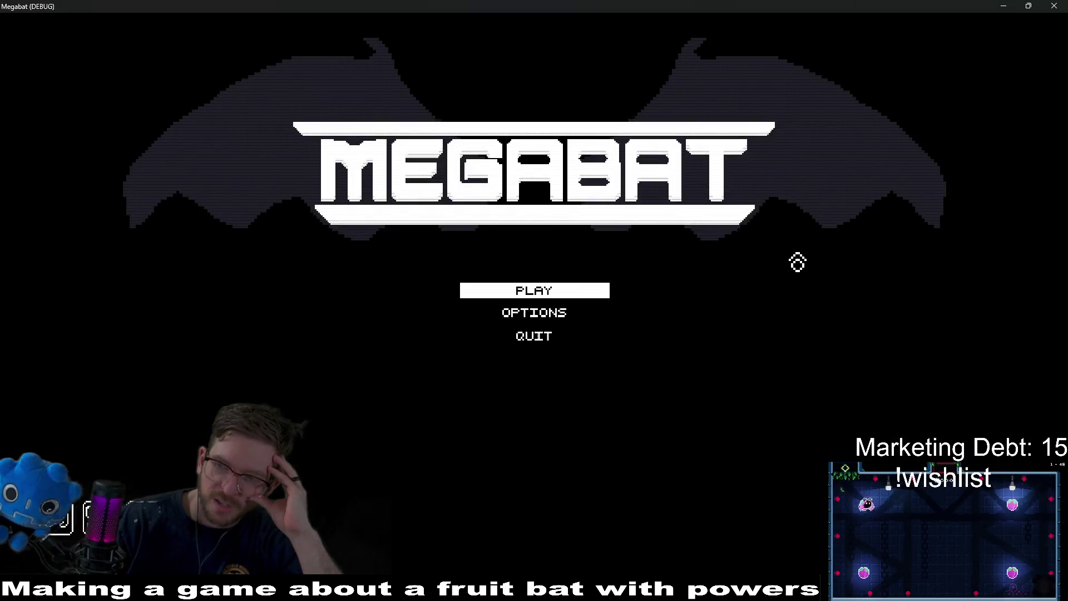
left_click(534, 290)
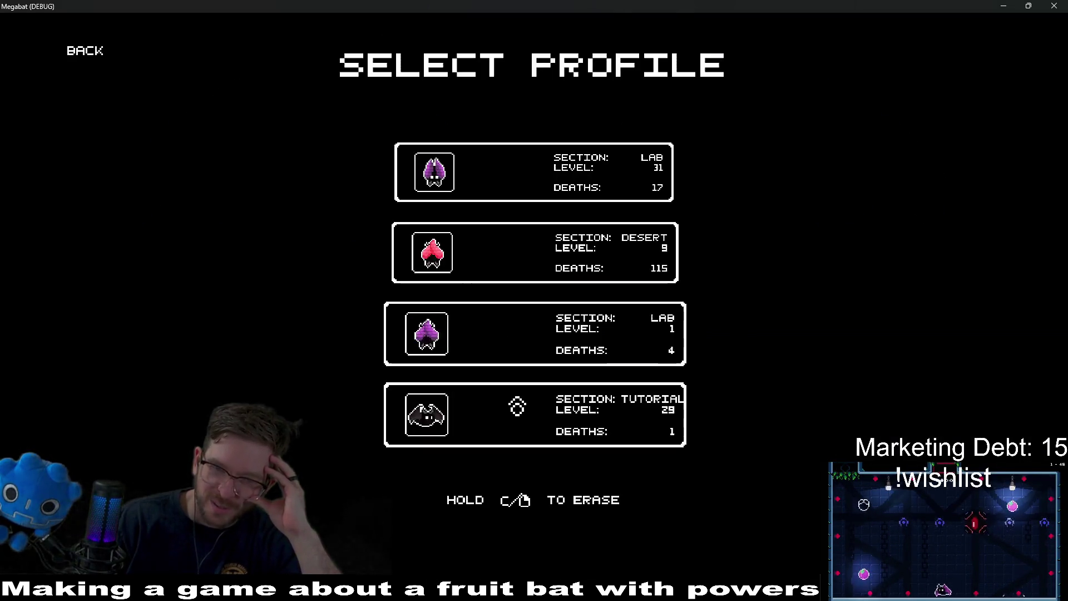
left_click(546, 199)
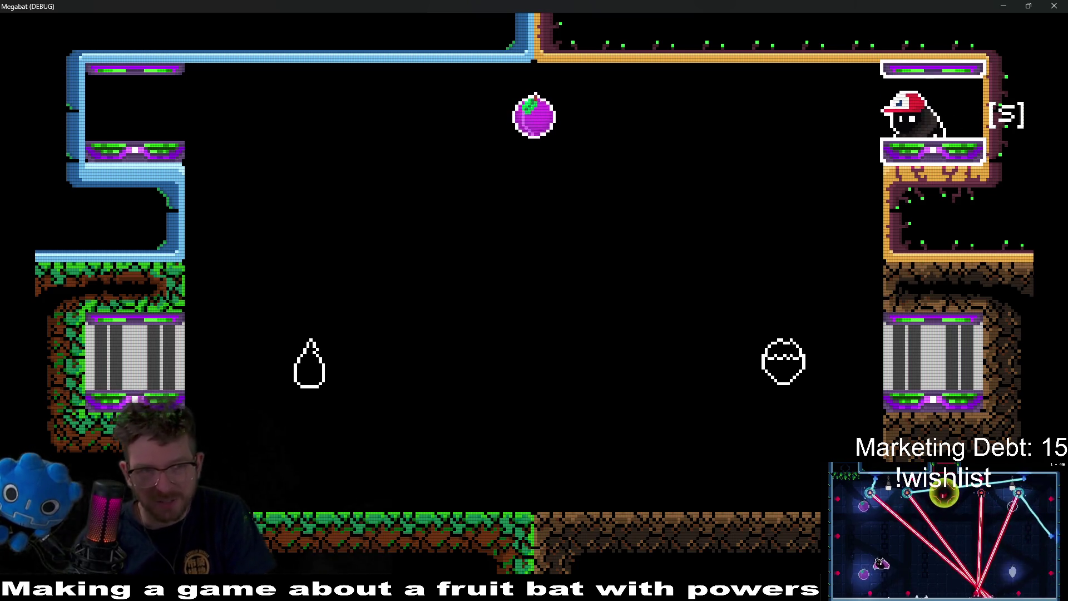
key("a")
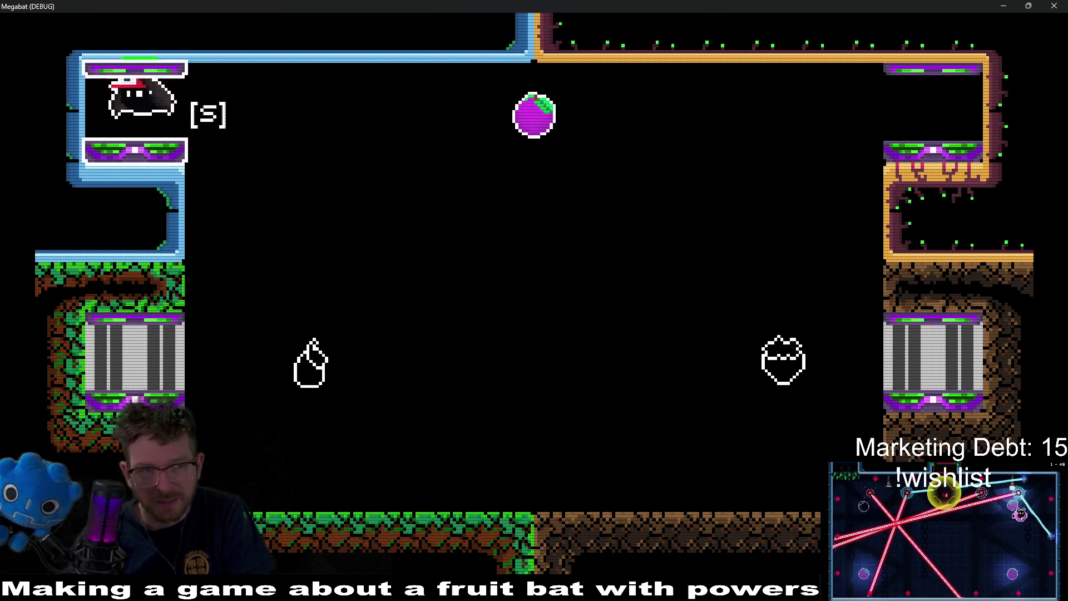
key("d")
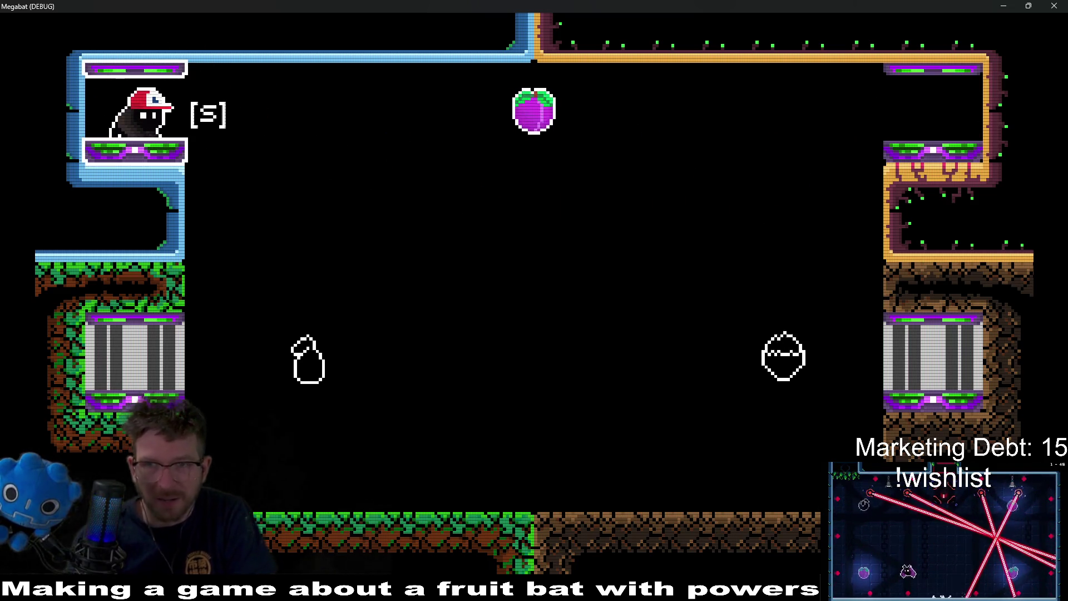
left_click(1051, 5)
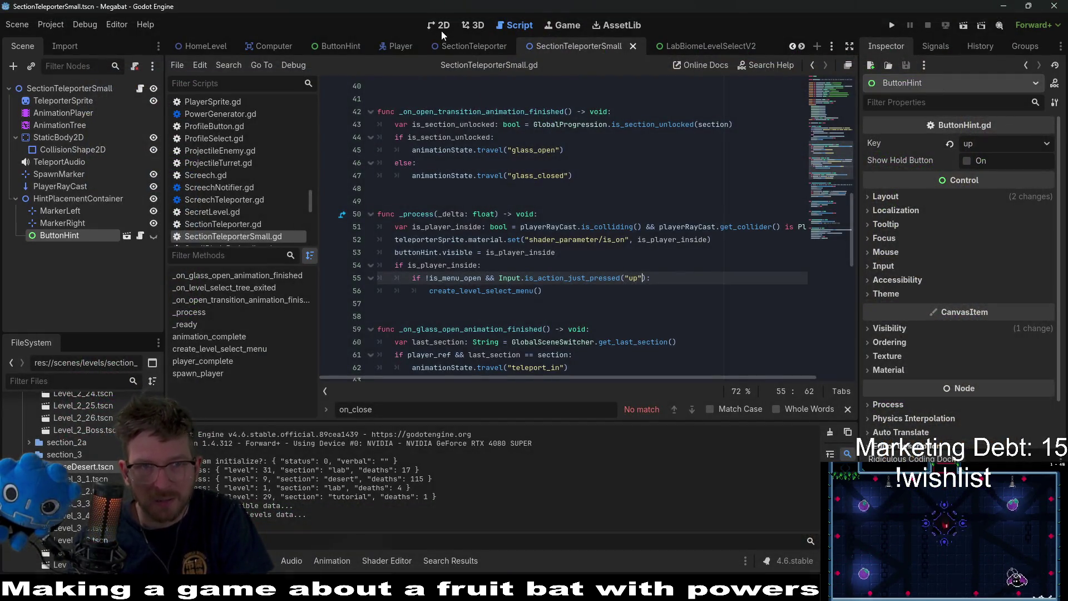
Step: Switch through the open scene tabs to the HomeLevel scene
left_click(442, 27)
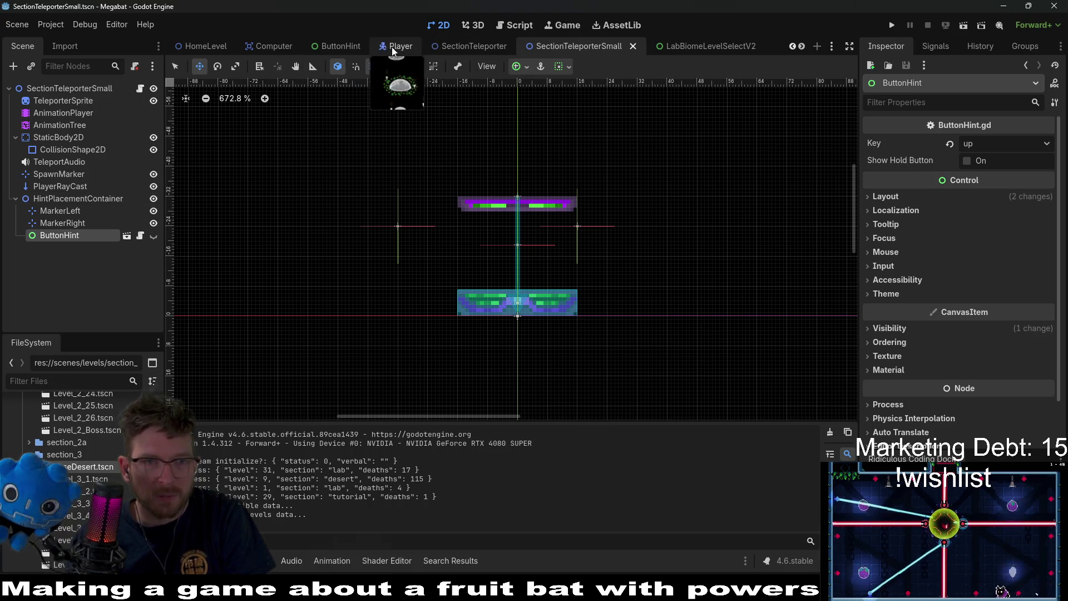
left_click(468, 46)
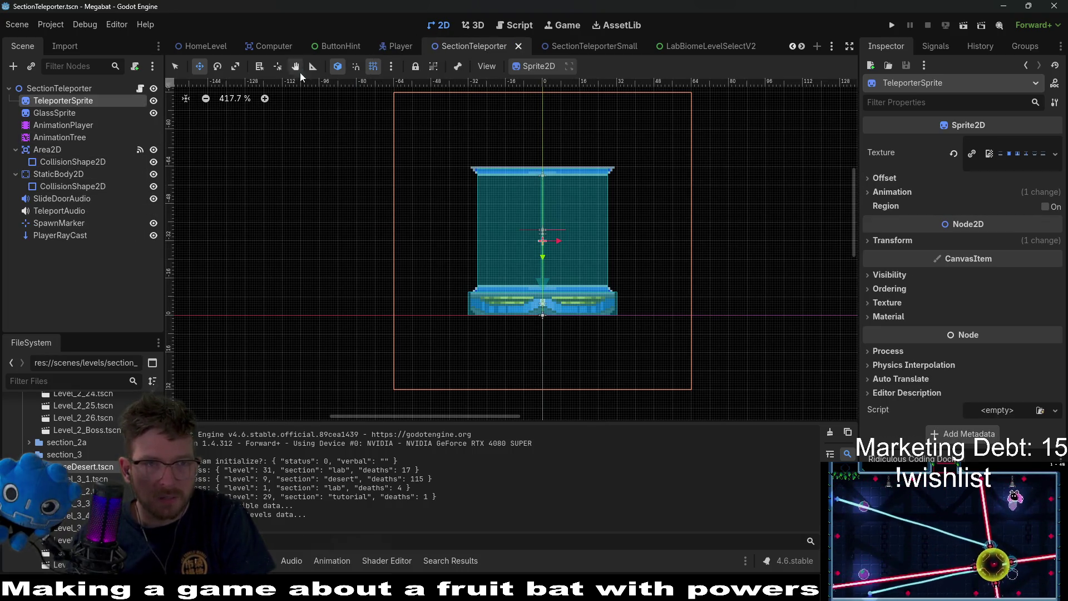
scroll(331, 47, "up", 4)
left_click(356, 46)
left_click(323, 46)
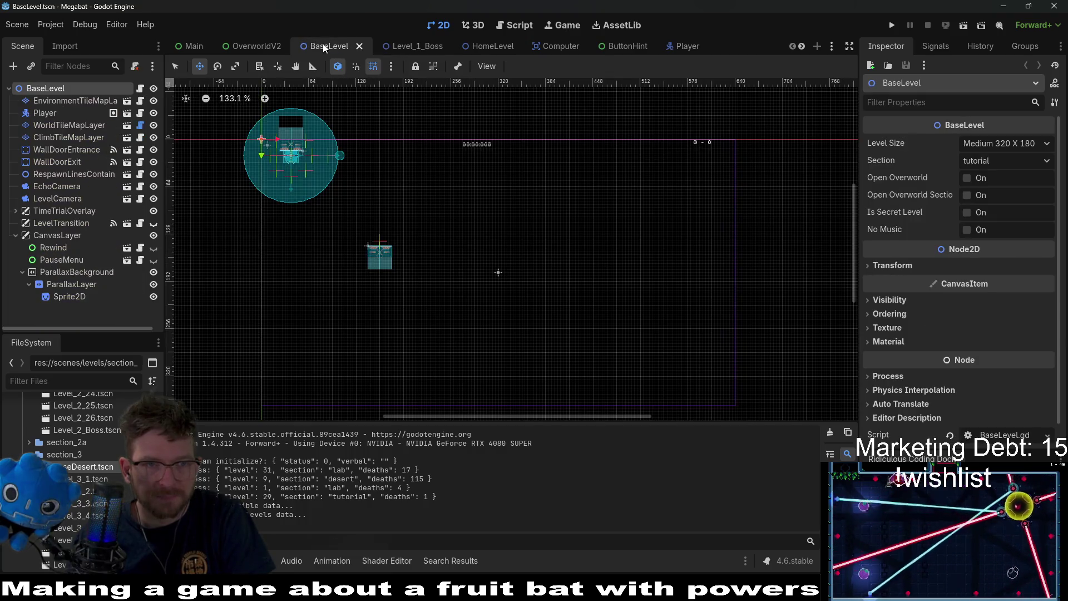
left_click(487, 45)
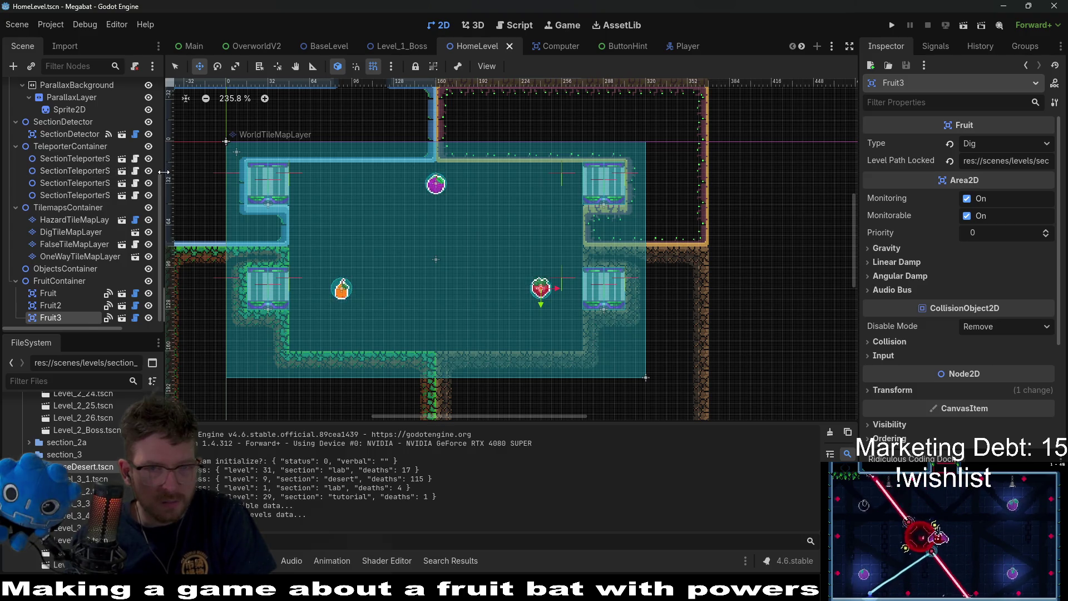
Step: Turn on Is Button Hint Left for SectionTeleporterSmallLab and Desert, and save HomeLevel
left_click_drag(167, 172, 219, 172)
left_click(101, 172)
left_click(138, 199, "ctrl")
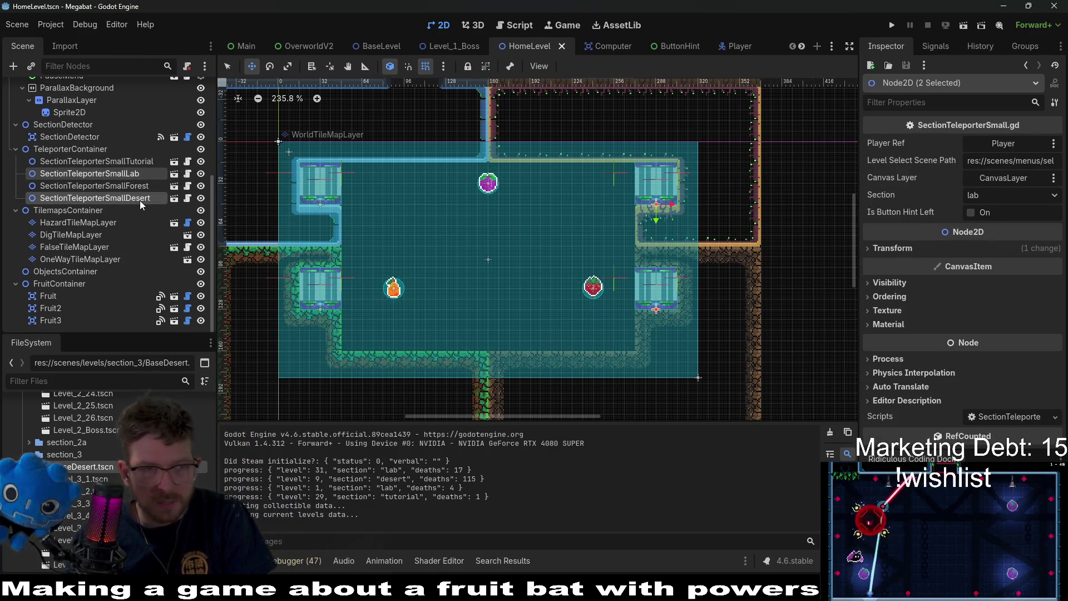
left_click(972, 212)
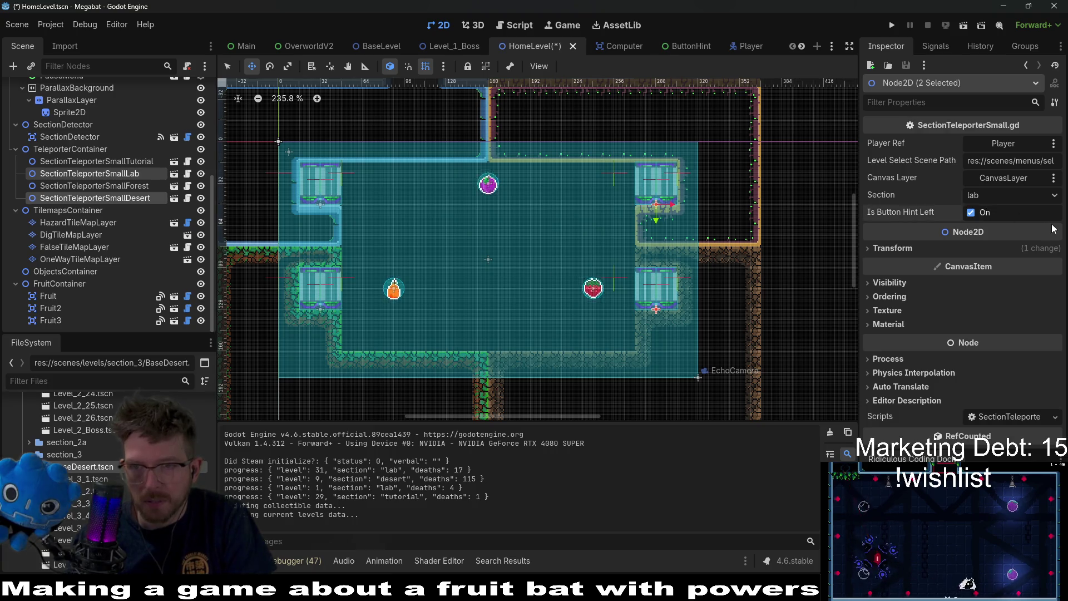
key("ctrl+s")
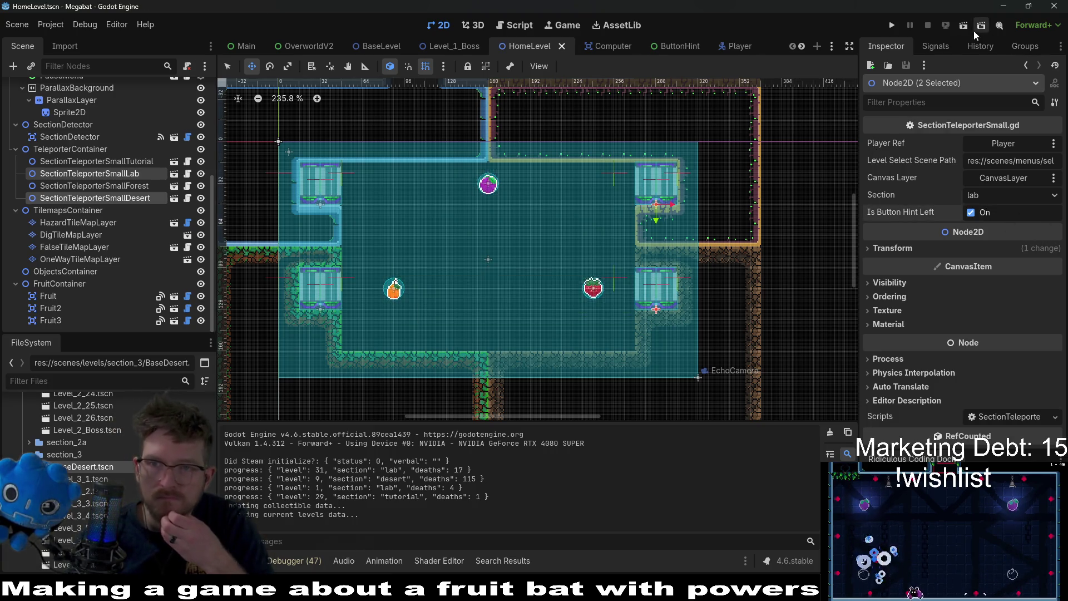
Step: Test-run the game, close it, and bring up the Player scene
left_click(965, 27)
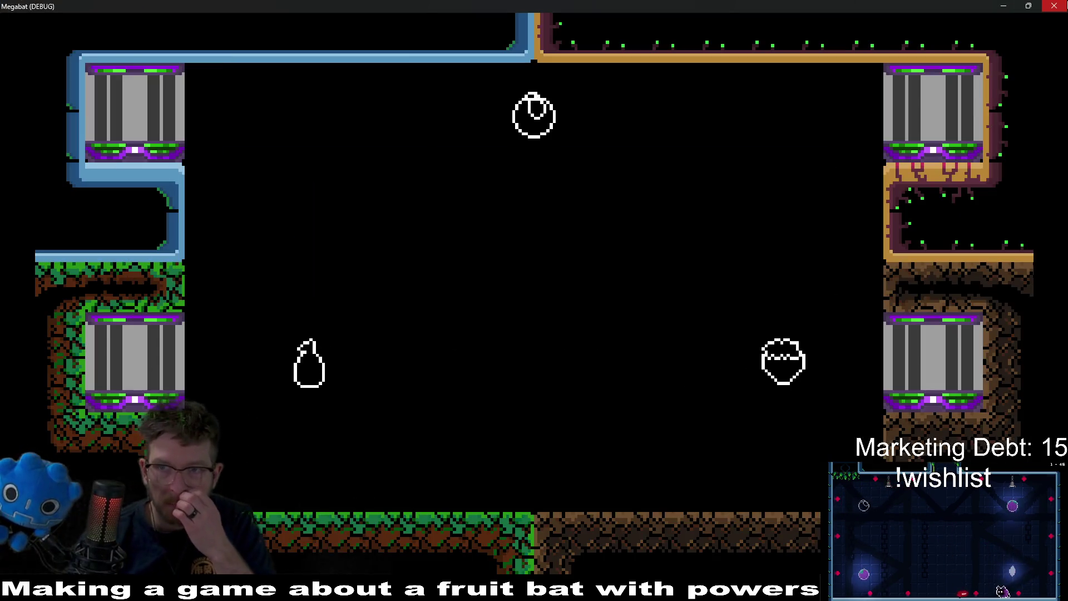
left_click(1064, 4)
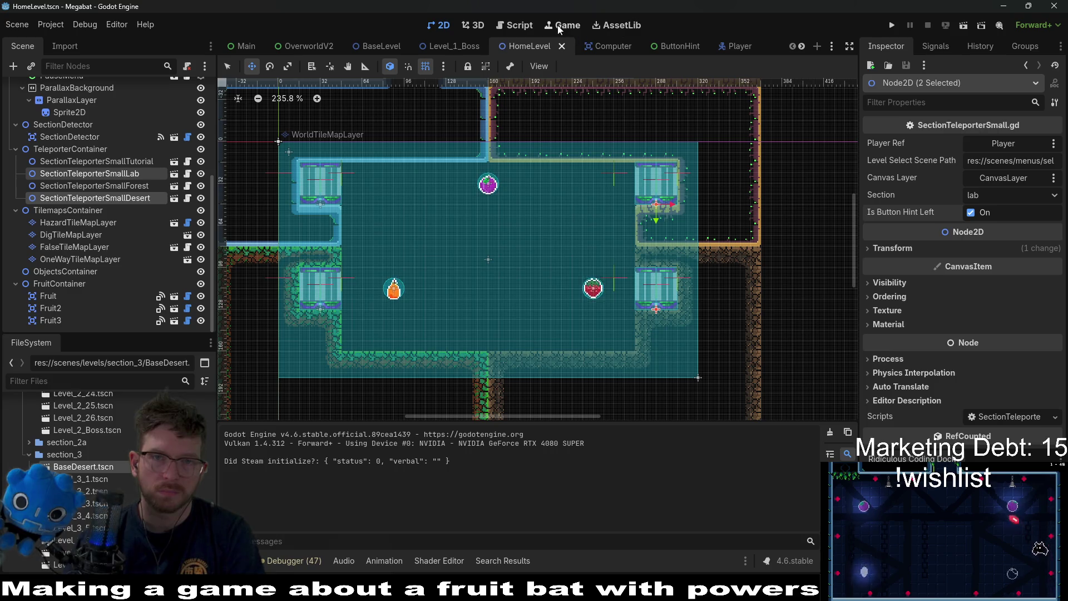
left_click(519, 26)
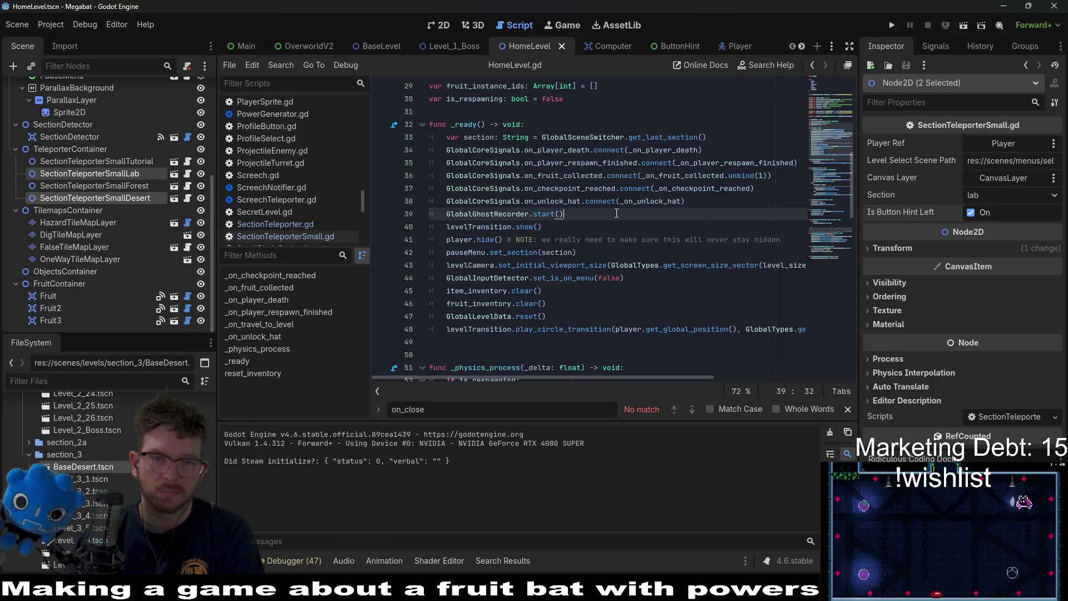
left_click(444, 26)
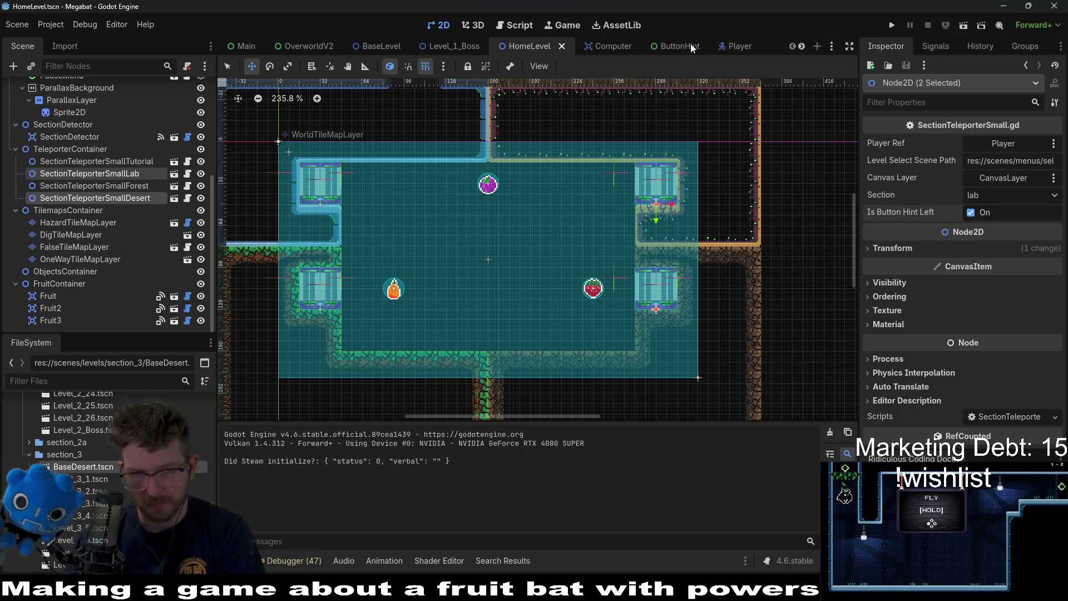
left_click(739, 49)
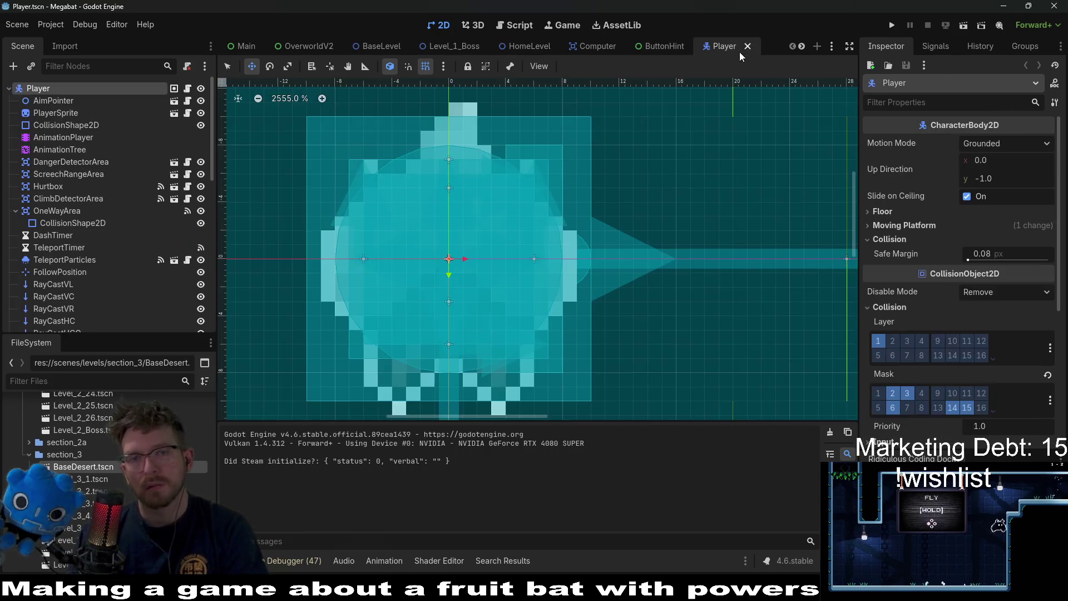
Step: Close the Player and ButtonHint scene tabs
scroll(735, 56, "down", 3)
middle_click(722, 49)
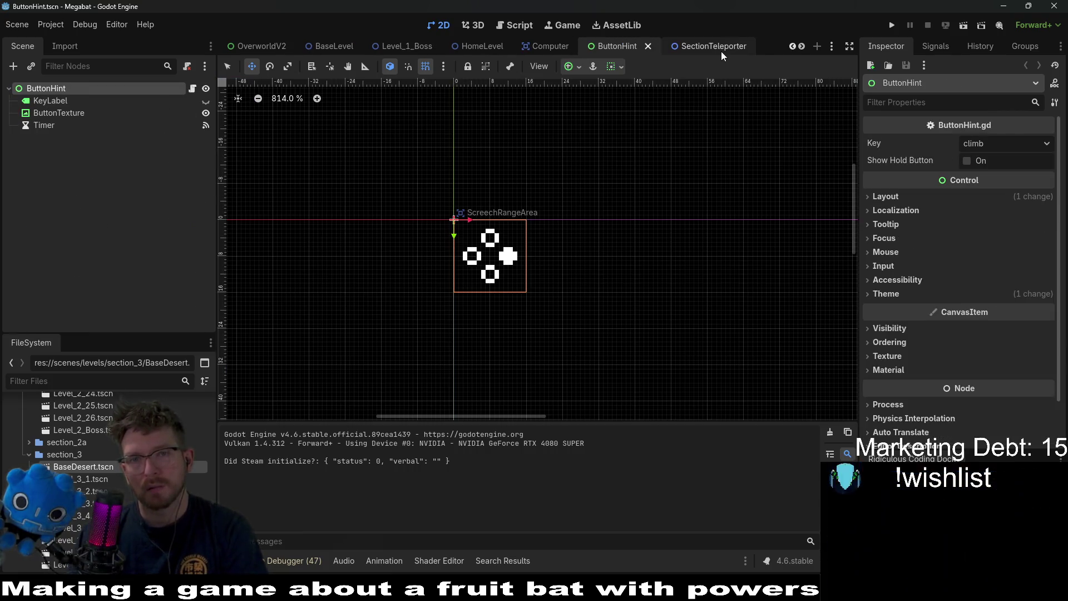
middle_click(614, 45)
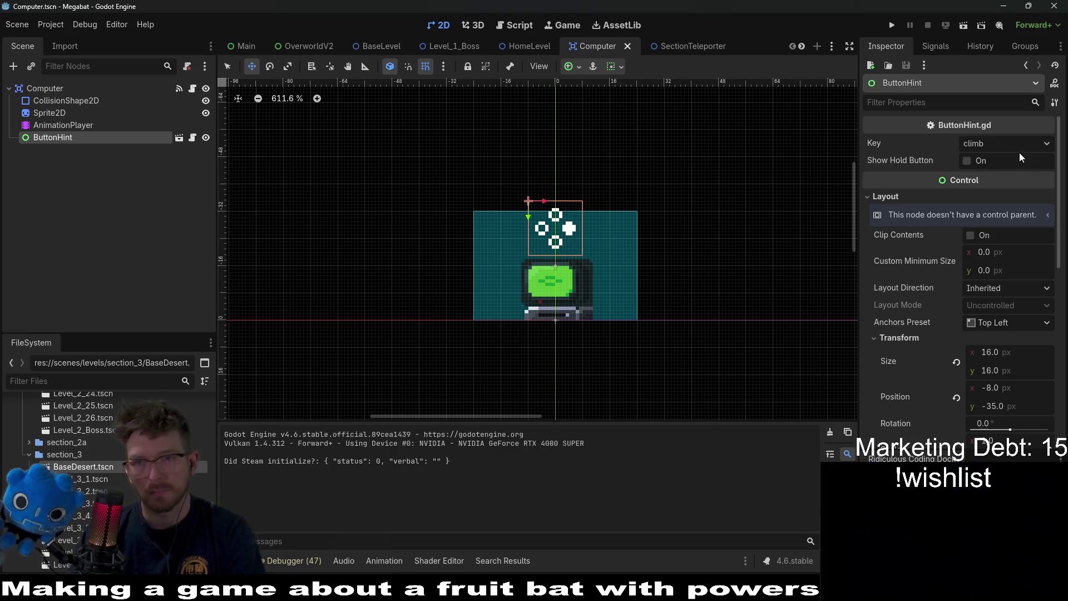
Step: Set the Computer's ButtonHint Key to up and save the Computer scene
left_click(999, 143)
left_click(1000, 164)
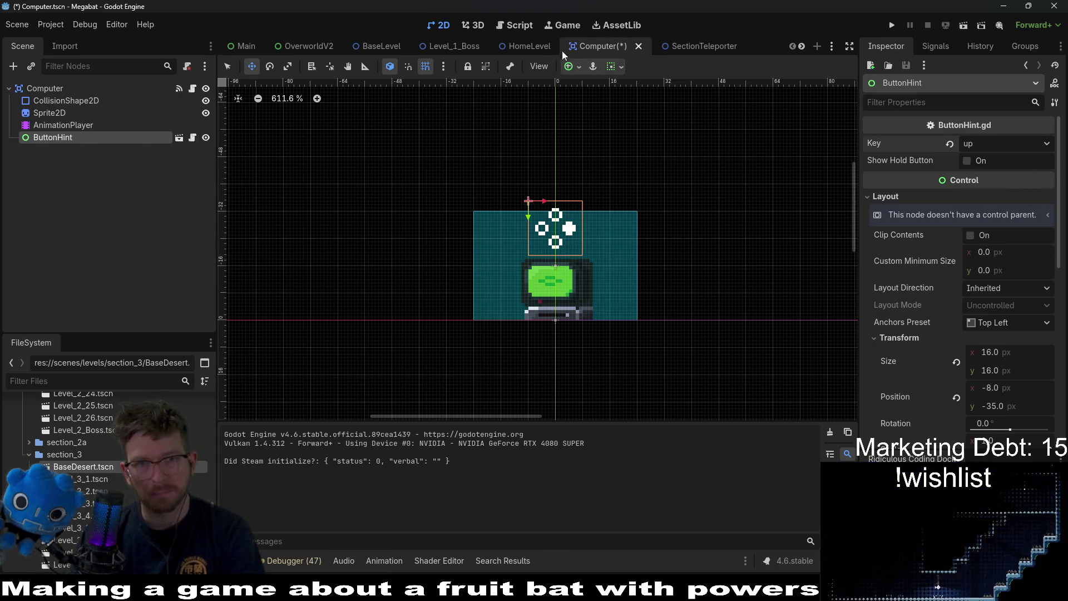
key("ctrl+s")
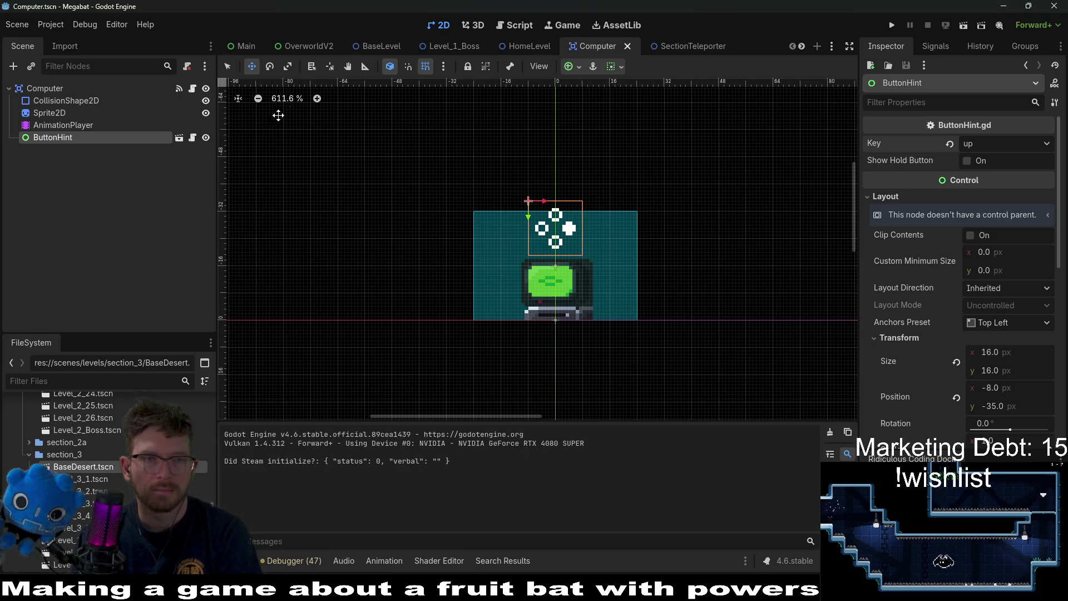
Step: Hide the Computer's ButtonHint, save, and close the Computer scene
left_click(206, 138)
key("ctrl+s")
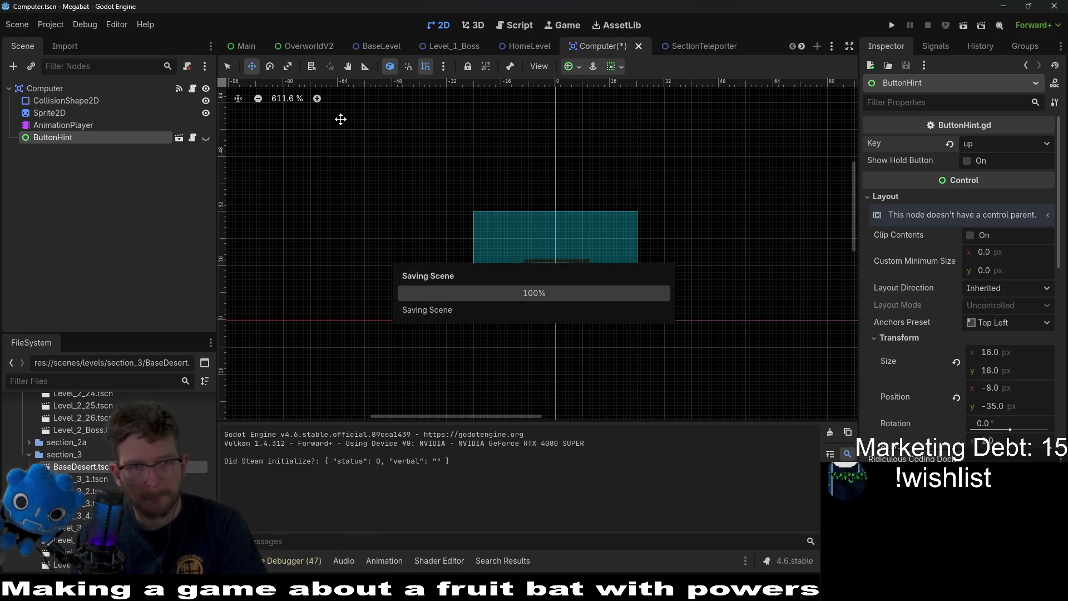
middle_click(592, 44)
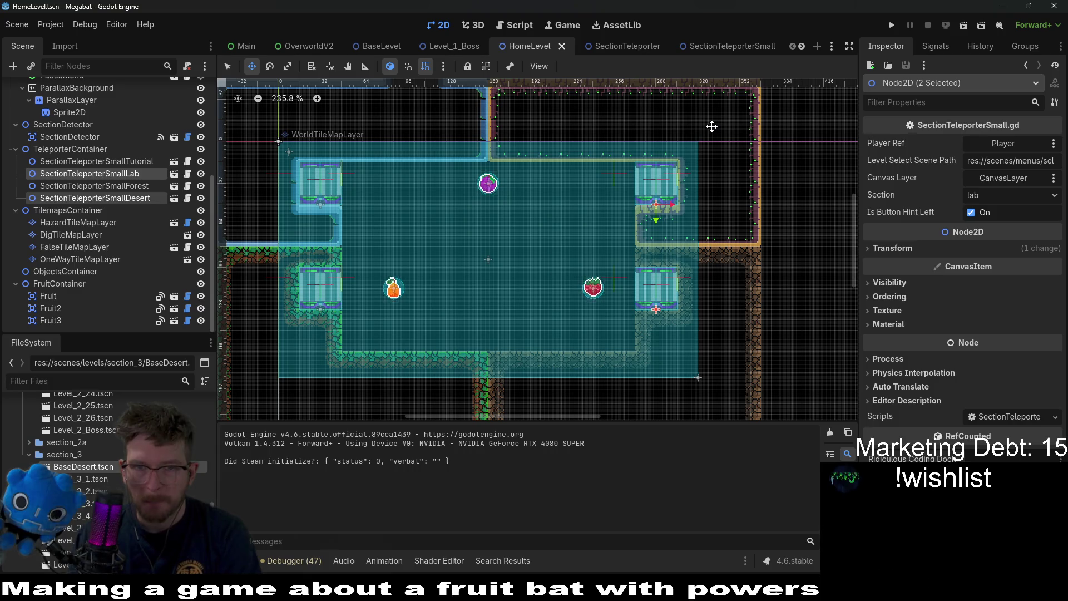
left_click(614, 47)
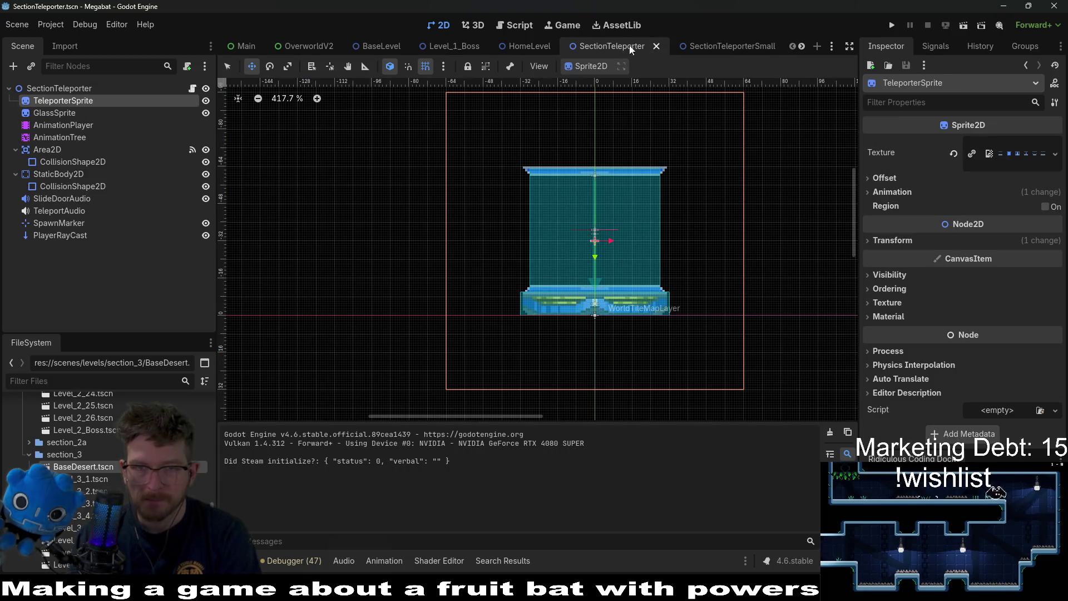
left_click(735, 45)
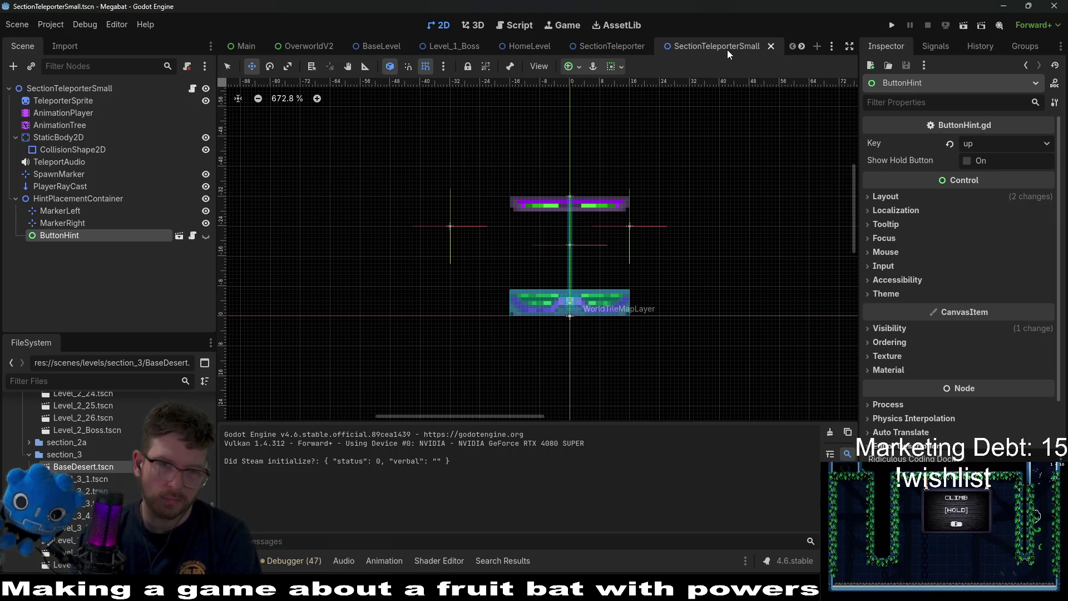
left_click(192, 88)
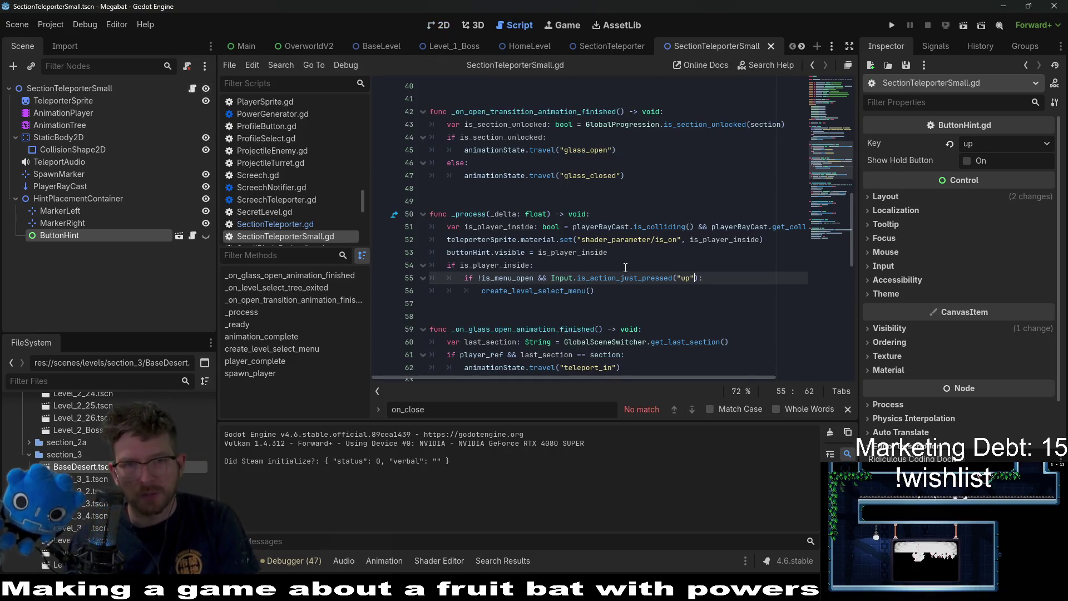
double_click(573, 252)
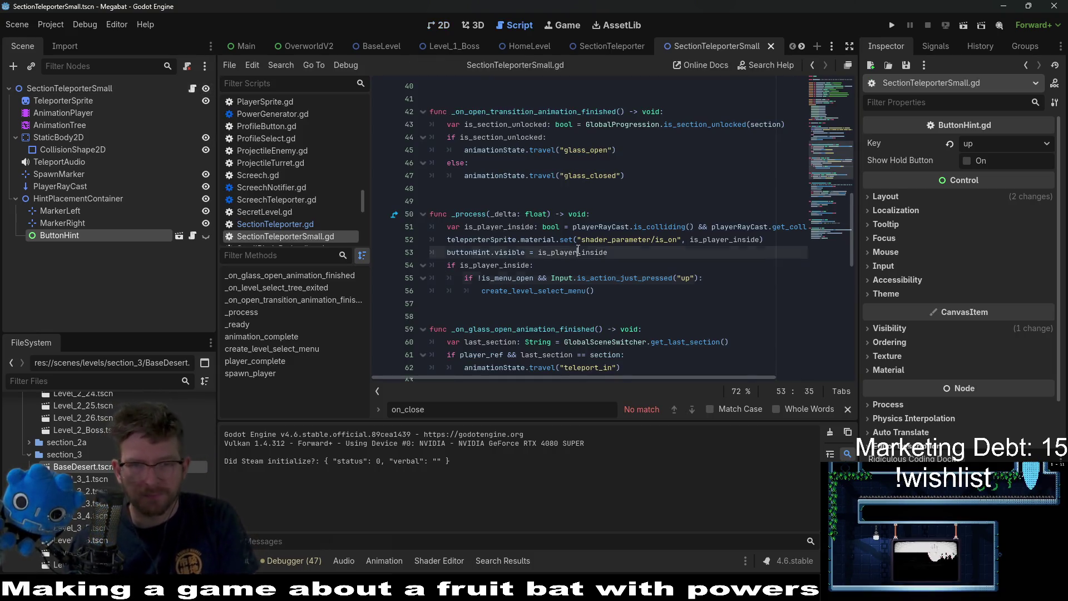
left_click(630, 252)
type("&& ")
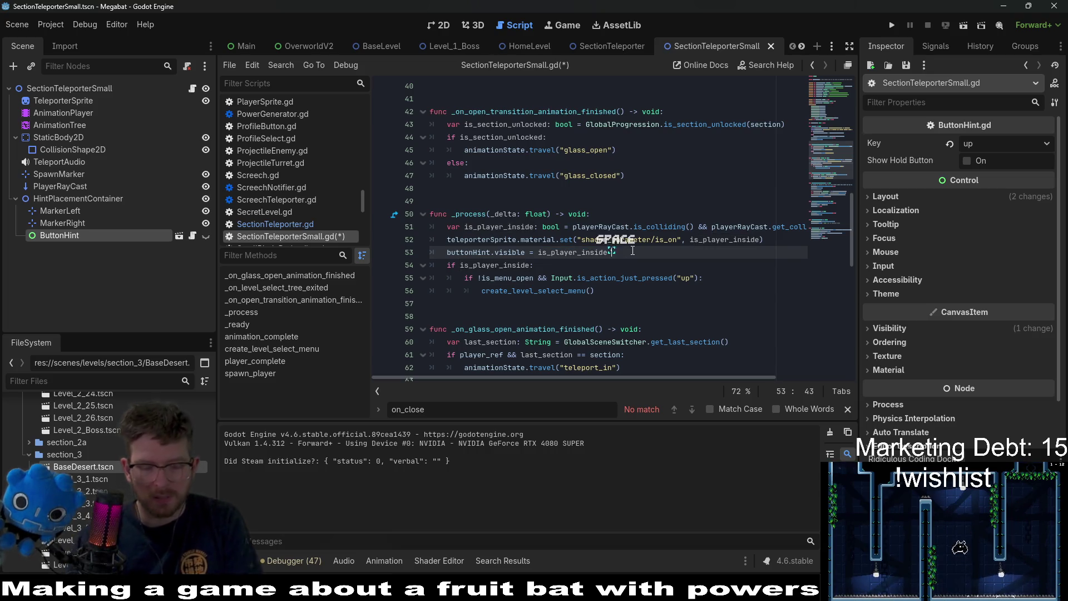
type("is_+")
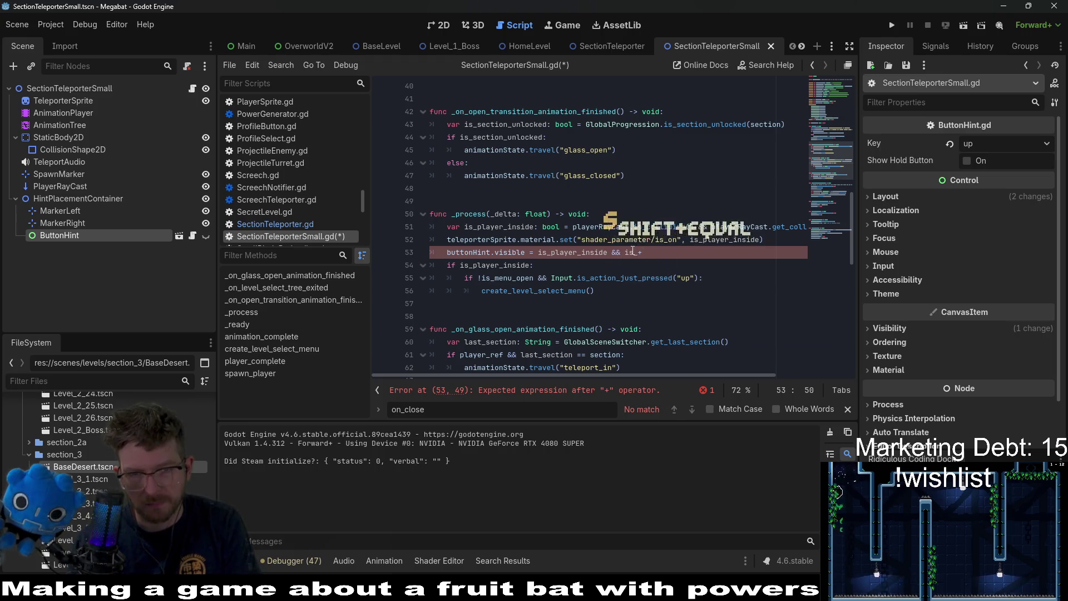
key("BackSpace")
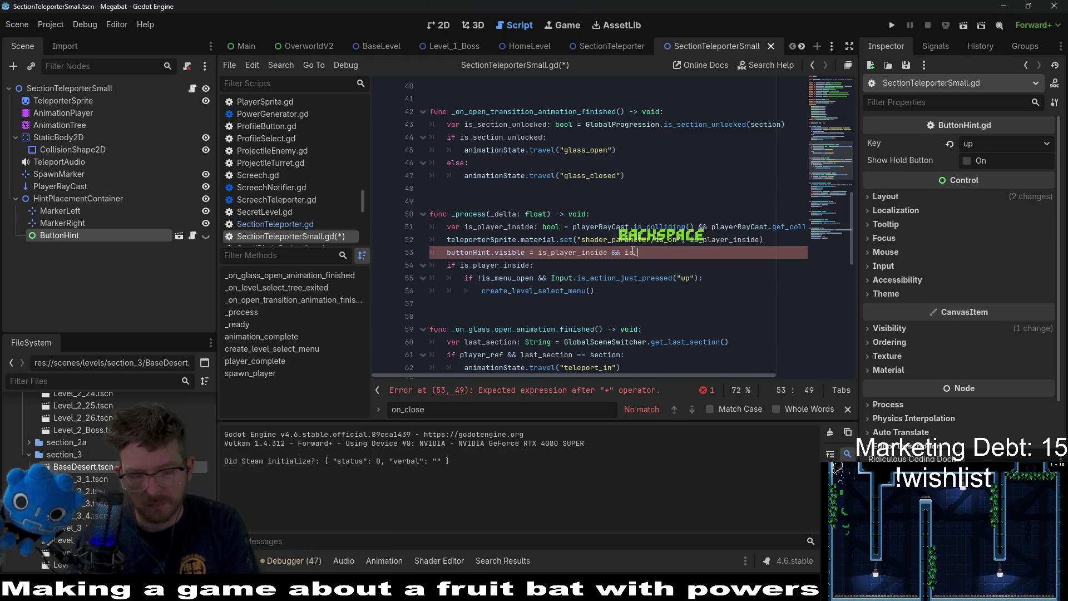
type("_")
key("BackSpace")
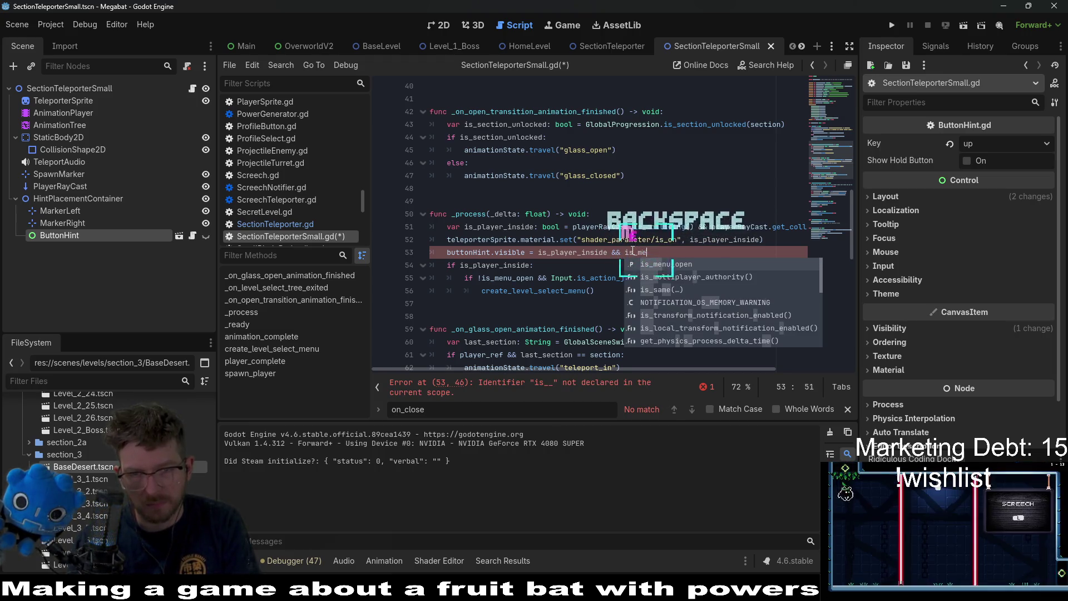
key("Return")
left_click(625, 252)
type("!")
left_click(708, 252)
key("ctrl+s")
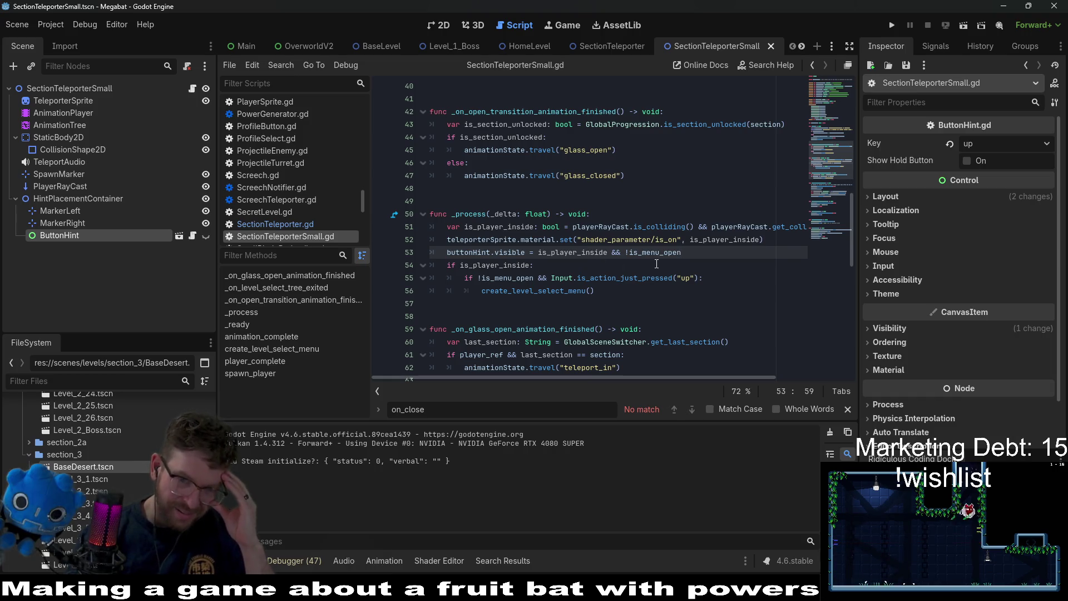
left_click(759, 240)
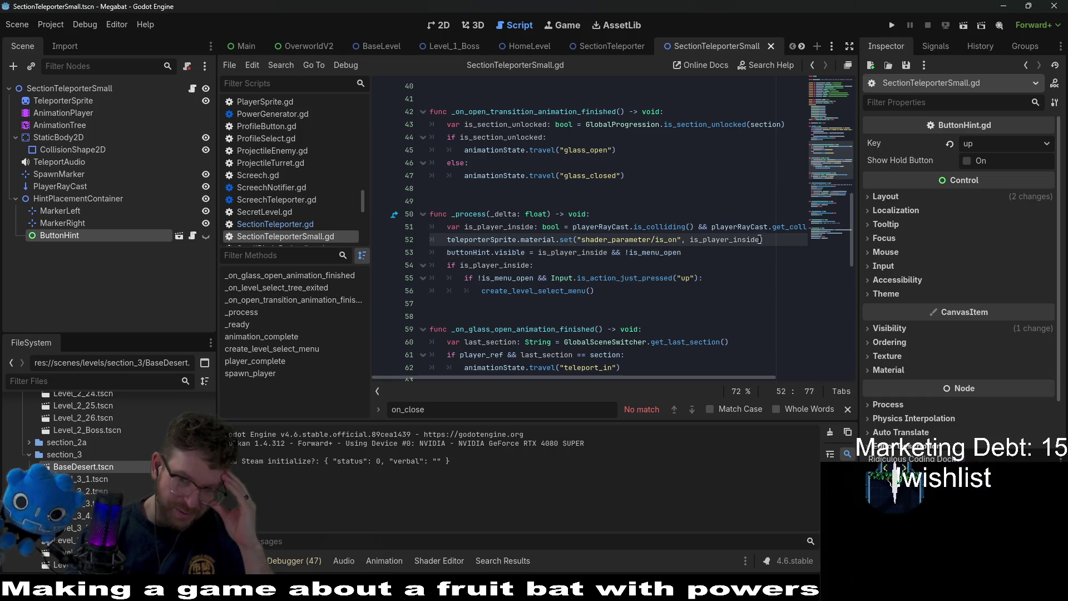
mouse_move(759, 240)
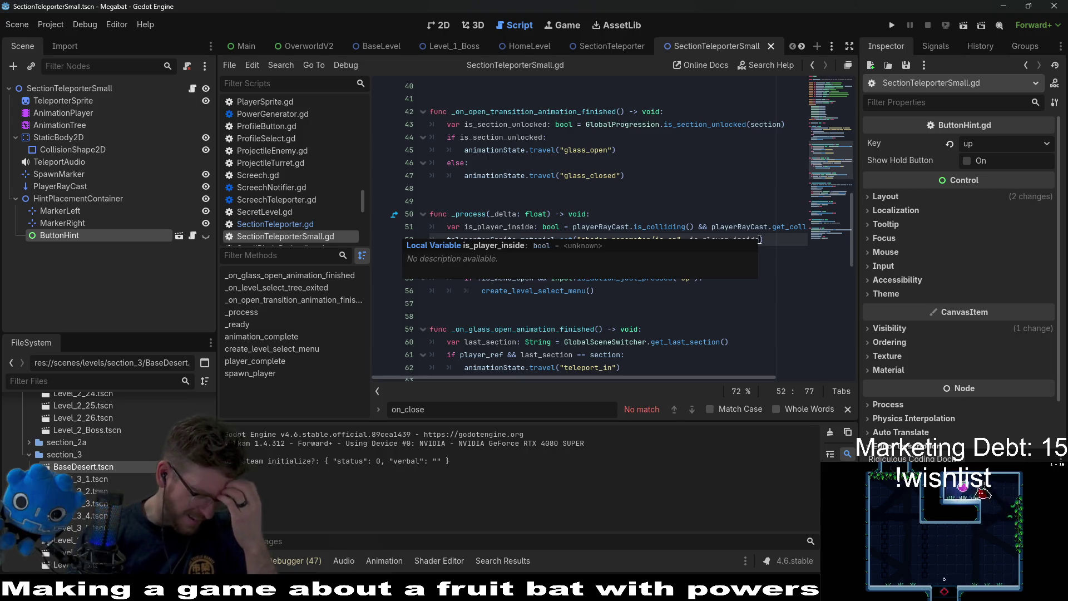
left_click(601, 150)
scroll(601, 152, "up", 3)
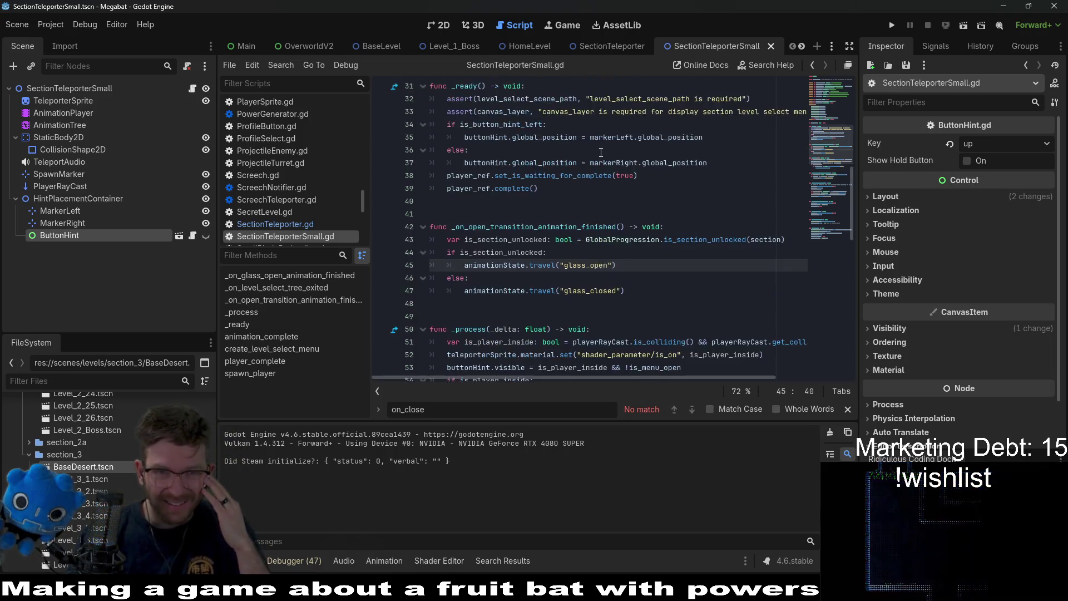
scroll(601, 152, "up", 3)
scroll(600, 152, "down", 6)
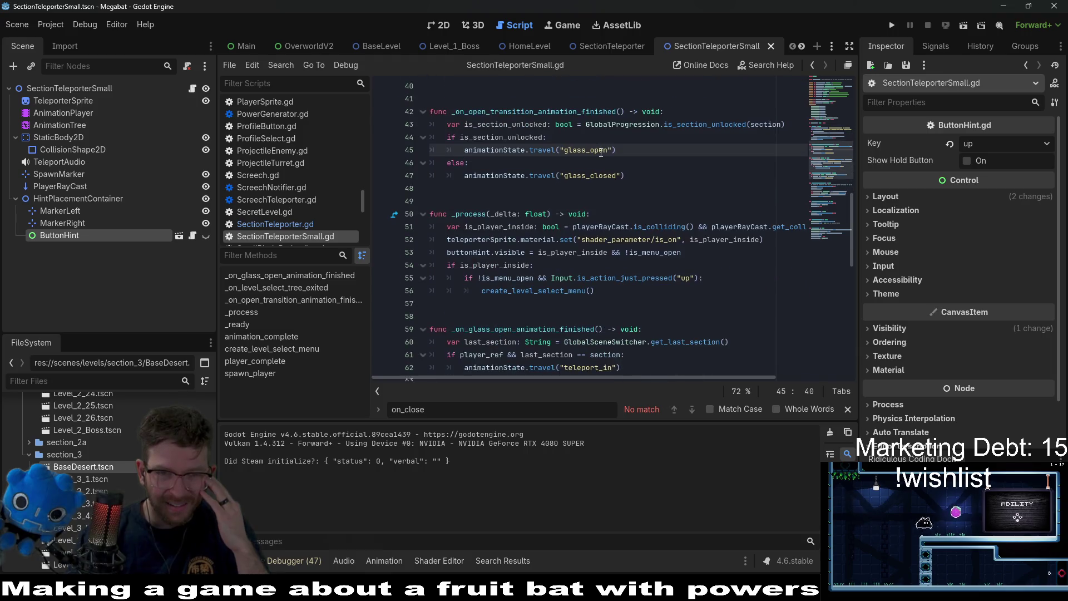
scroll(600, 152, "down", 6)
scroll(600, 152, "down", 1)
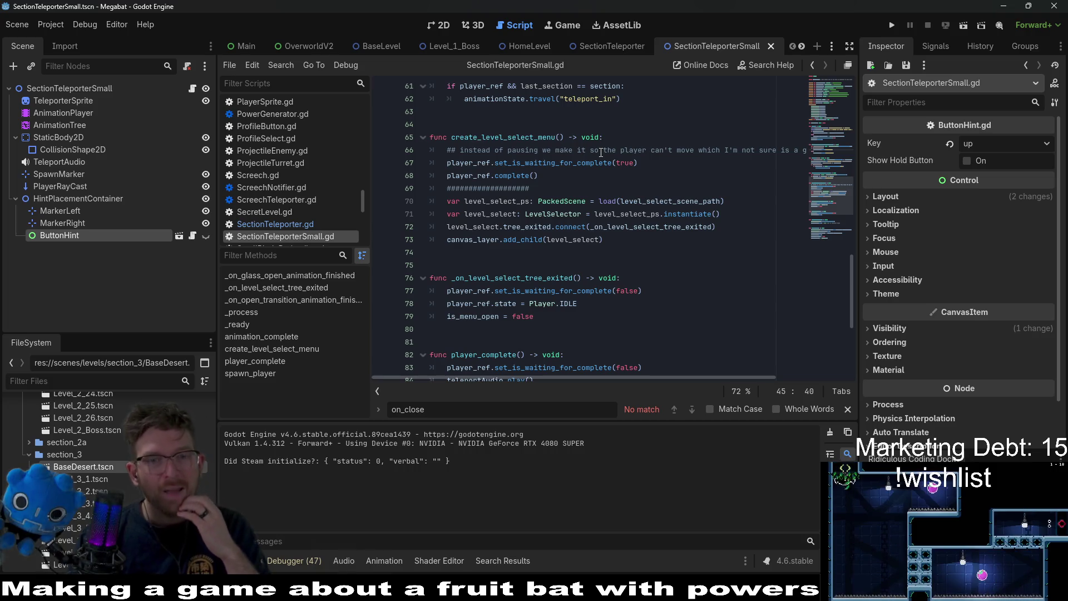
scroll(601, 152, "down", 3)
scroll(601, 152, "down", 1)
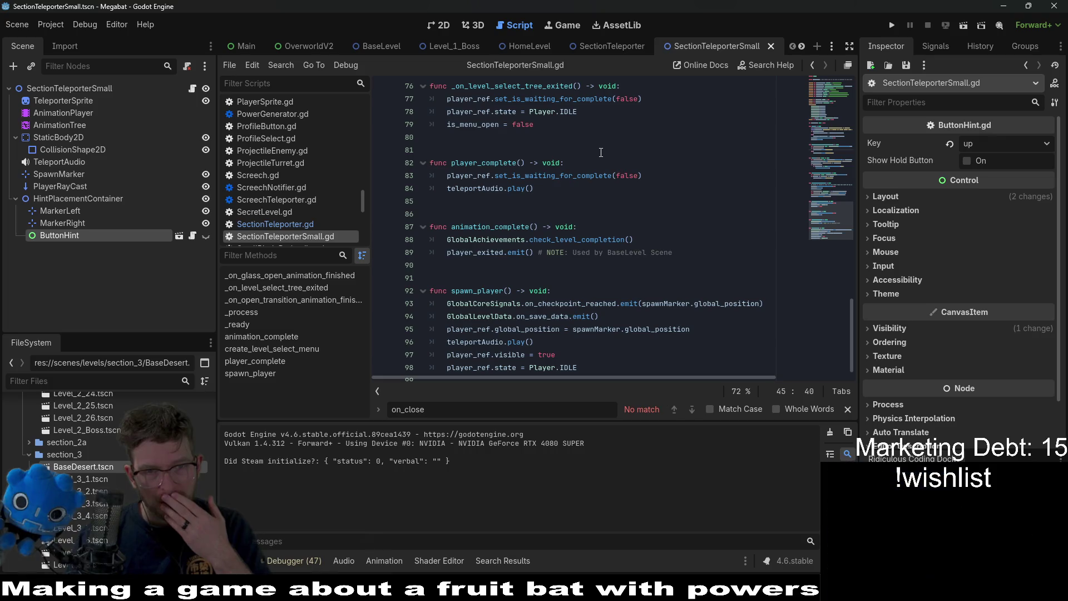
scroll(601, 152, "down", 1)
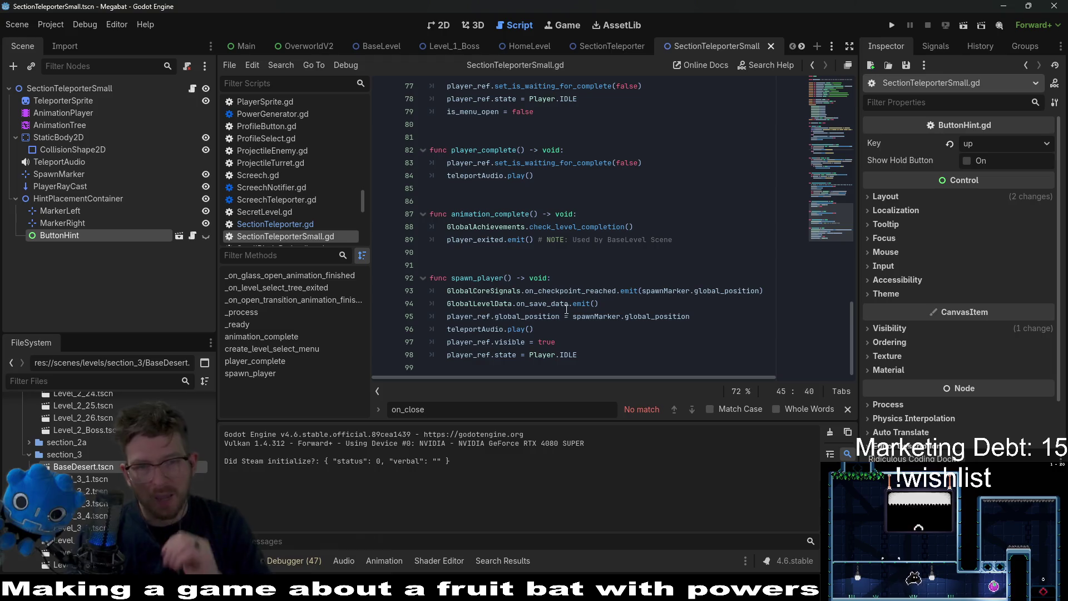
left_click_drag(525, 342, 446, 340)
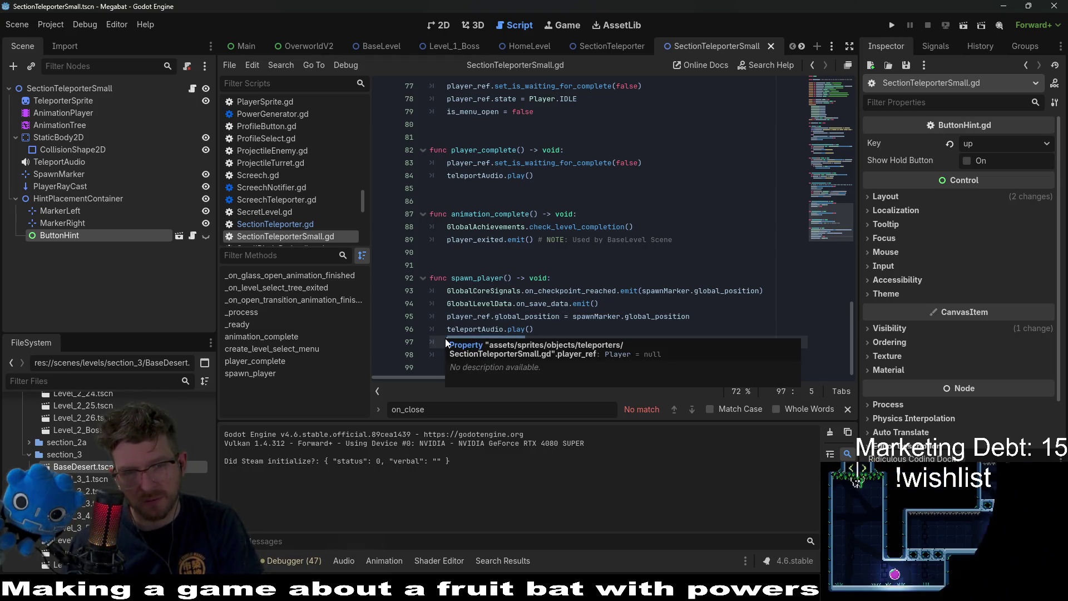
left_click(609, 304)
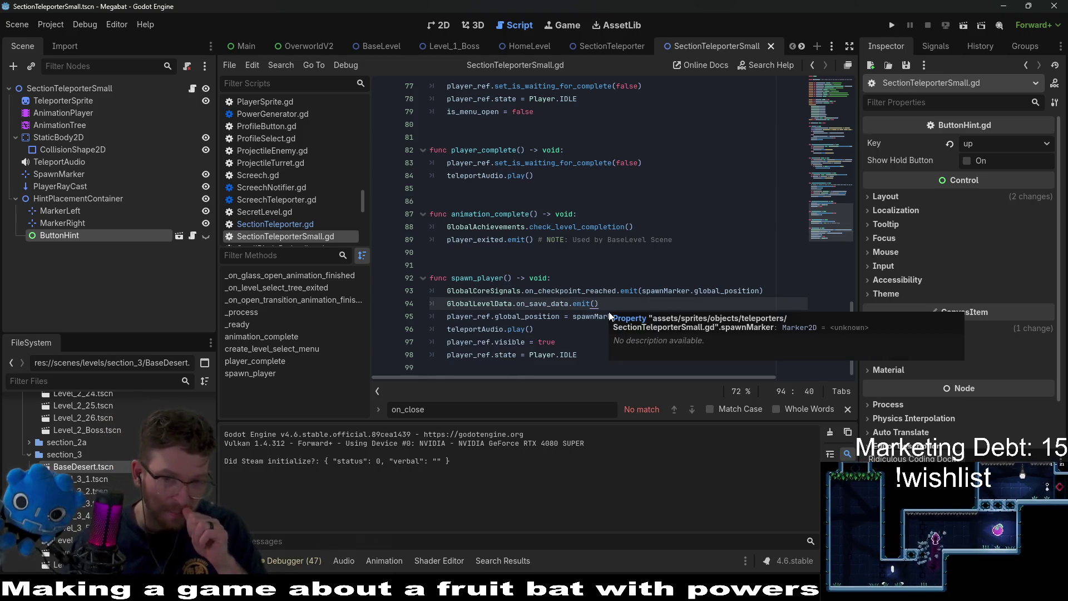
left_click(573, 345)
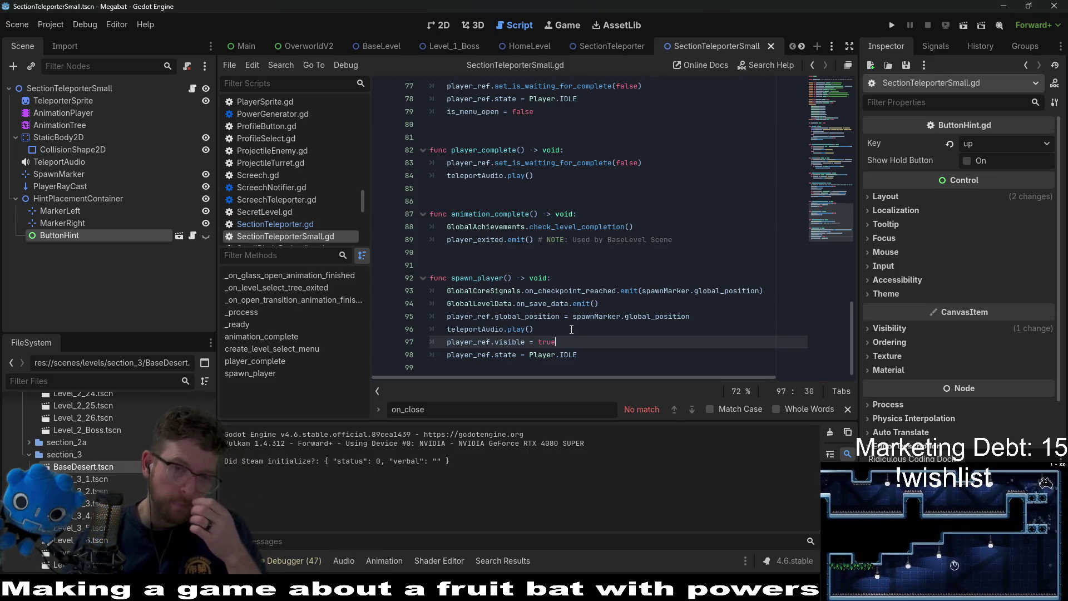
scroll(569, 334, "up", 5)
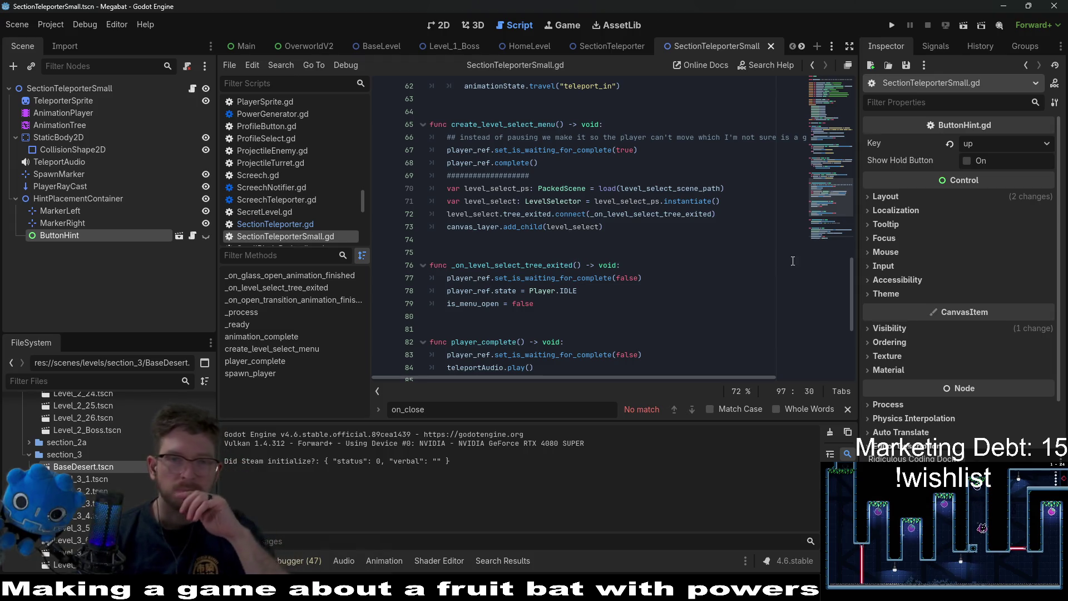
Step: Glance at the SectionTeleporterSmall scene in the 2D view, then return to SectionTeleporterSmall.gd
left_click(707, 224)
left_click(728, 214)
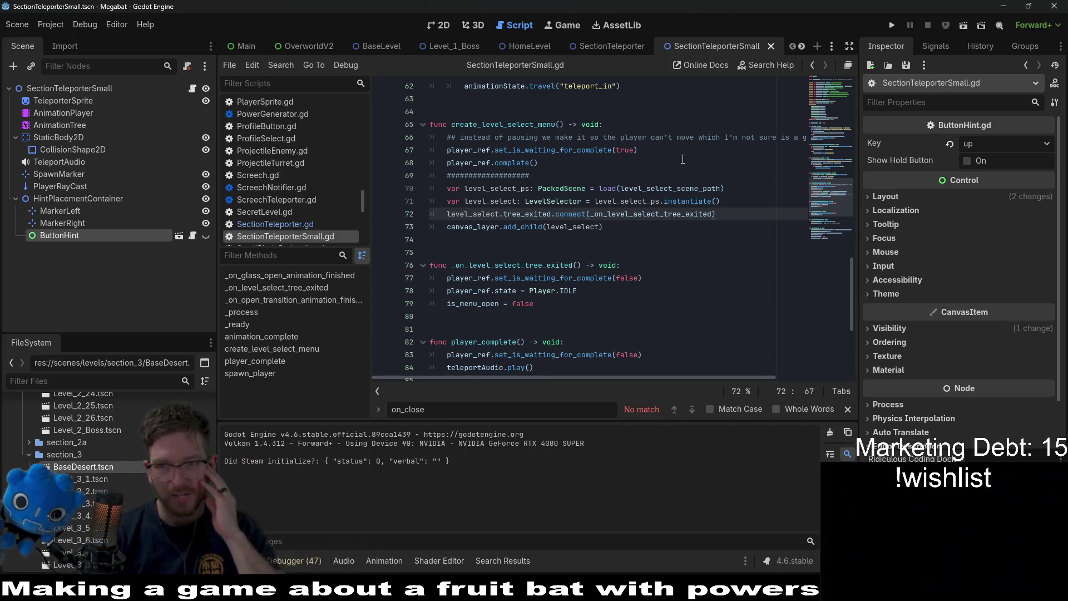
left_click(441, 25)
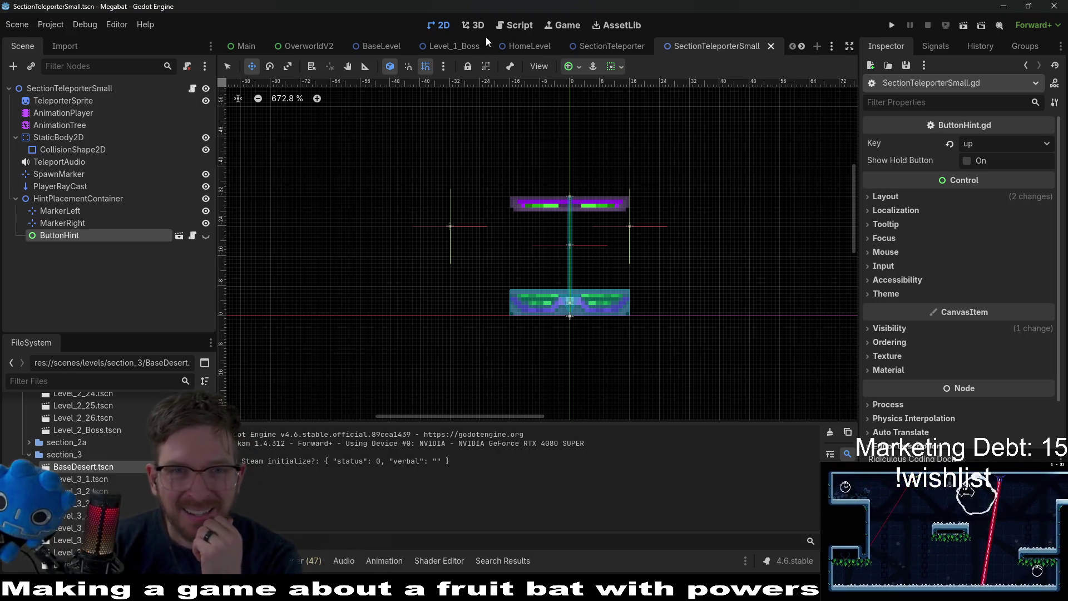
left_click(516, 26)
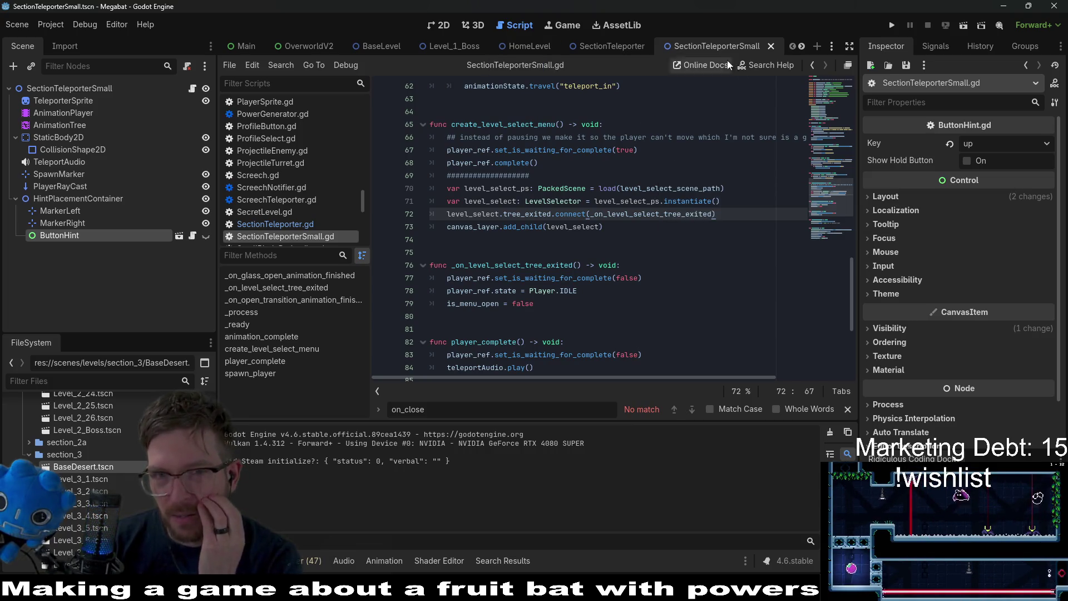
Step: Test-run the game from the 2D view to try the teleporter, then close it
left_click(442, 25)
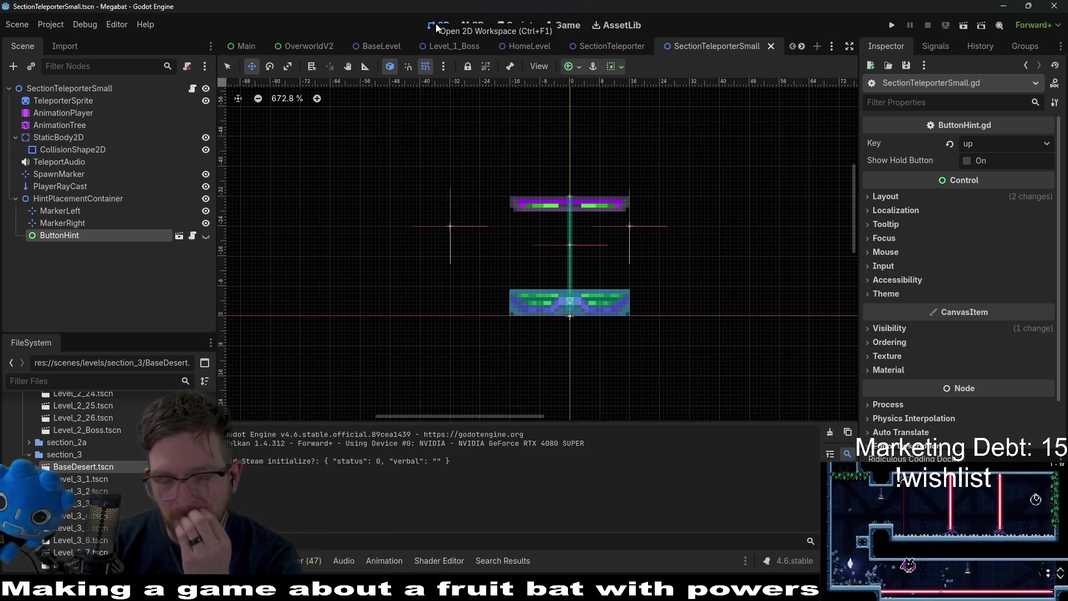
left_click(892, 25)
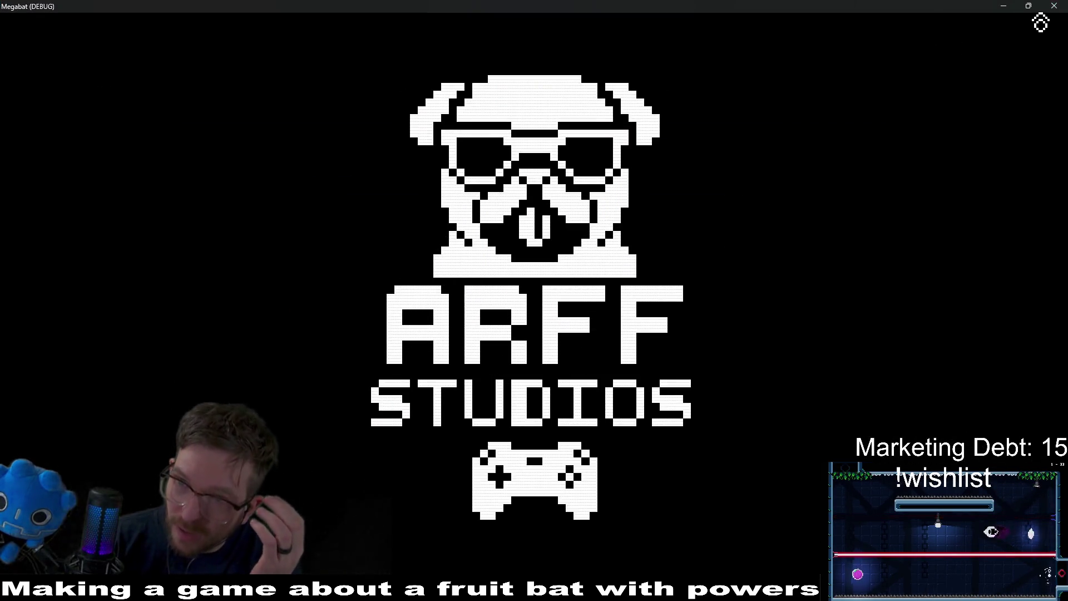
left_click(1054, 6)
Step: Back in SectionTeleporterSmall.gd, highlight uses of add_child, is_menu_open and is_player_inside
left_click(519, 25)
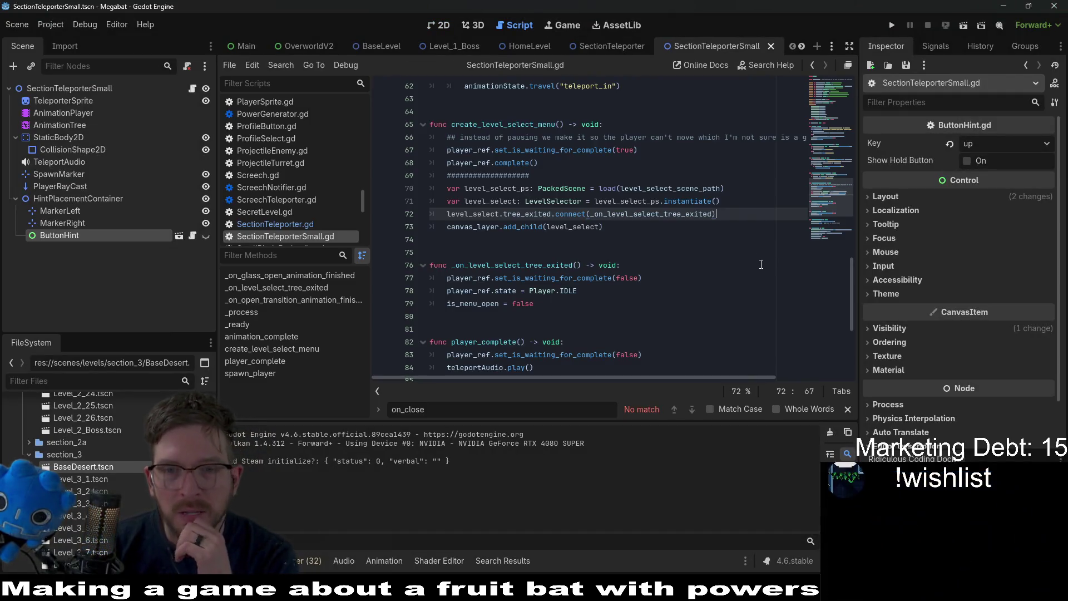
double_click(511, 227)
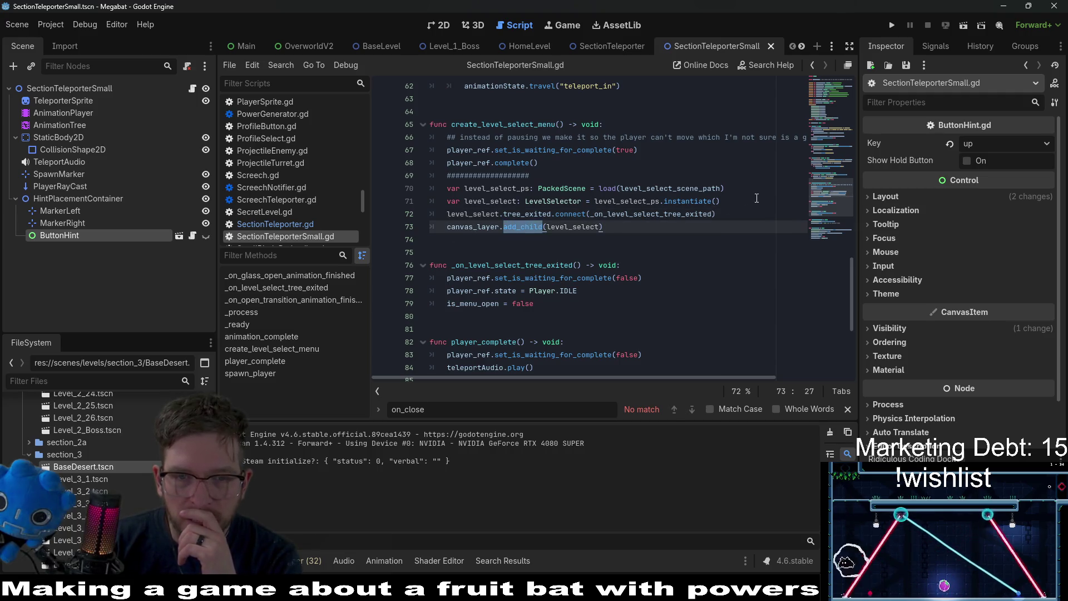
scroll(756, 198, "up", 8)
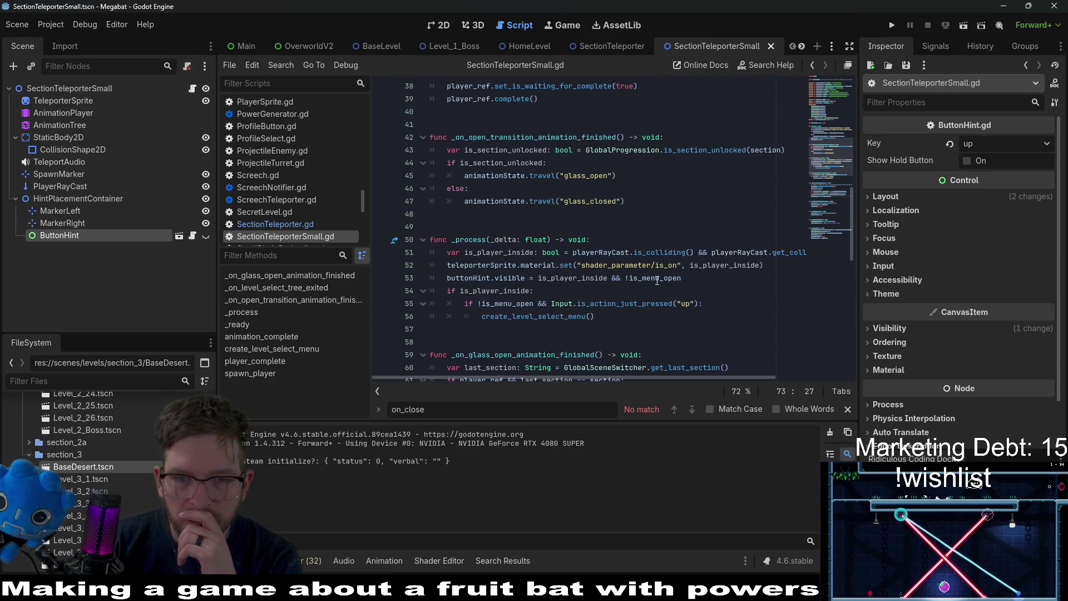
double_click(657, 278)
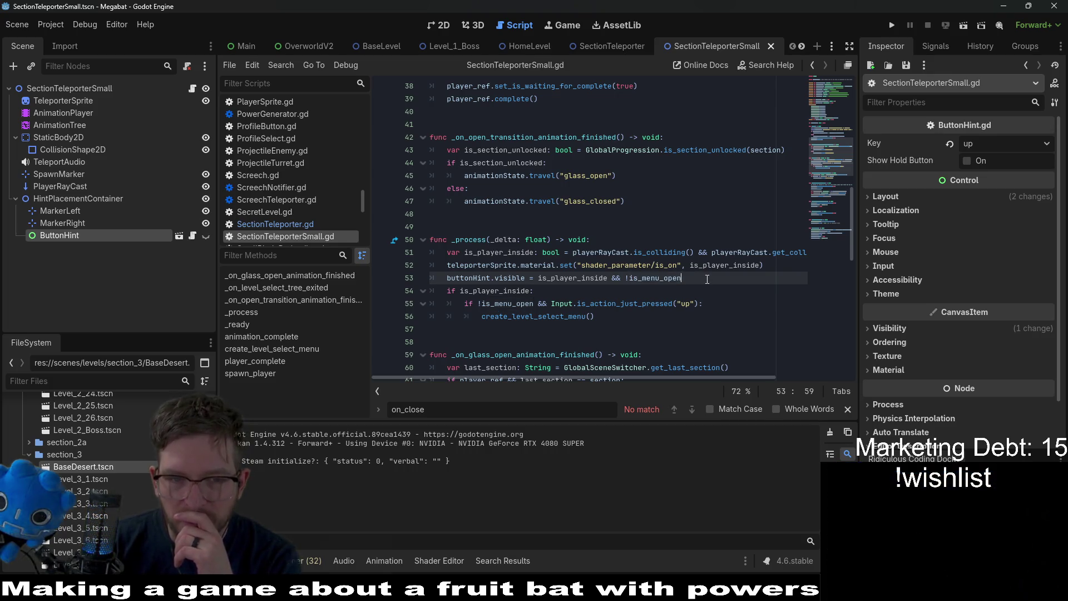
left_click_drag(690, 266, 761, 266)
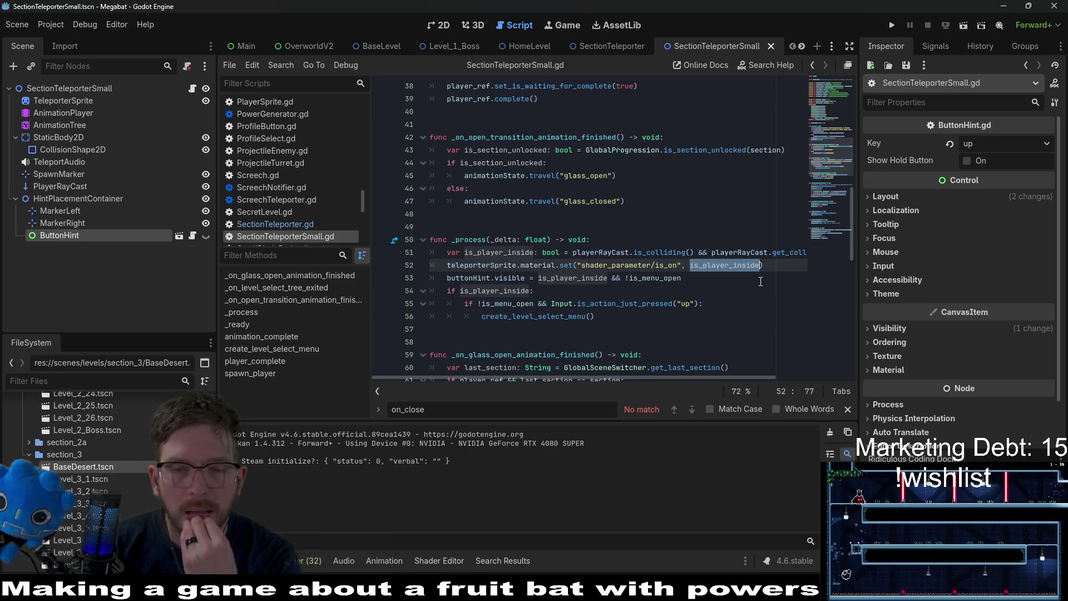
scroll(761, 282, "down", 4)
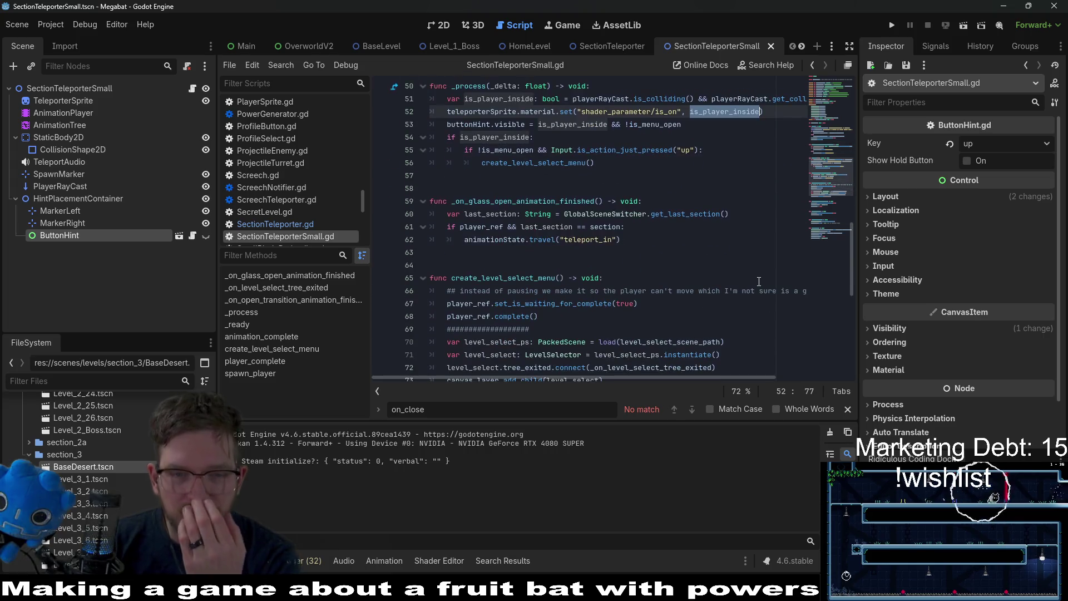
scroll(758, 281, "down", 9)
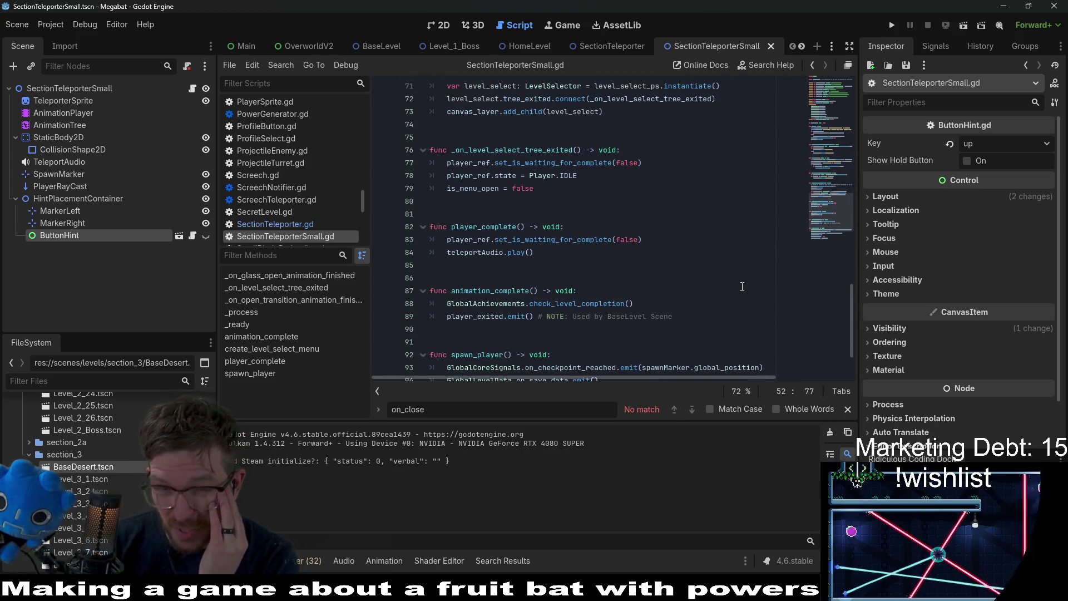
scroll(742, 287, "up", 10)
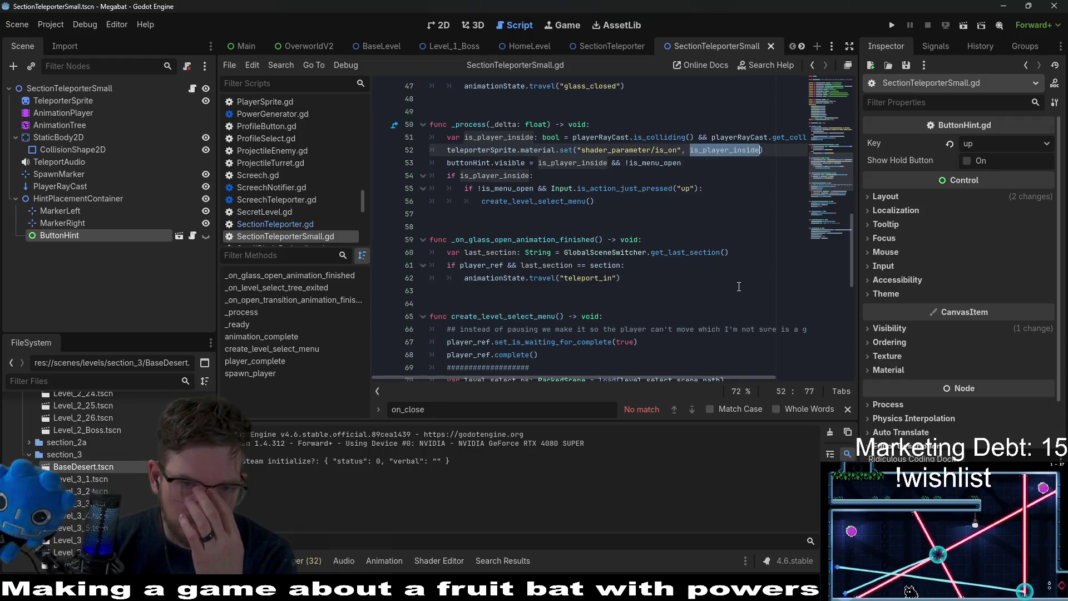
Step: Declare var is_teleport_animation_finished: bool = true on a new line below is_menu_open
scroll(738, 286, "up", 3)
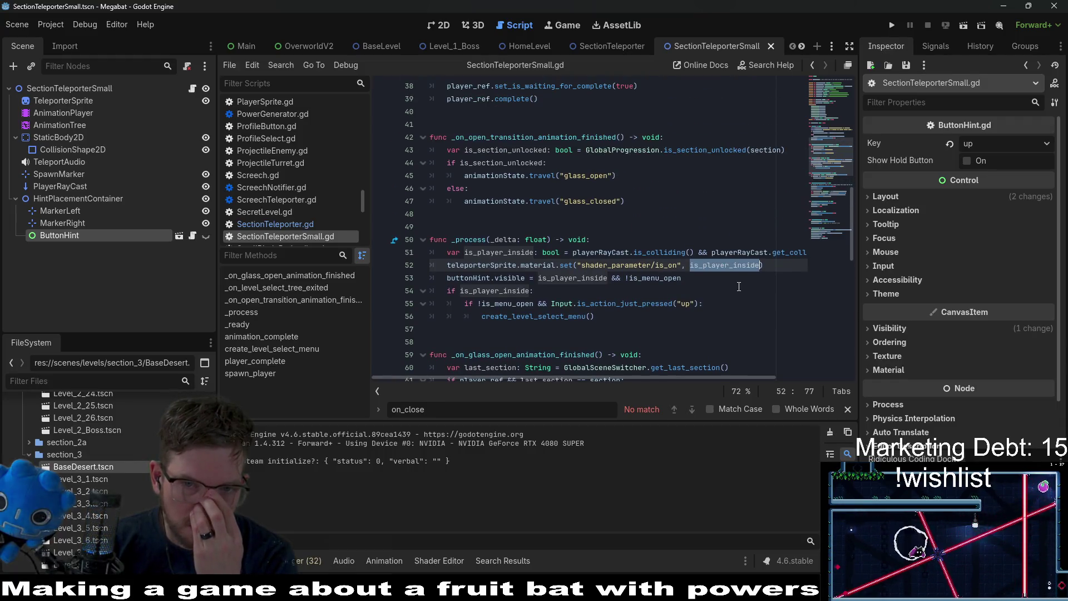
scroll(739, 287, "up", 6)
left_click(573, 201)
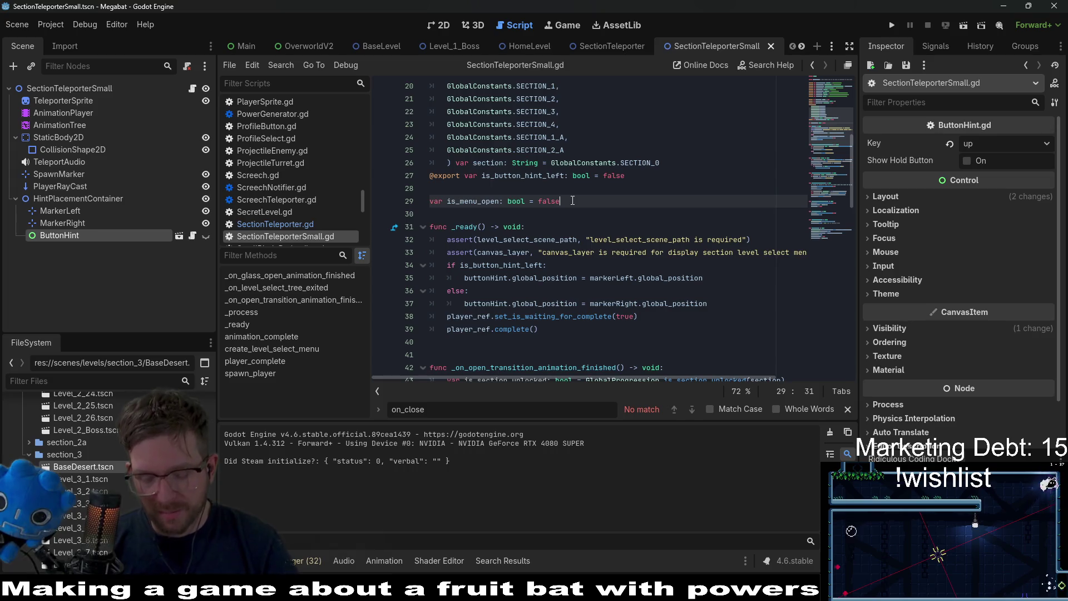
key("Return")
type("var tls")
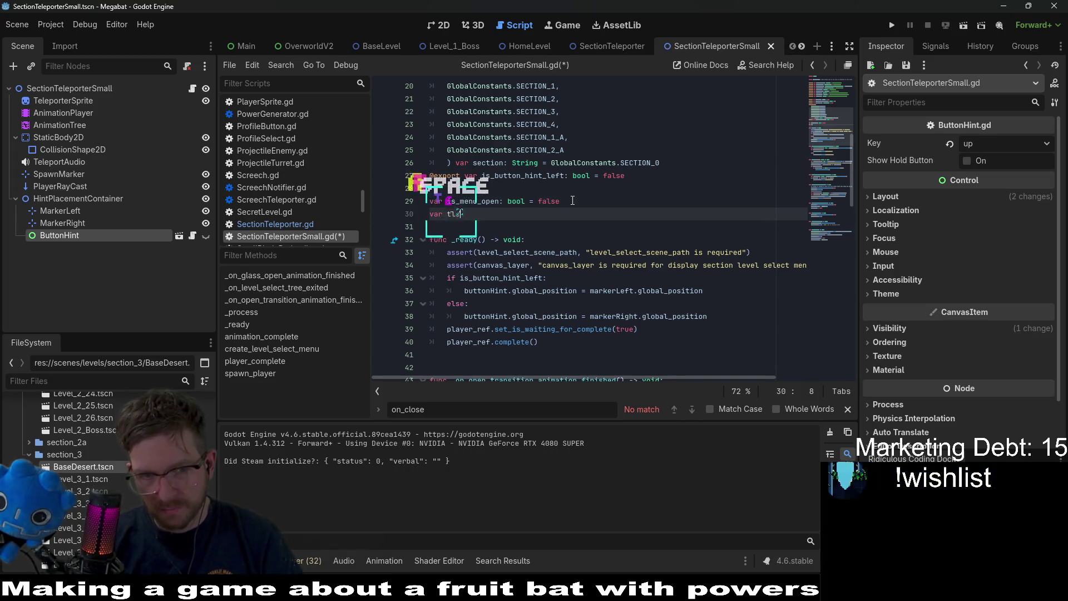
type("e")
type("e_")
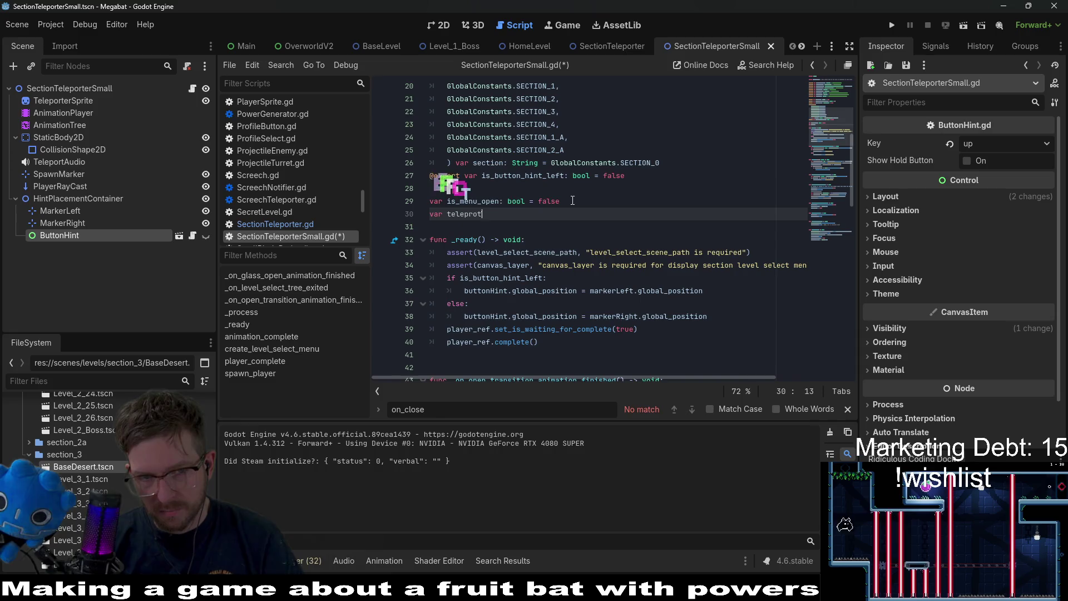
key("BackSpace")
key("BackSpace")
key("BackSpace")
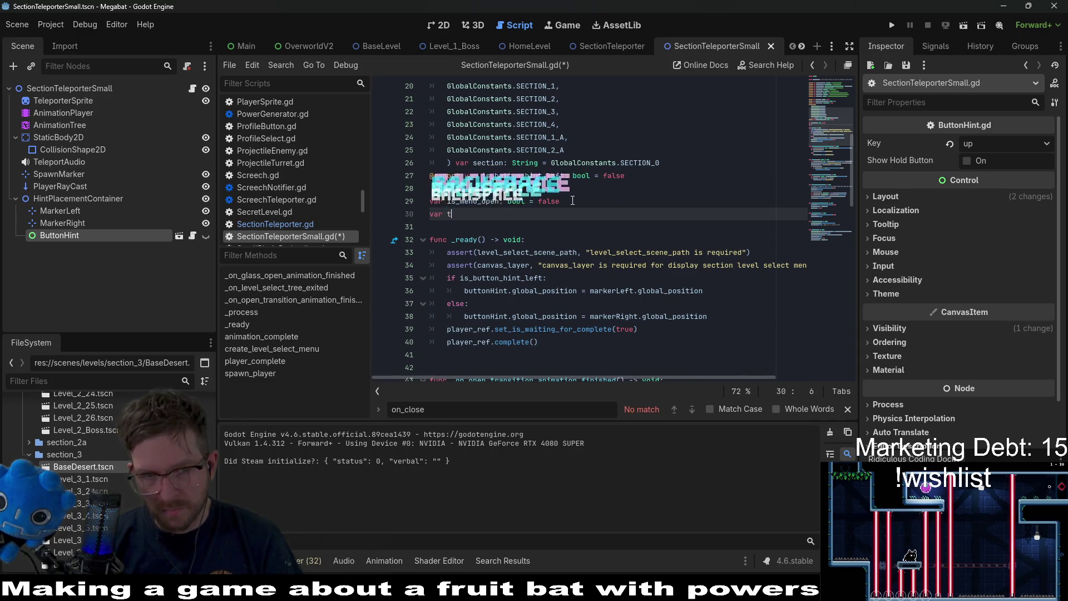
key("BackSpace")
type("is_teleport")
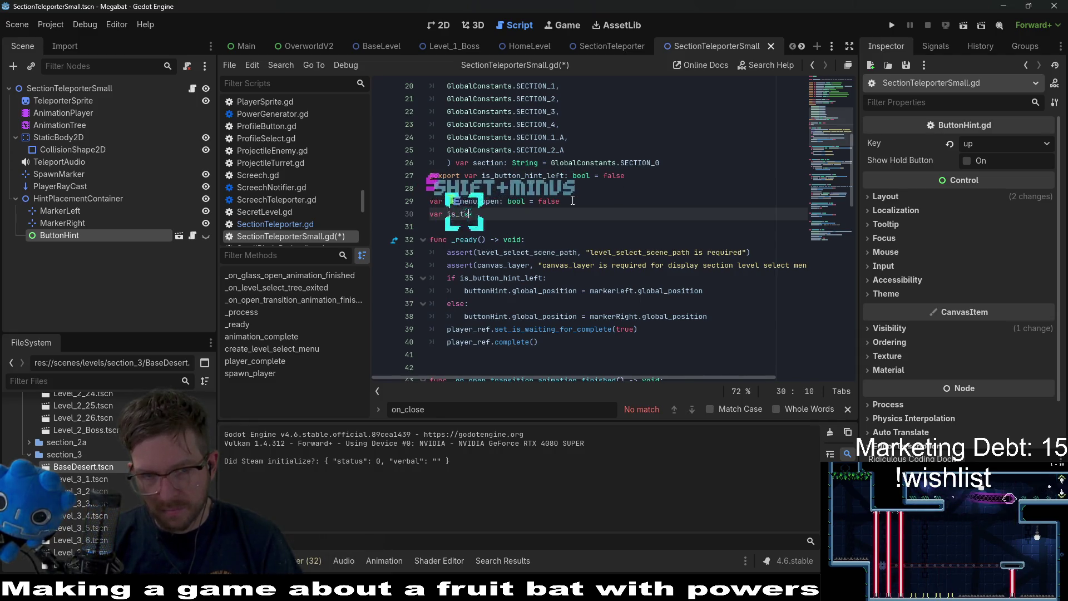
type("_animation_fin")
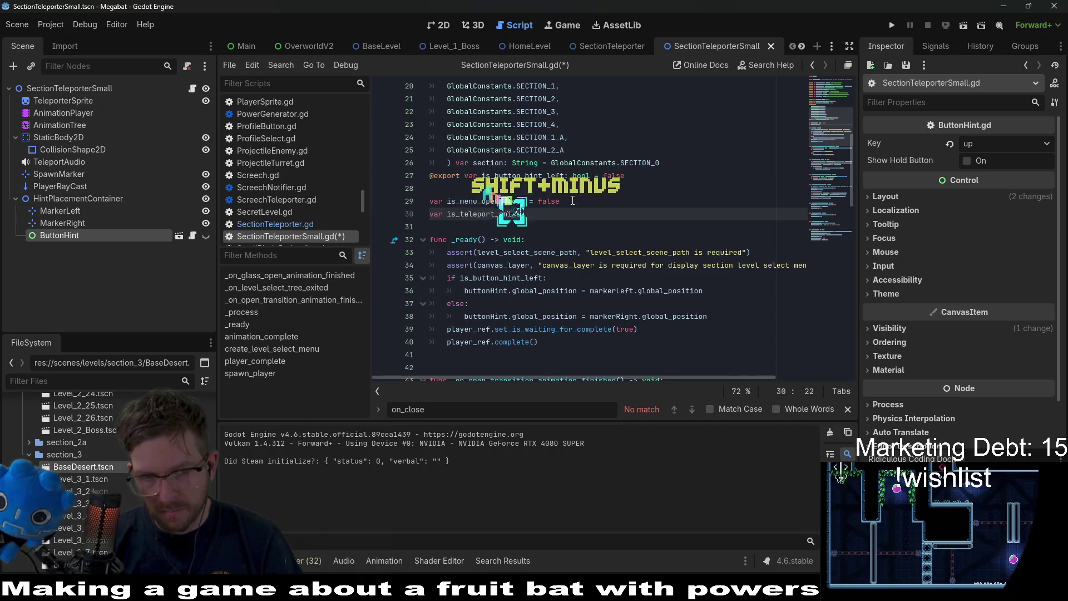
type("ished: ")
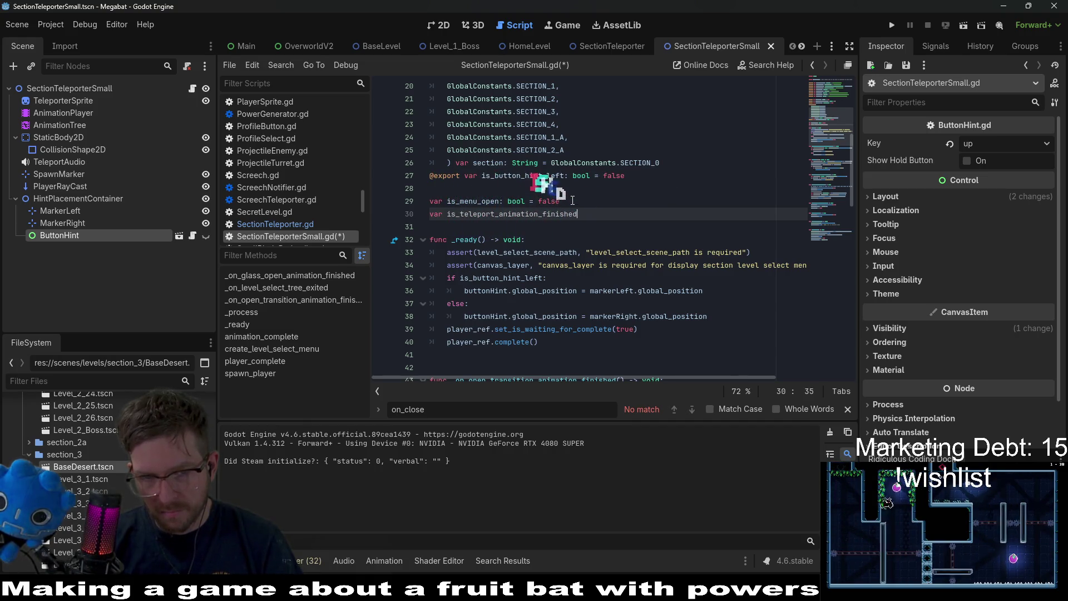
type("bool = t")
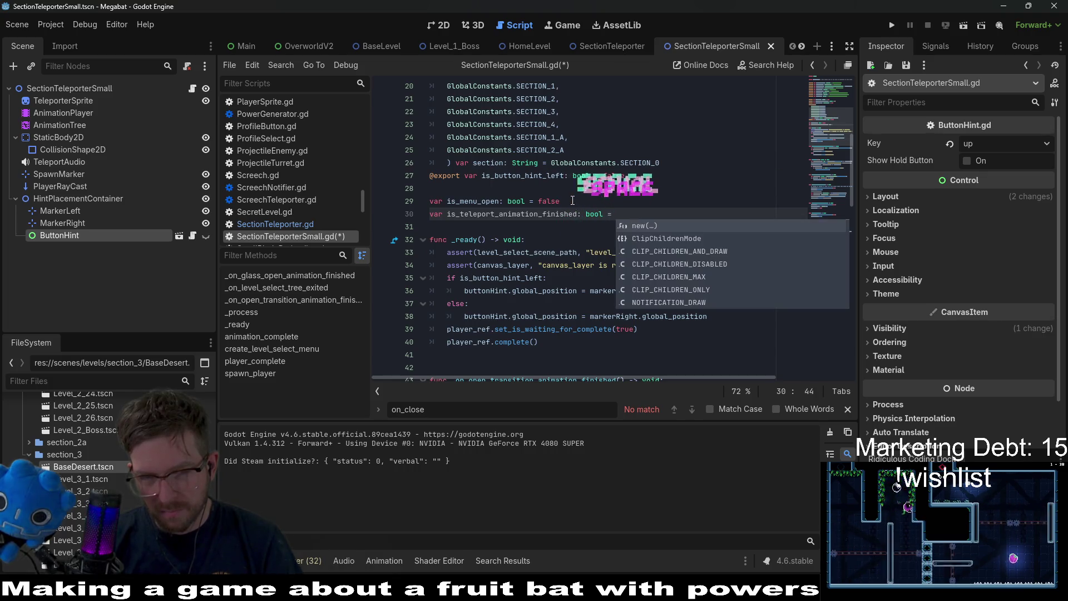
type("rue")
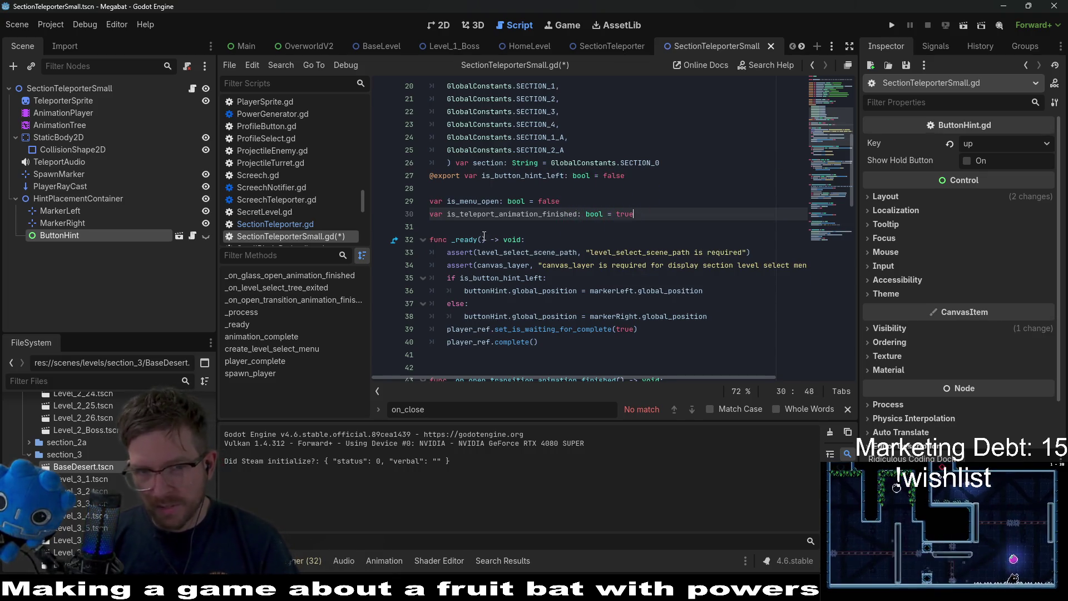
scroll(649, 237, "down", 4)
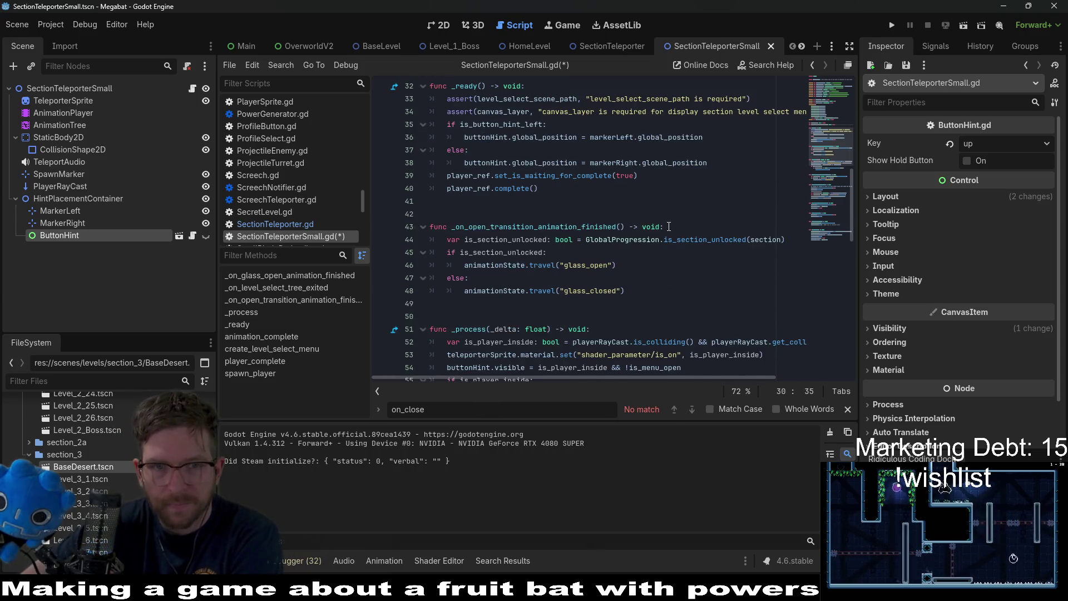
Step: Add && is_teleport_animation_finished to the shader is_on and ButtonHint visibility conditions
scroll(669, 226, "down", 3)
left_click(761, 241)
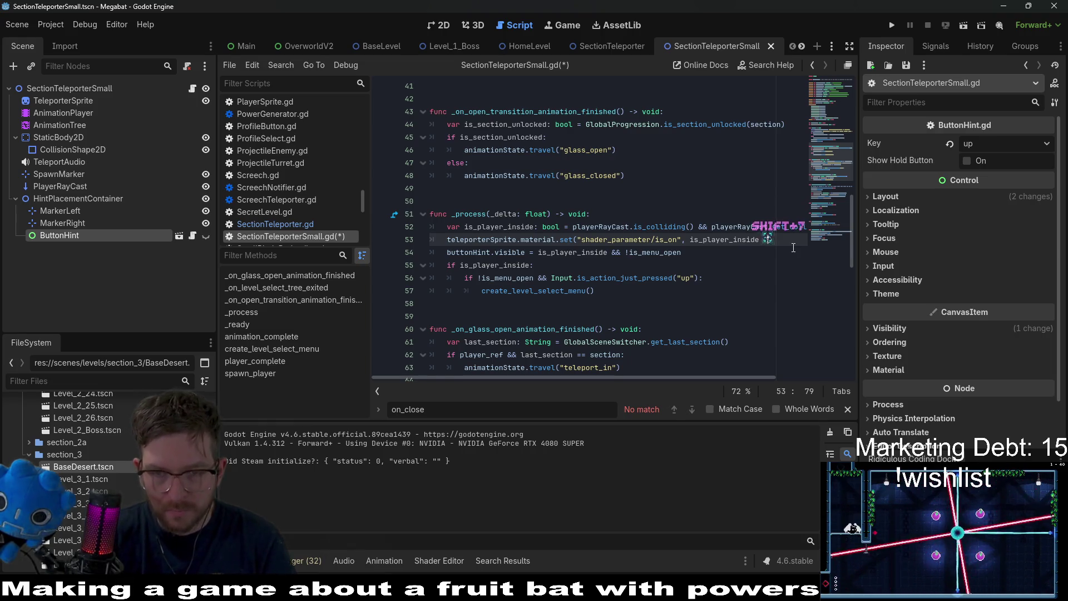
type("& is_teleport_animation_finished")
left_click(590, 252)
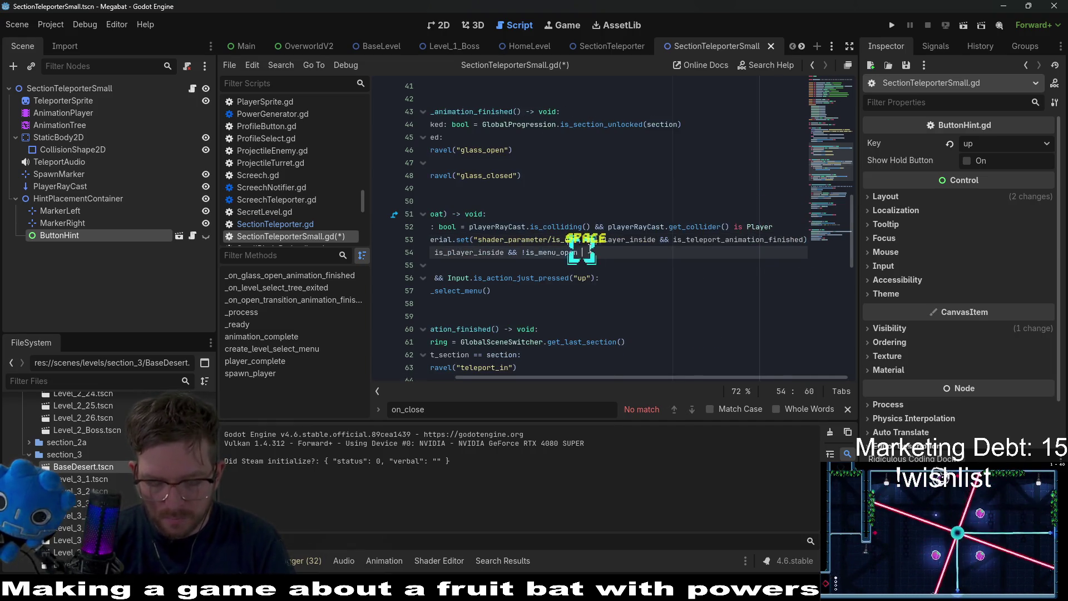
type("&&")
key("ctrl+v")
Step: Set is_teleport_animation_finished = false right after the teleport_in travel call
left_click_drag(598, 290, 438, 289)
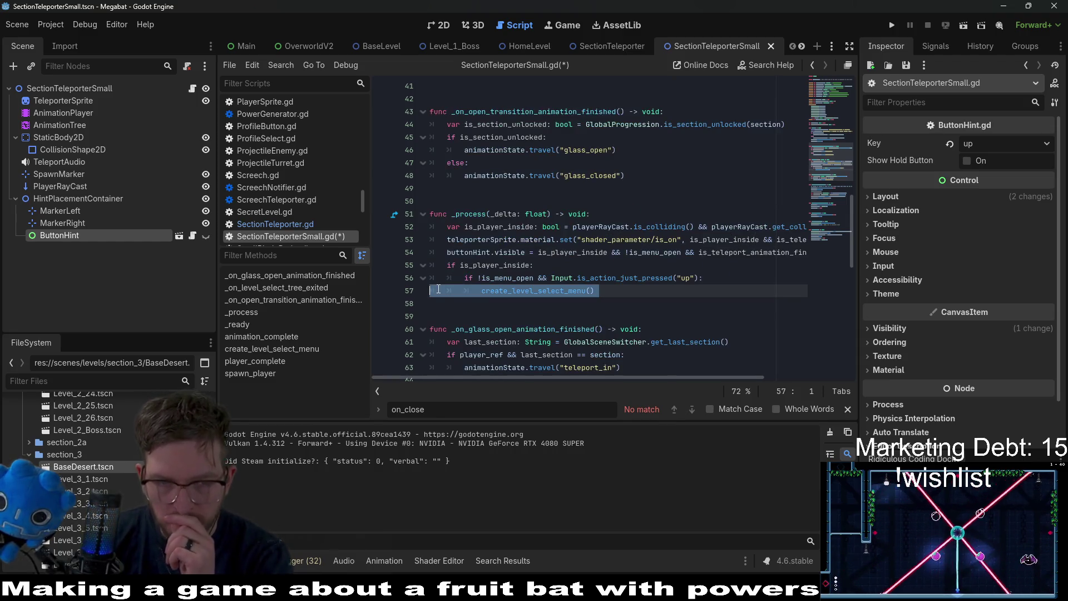
scroll(538, 271, "down", 2)
left_click(538, 266)
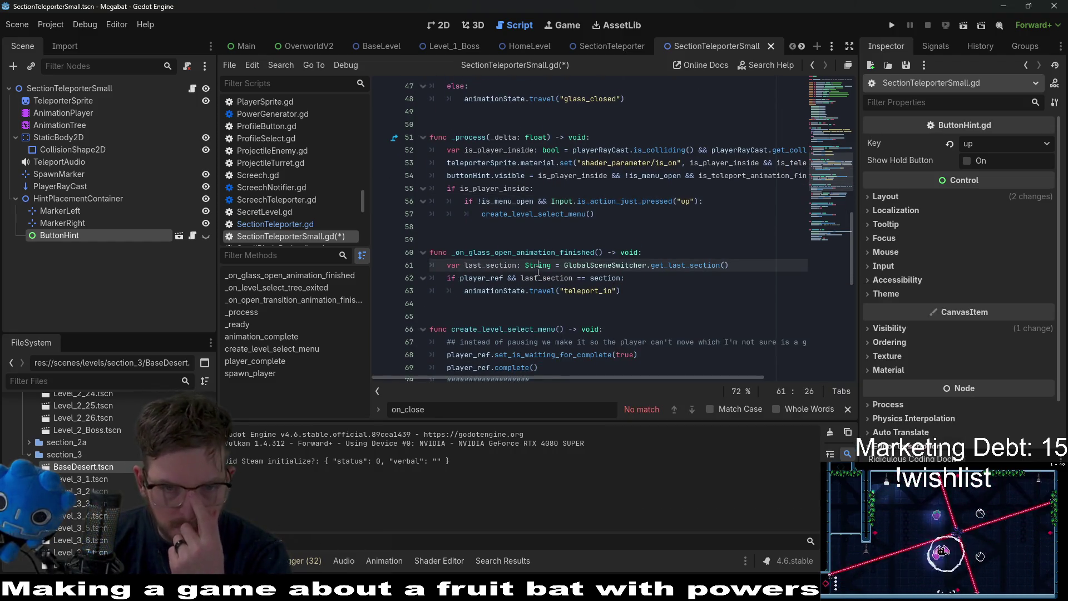
scroll(538, 271, "down", 2)
left_click(657, 214)
key("Return")
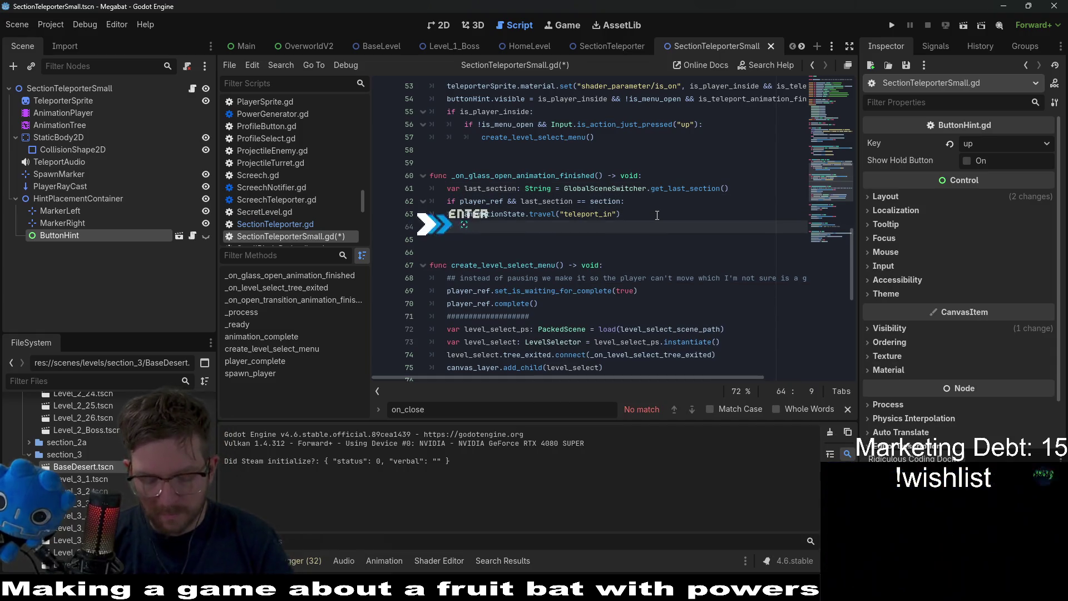
key("ctrl+v")
type("= t")
key("BackSpace")
type("false")
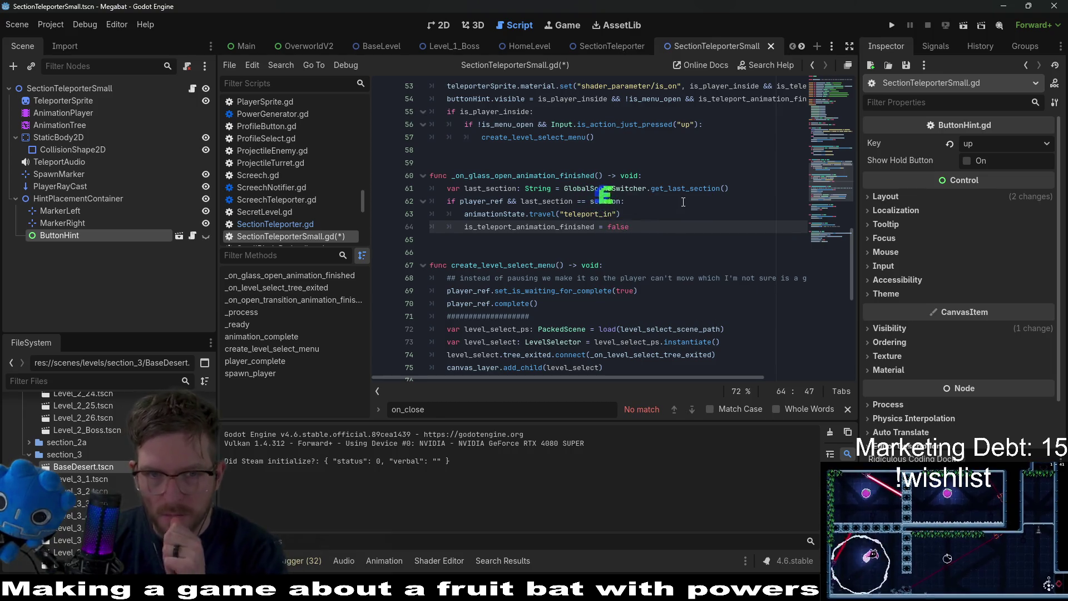
Step: Review the rest of the script and save SectionTeleporterSmall.gd
left_click(683, 202)
scroll(695, 204, "down", 1)
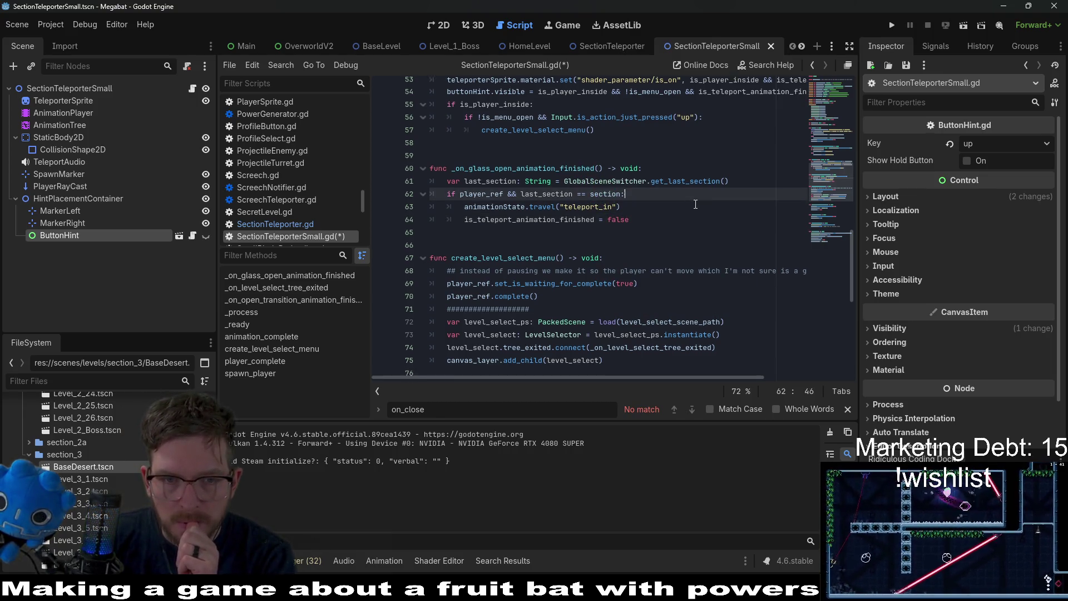
scroll(694, 204, "down", 3)
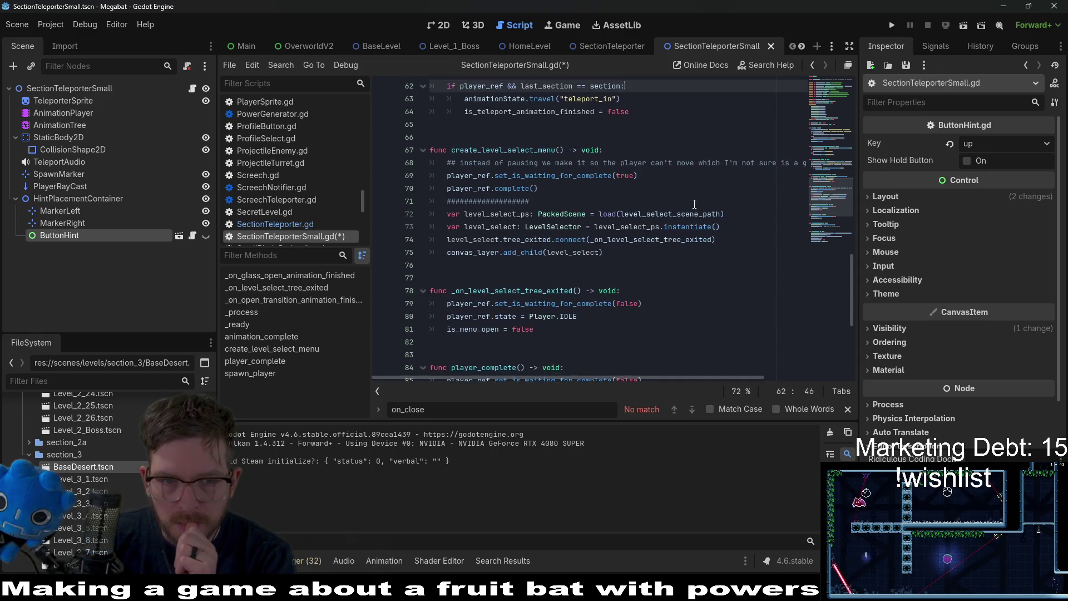
scroll(694, 204, "down", 2)
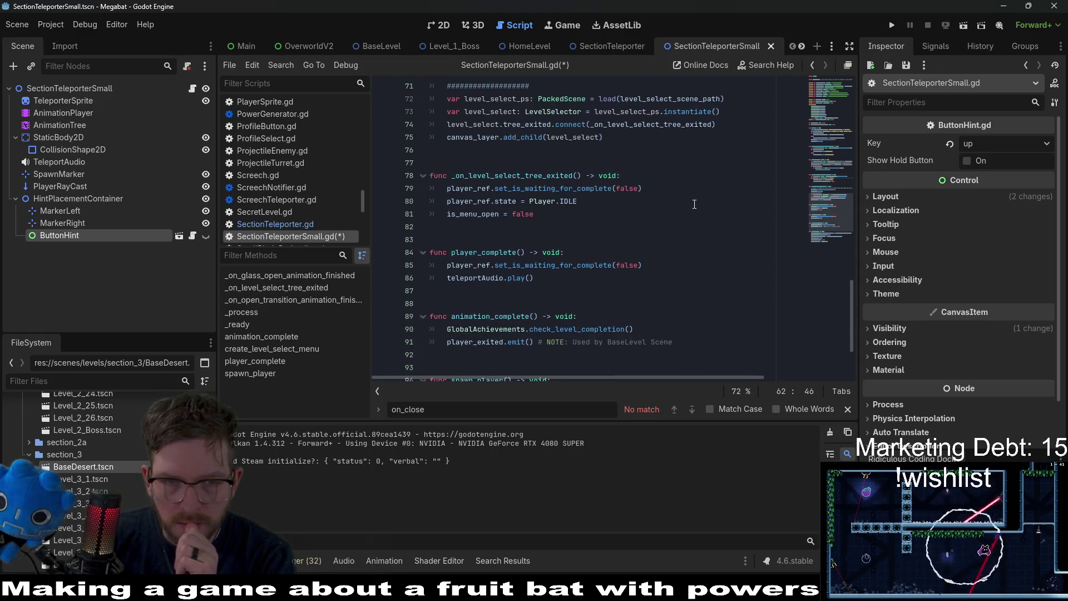
scroll(694, 204, "down", 2)
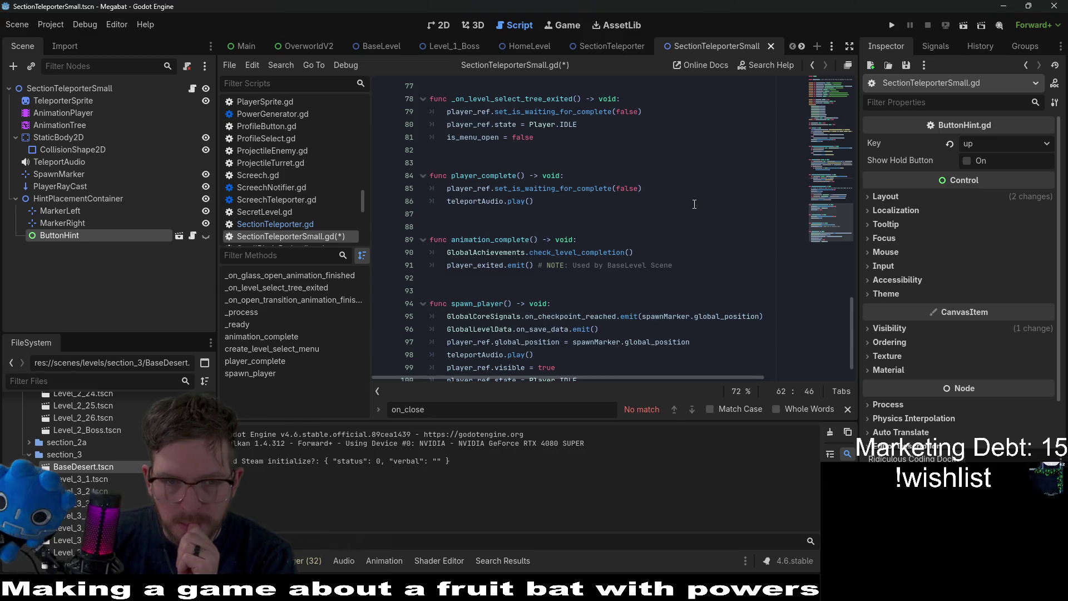
scroll(692, 211, "up", 2)
left_click(691, 214)
key("ctrl+s")
scroll(700, 192, "down", 3)
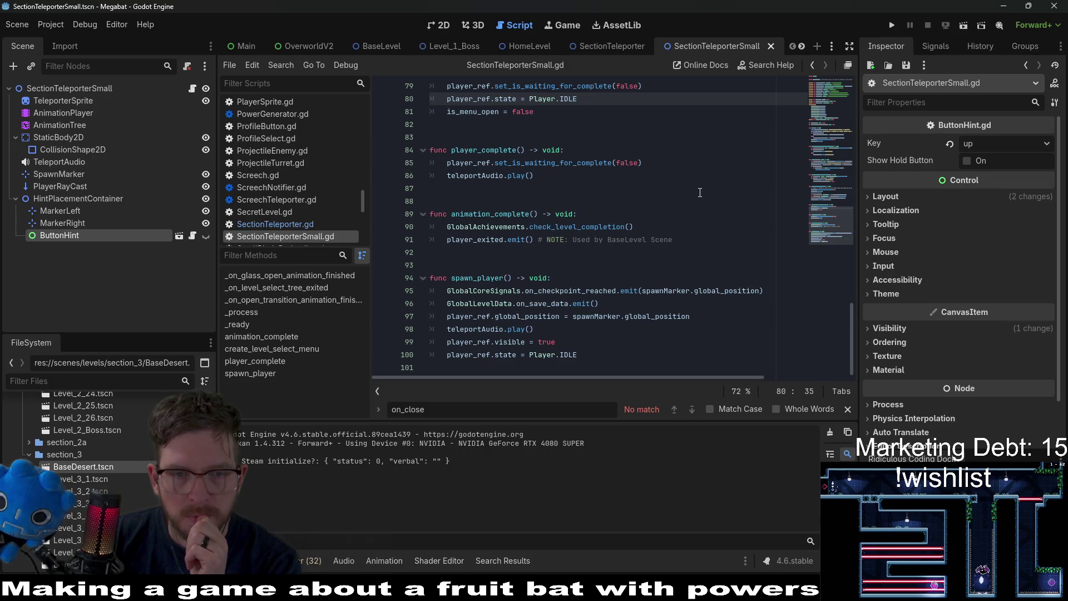
Step: Select the AnimationPlayer, enlarge the animation panel, and show the teleport_in animation
left_click(79, 125)
left_click(93, 116)
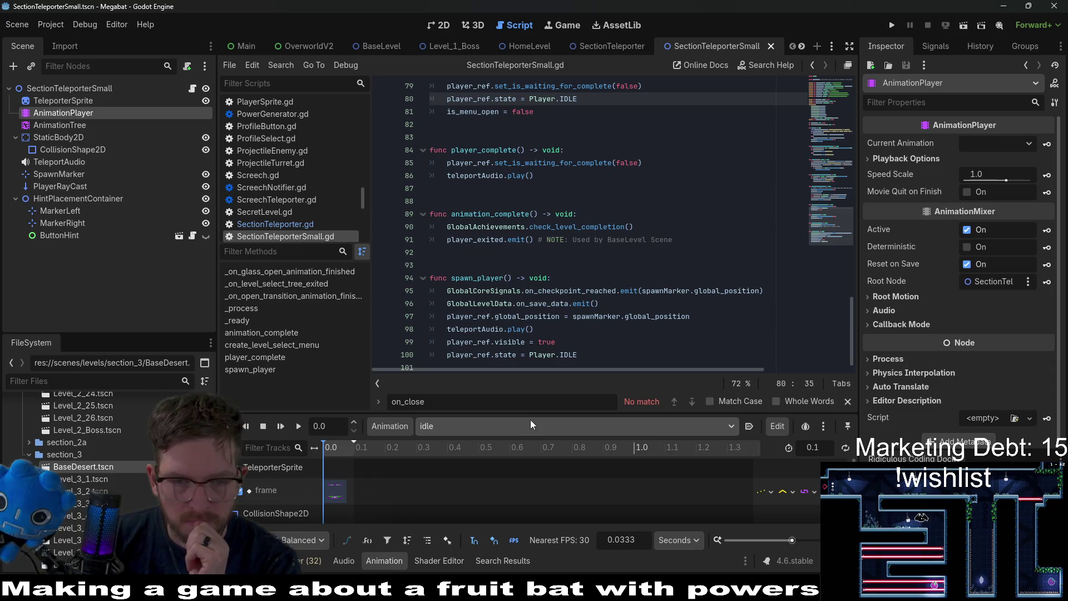
left_click_drag(531, 394, 542, 239)
left_click(436, 250)
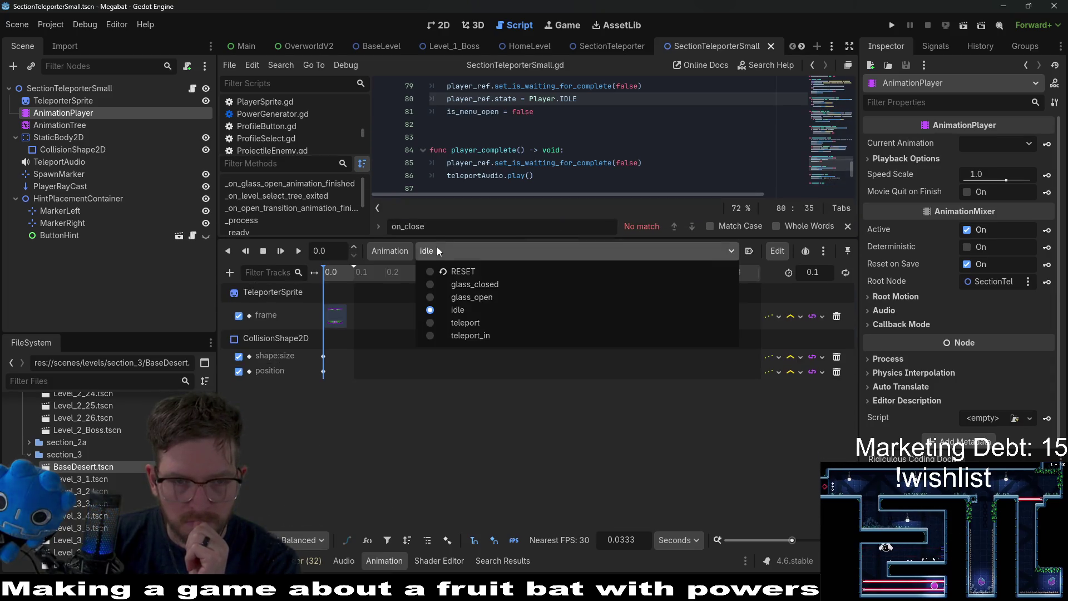
left_click(486, 327)
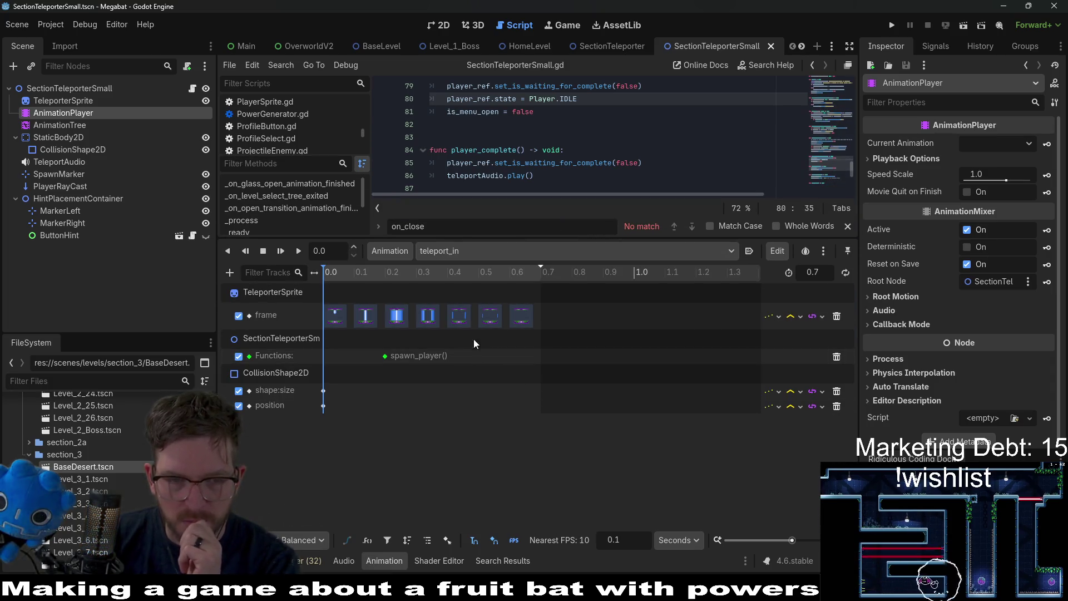
Step: Compare with the teleport animation, go back to teleport_in, and enlarge the script area
left_click(521, 251)
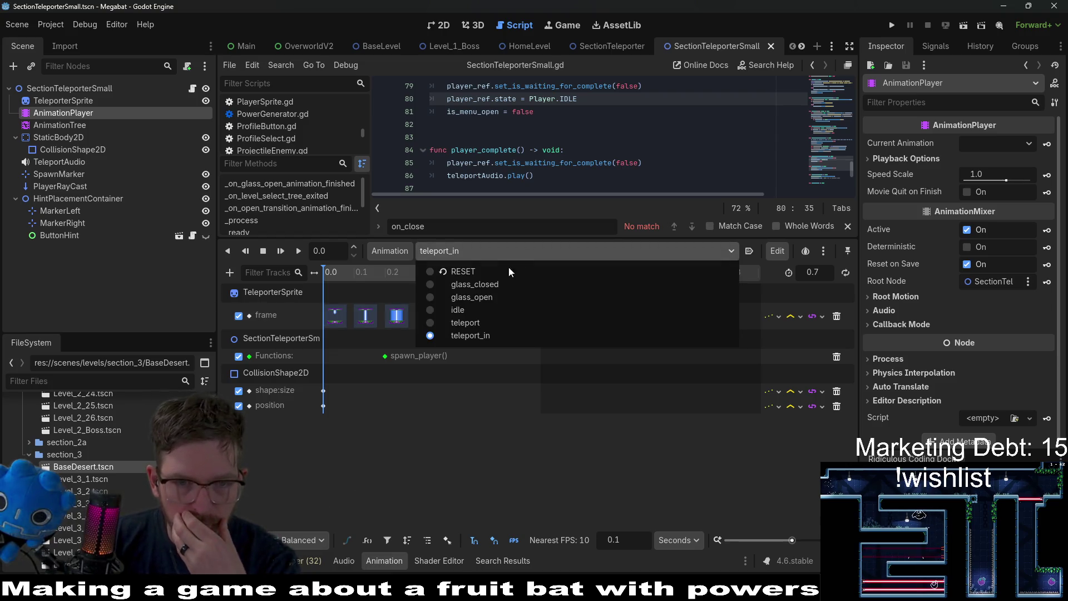
left_click(480, 323)
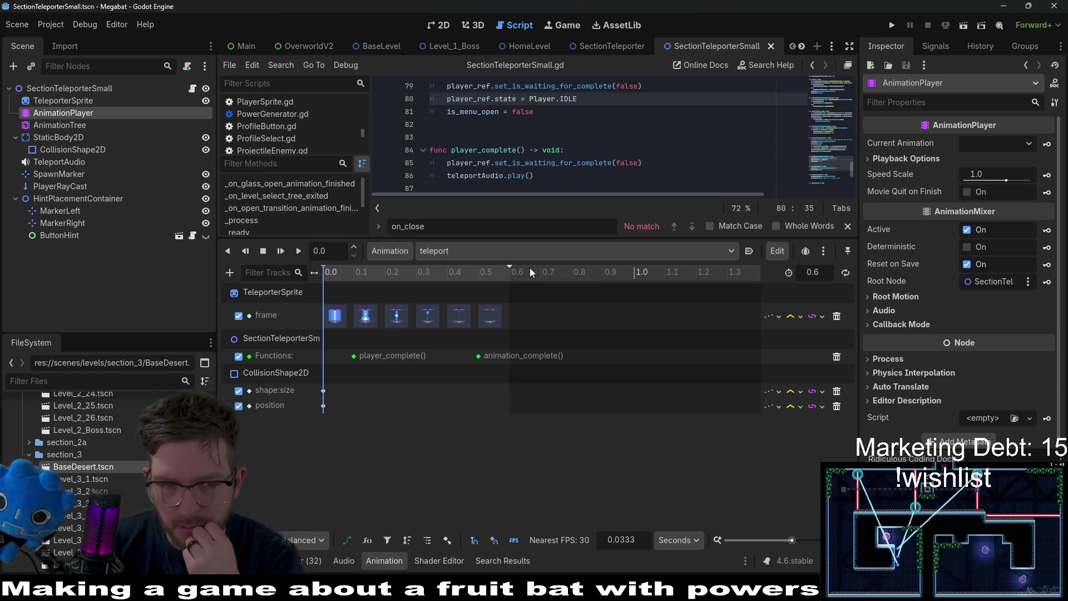
left_click(524, 247)
left_click(498, 334)
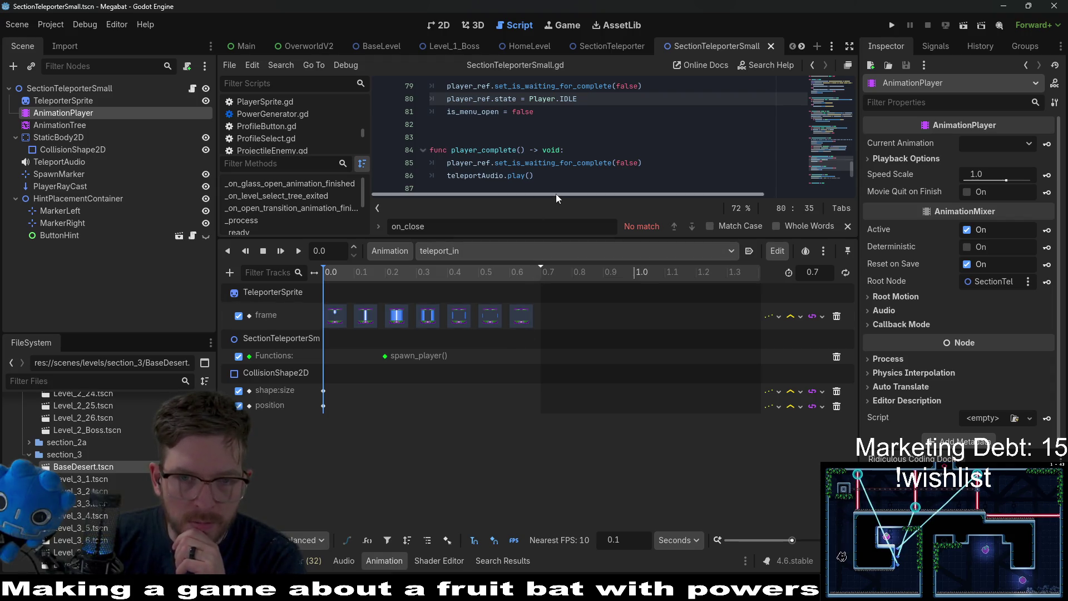
left_click_drag(559, 238, 557, 413)
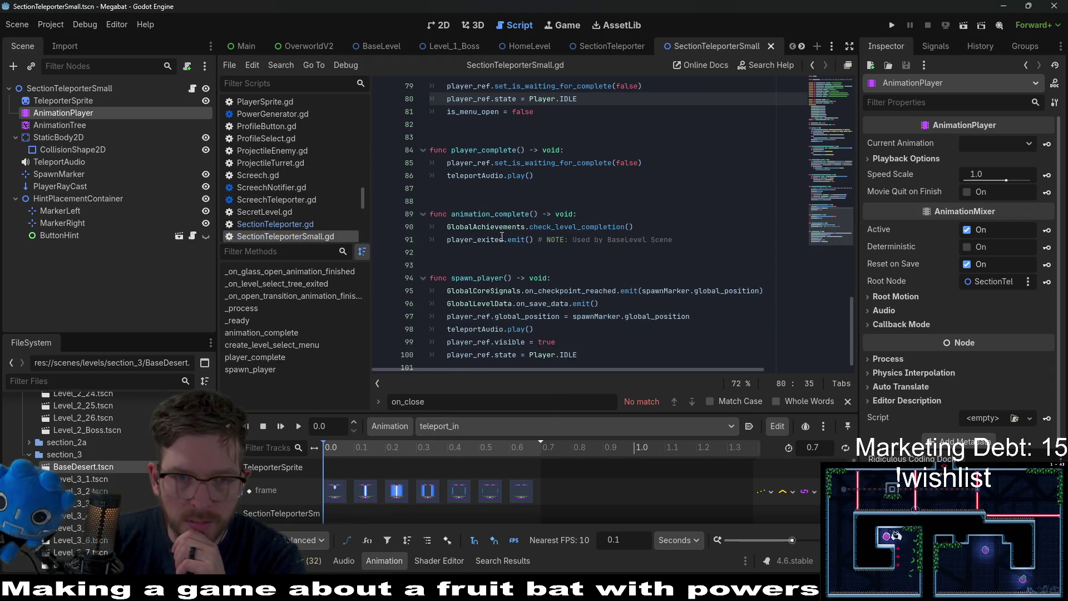
left_click(465, 330)
Step: Write the header func on_teleport_in_animation_finished() -> void: below animation_complete
key("Return")
key("Return")
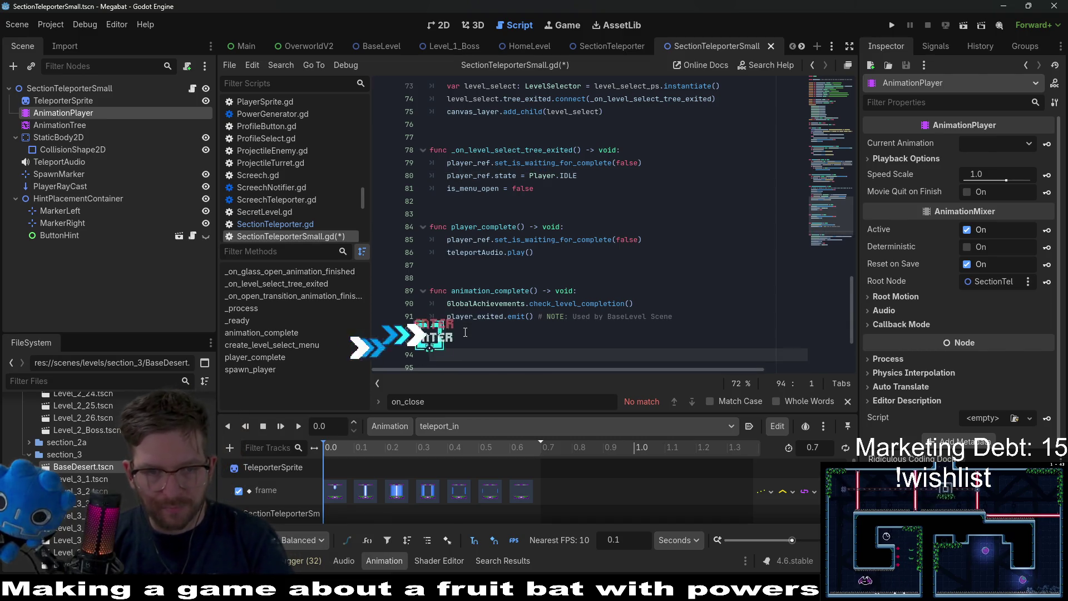
key("BackSpace")
type("func tel")
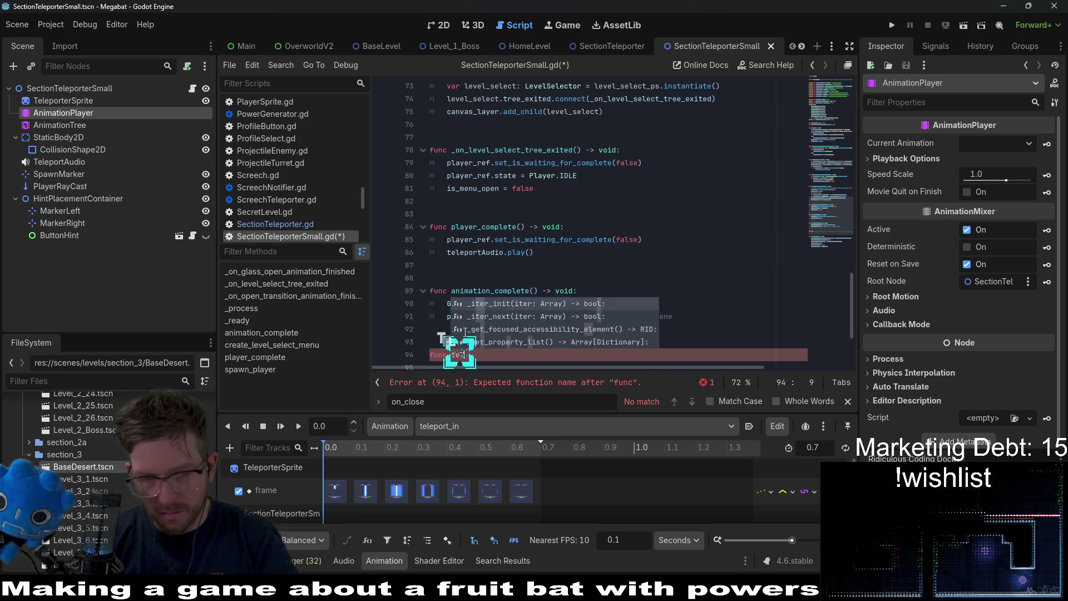
key("BackSpace")
key("BackSpace")
type("on_teeleport_")
type("n_")
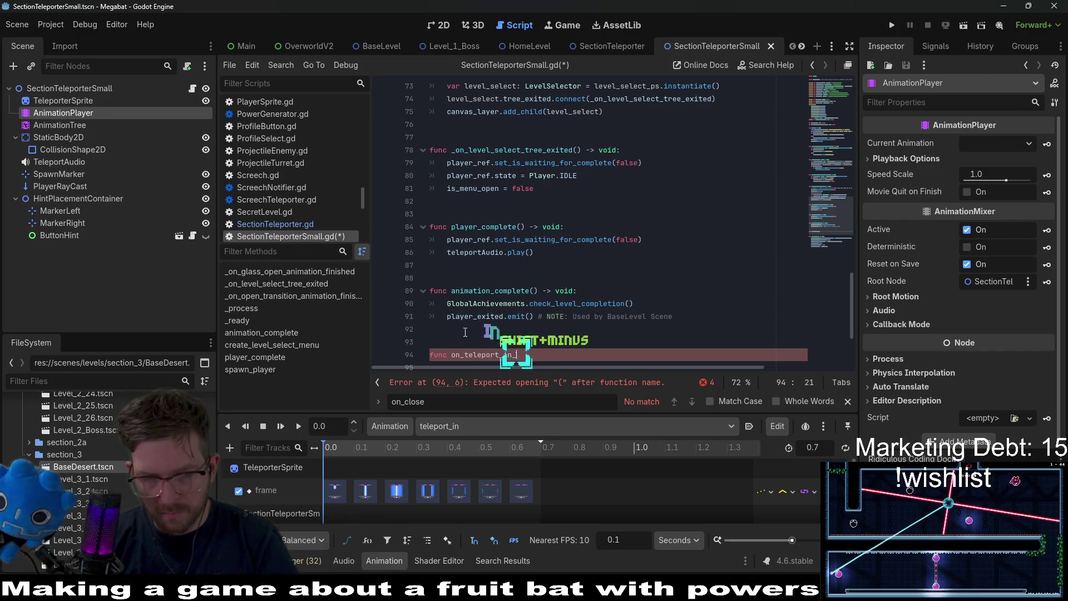
type("tion_")
type("ished")
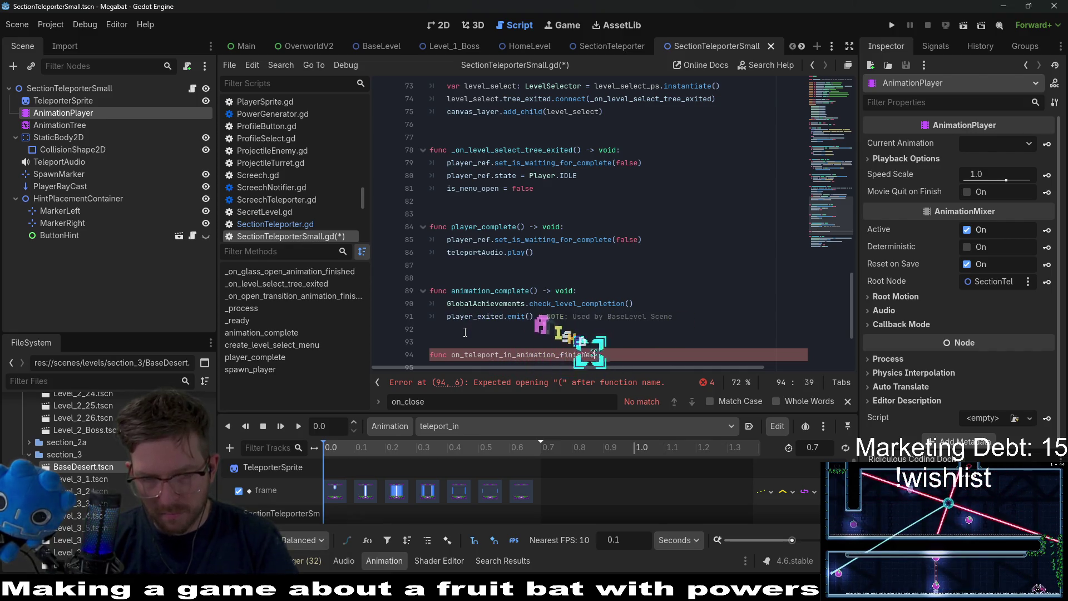
type(">> void:")
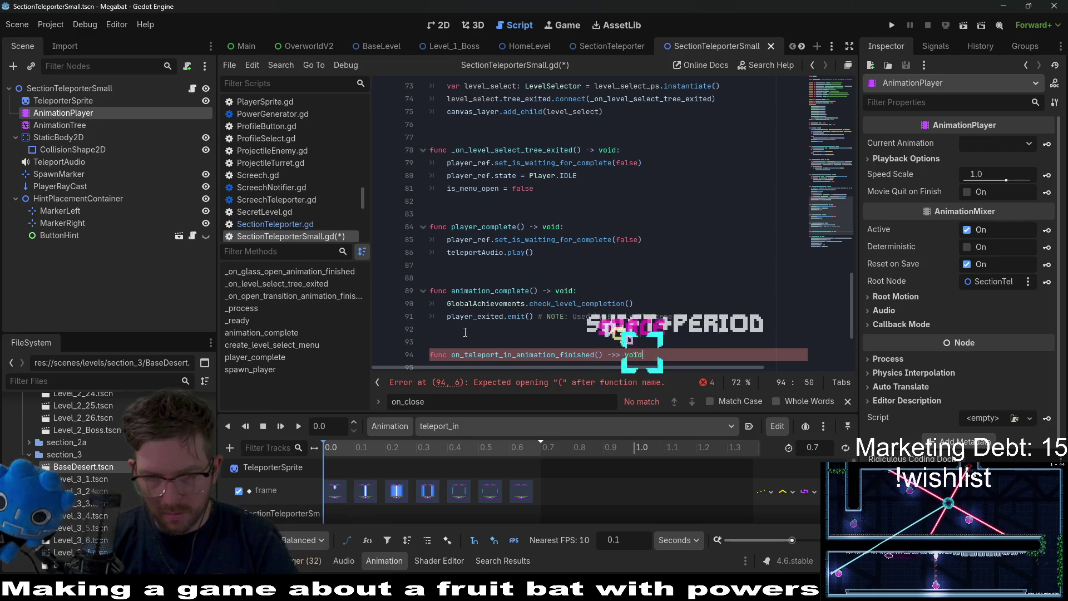
key("Return")
key("BackSpace")
key("BackSpace")
key("BackSpace")
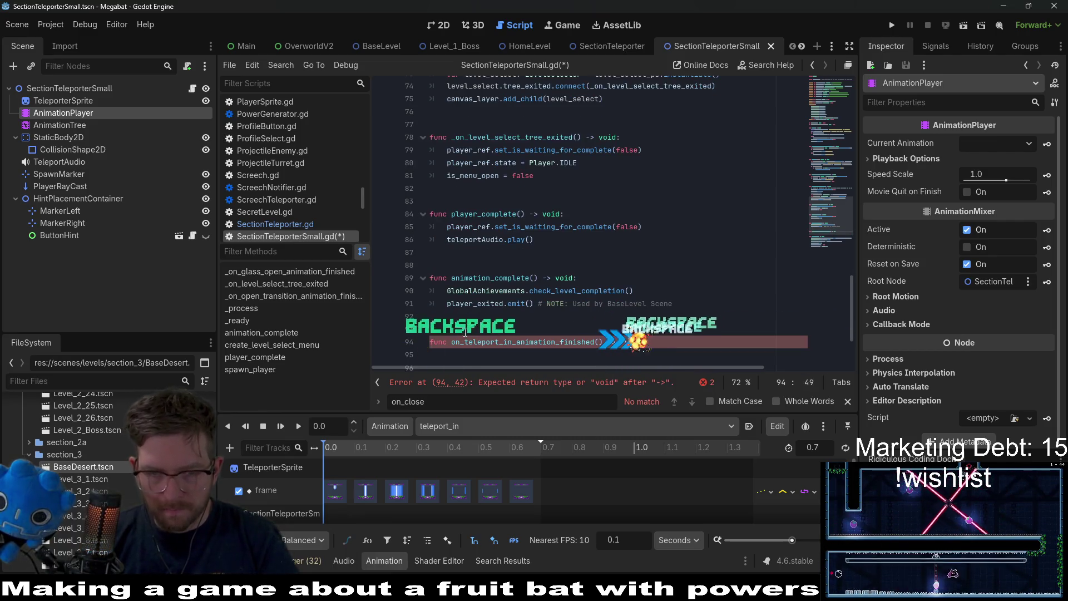
type("void:")
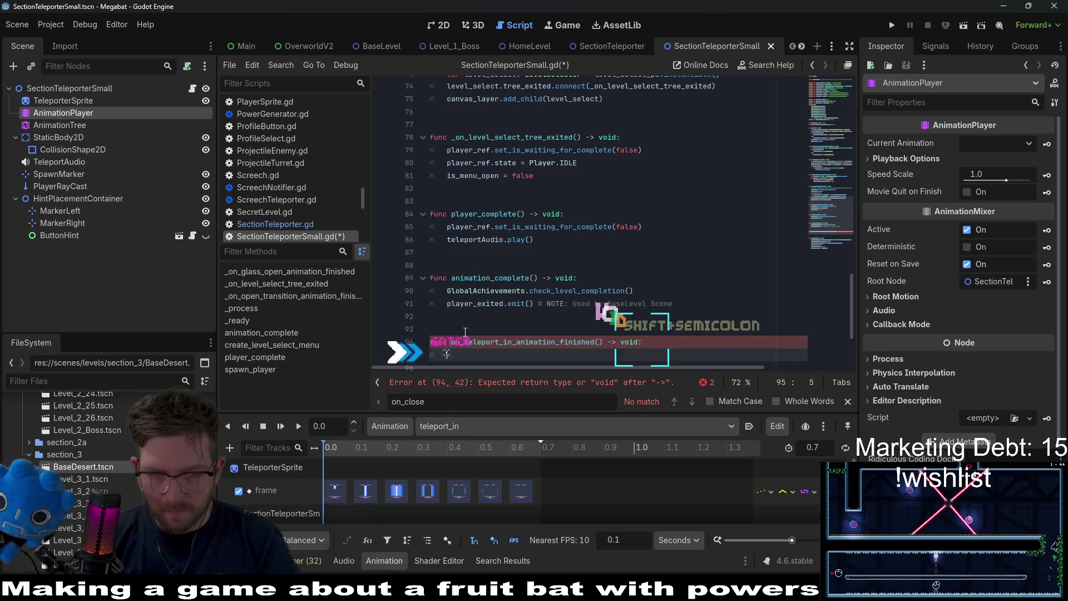
key("Return")
Step: Give it the body is_teleport_animation_finished = true and save the script
type("is_teleport_animation_finished")
type("=")
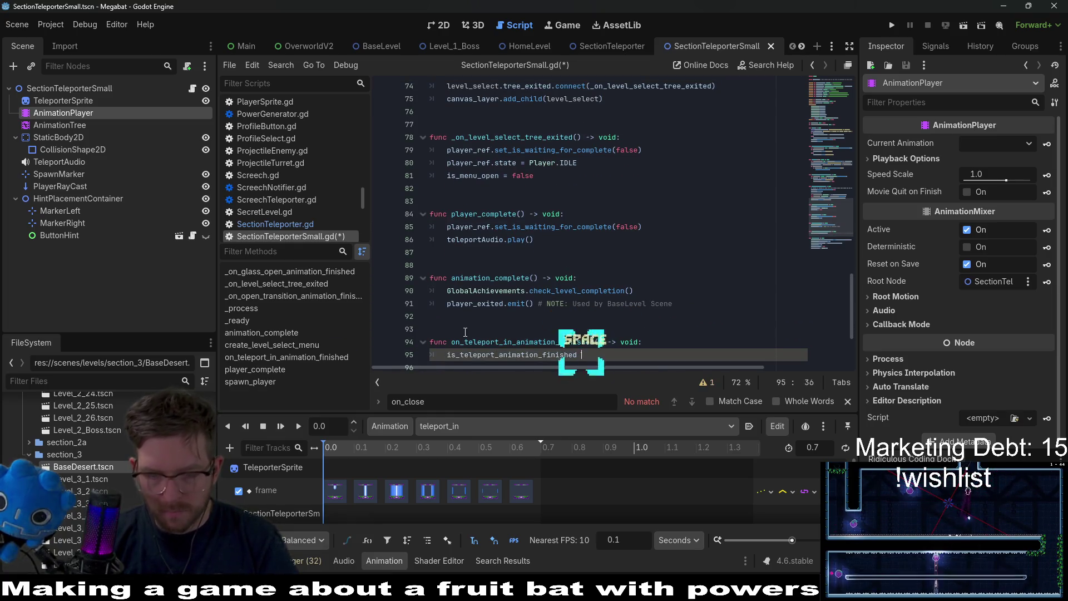
type(" true")
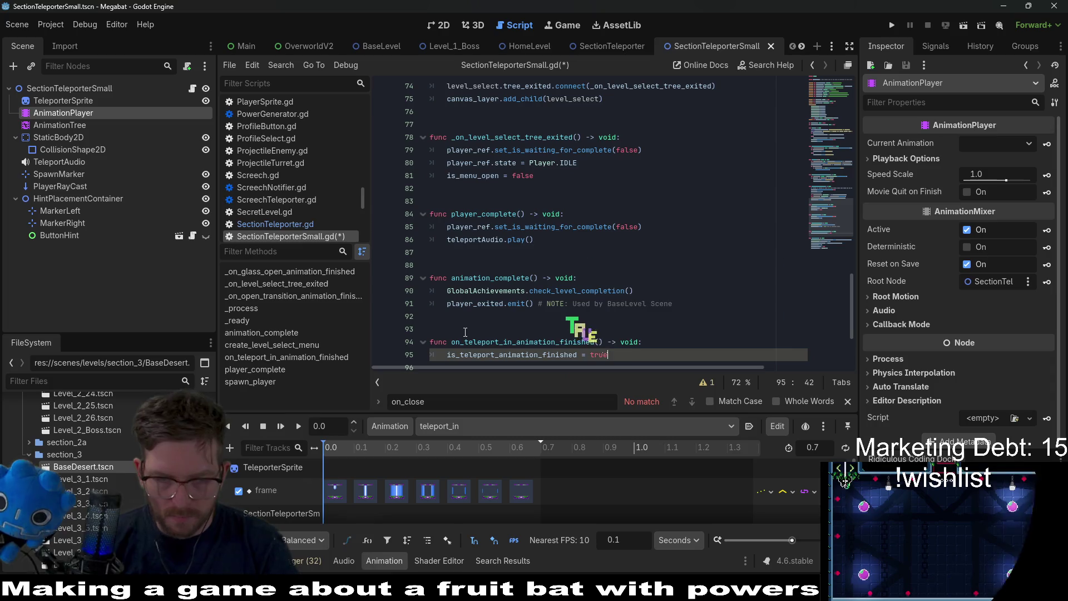
scroll(511, 306, "down", 3)
left_click(521, 226)
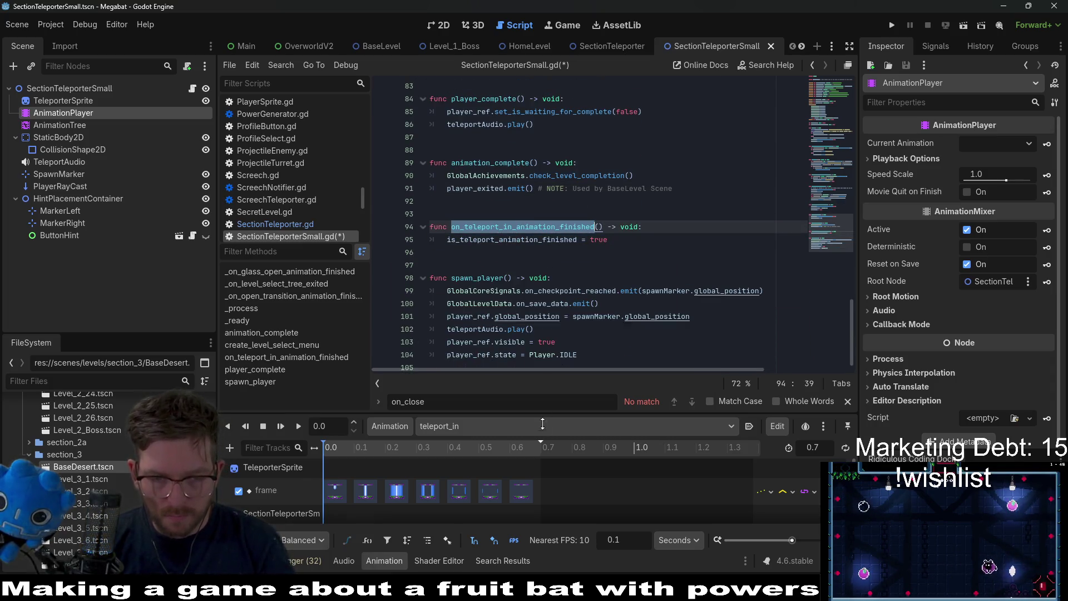
key("ctrl+s")
scroll(541, 488, "down", 3)
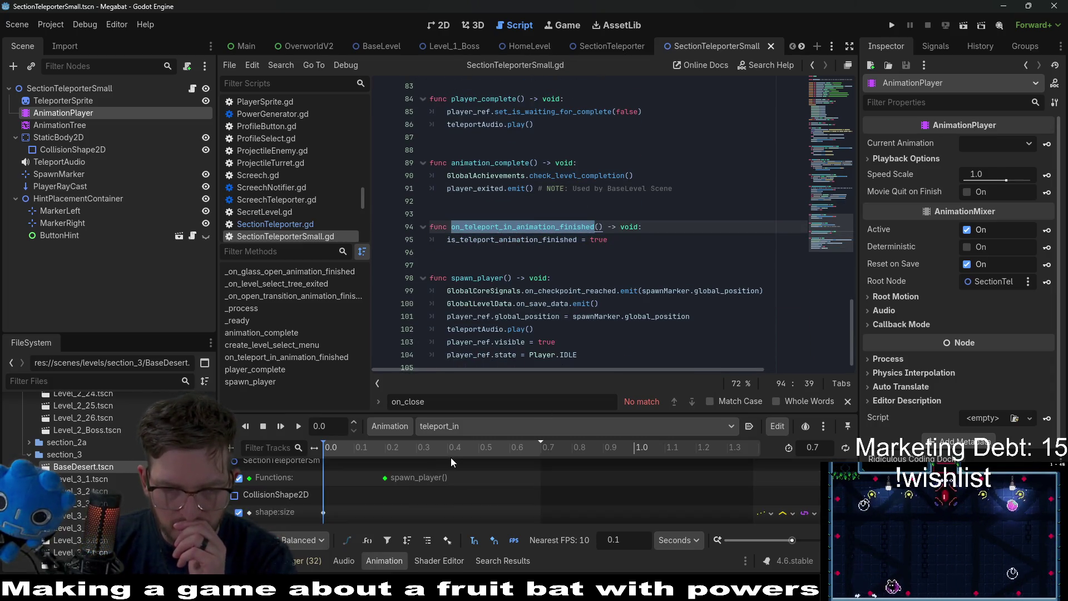
Step: Insert a shape:size keyframe at 0.7 and save the scene
right_click(540, 513)
left_click(584, 523)
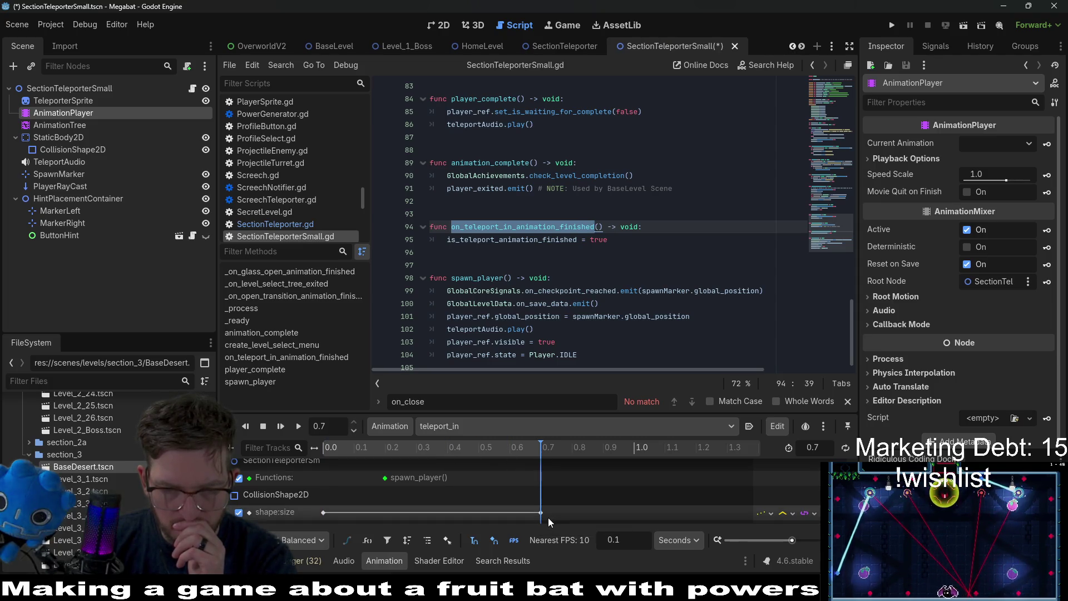
key("ctrl+s")
scroll(538, 506, "down", 1)
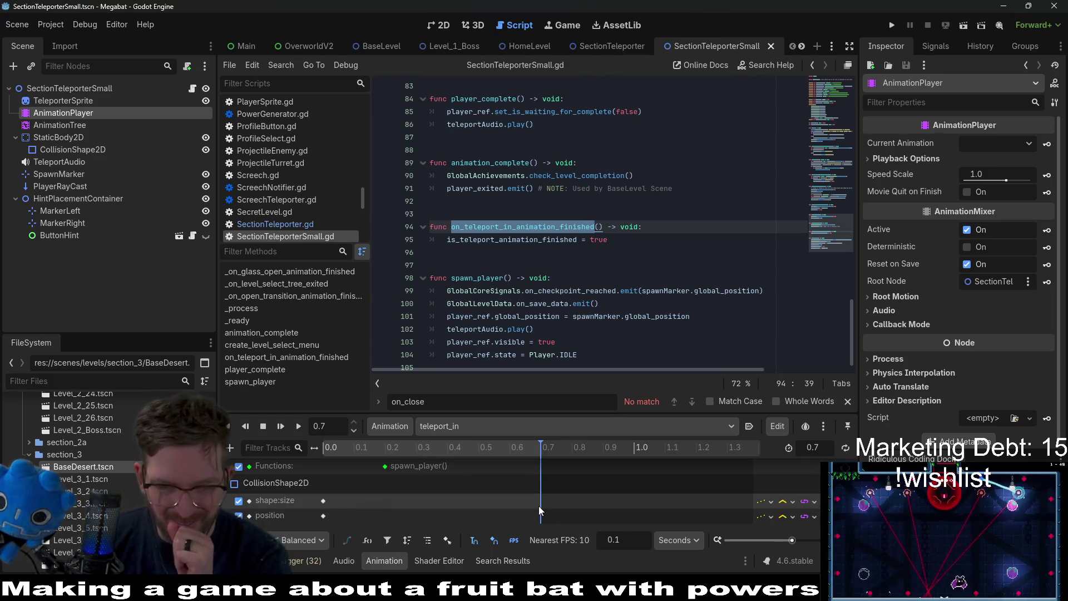
scroll(389, 490, "up", 2)
Step: Add a Call Method Track targeting SectionTeleporterSmall and delete the duplicate Functions track
left_click(231, 449)
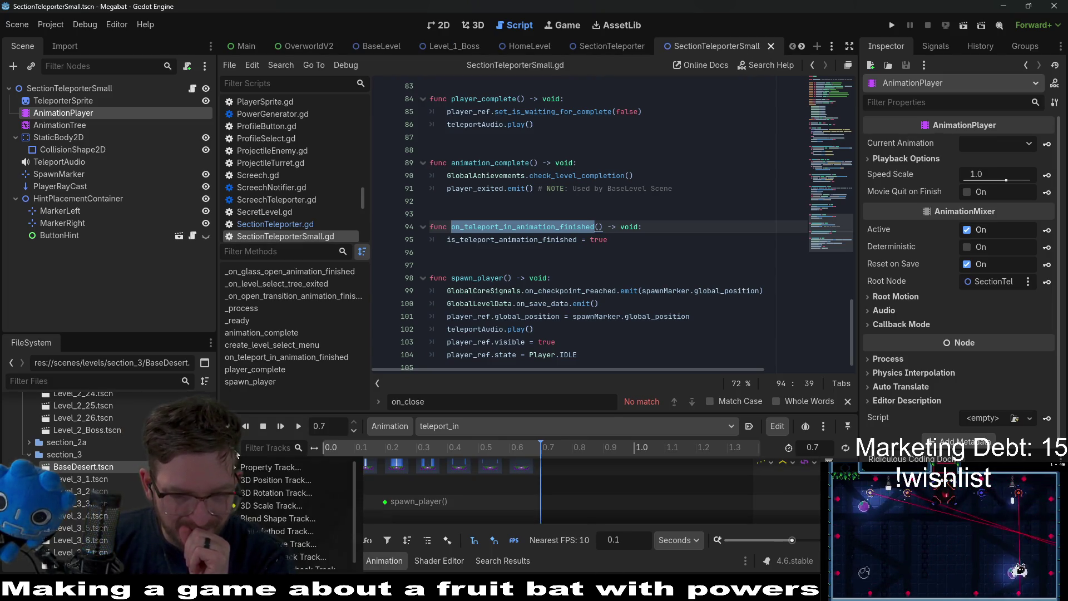
left_click(278, 531)
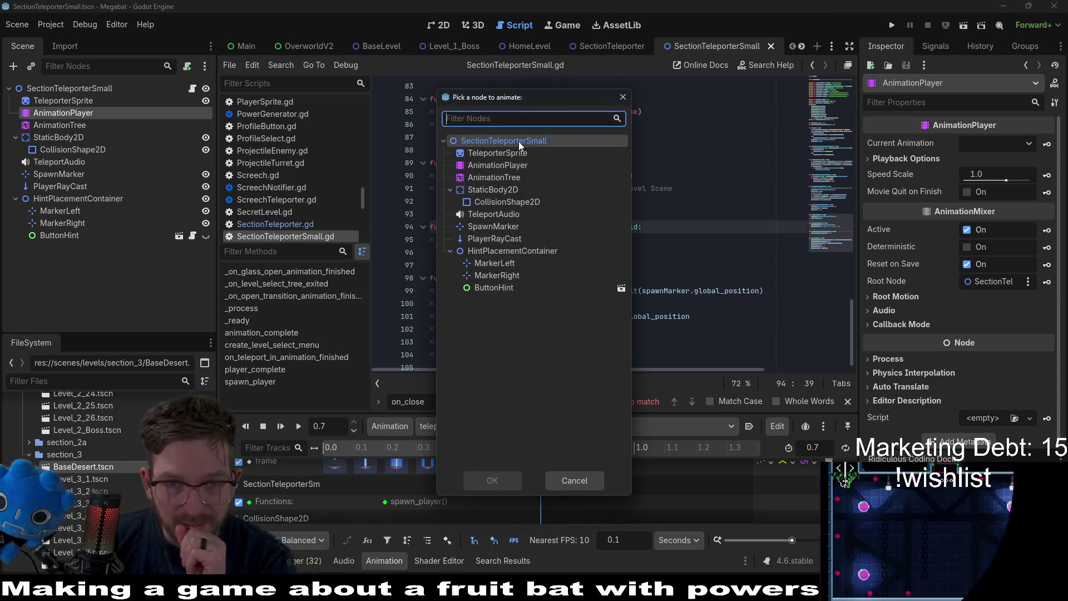
left_click(497, 139)
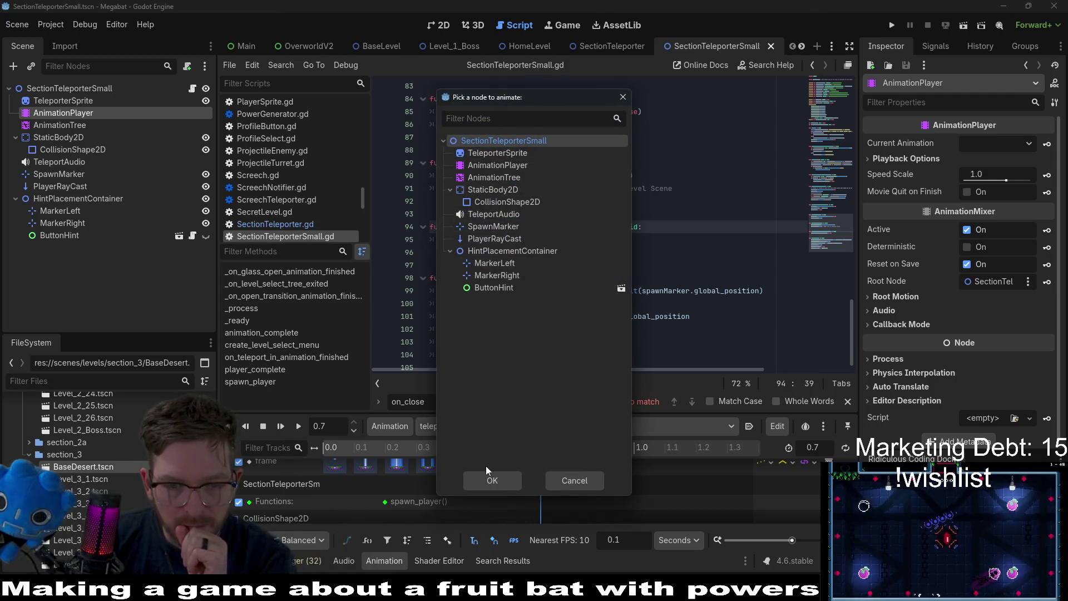
left_click(491, 480)
scroll(539, 513, "down", 1)
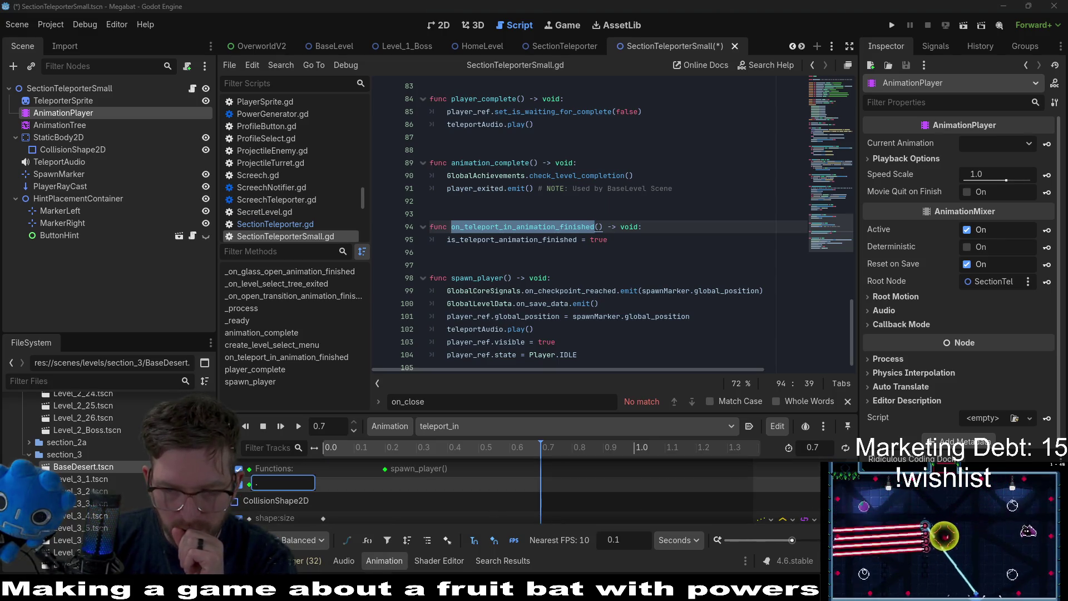
key("Delete")
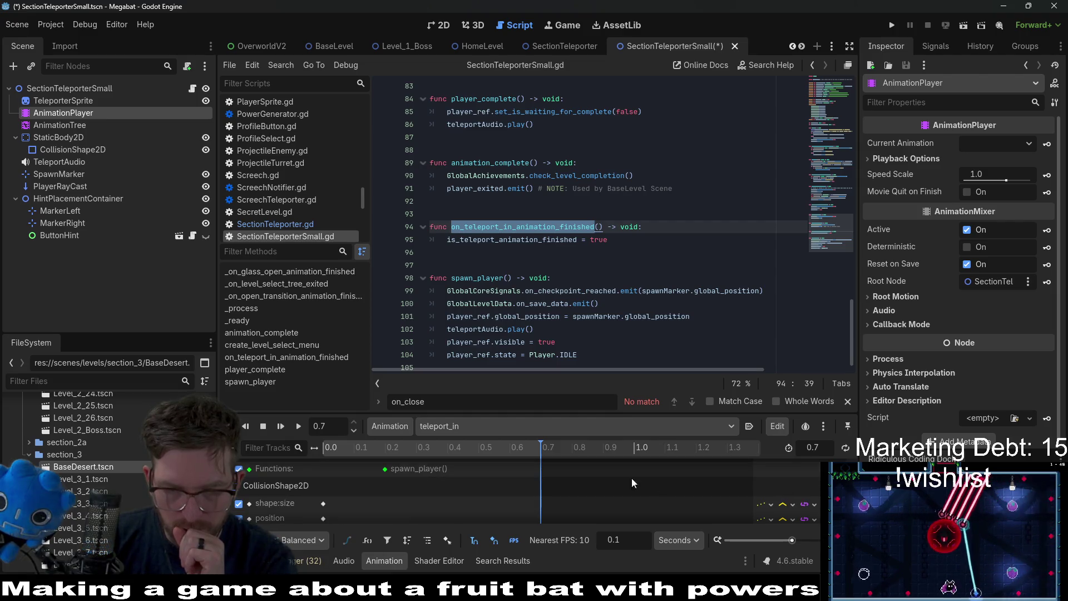
Step: Key the track to call on_teleport_in_animation_finished, save the scene, and run the project
double_click(538, 468)
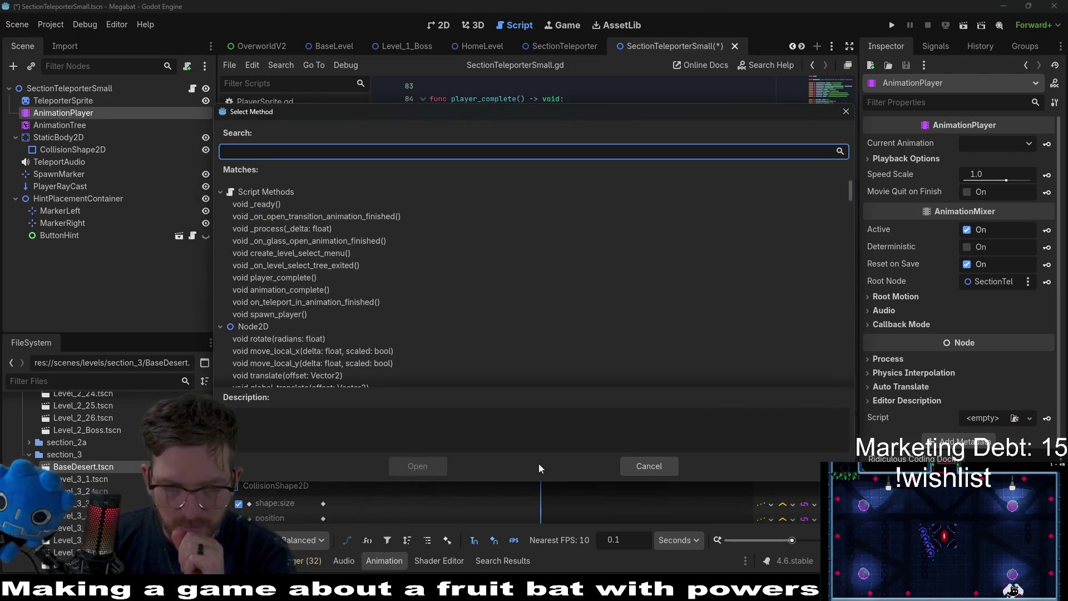
type("on_teleport_in_animation_finished")
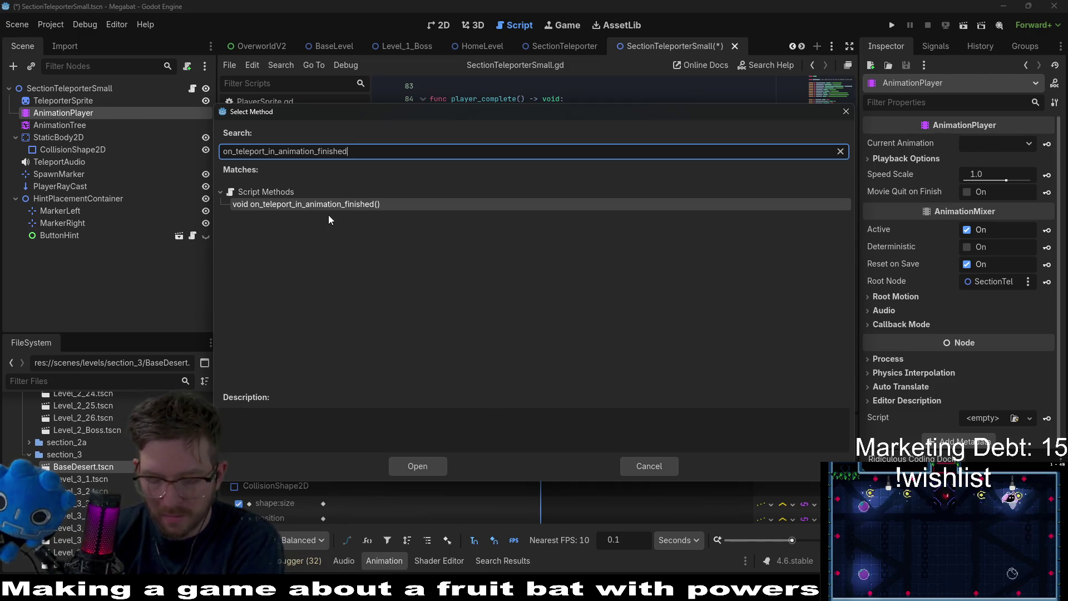
double_click(328, 213)
left_click(603, 175)
key("ctrl+s")
left_click(892, 25)
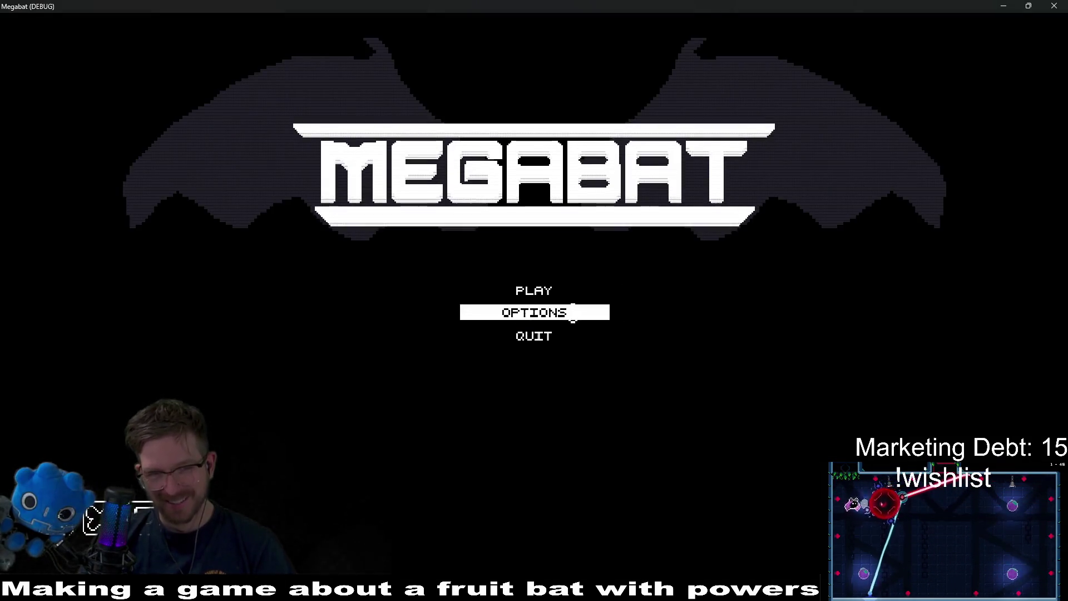
Step: Start the game on the first profile and open level select at the top-right door, choosing 07
left_click(509, 291)
left_click(508, 193)
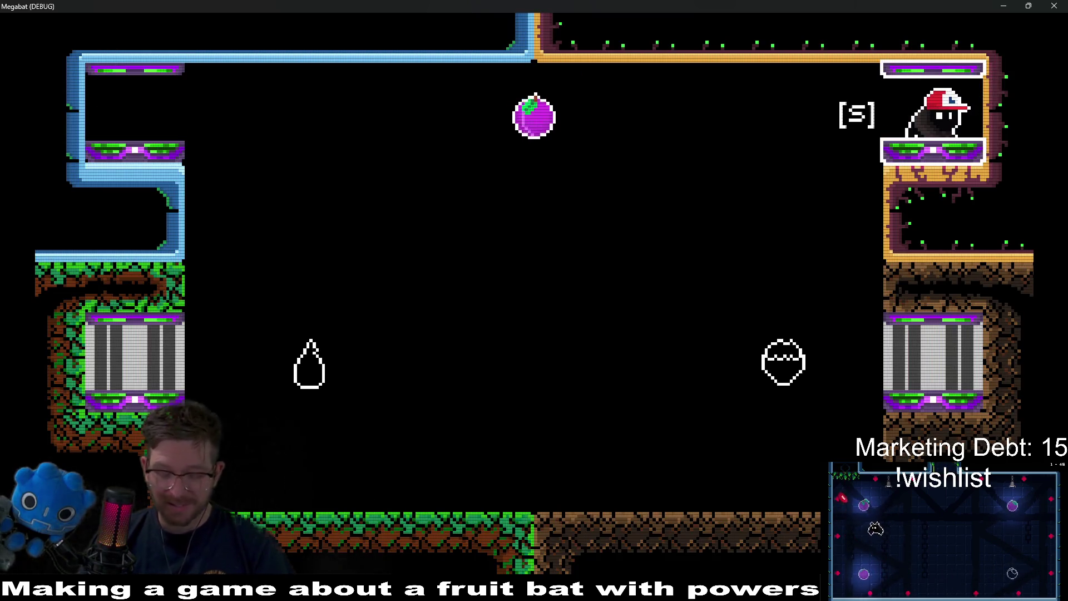
key("a")
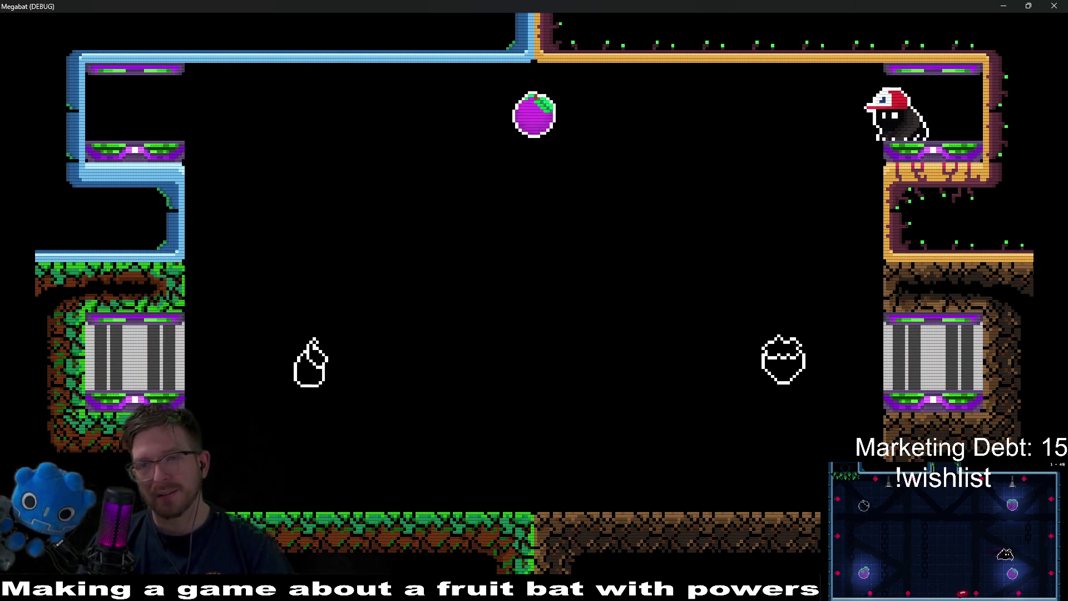
key("d")
key("a")
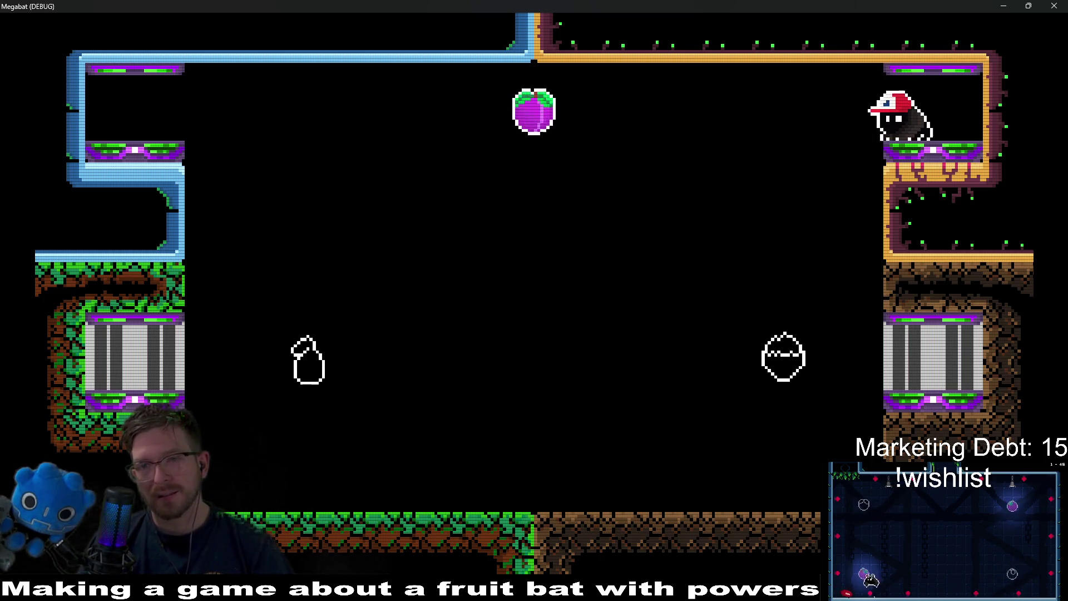
key("space")
key("d")
key("d")
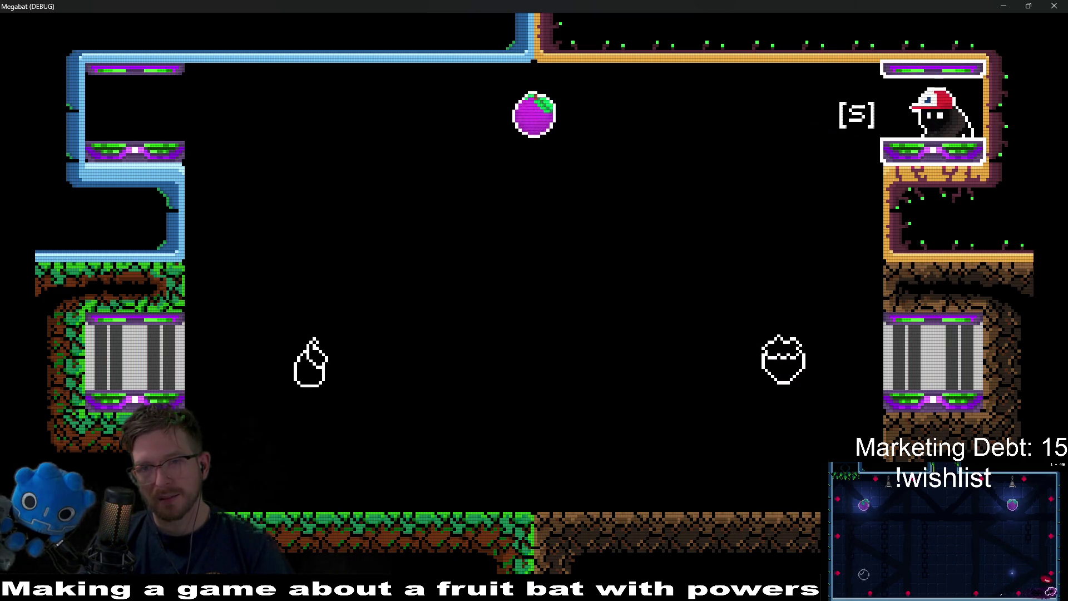
key("s")
key("Down")
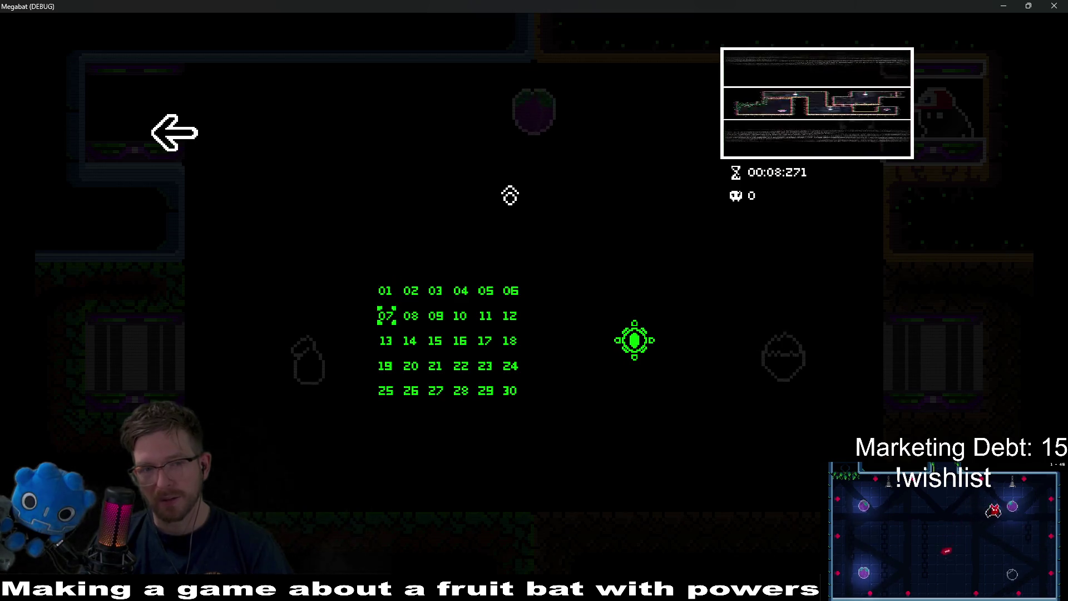
Step: Pause and resume twice, then open level select at the top-left door
key("Escape")
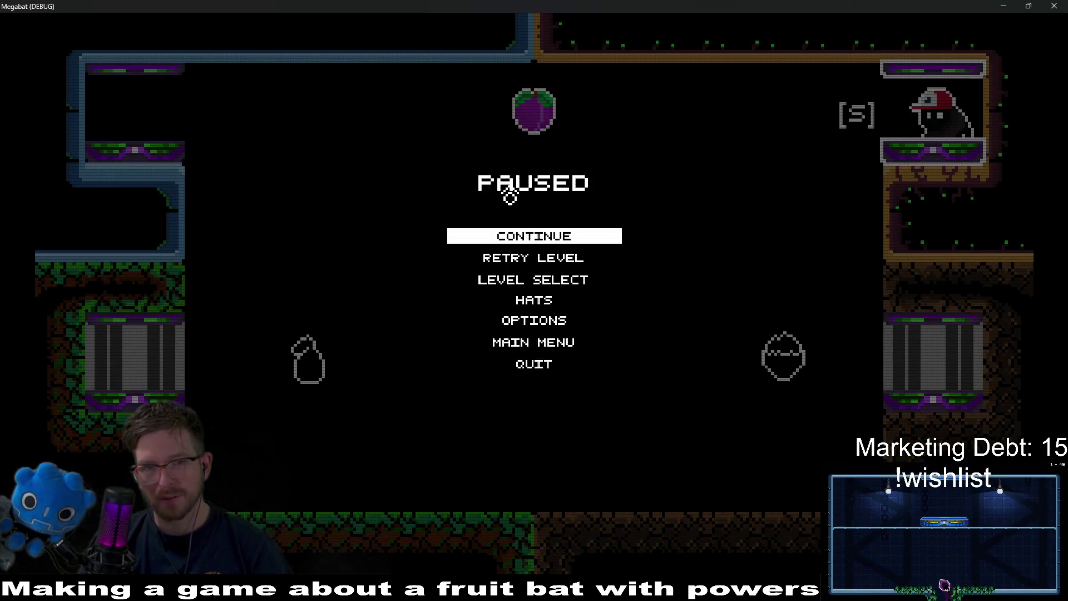
key("Escape")
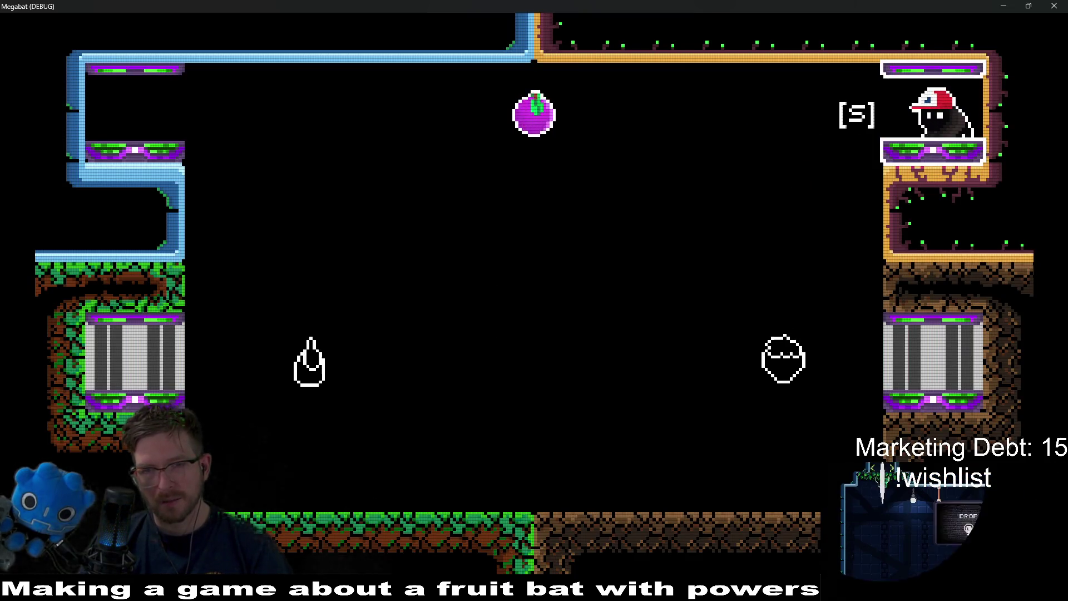
key("Escape")
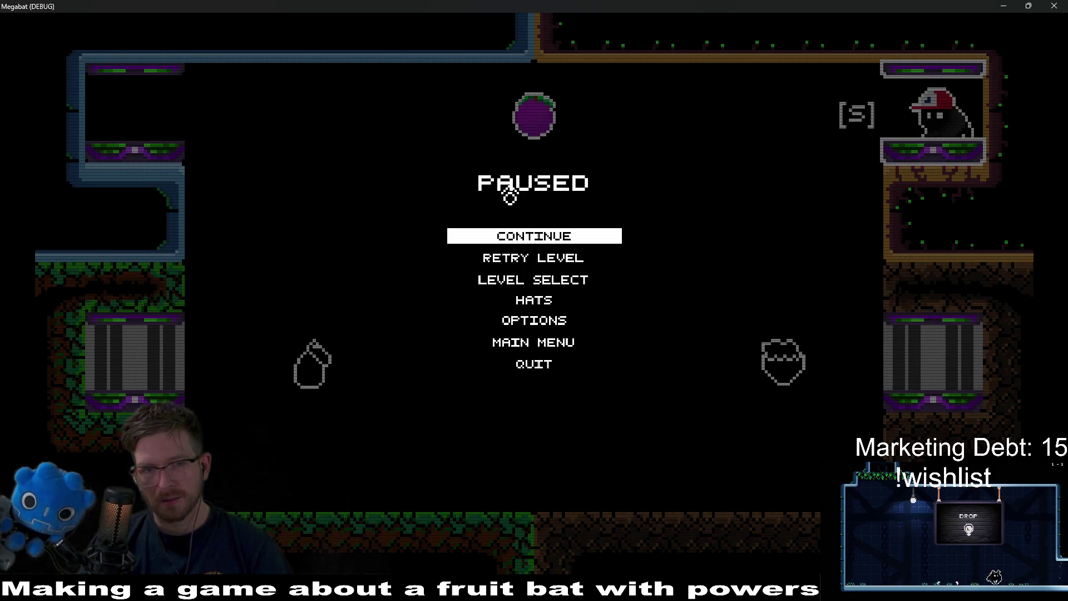
key("Escape")
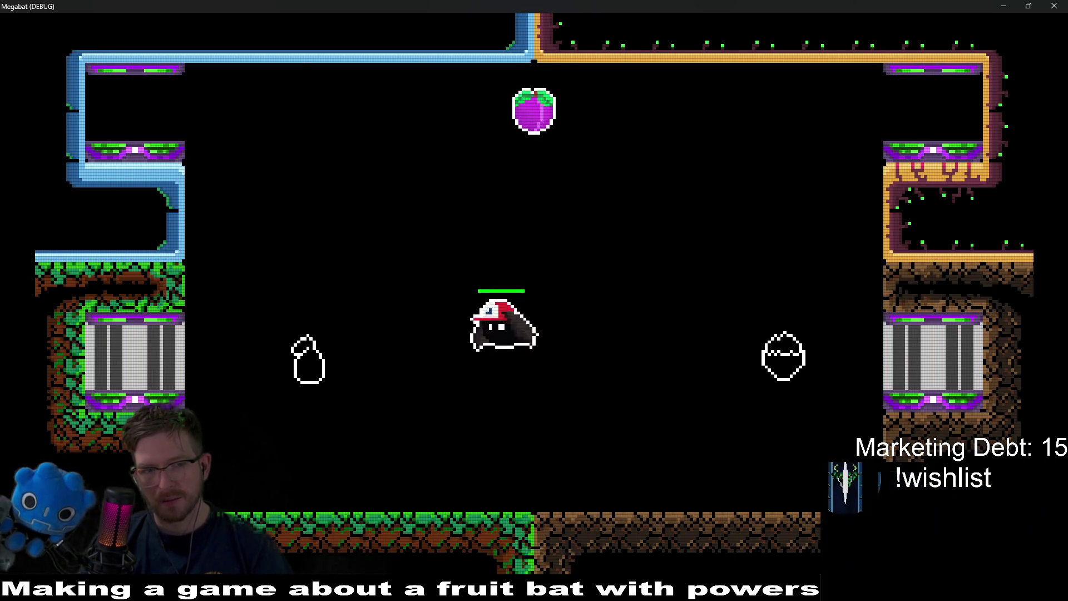
key("a")
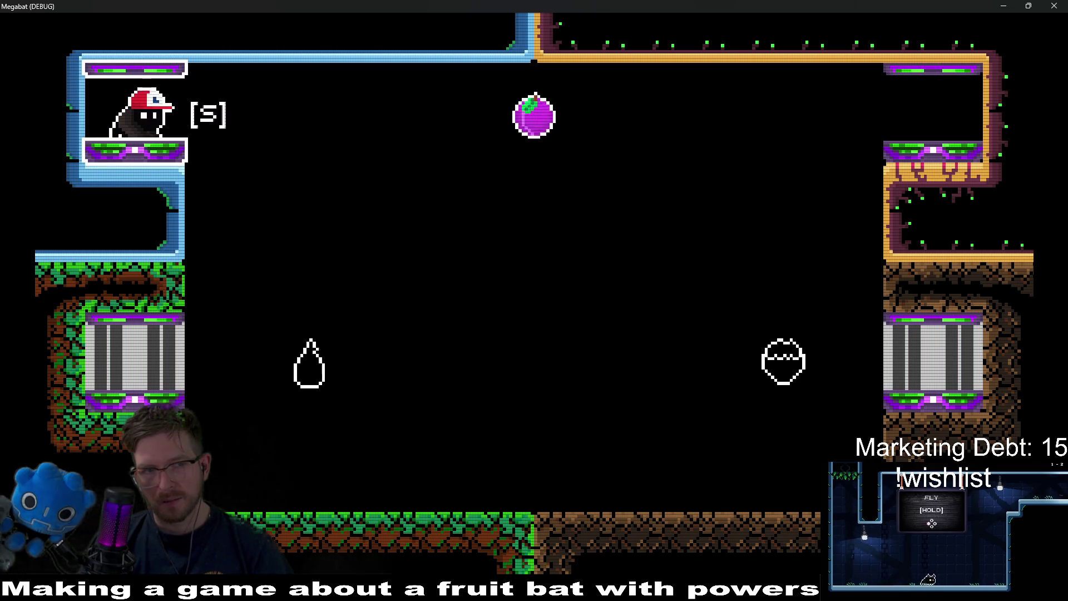
key("s")
key("s")
key("s")
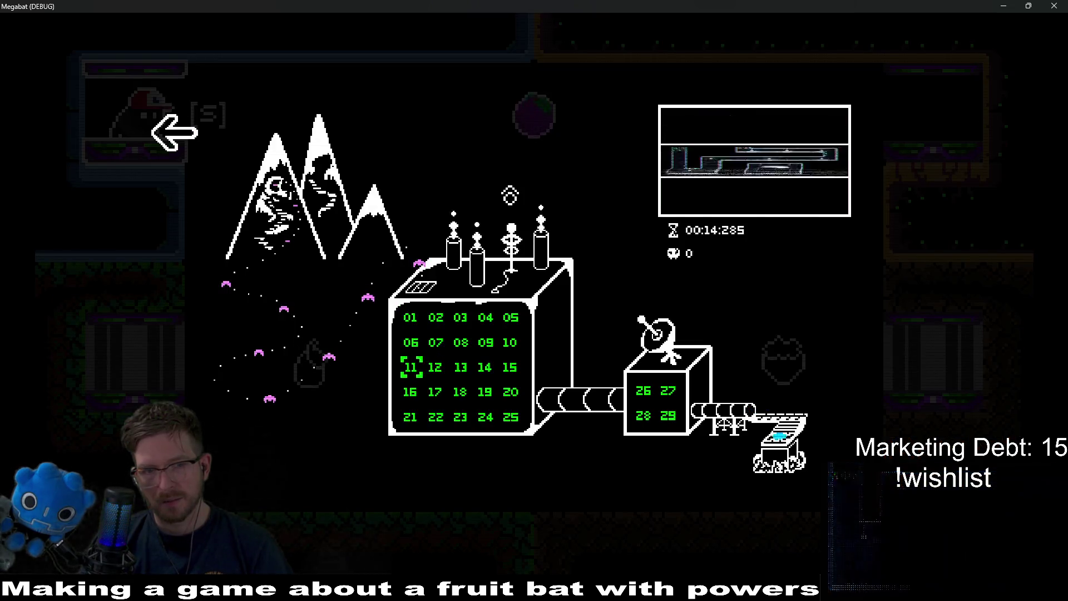
Step: Browse levels 01, 11 and back to 01, then close the game
key("w")
key("w")
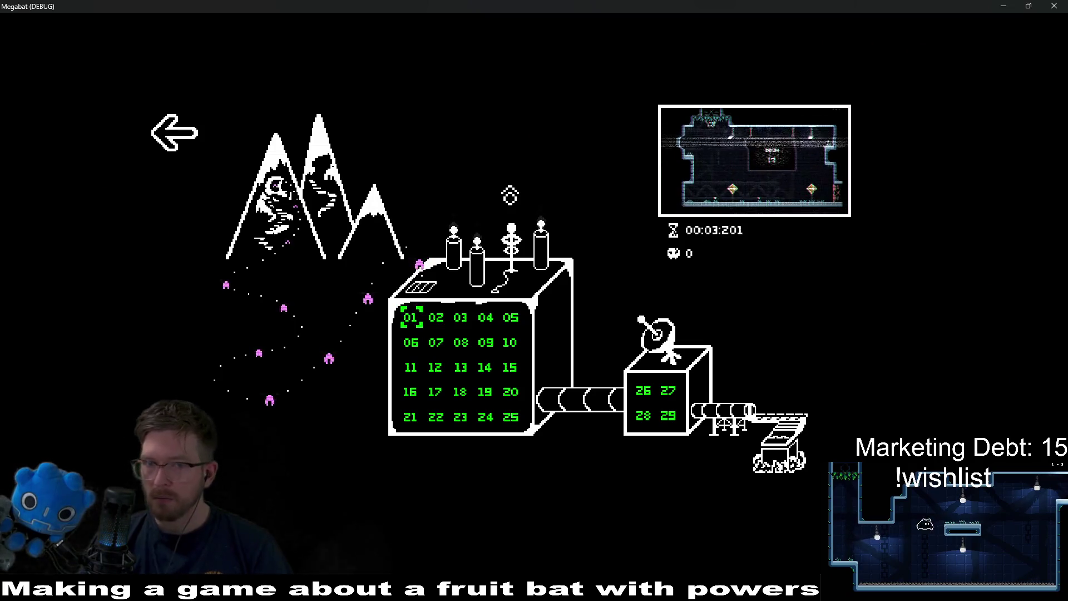
key("s")
key("s")
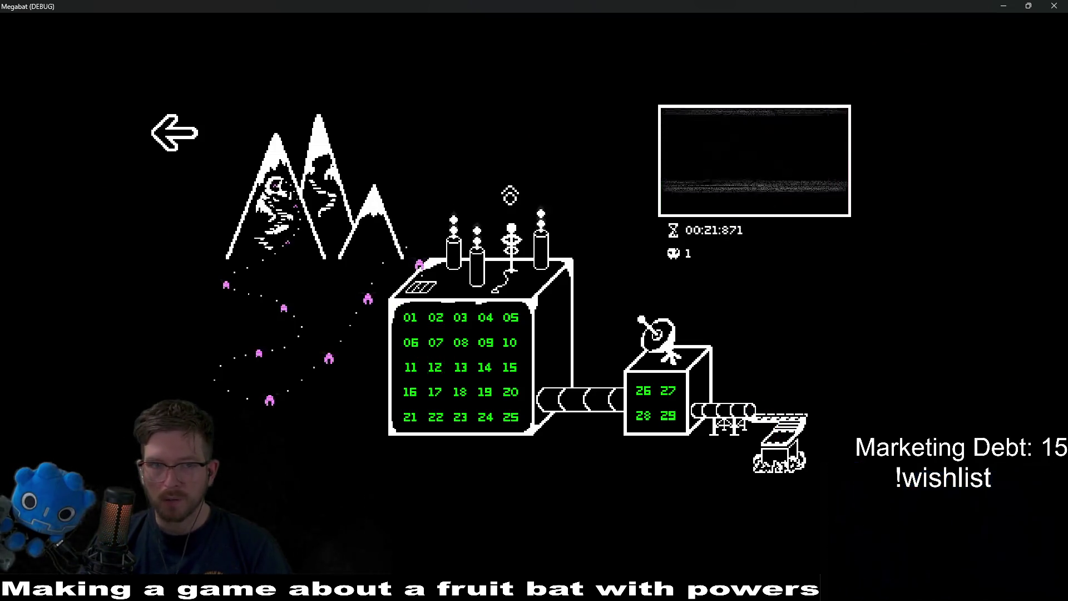
key("w")
key("w")
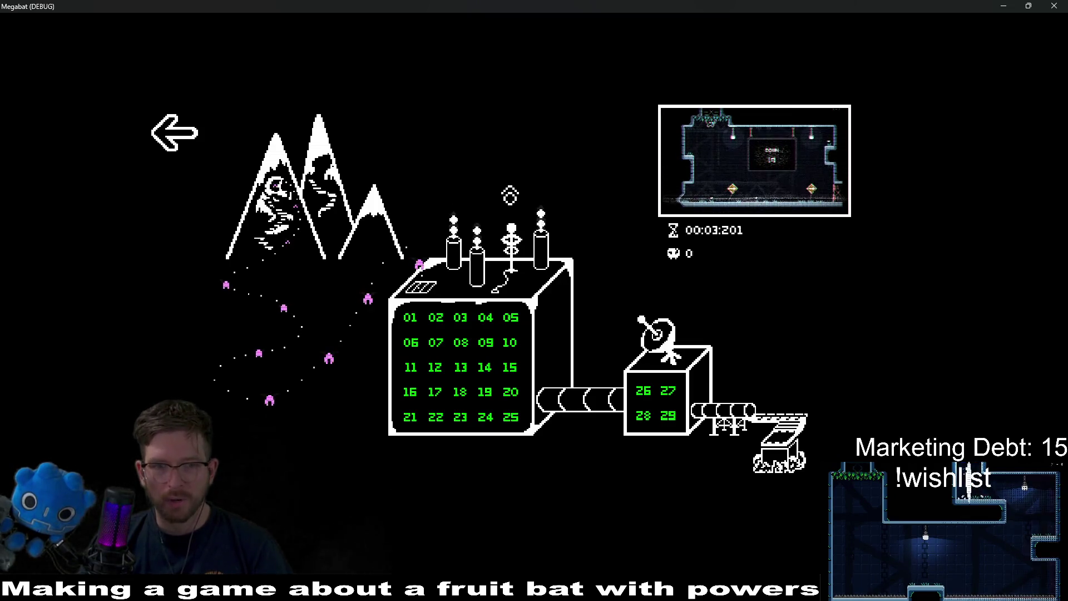
key("alt+F4")
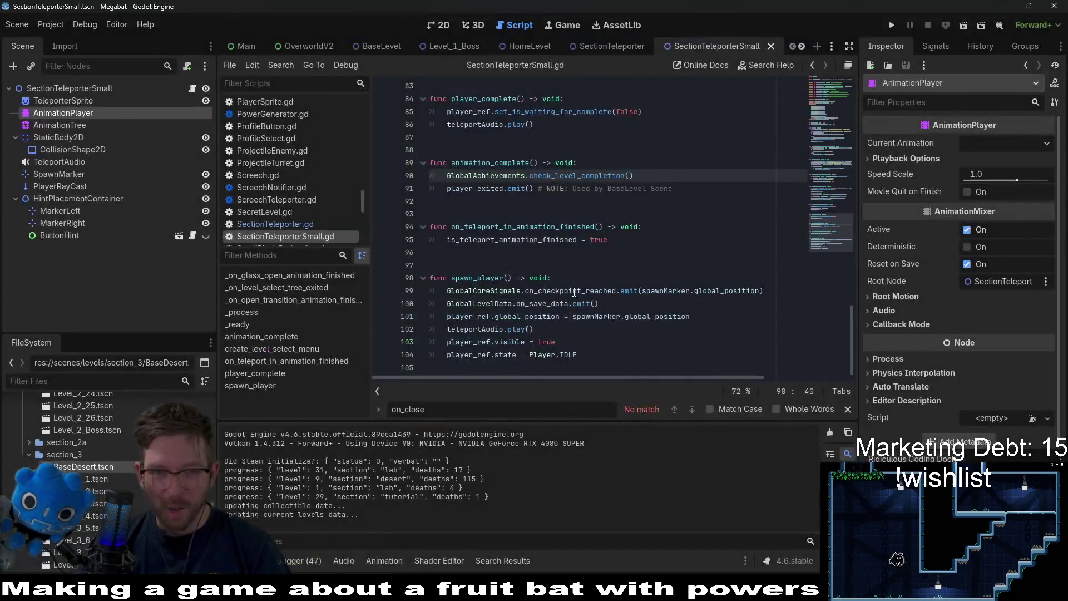
Step: Scroll to _process and highlight where is_player_inside is used
scroll(643, 288, "up", 20)
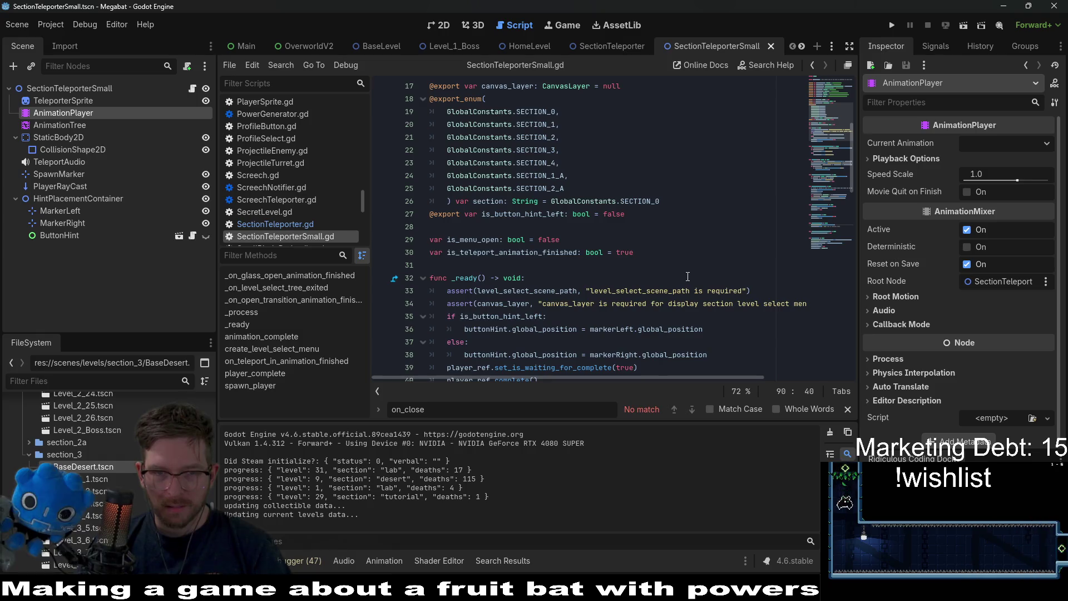
scroll(687, 276, "down", 2)
scroll(687, 276, "down", 5)
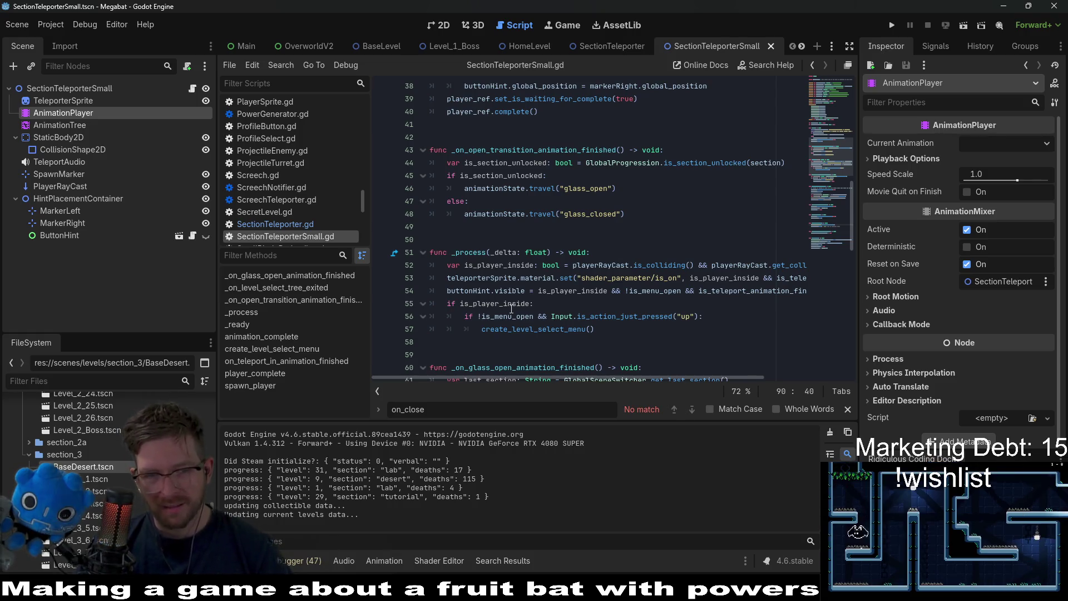
double_click(507, 303)
mouse_move(605, 383)
left_mouse_down()
mouse_move(639, 367)
mouse_move(608, 367)
left_mouse_up()
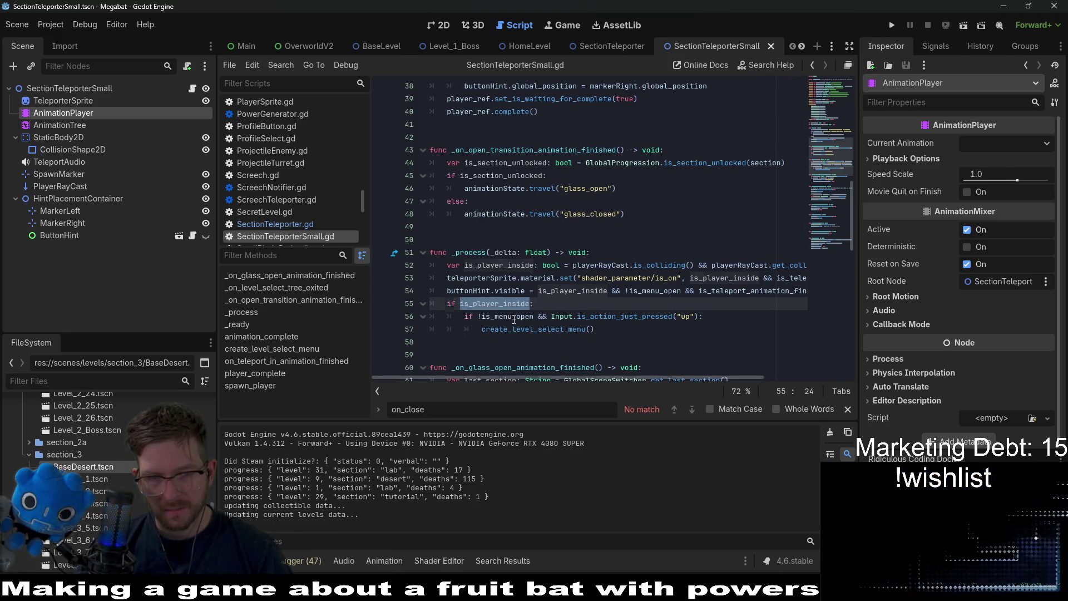
Step: Check is_menu_open's uses, breakpoint line 57's create_level_select_menu call, and relaunch for debugging
double_click(526, 317)
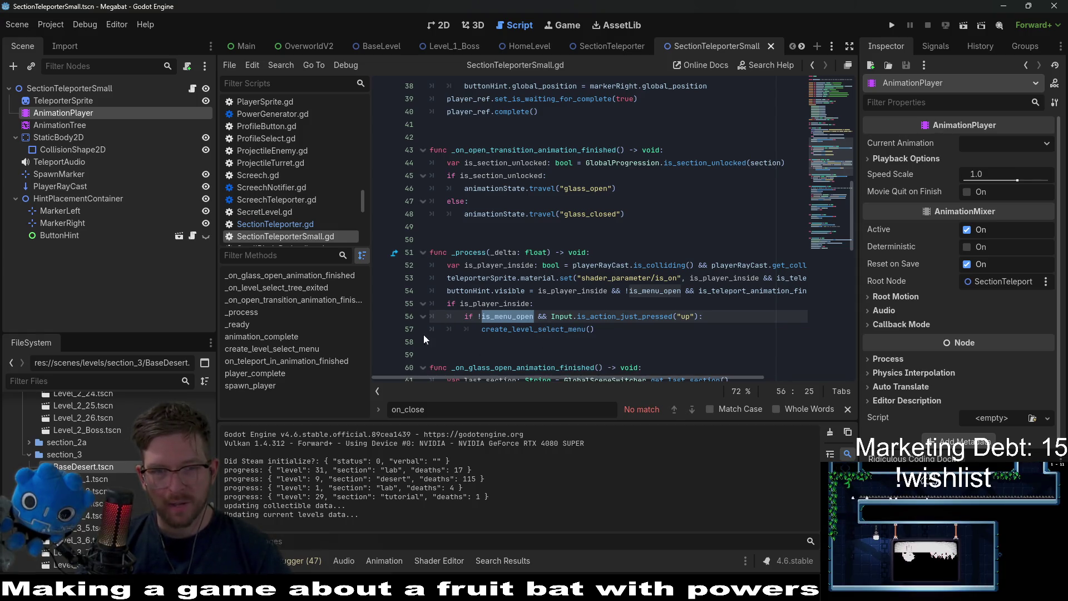
left_click(384, 330)
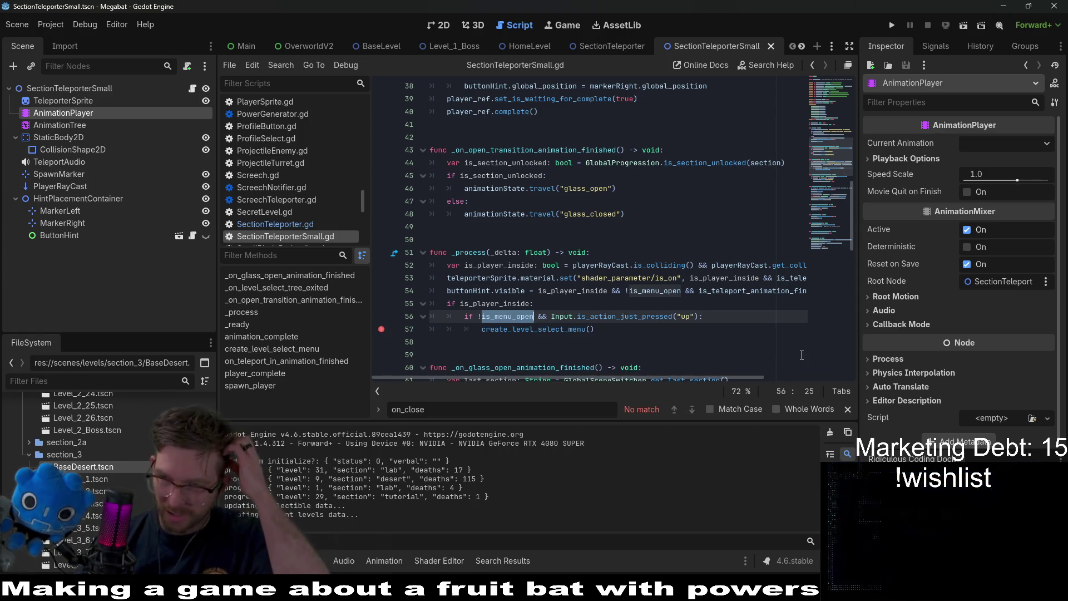
left_click(888, 25)
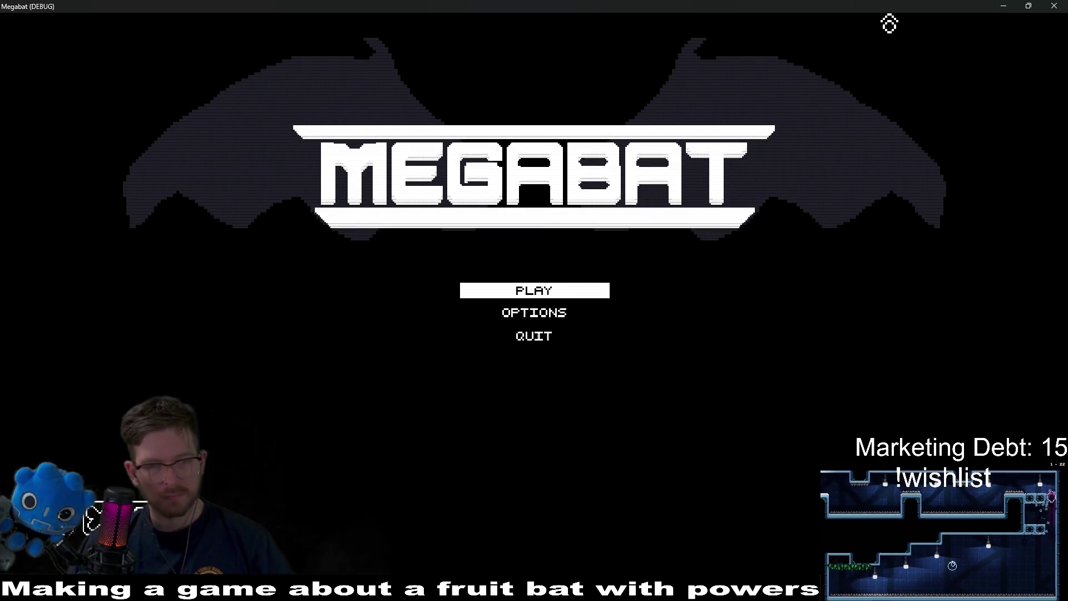
Step: Load the first save profile, trigger the teleporter breakpoint at line 57, resume, then press Up again with level select open
left_click(570, 295)
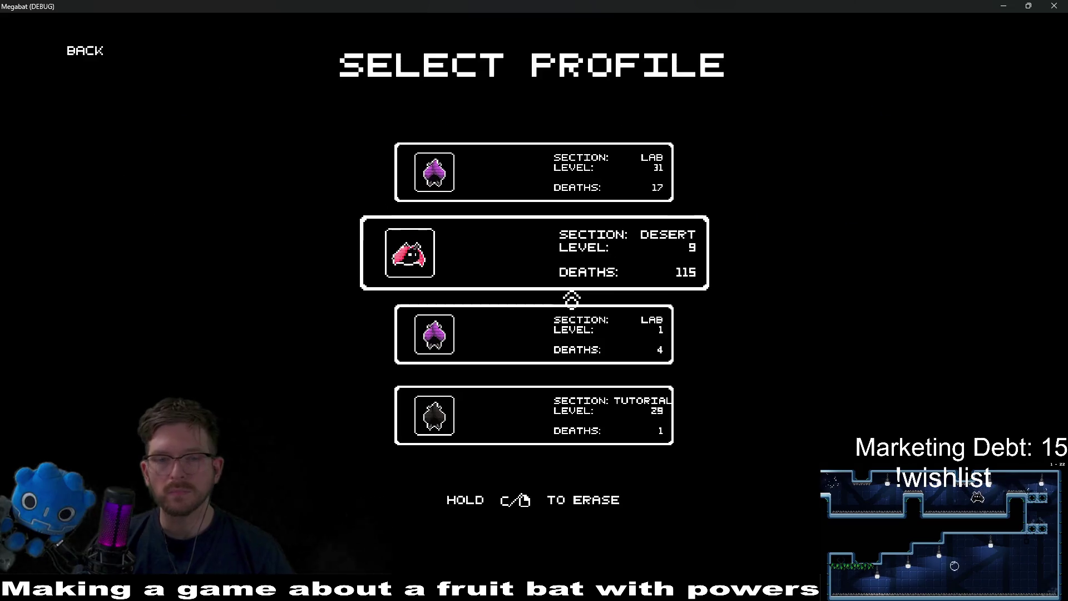
left_click(511, 180)
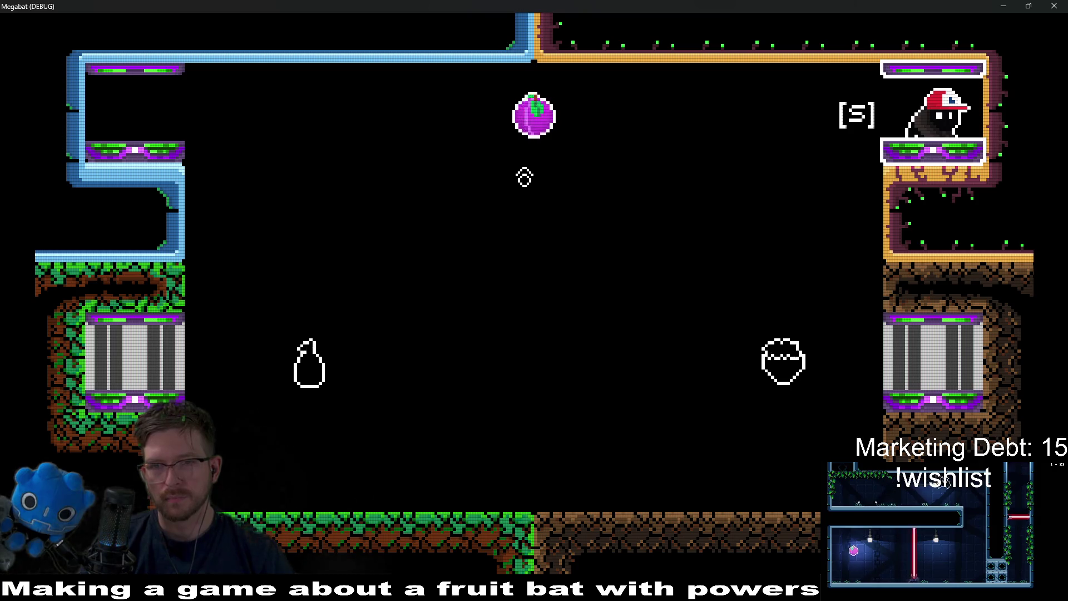
key("Up")
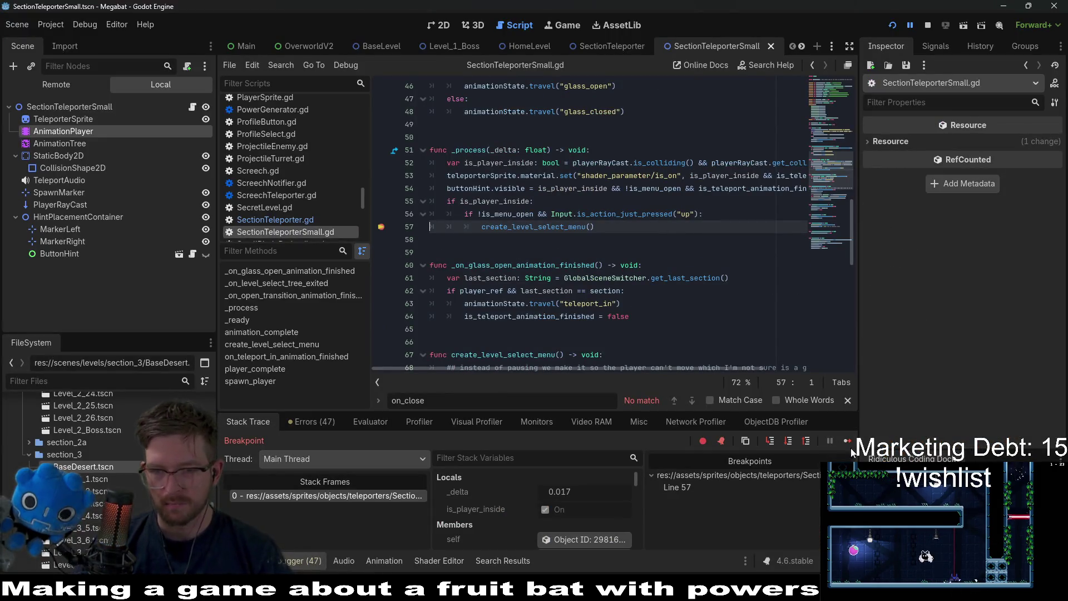
left_click(845, 447)
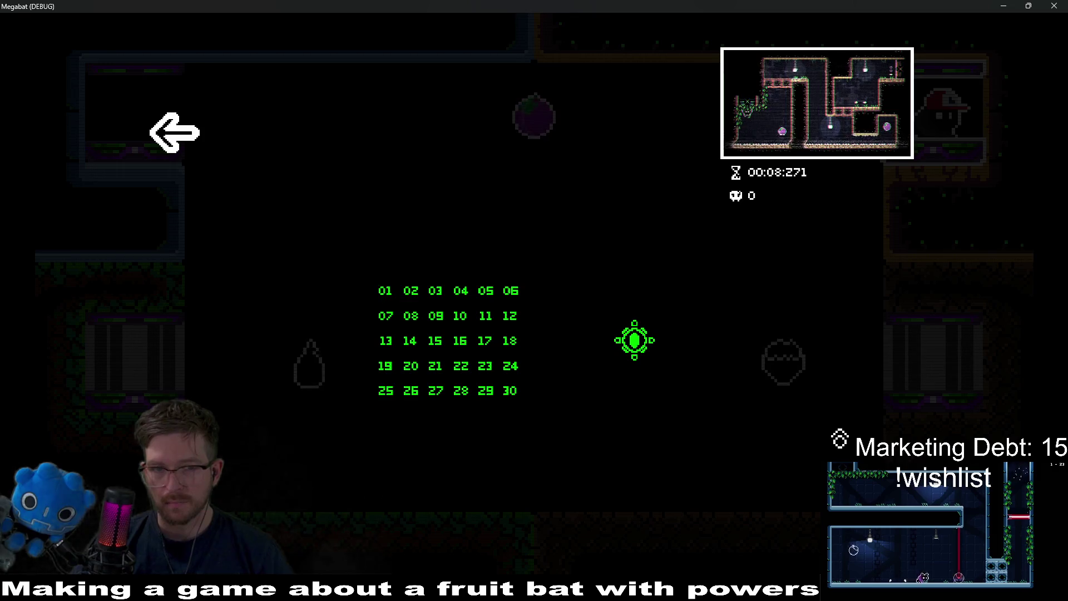
key("Up")
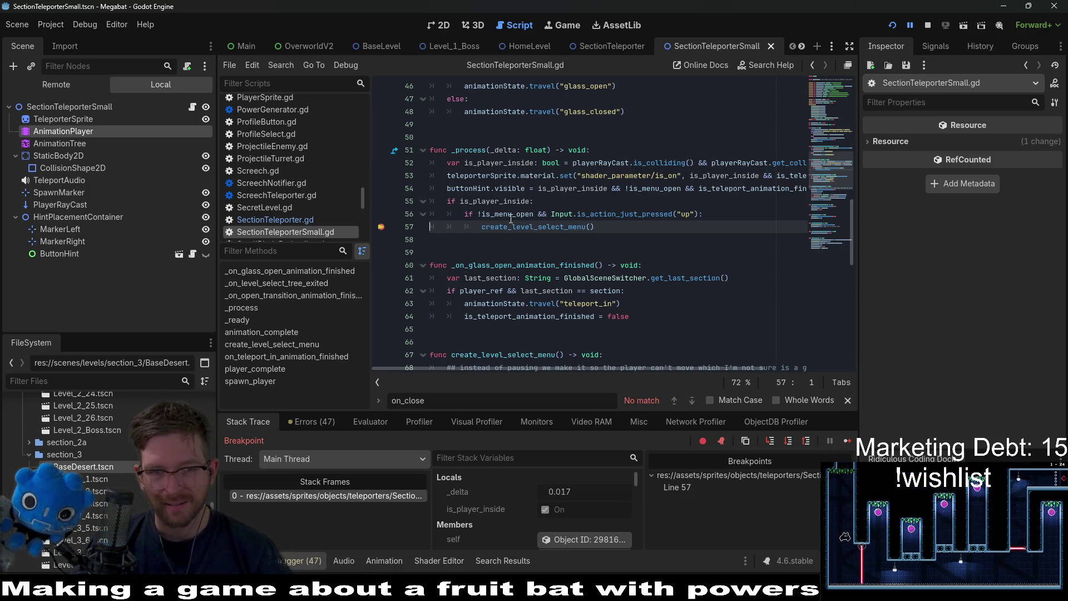
Step: Insert 'is_menu_open = true' as the first line of create_level_select_menu
mouse_move(509, 218)
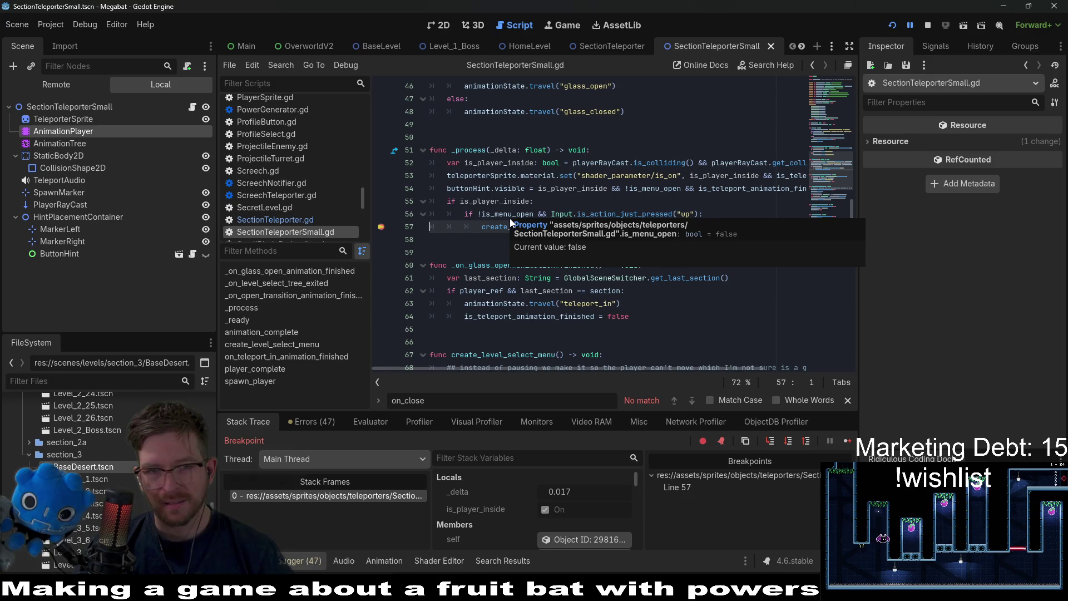
double_click(507, 215)
key("ctrl+c")
scroll(663, 223, "down", 7)
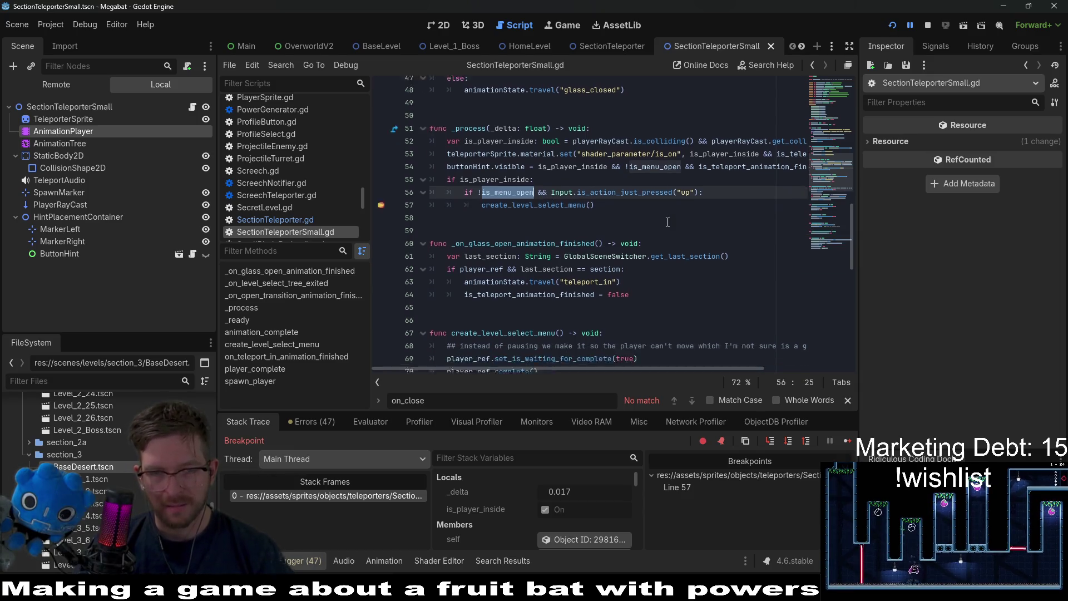
scroll(668, 221, "down", 4)
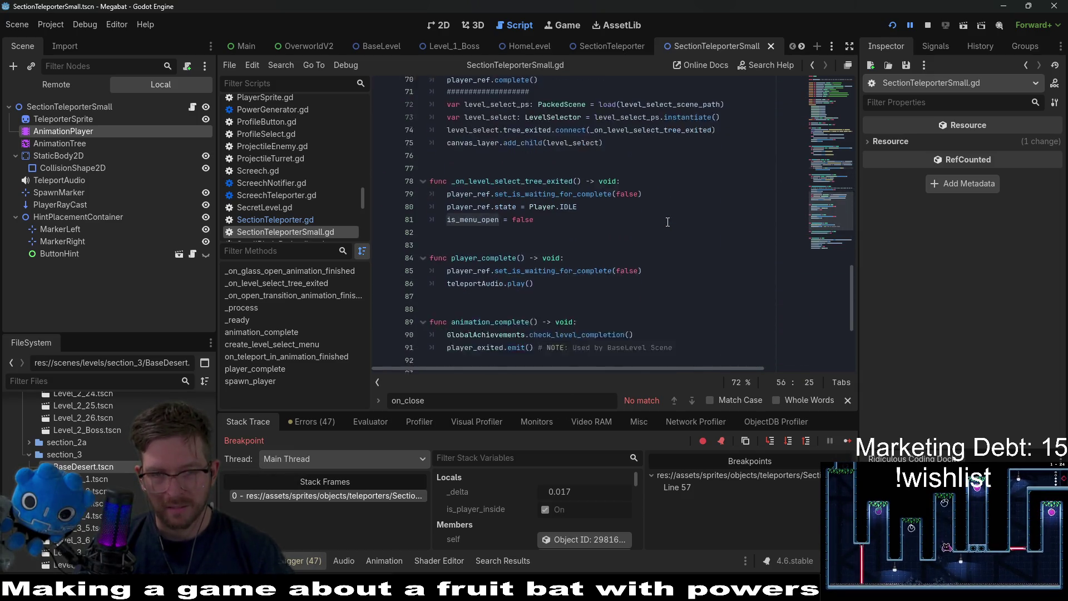
scroll(668, 222, "up", 7)
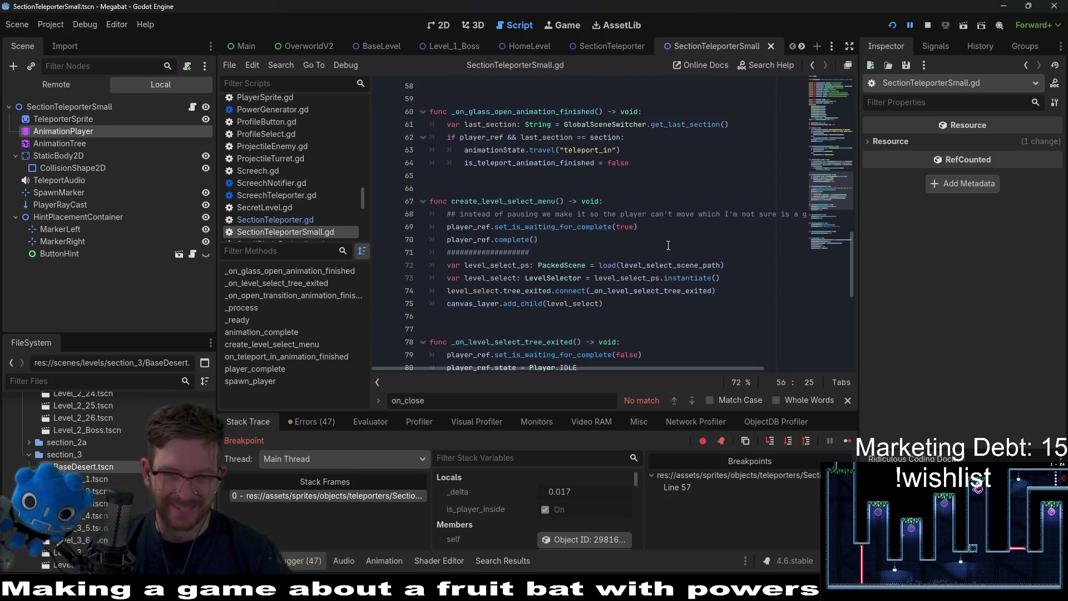
left_click(646, 206)
key("Return")
key("ctrl+v")
type("= true")
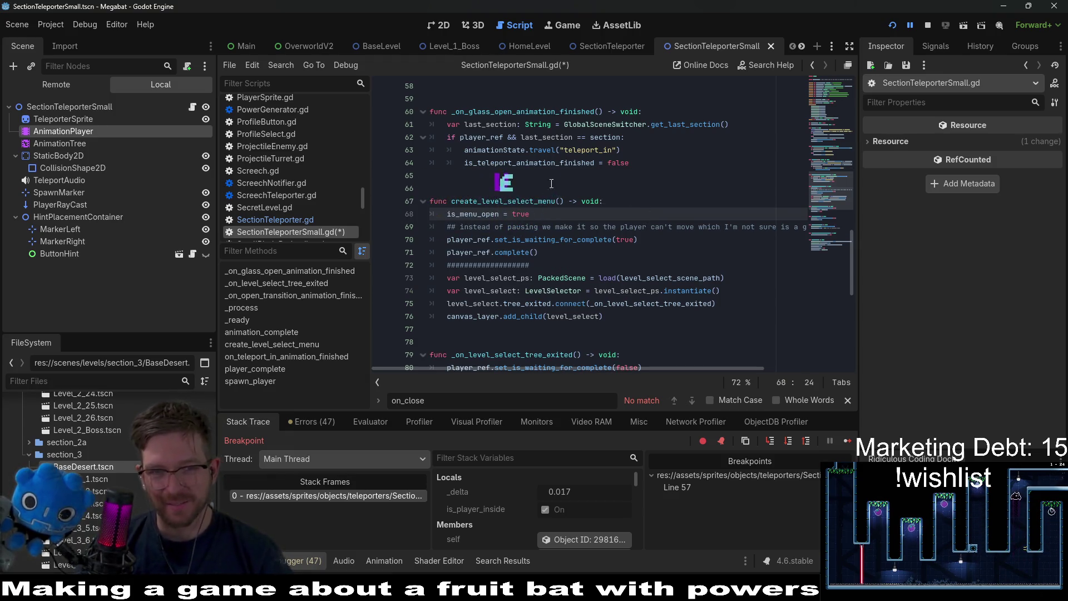
Step: Search the script for the is_menu_open occurrences and save SectionTeleporterSmall.gd
key("ctrl+f")
key("Return")
key("Return")
key("Return")
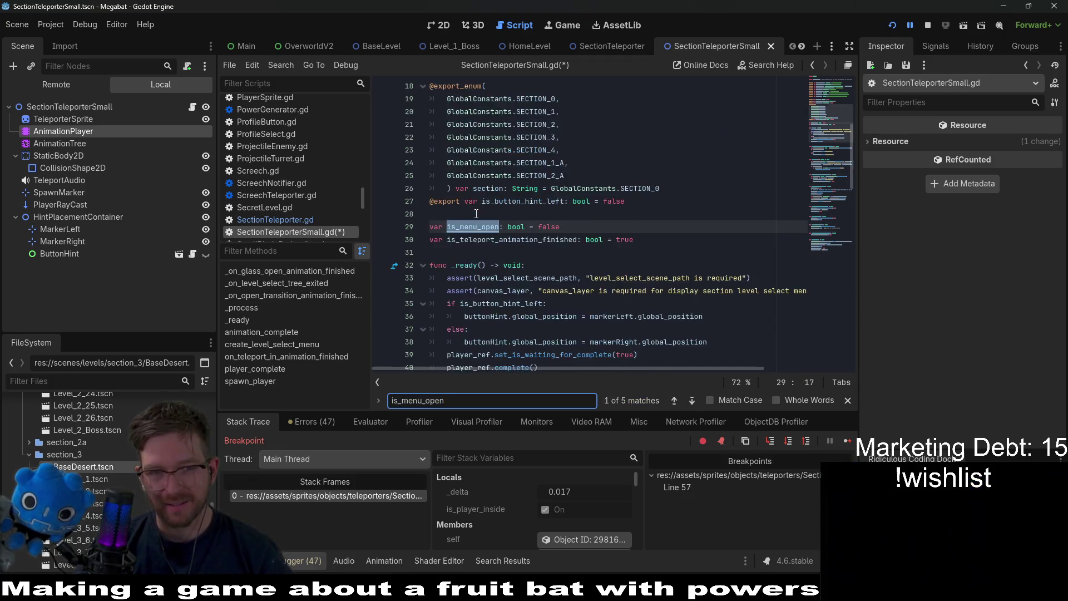
key("Return")
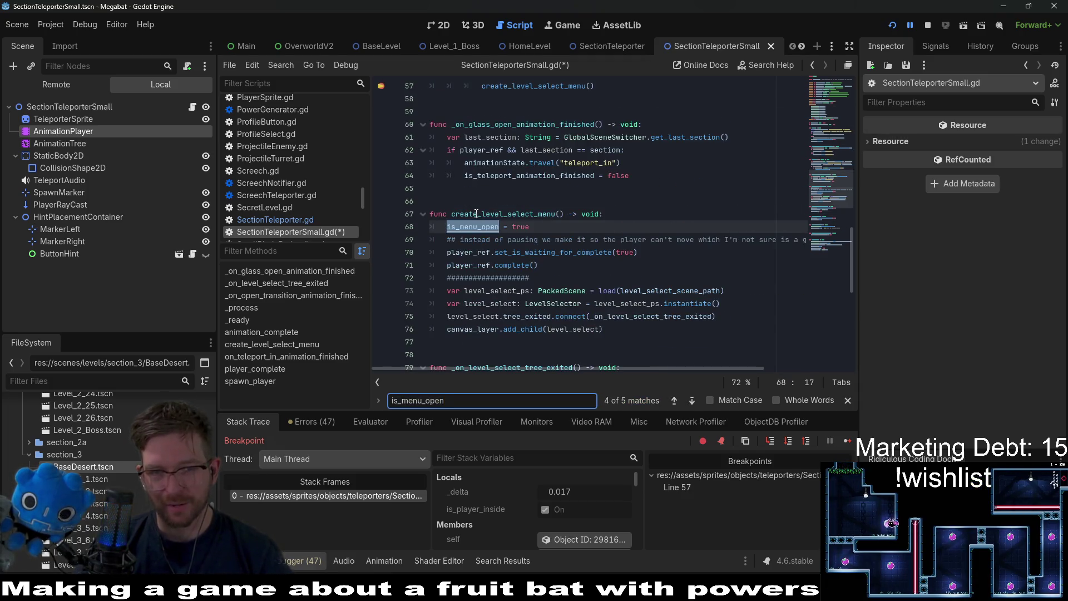
left_click(667, 183)
key("ctrl+s")
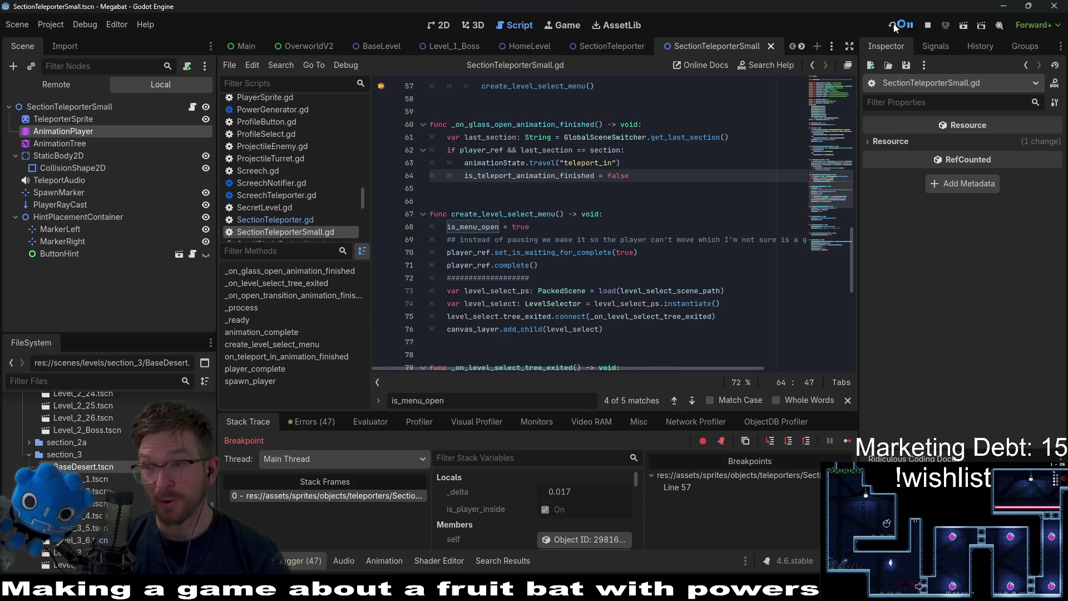
Step: Resume the paused game and return the caret to line 60 of the script
left_click(894, 25)
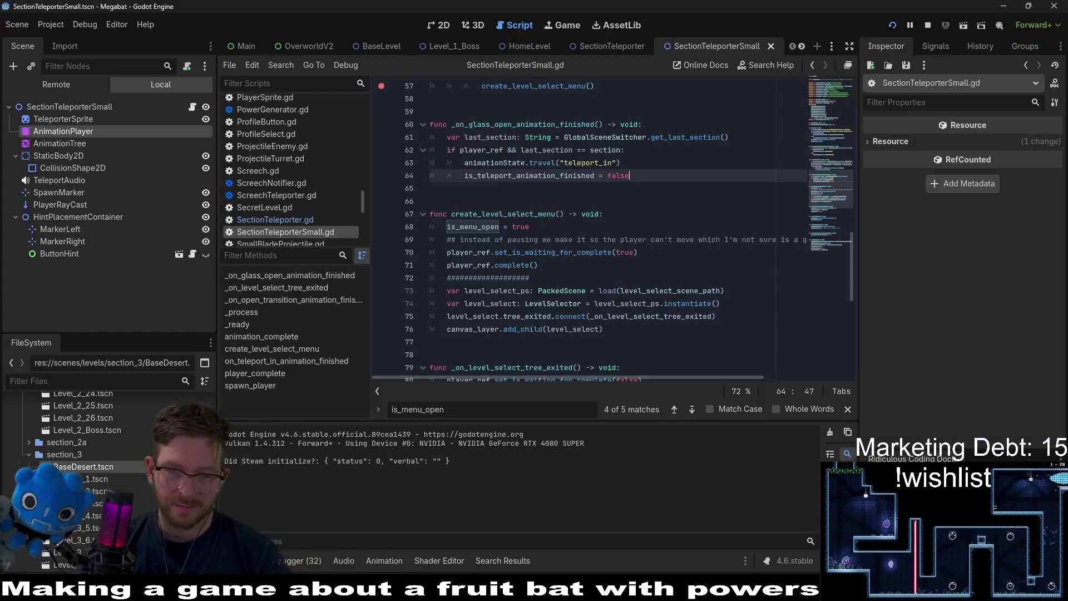
scroll(398, 209, "up", 3)
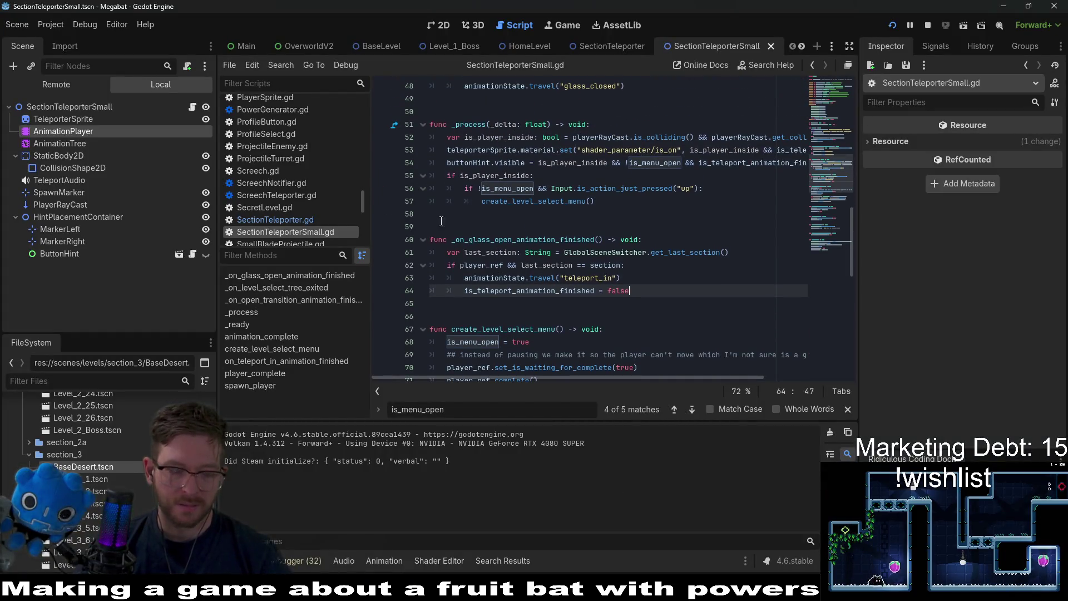
left_click(552, 239)
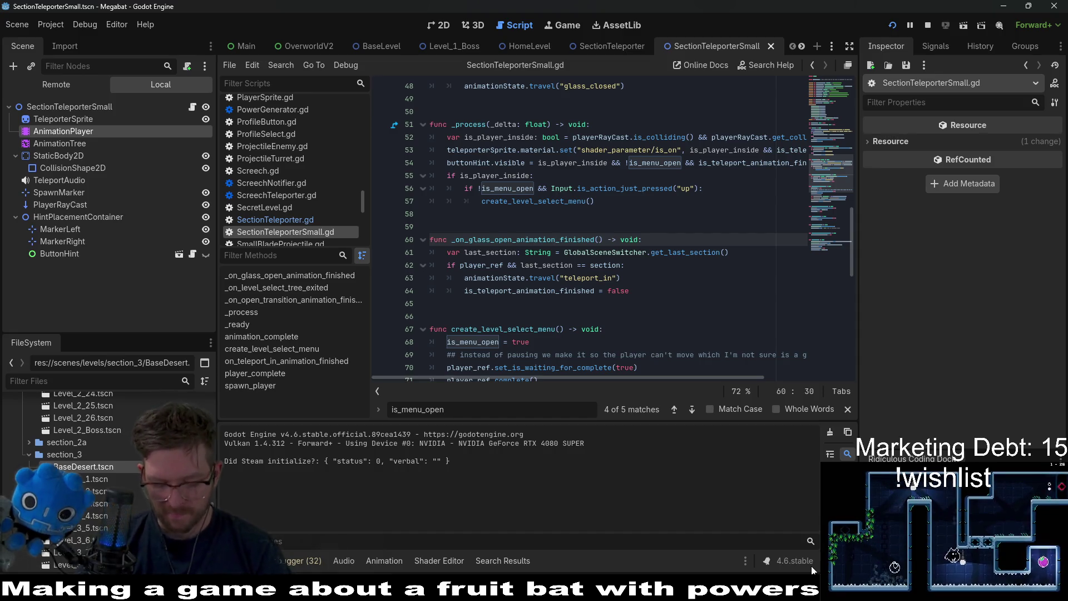
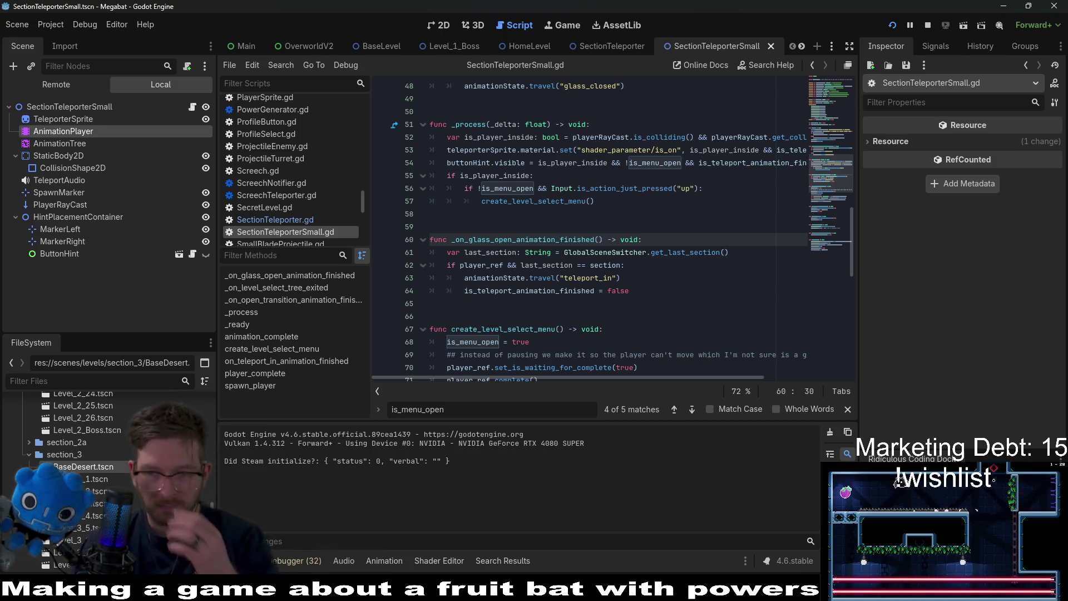
Step: Launch Megabat from Godot, choose PLAY, and load the first save profile
left_click(897, 32)
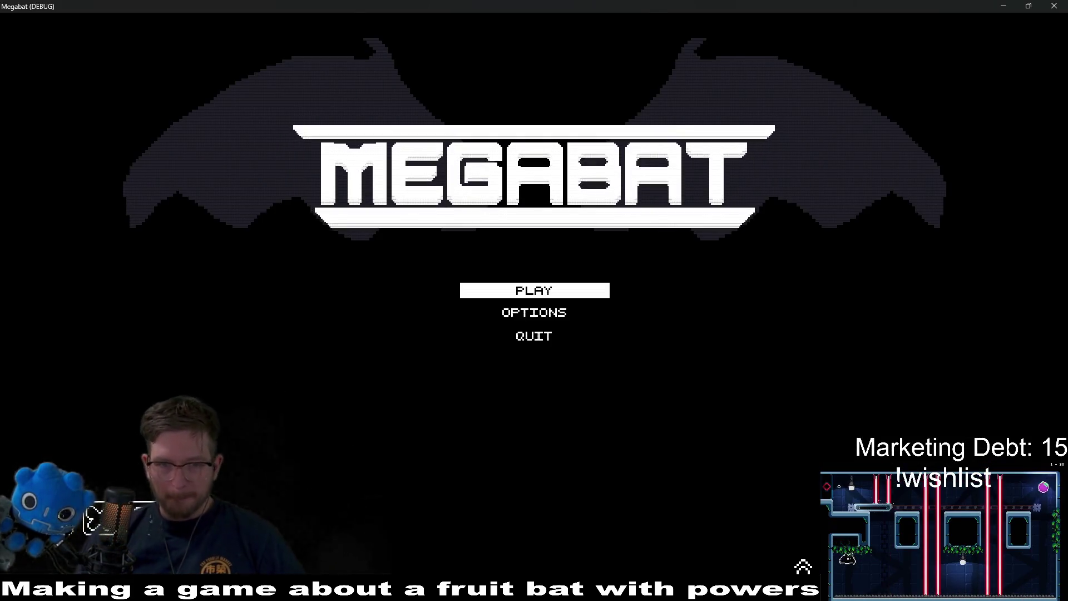
key("Return")
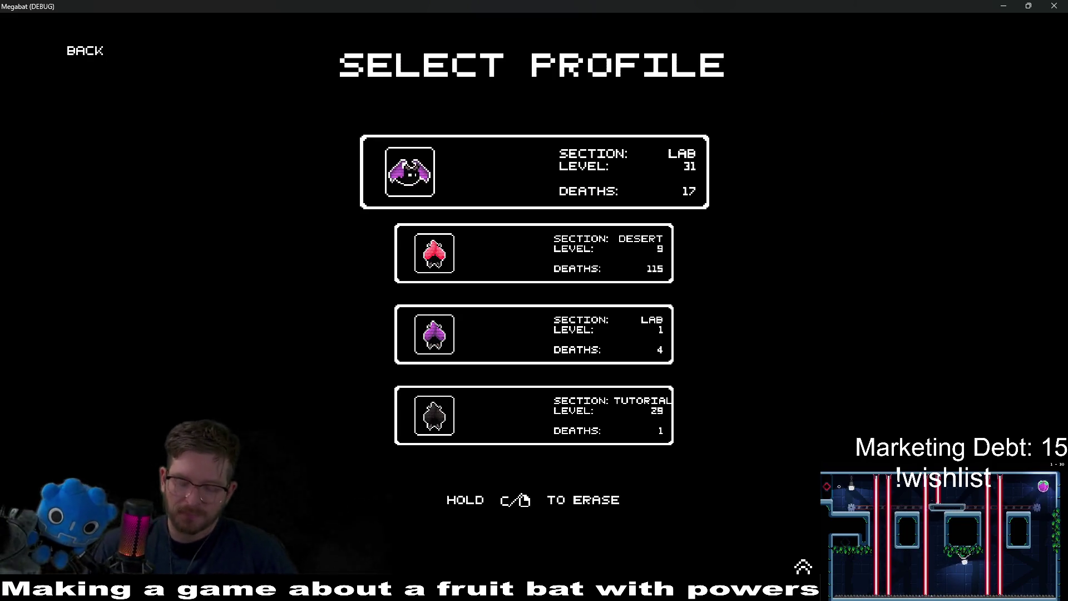
key("Return")
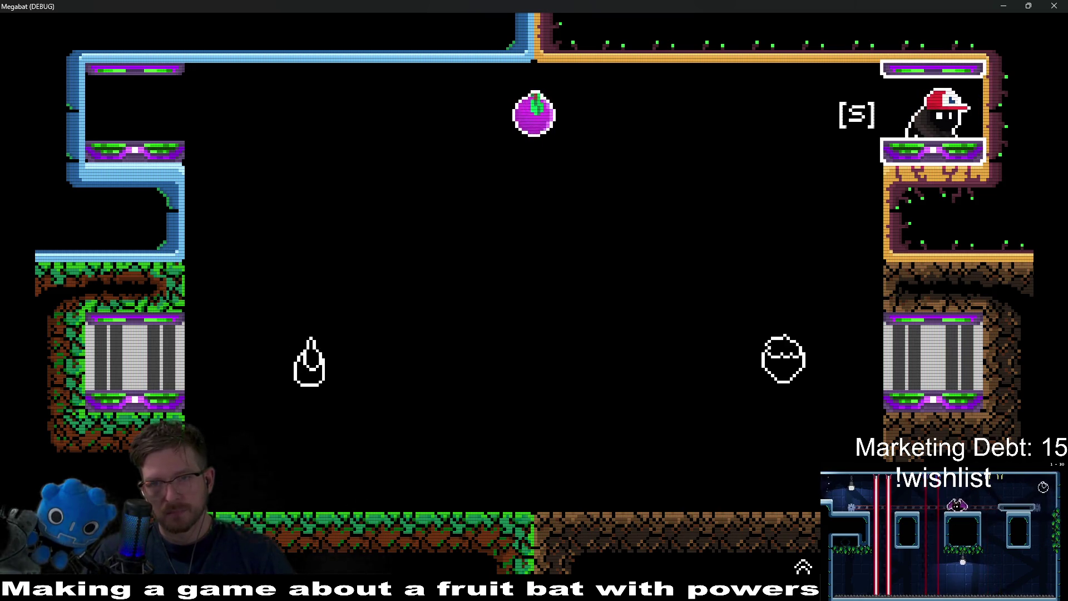
Step: Open and close the teleporter's level-select menu twice
key("Escape")
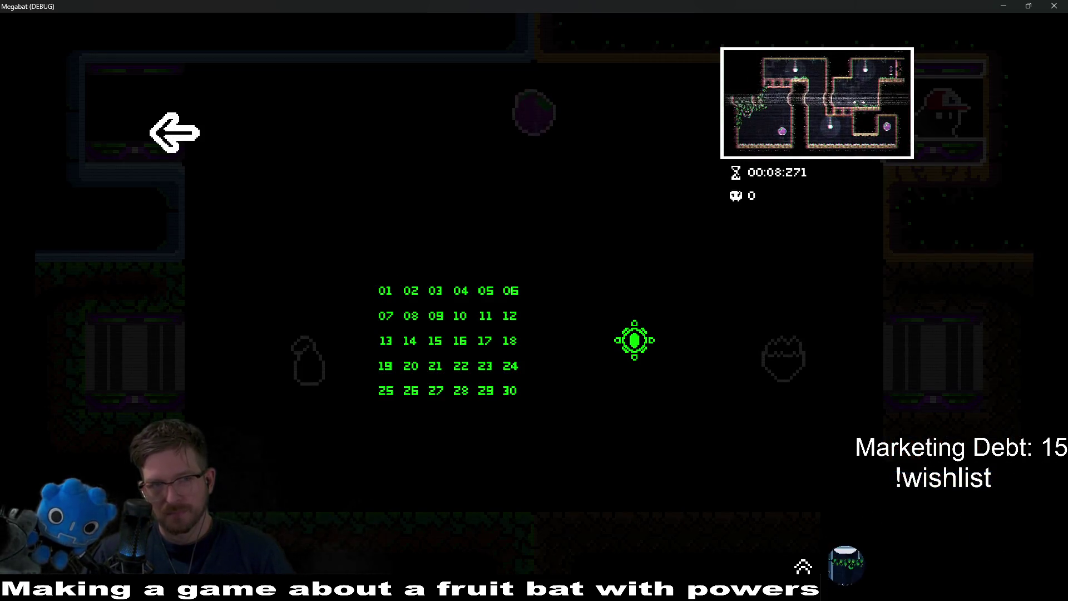
key("Return")
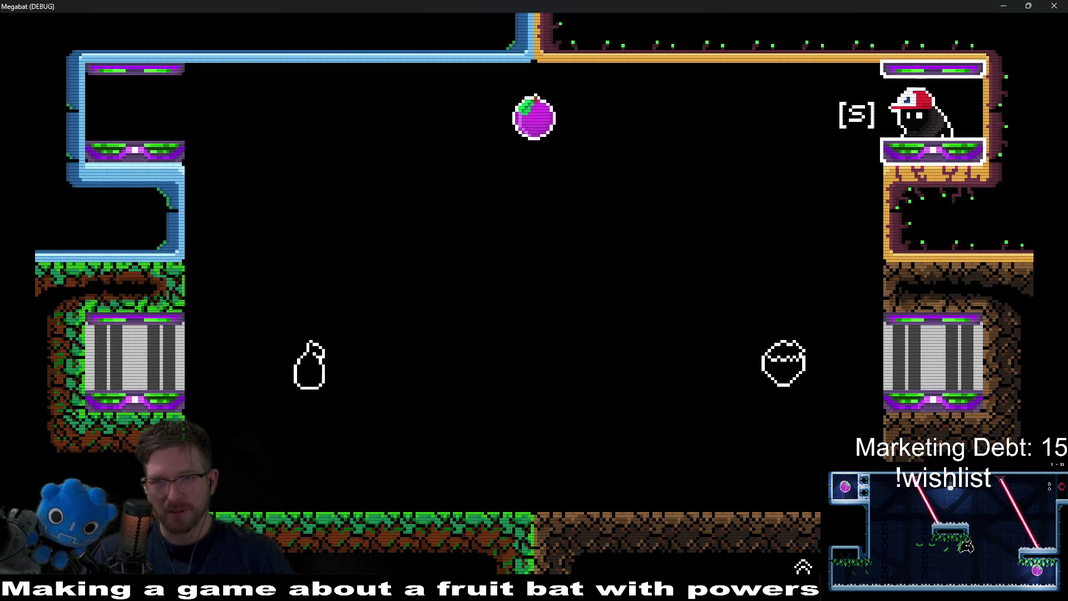
key("Escape")
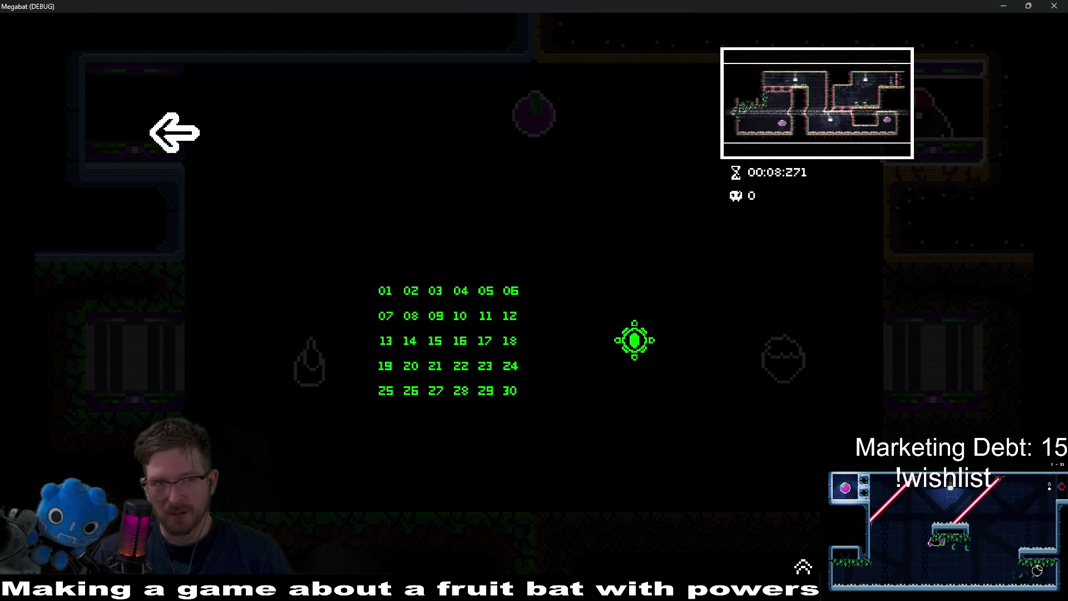
key("Escape")
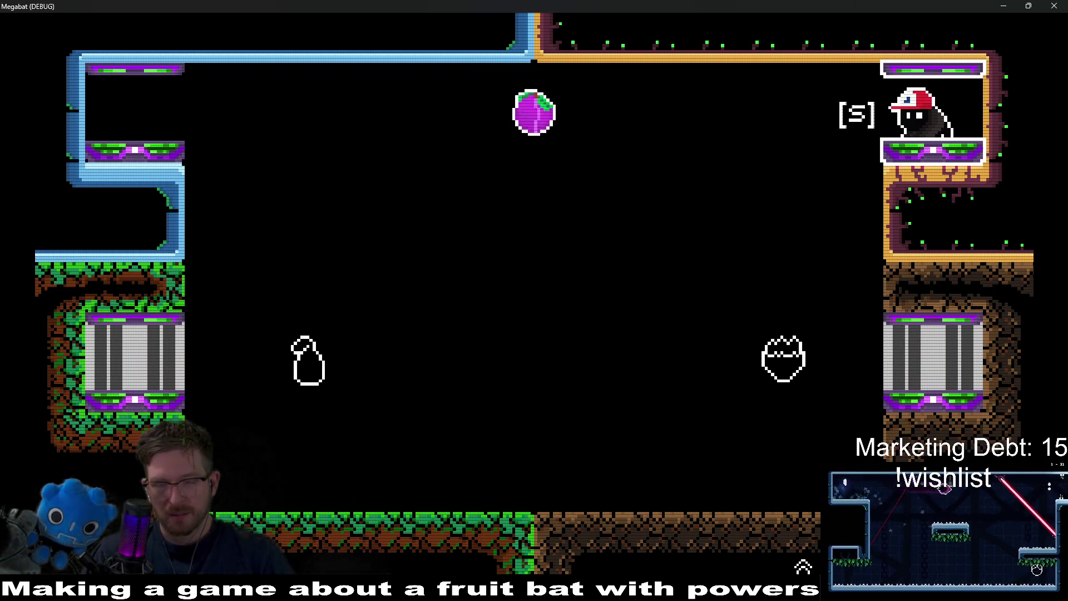
Step: Pause the game, browse the pause options, and resume
key("Escape")
key("Down")
key("Down")
key("Up")
key("Up")
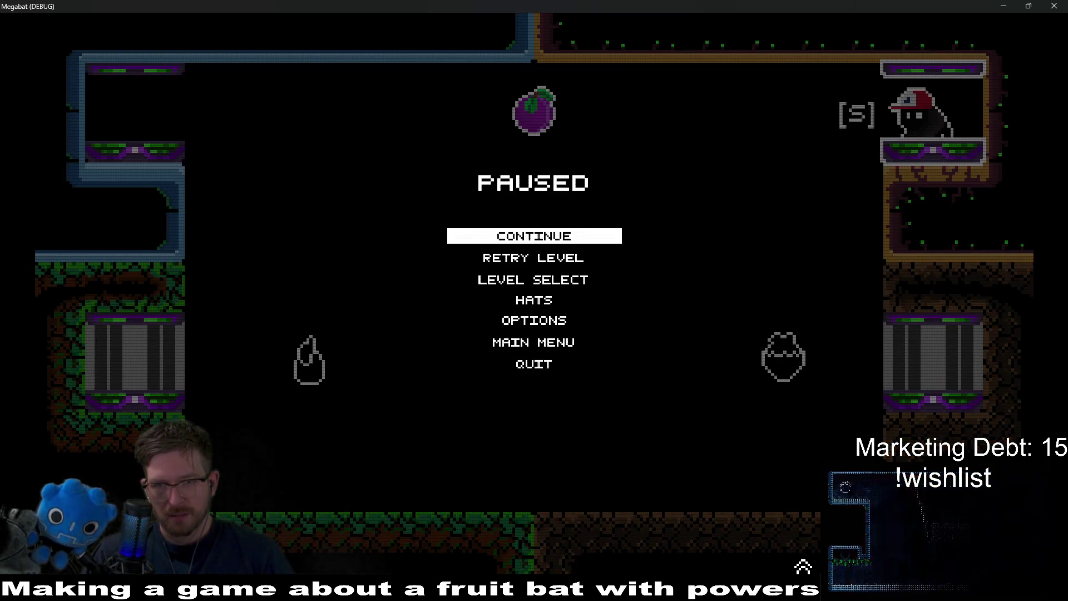
key("Return")
Step: Browse the level-select grid across levels 02, 03 and the green icon, then close it
key("Escape")
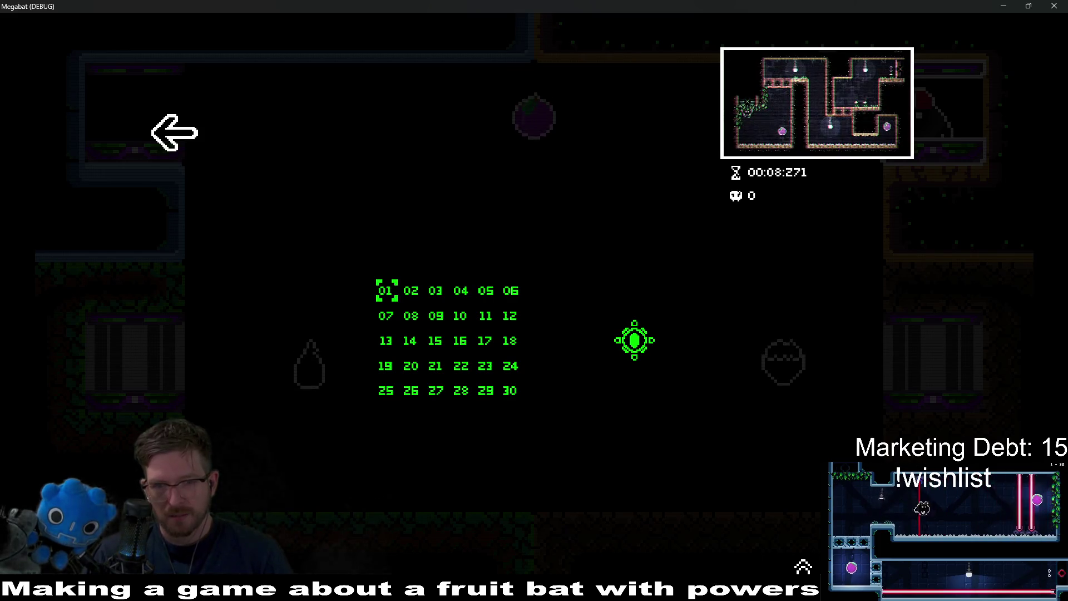
key("Right")
key("Down")
key("Down")
key("Down")
key("Down")
key("Right")
key("Right")
key("Right")
key("Right")
key("Left")
key("Left")
key("Left")
key("Up")
key("Up")
key("Right")
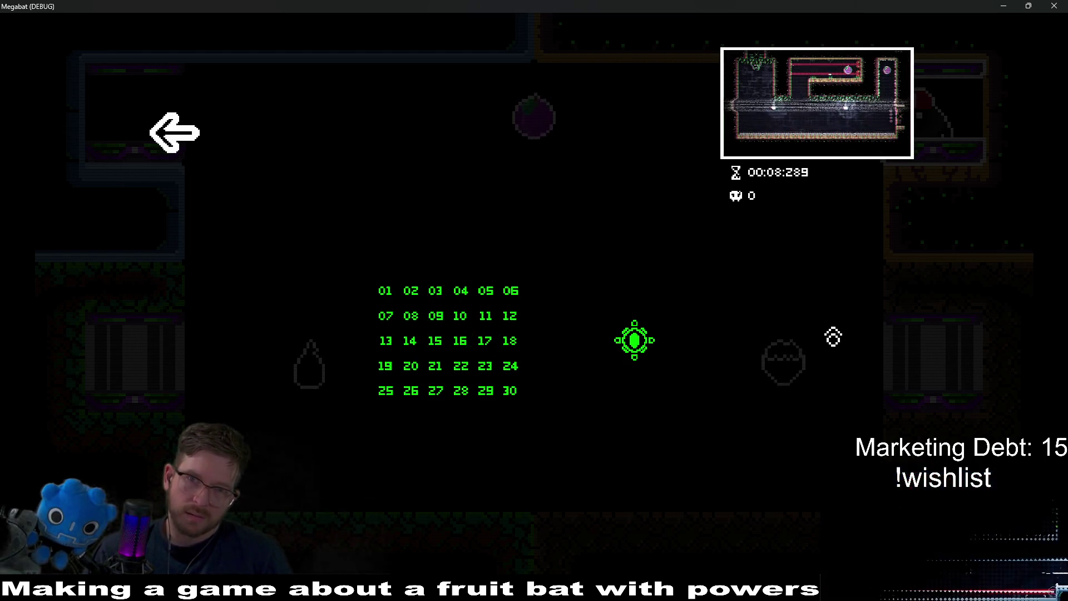
key("Escape")
Step: Fly the bat down to the floor and back up onto the upper-left teleporter ledge
key("Left")
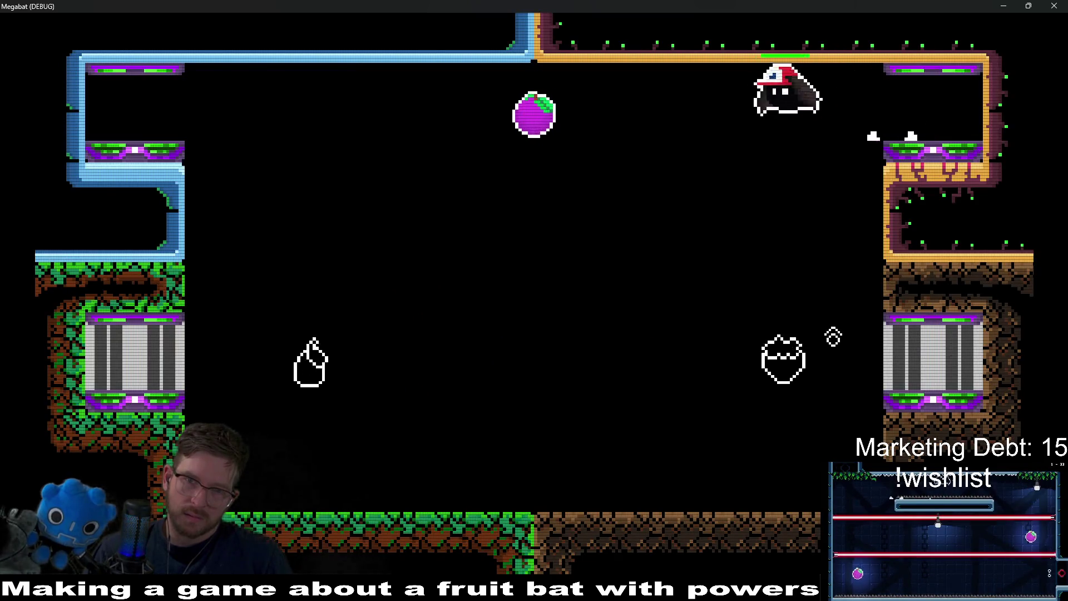
key("Right")
key("Left")
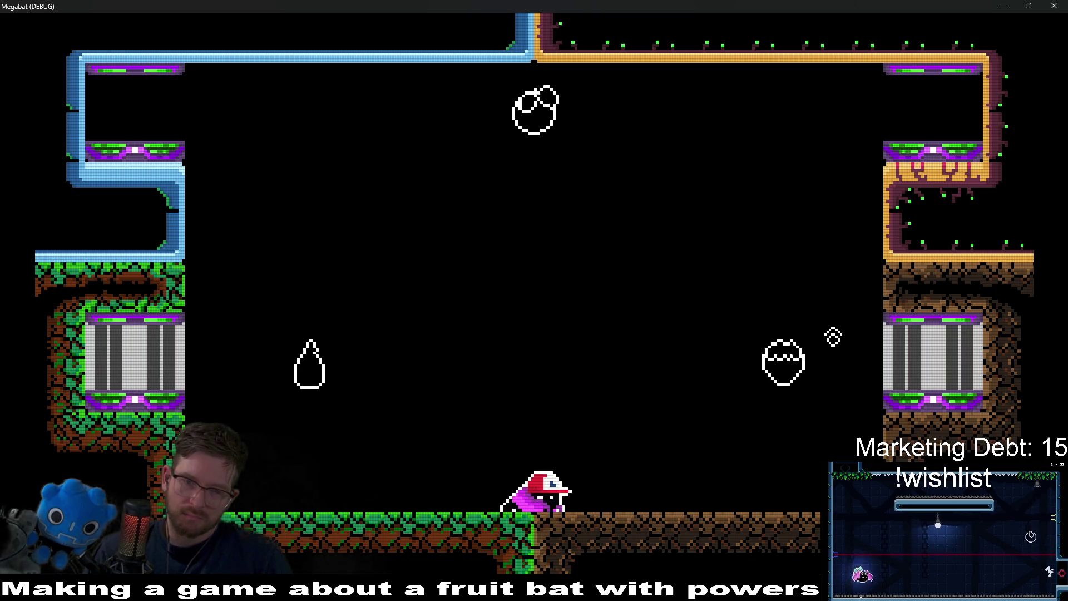
key("space")
key("Left")
key("space")
key("Left")
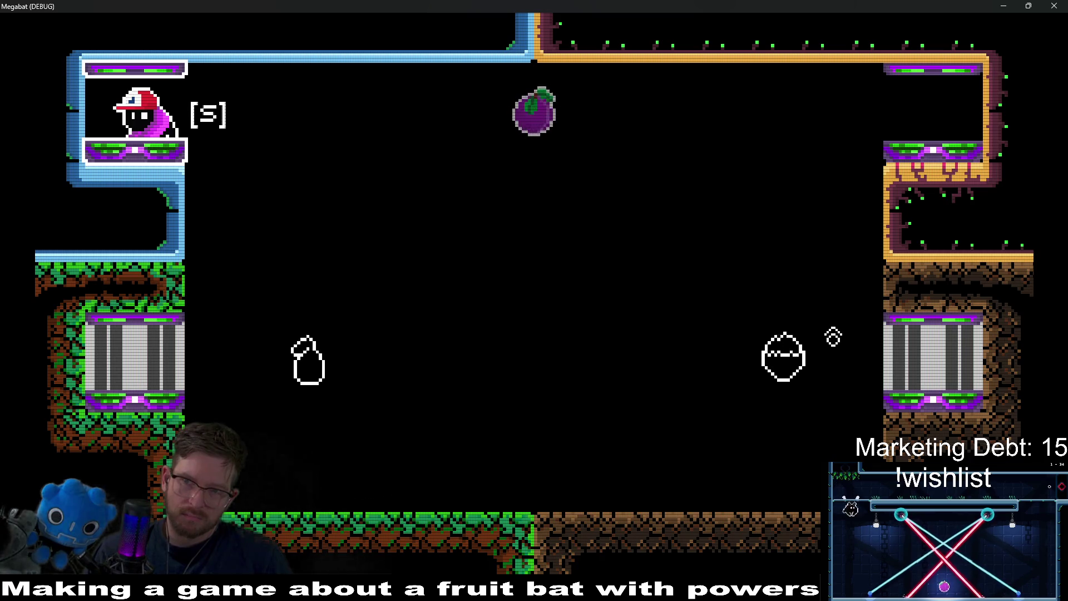
Step: Fly the bat along the walls and ceiling and land on the upper-left platform
key("Right")
key("Left")
key("Right")
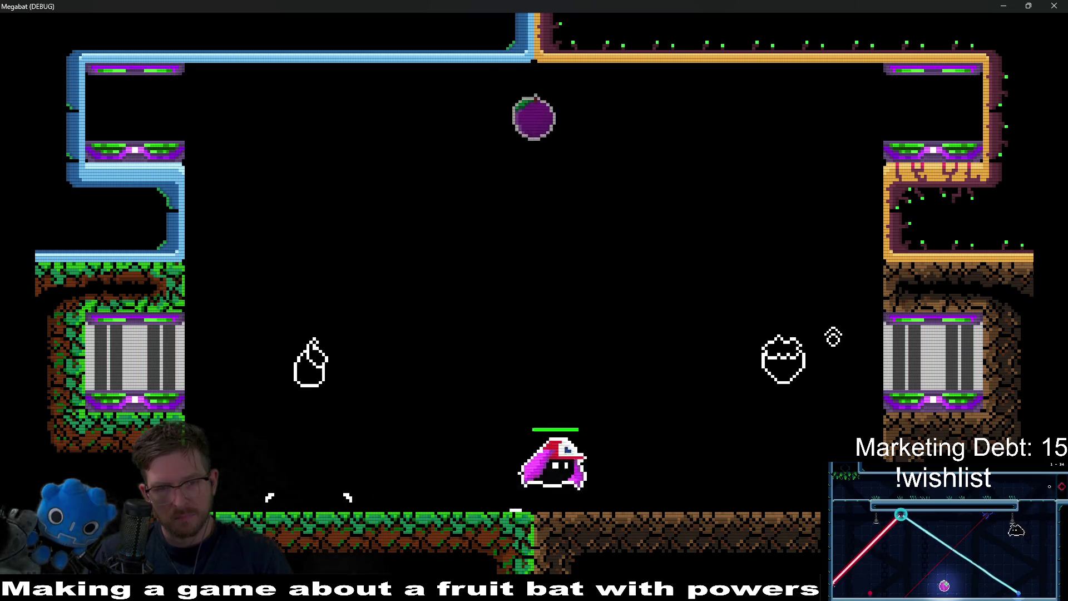
key("space")
key("Right")
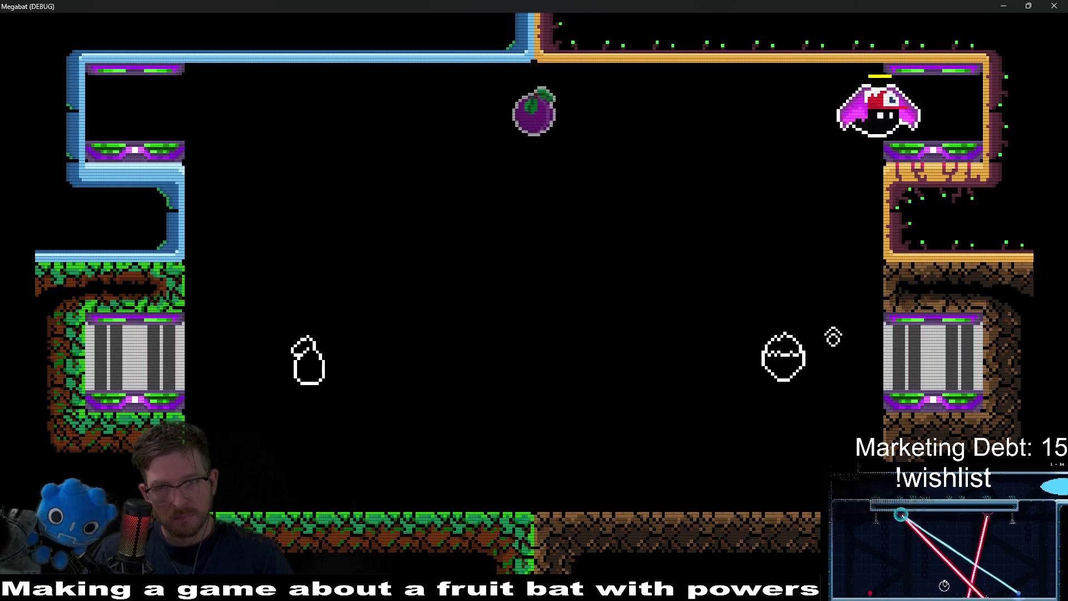
key("Left")
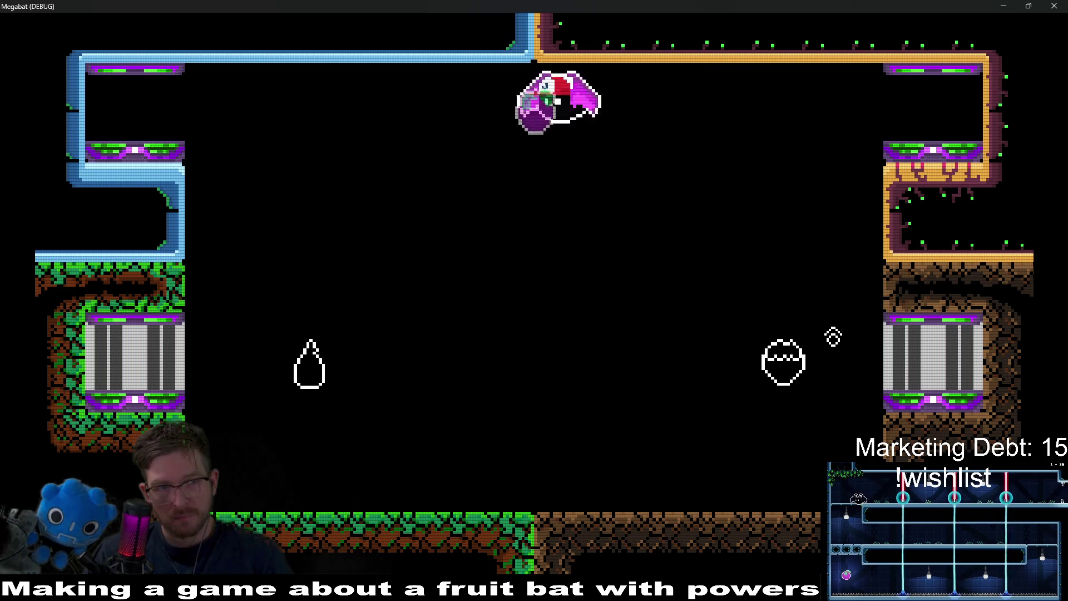
key("Left")
key("space")
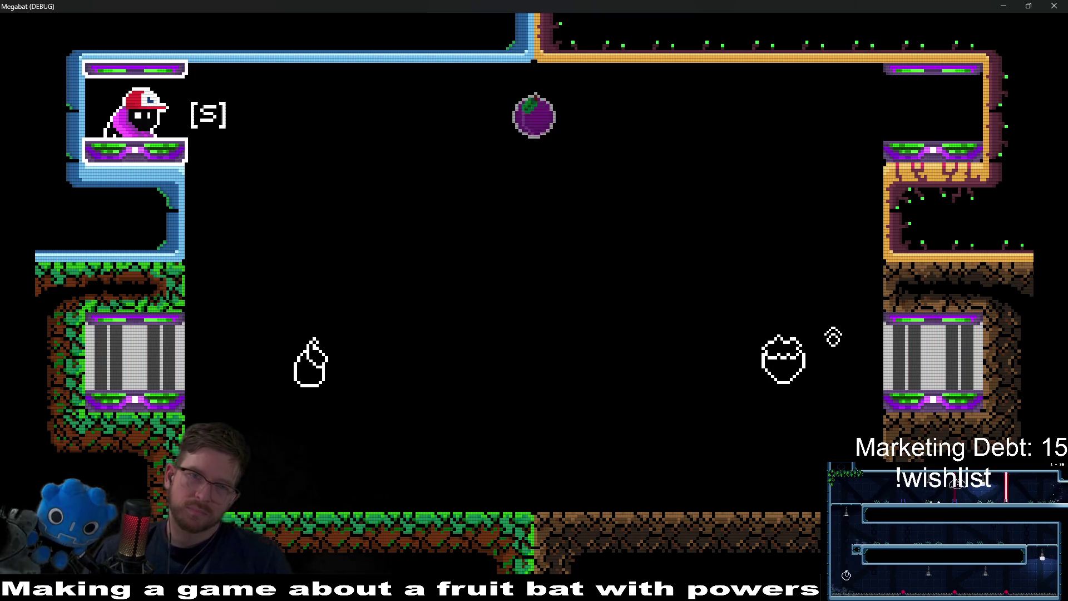
Step: Drop from the ceiling, eat the fruit, and perch on the upper-right teleporter platform
key("space")
key("Right")
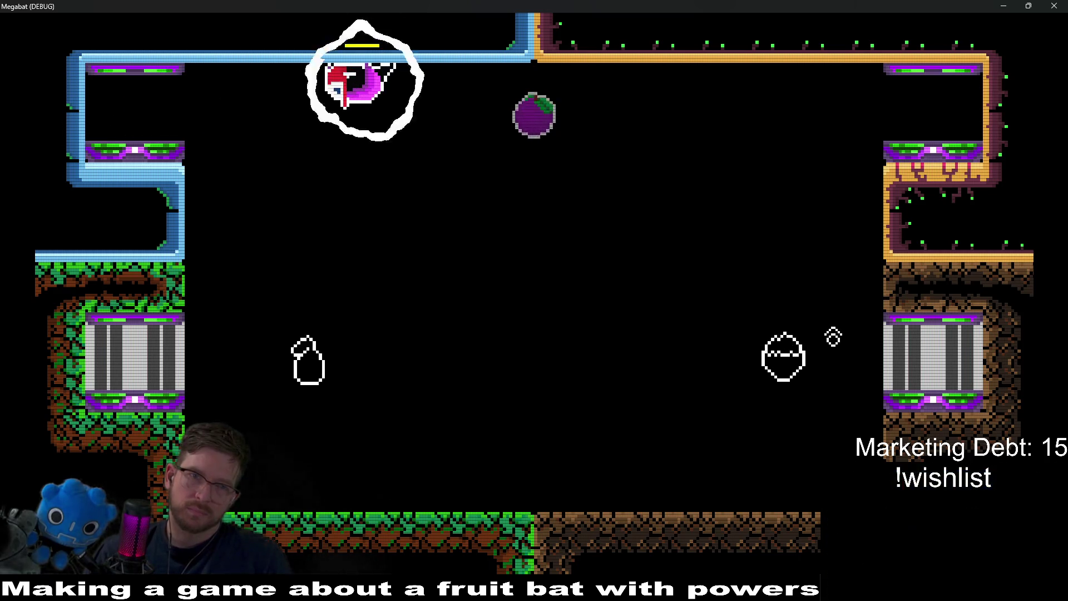
key("Down")
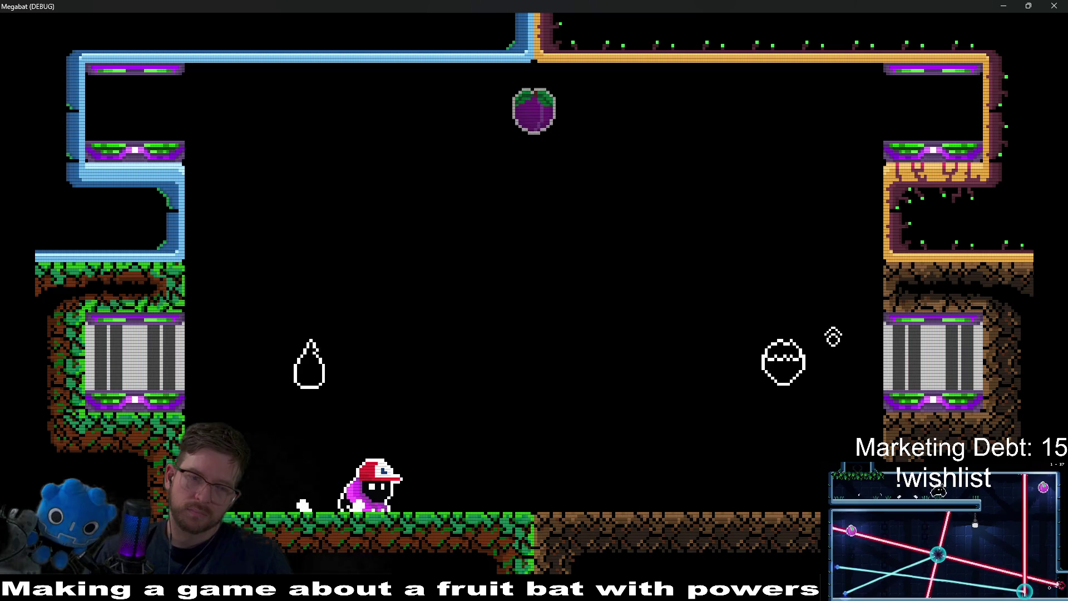
key("space")
key("Right")
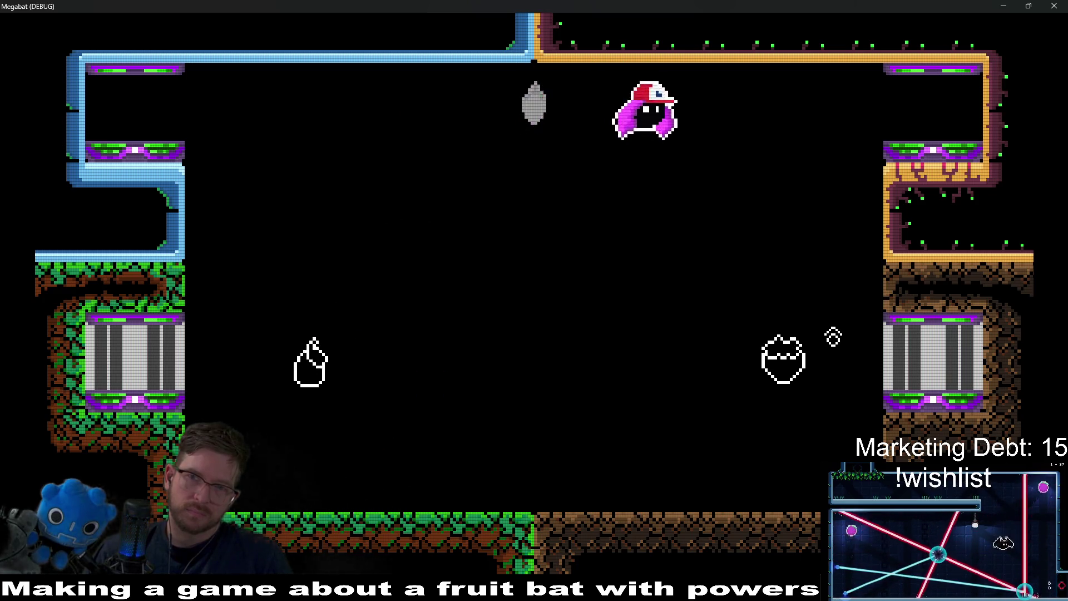
key("Right")
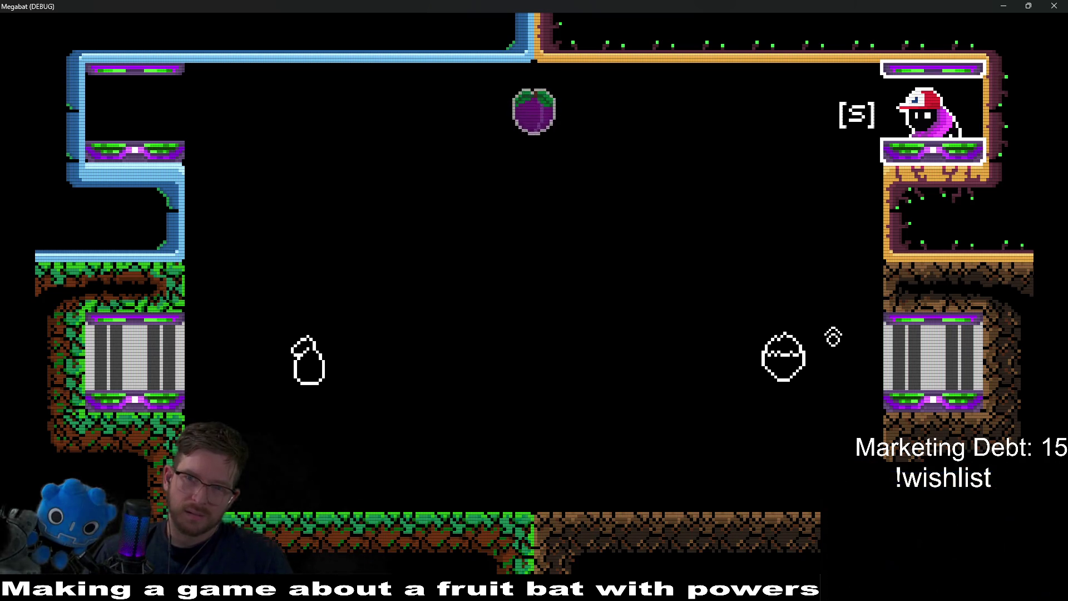
Step: Open level select at the upper-right teleporter, then pause and resume the game
key("Escape")
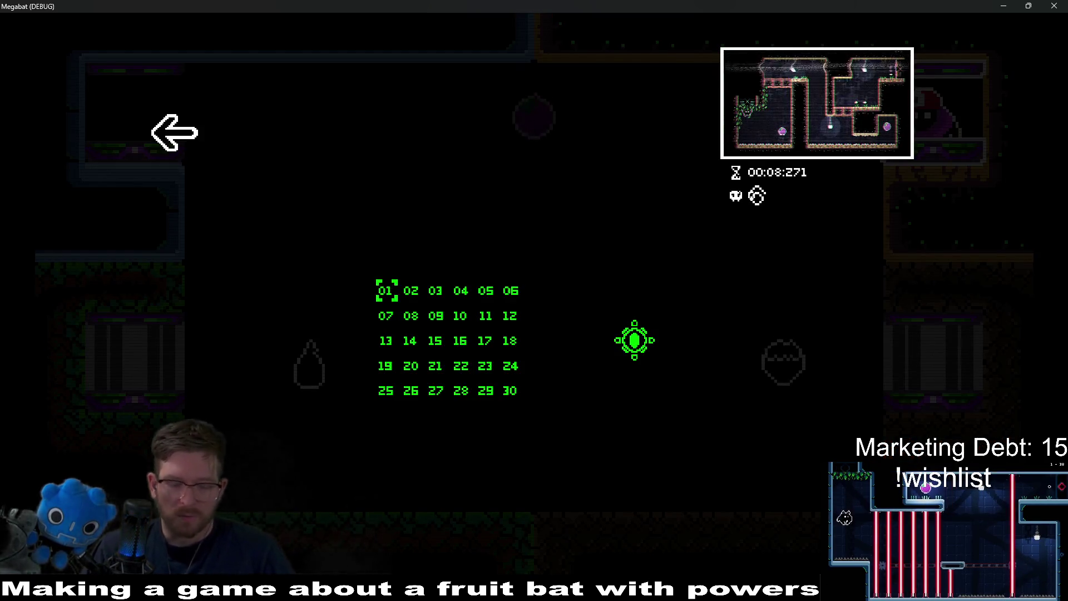
key("Escape")
key("Down")
key("Up")
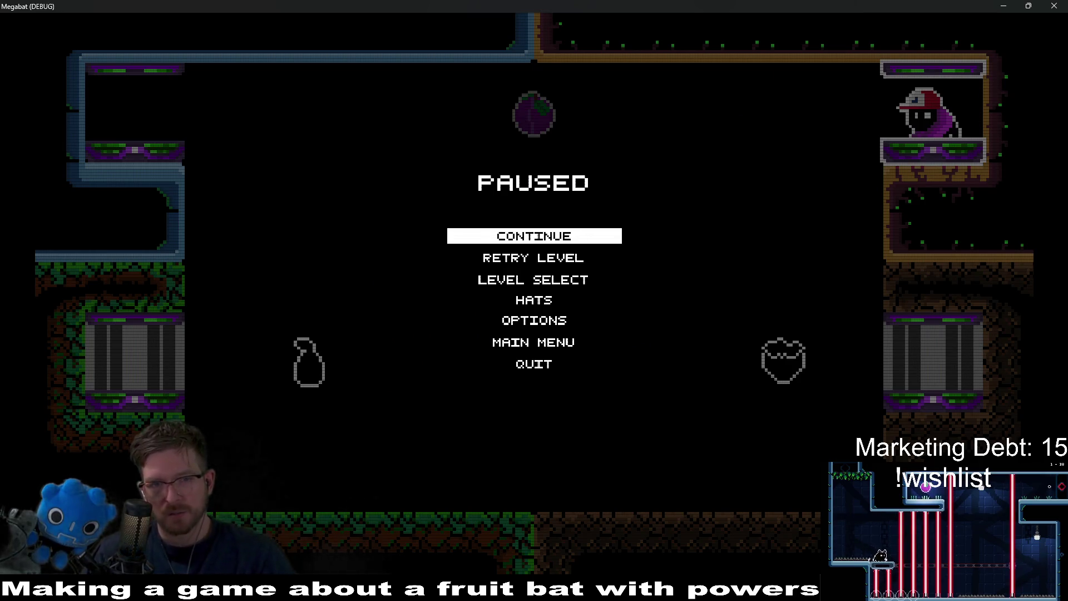
key("Return")
key("Left")
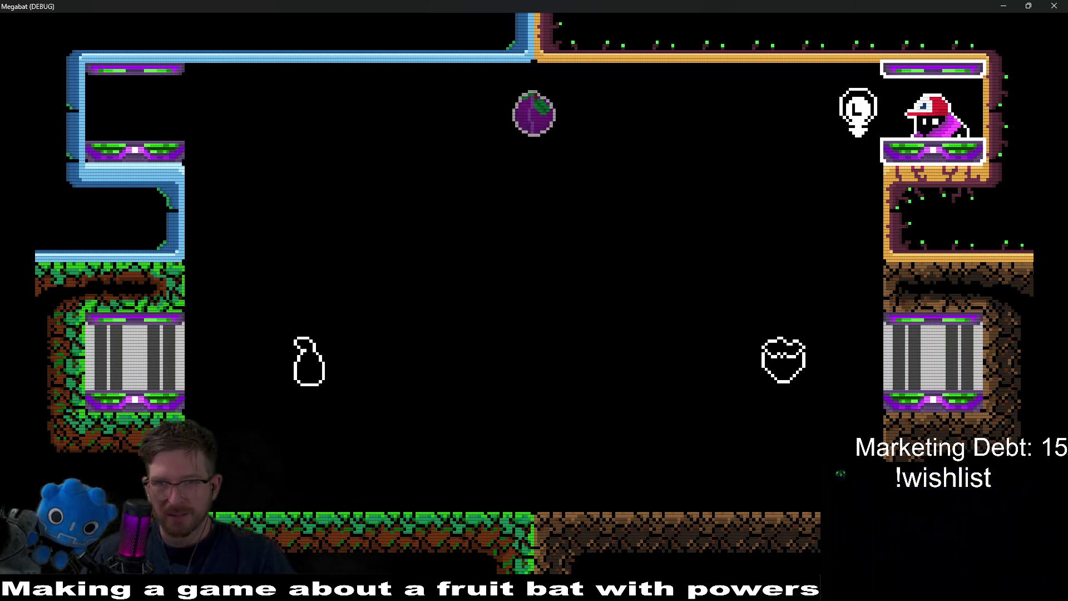
Step: Toggle level select with Tab, move to level 07, and close the game window
key("Tab")
key("Tab")
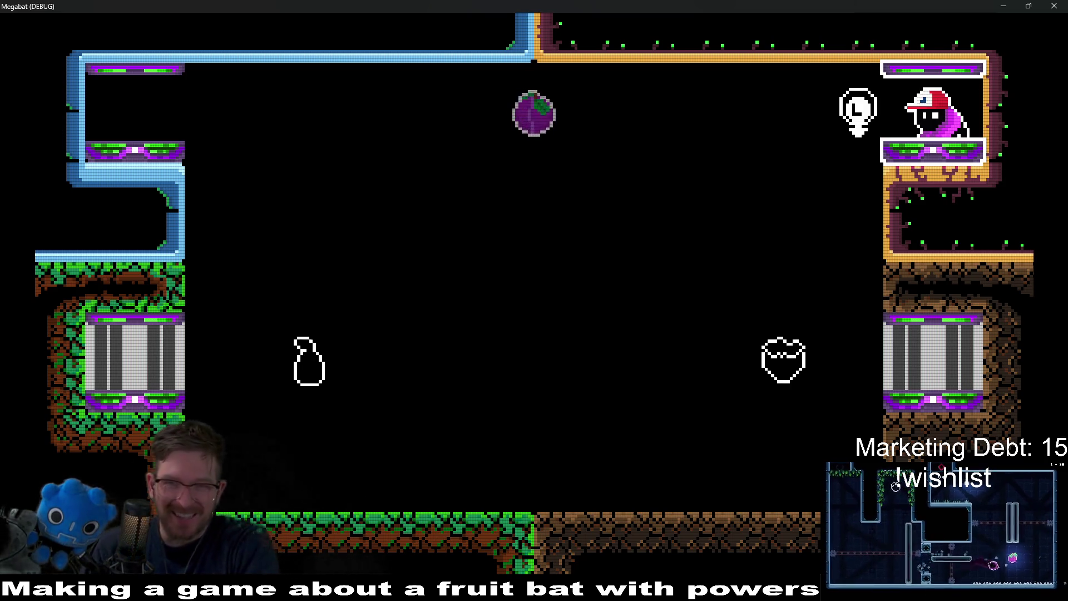
key("Tab")
key("Down")
key("Tab")
key("Tab")
key("Tab")
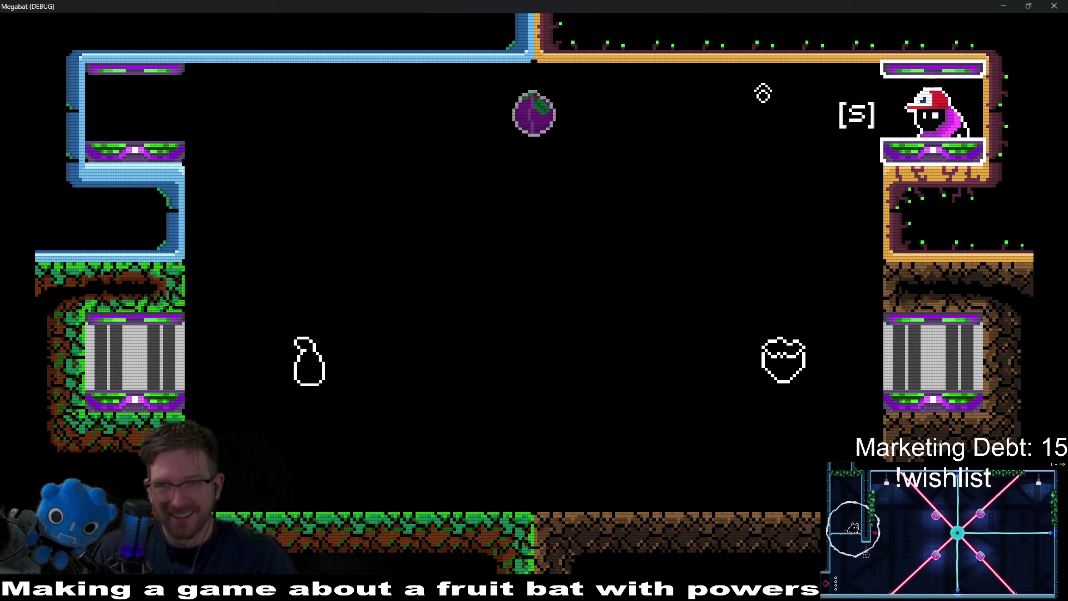
left_click(1050, 6)
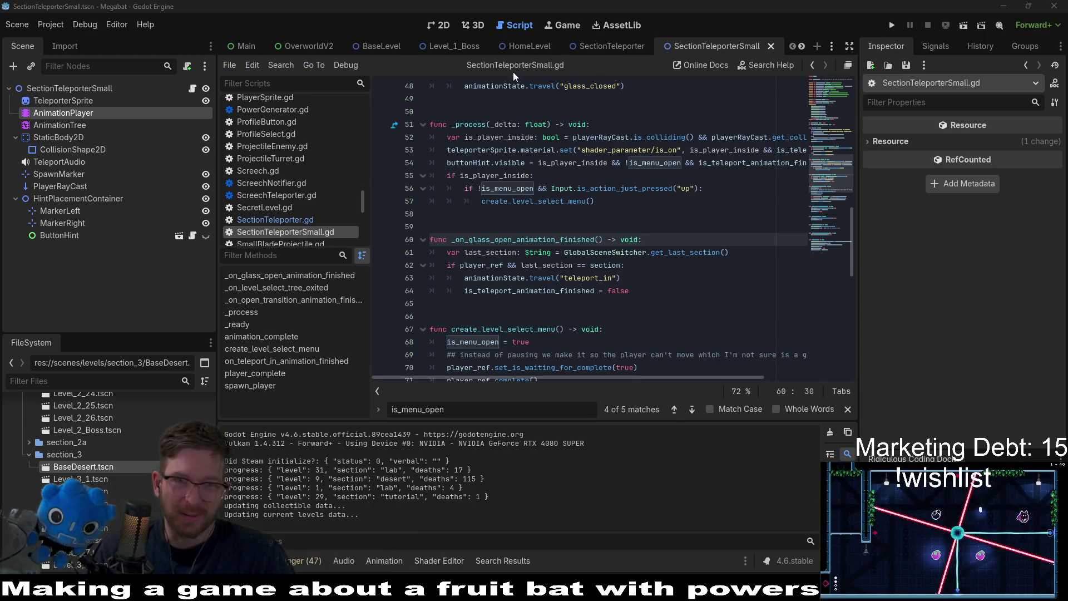
Step: Browse the SectionTeleporter, BaseLevel, Level_1_Boss and SectionTeleporterSmall scenes in the 2D view
left_click(603, 46)
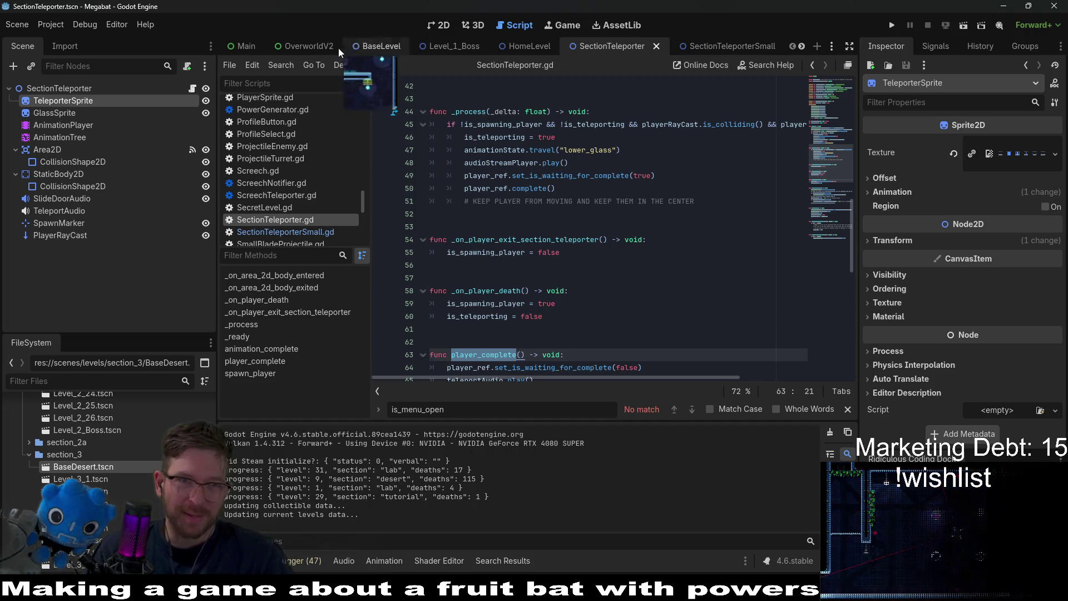
scroll(586, 49, "down", 3)
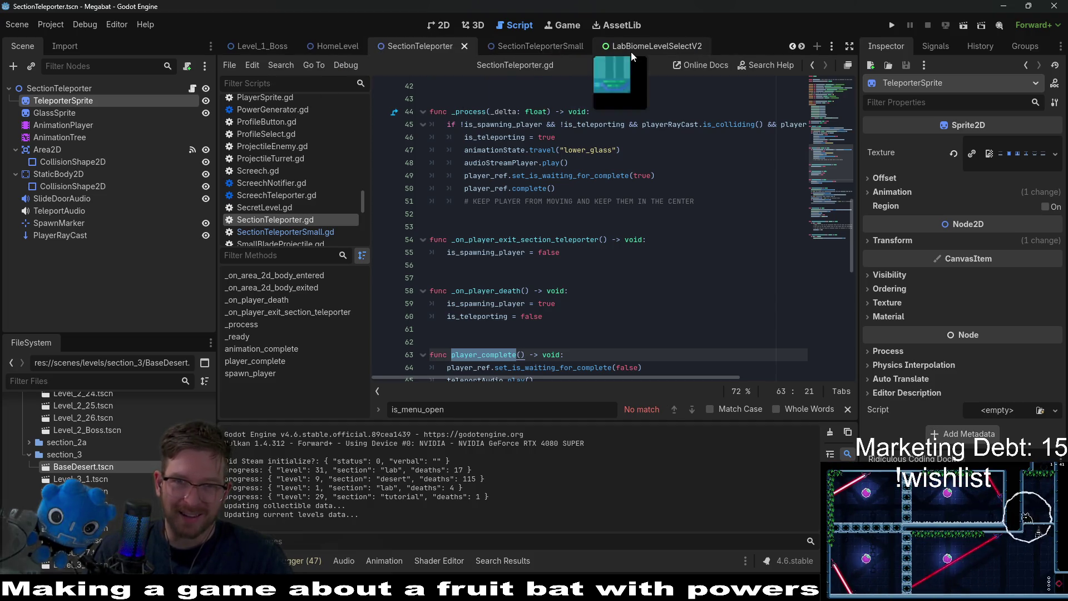
scroll(412, 48, "up", 3)
left_click(445, 29)
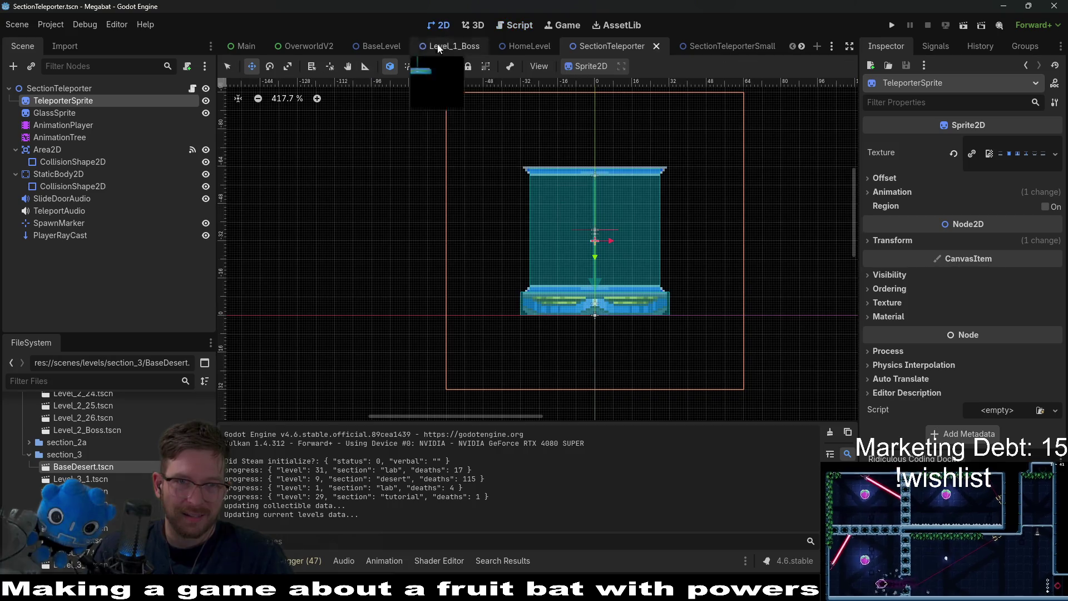
left_click(380, 46)
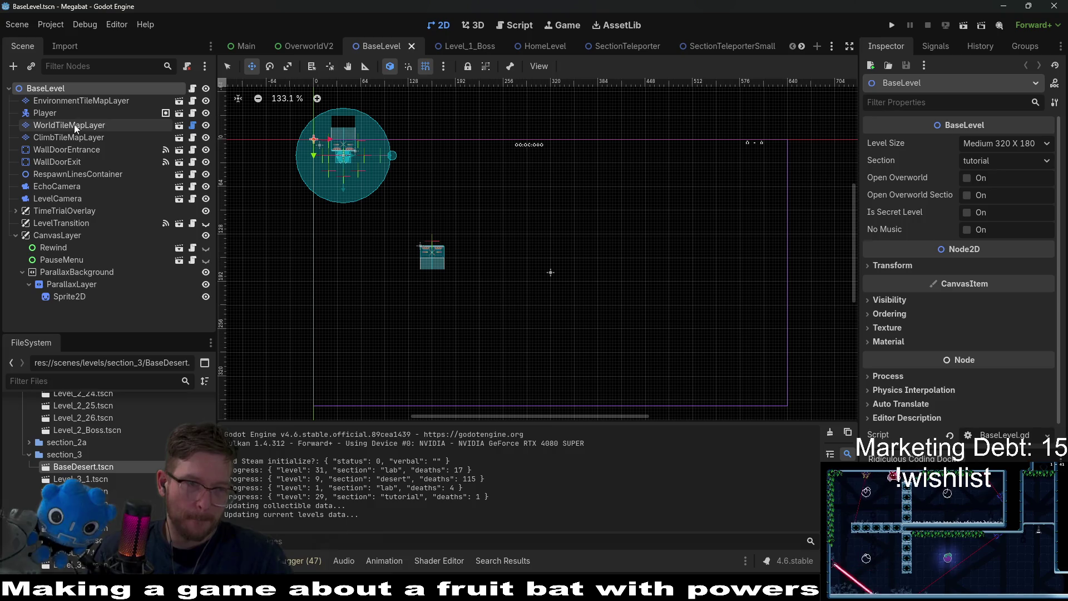
left_click(466, 47)
left_click(623, 46)
left_click(717, 47)
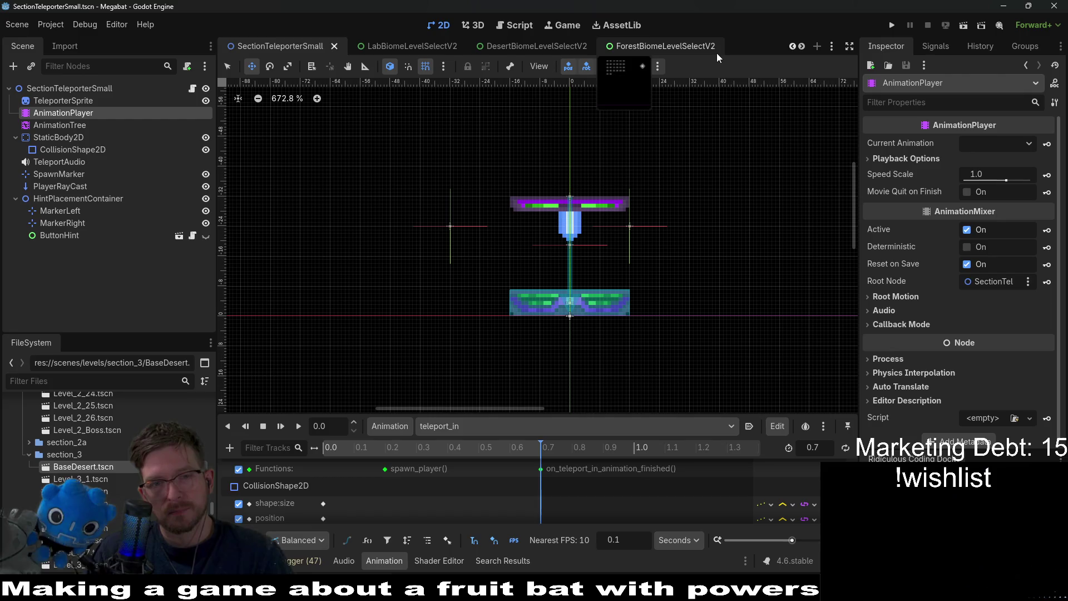
scroll(406, 47, "up", 3)
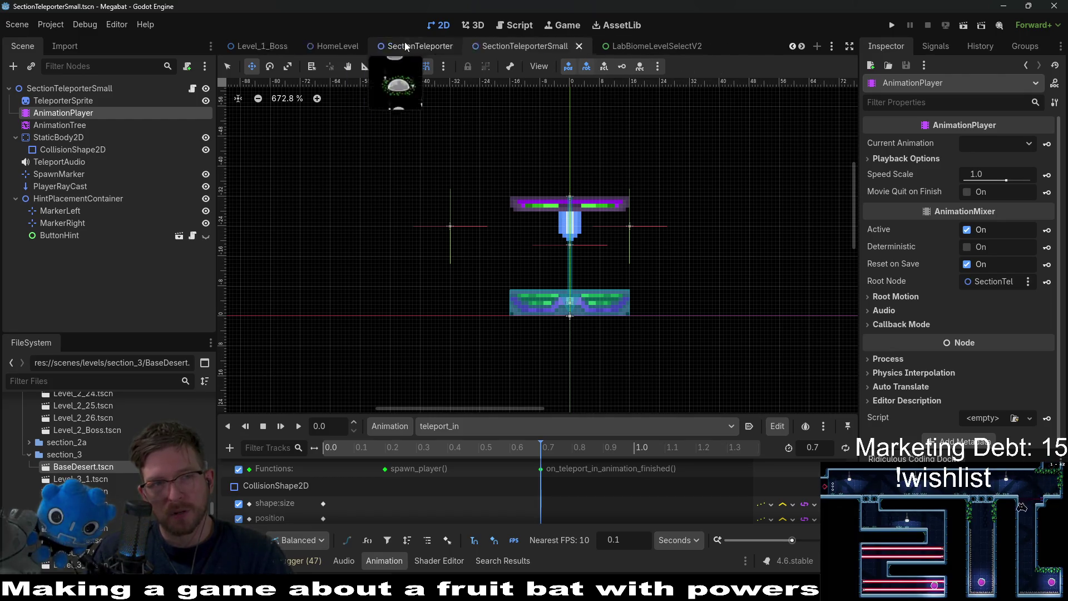
scroll(406, 47, "up", 3)
Step: Inspect HomeLevel's Forest and Desert teleporters, then open SectionTeleporterSmall's script and scene
left_click(367, 47)
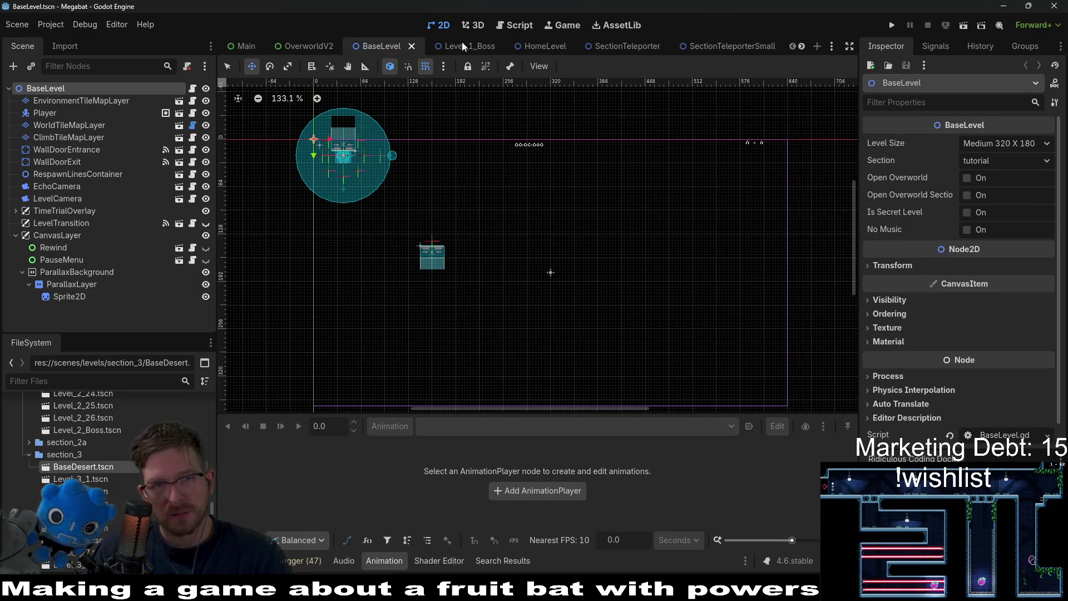
left_click(453, 47)
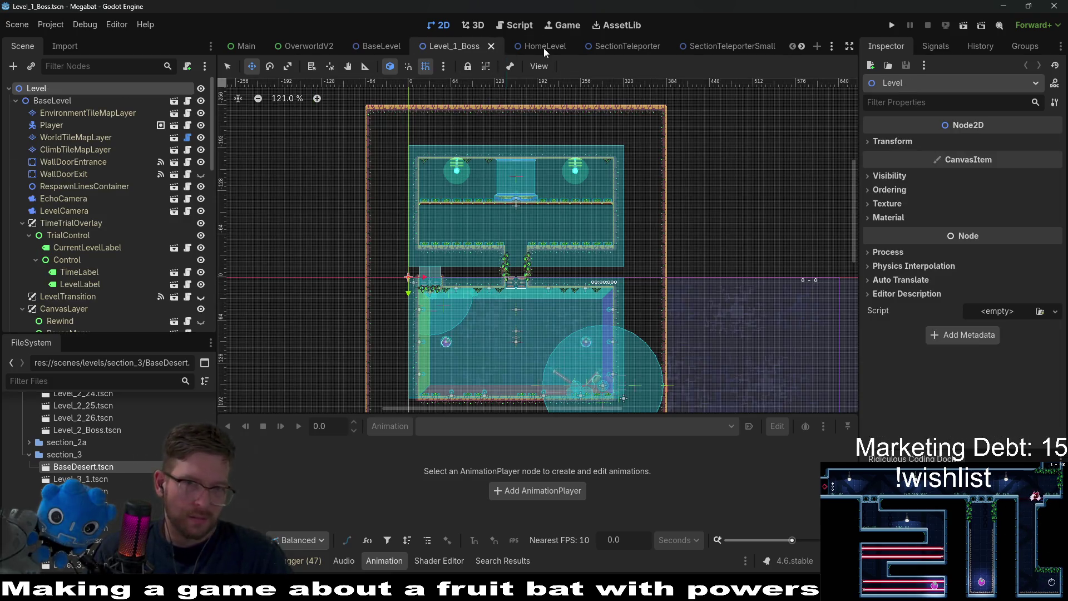
left_click(543, 46)
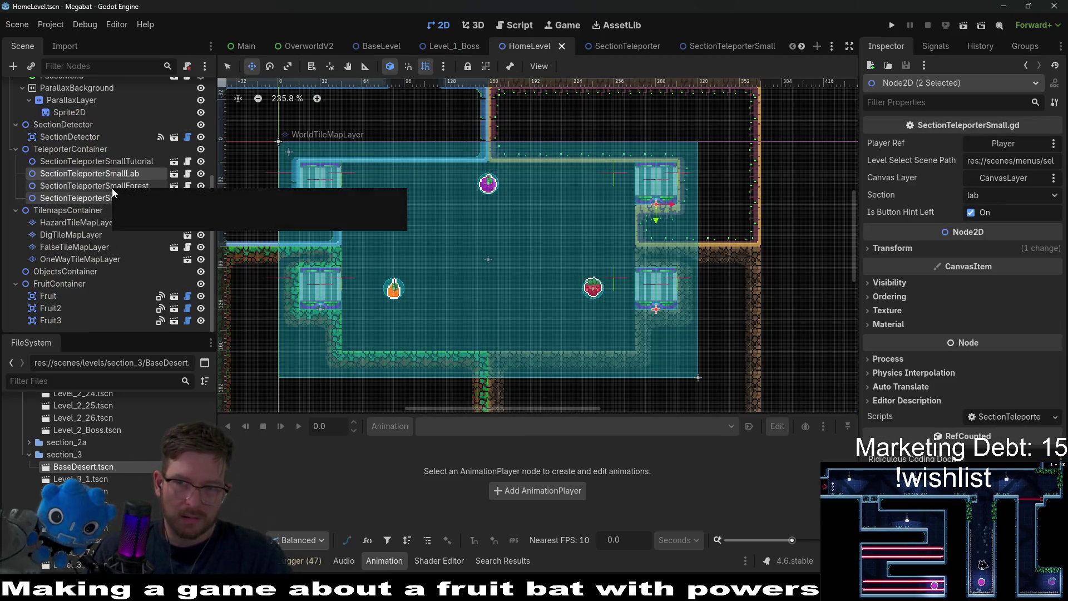
left_click(113, 189)
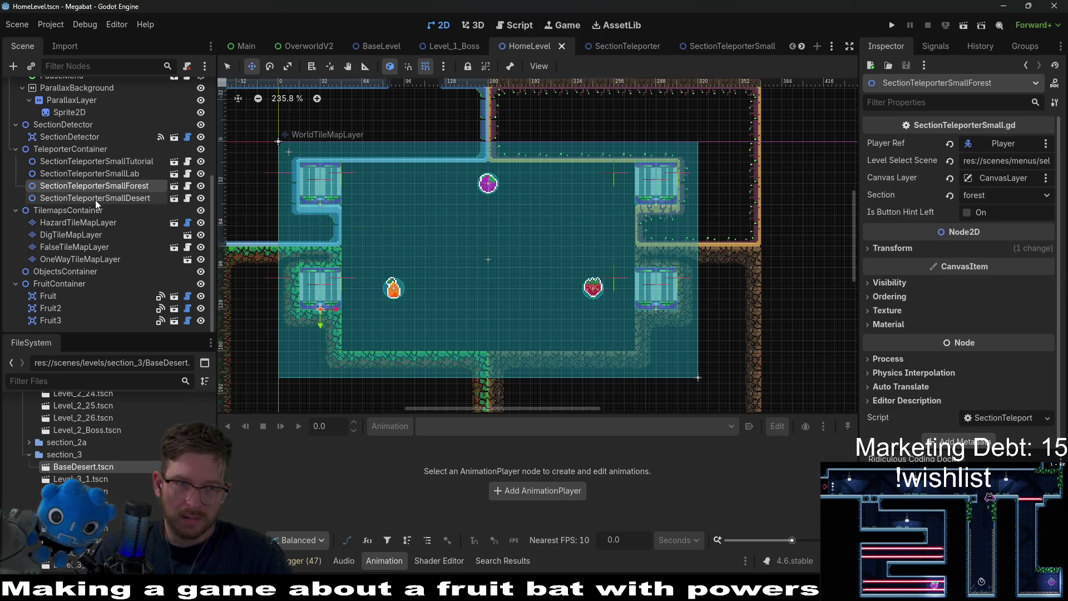
left_click(105, 198)
left_click(187, 163)
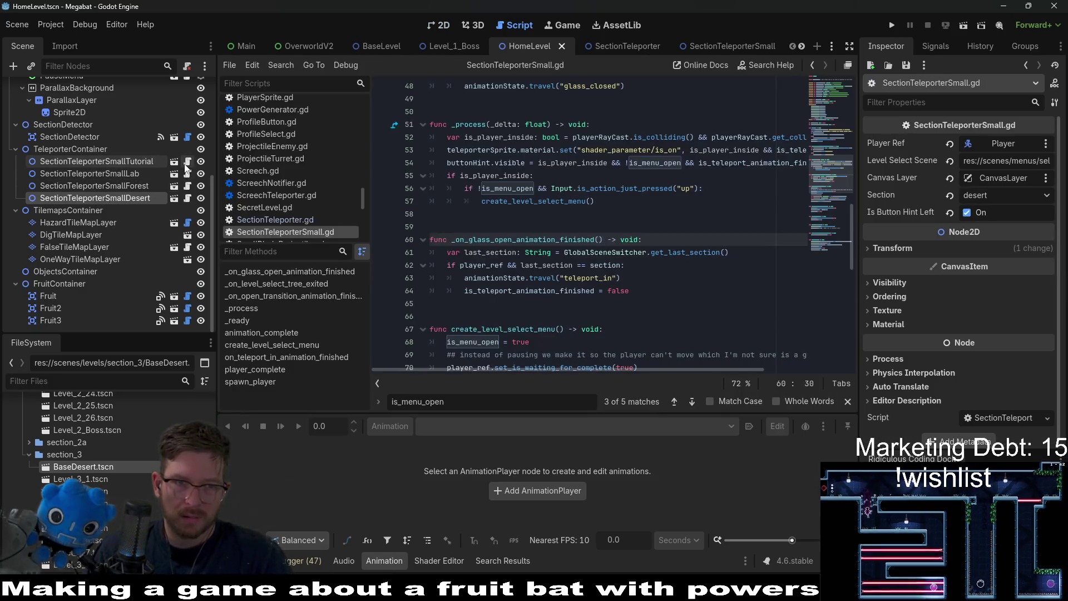
left_click(173, 163)
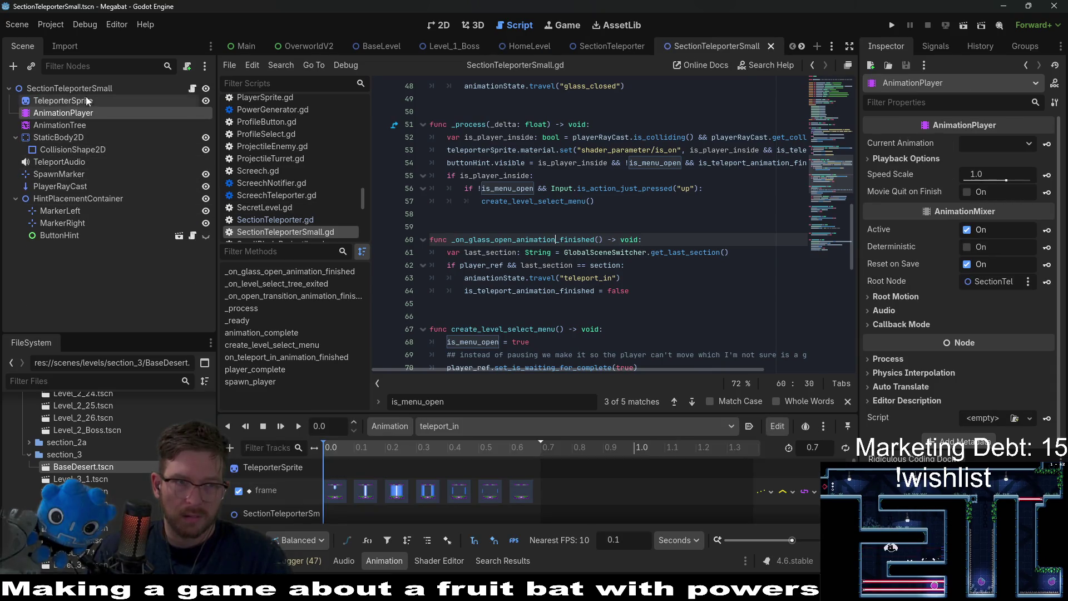
Step: Set the ButtonHint node's Key to down and save the teleporter scene
left_click(78, 234)
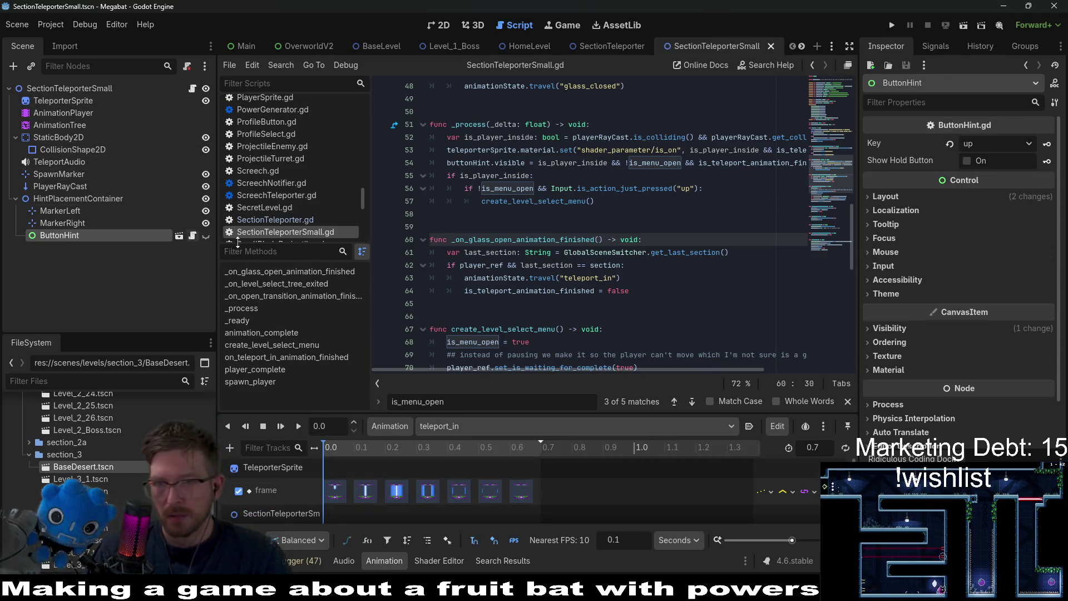
left_click(995, 143)
left_click(990, 189)
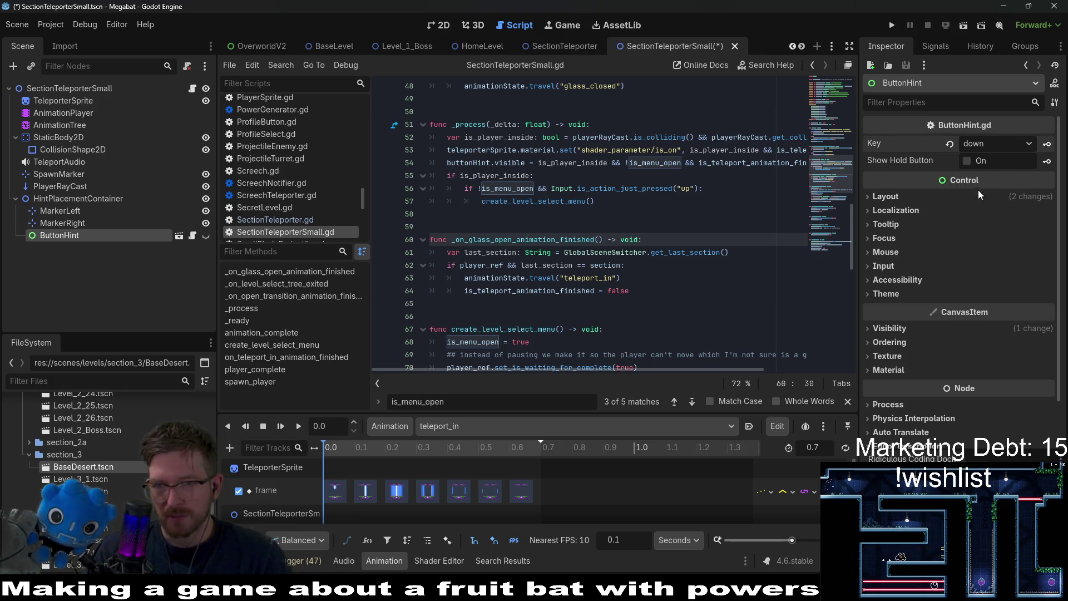
key("ctrl+s")
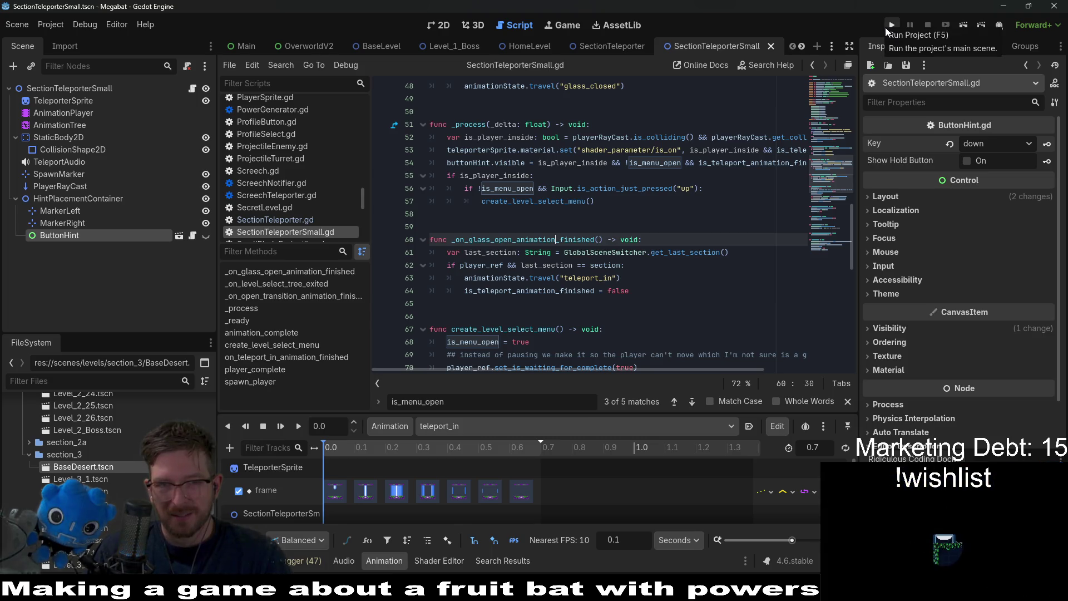
Step: Set ButtonHint's Key back to up, save, and open the ButtonHint scene
left_click(992, 143)
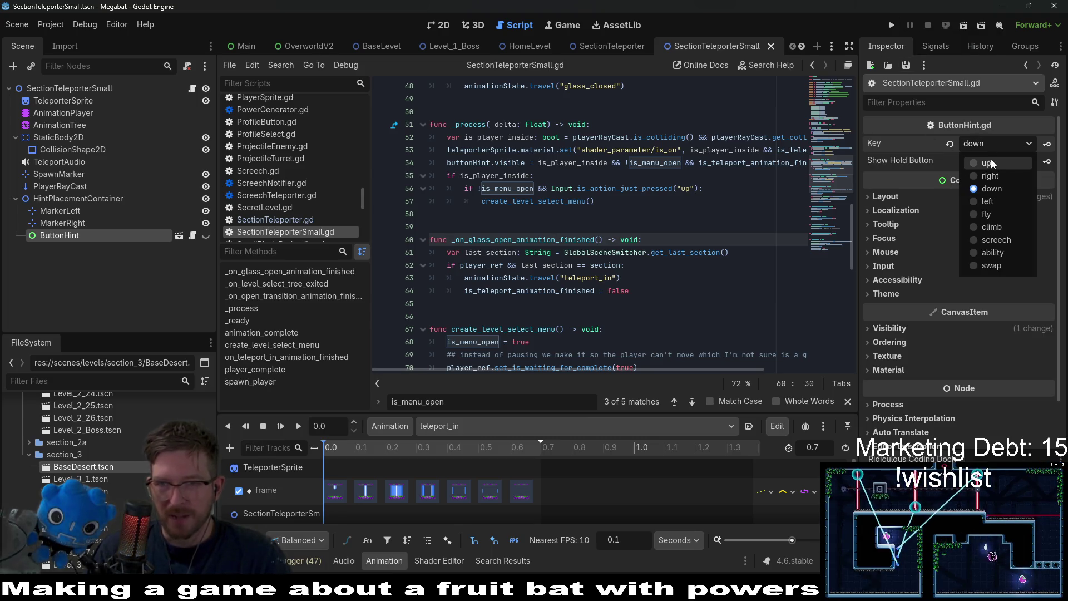
left_click(991, 163)
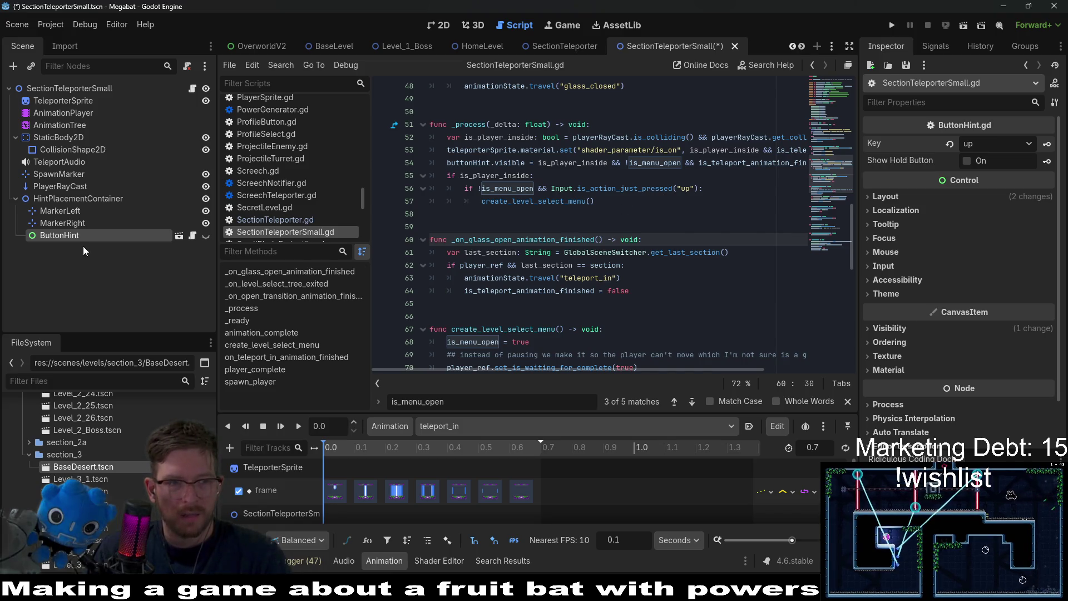
left_click(699, 201)
scroll(700, 239, "up", 2)
key("ctrl+s")
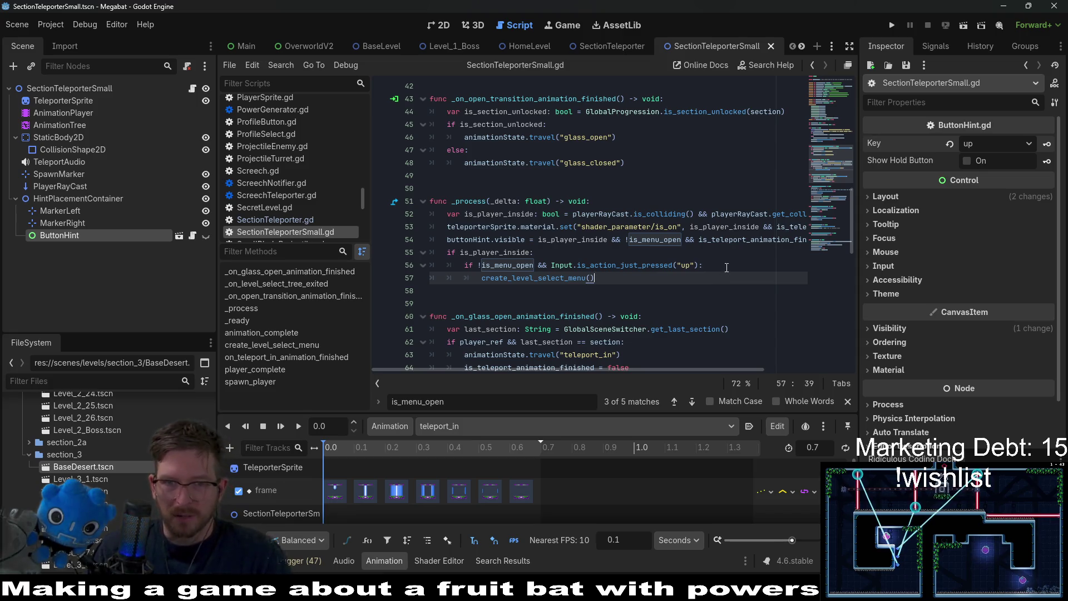
scroll(727, 267, "down", 13)
scroll(726, 261, "up", 17)
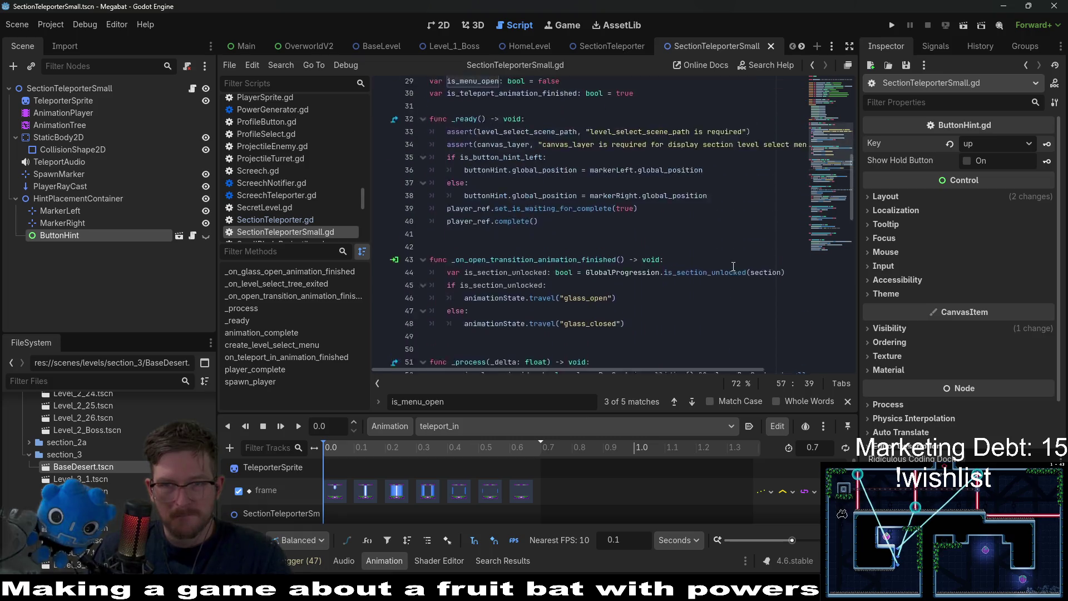
scroll(733, 266, "up", 6)
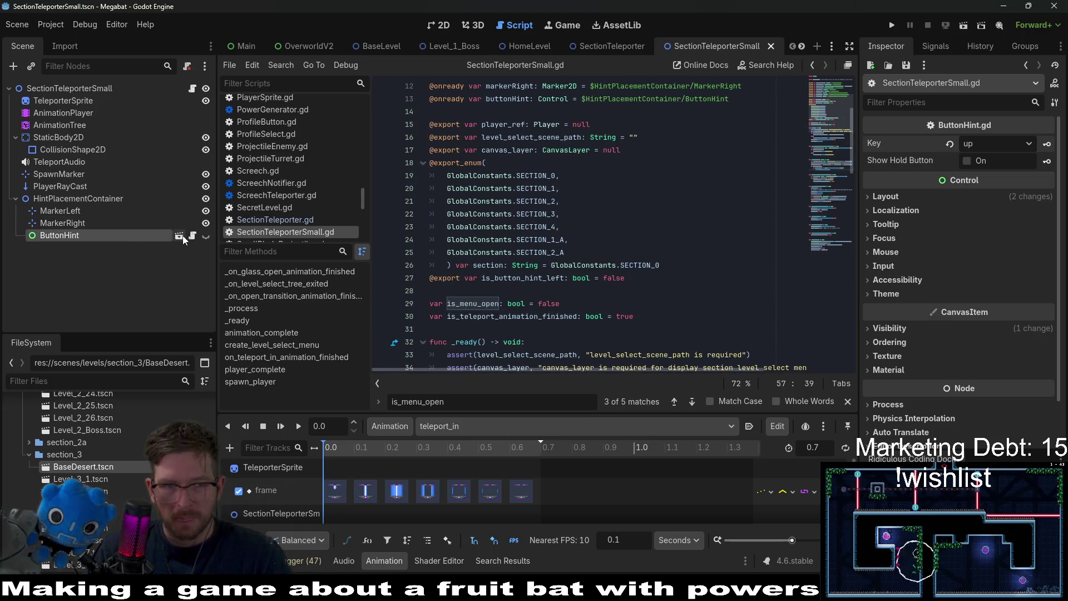
left_click(180, 237)
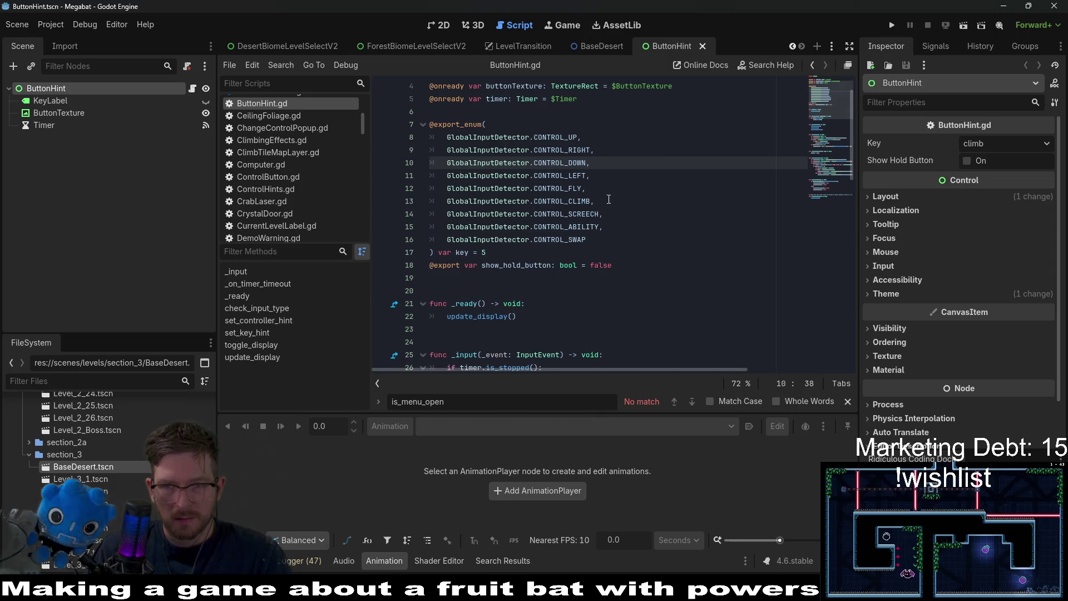
Step: Inspect the CONTROL_UP constant and the key variable in ButtonHint.gd
double_click(573, 137)
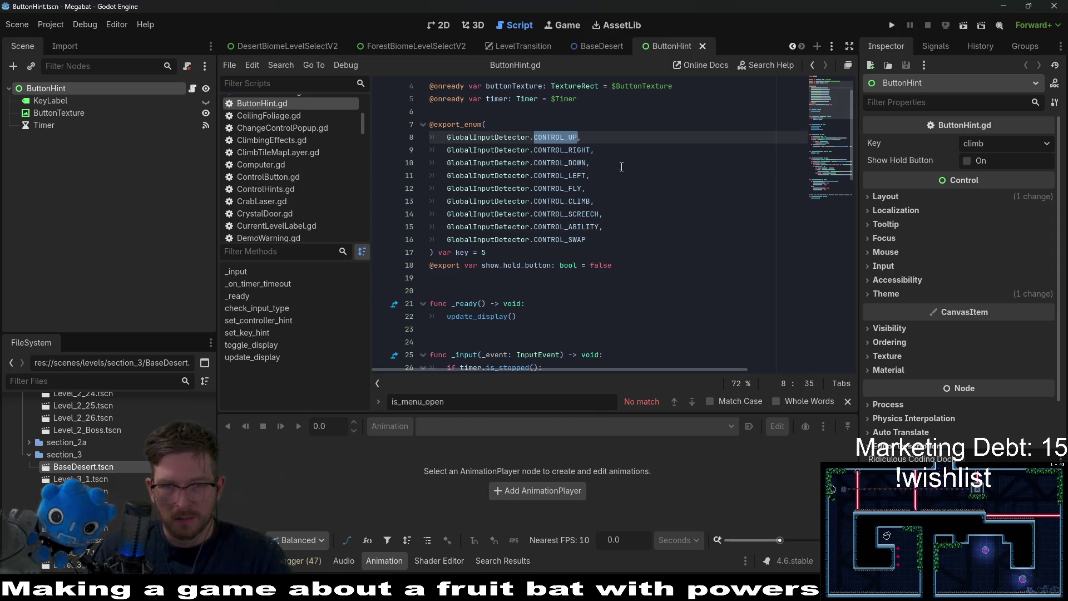
mouse_move(583, 160)
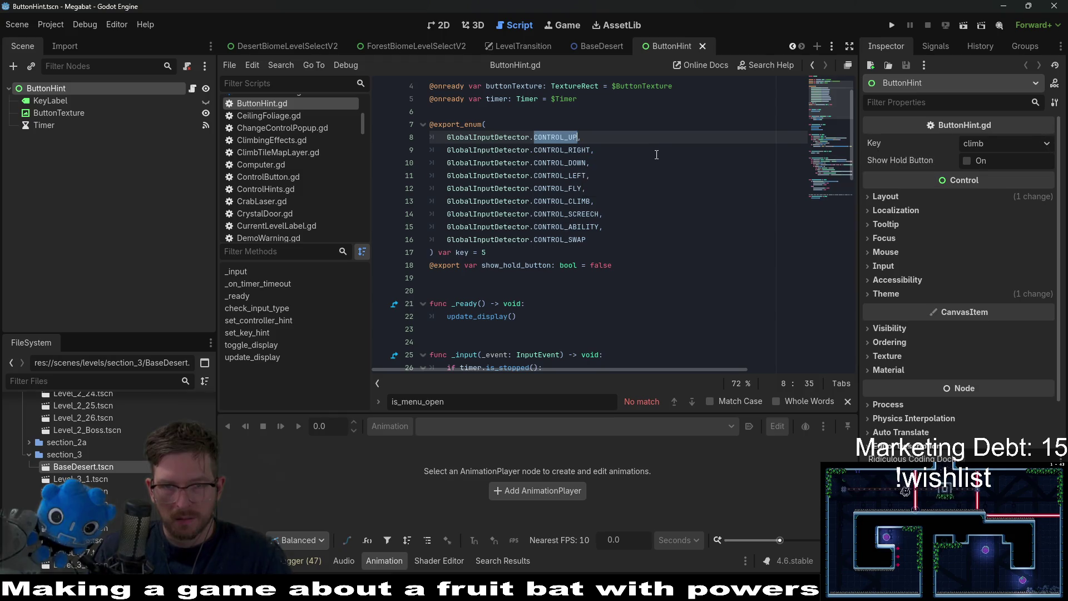
scroll(656, 155, "down", 1)
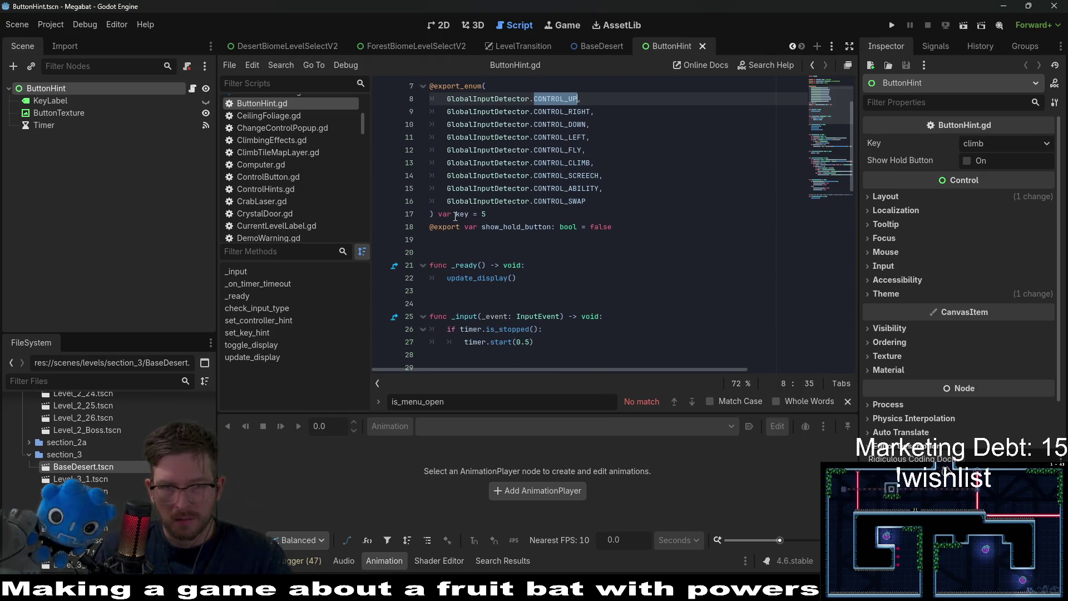
double_click(455, 216)
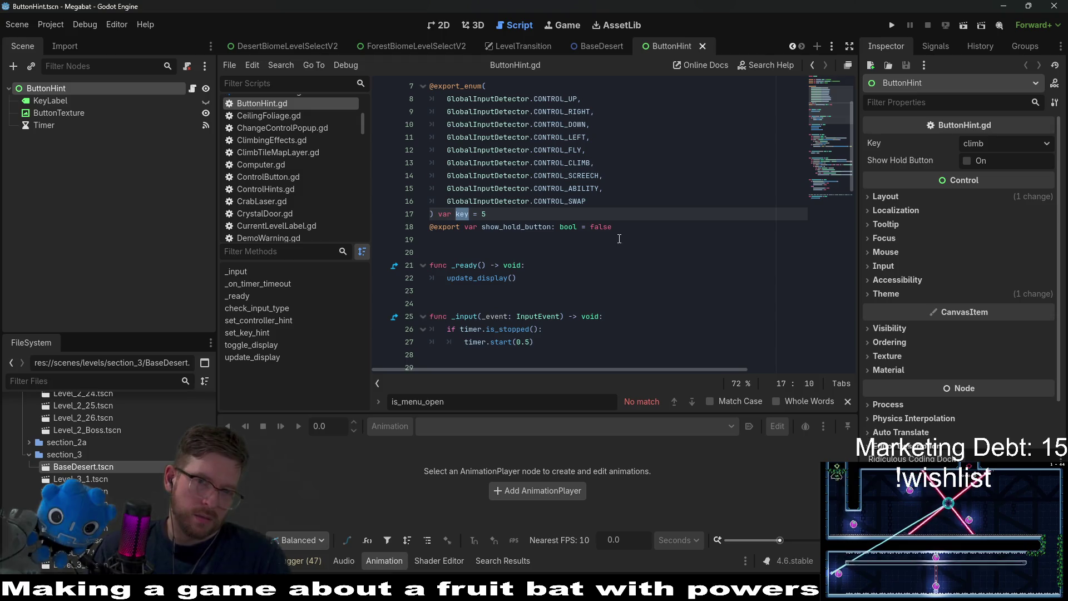
Step: Search ButtonHint.gd for 'key' and jump to the CONTROL_HINTS definition
key("ctrl+f")
key("Return")
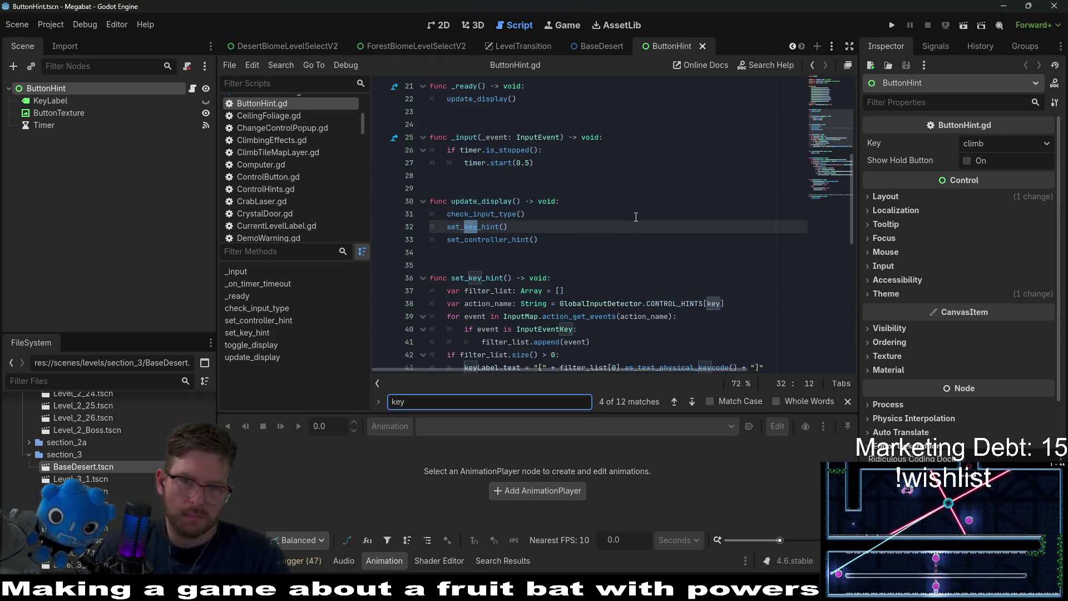
key("Return")
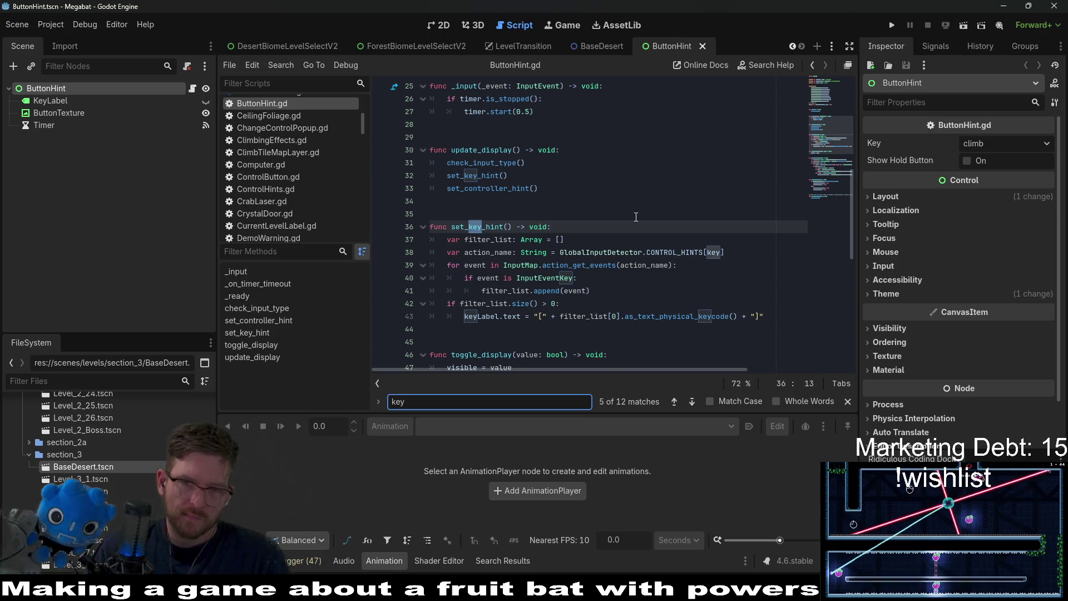
left_click(673, 254)
left_click(674, 255, "ctrl")
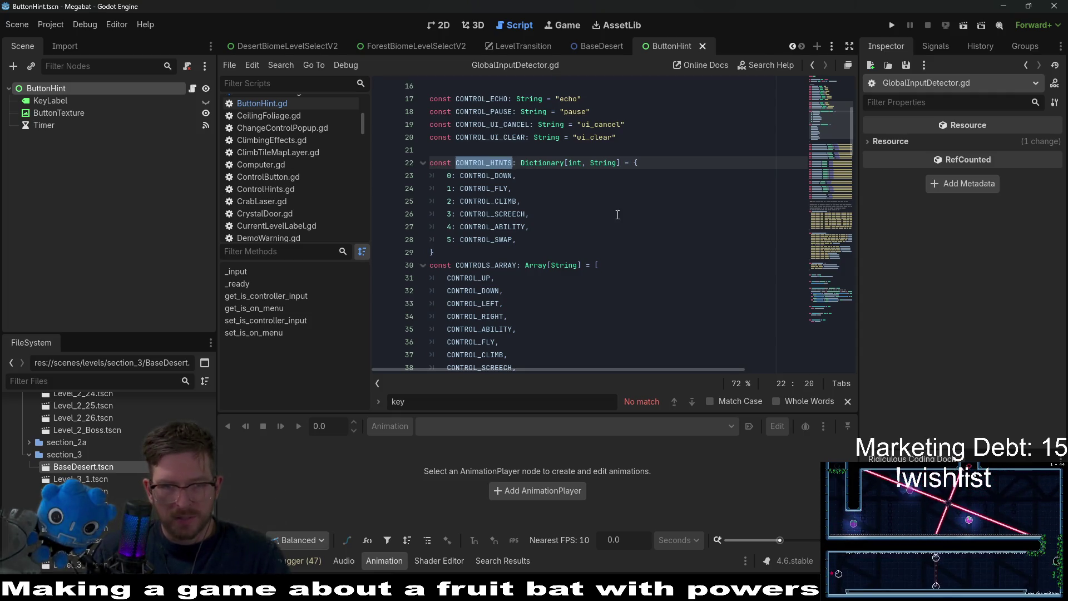
Step: Duplicate the 0: CONTROL_DOWN entry three times at the top of CONTROL_HINTS
scroll(627, 222, "down", 2)
scroll(627, 222, "up", 1)
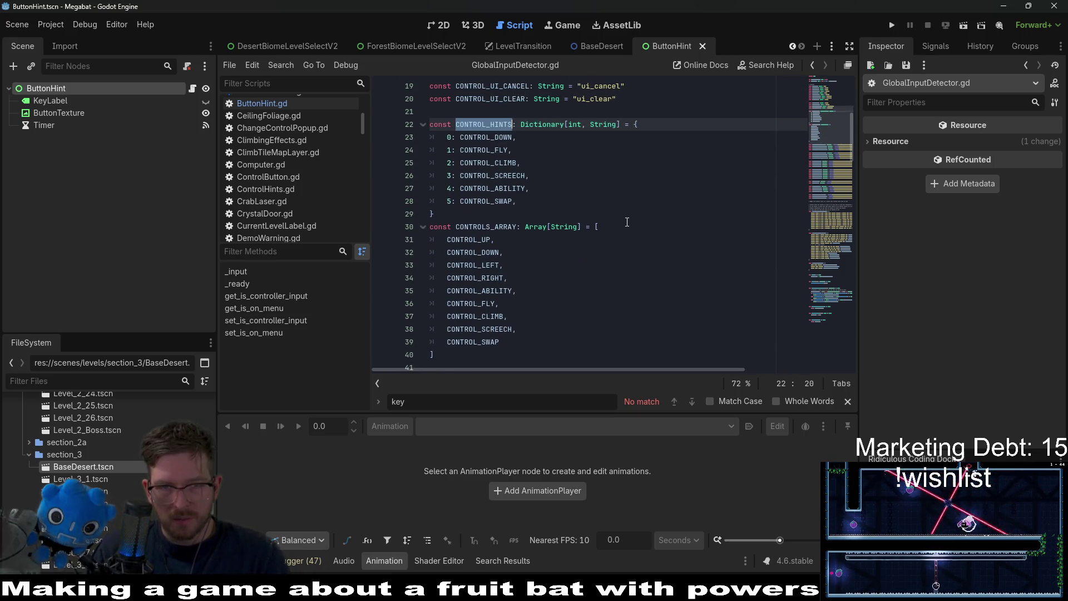
left_click(459, 142)
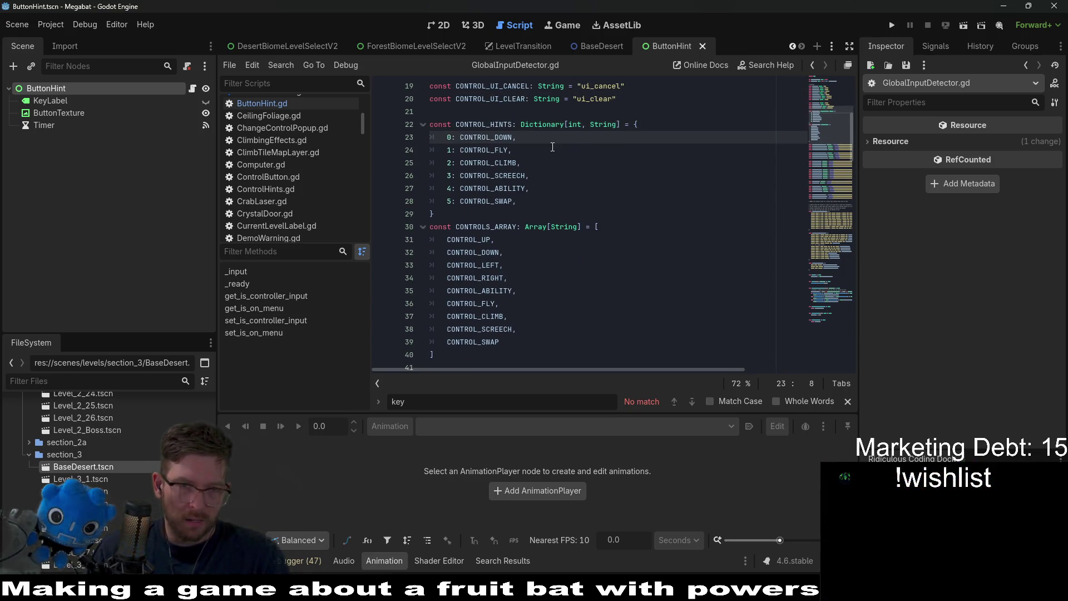
left_click_drag(657, 132, 675, 126)
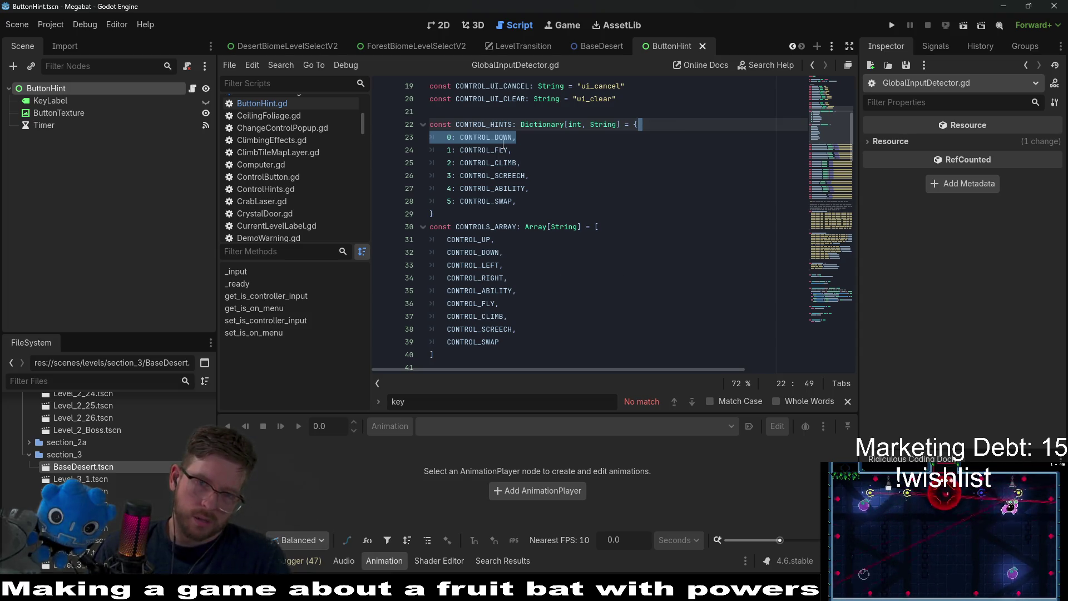
left_click(497, 139)
left_click_drag(573, 137, 645, 126)
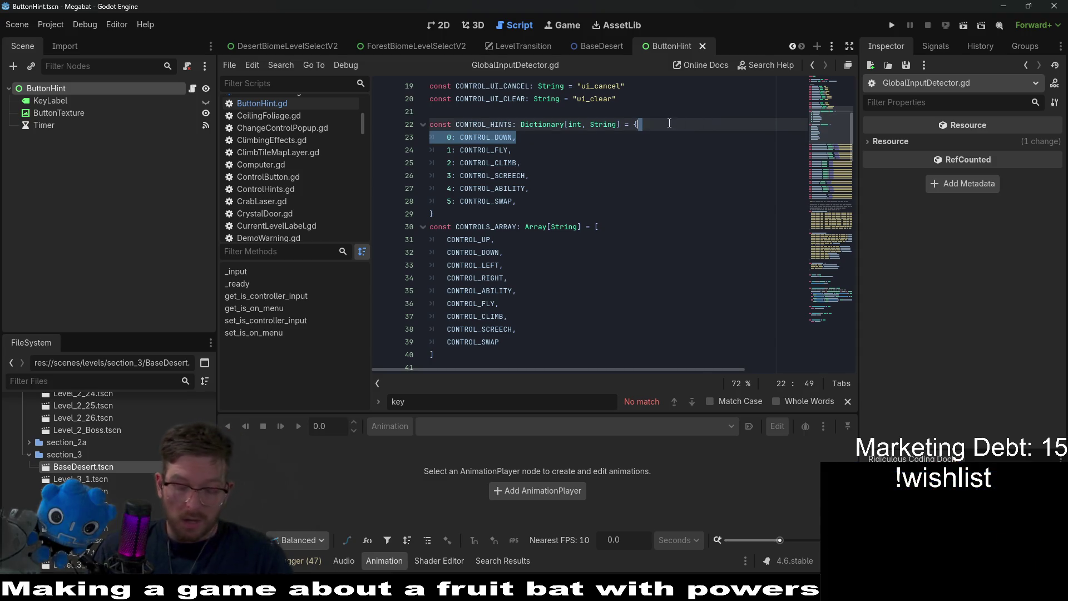
left_click(645, 125)
key("ctrl+v")
key("ctrl+v")
key("ctrl+v")
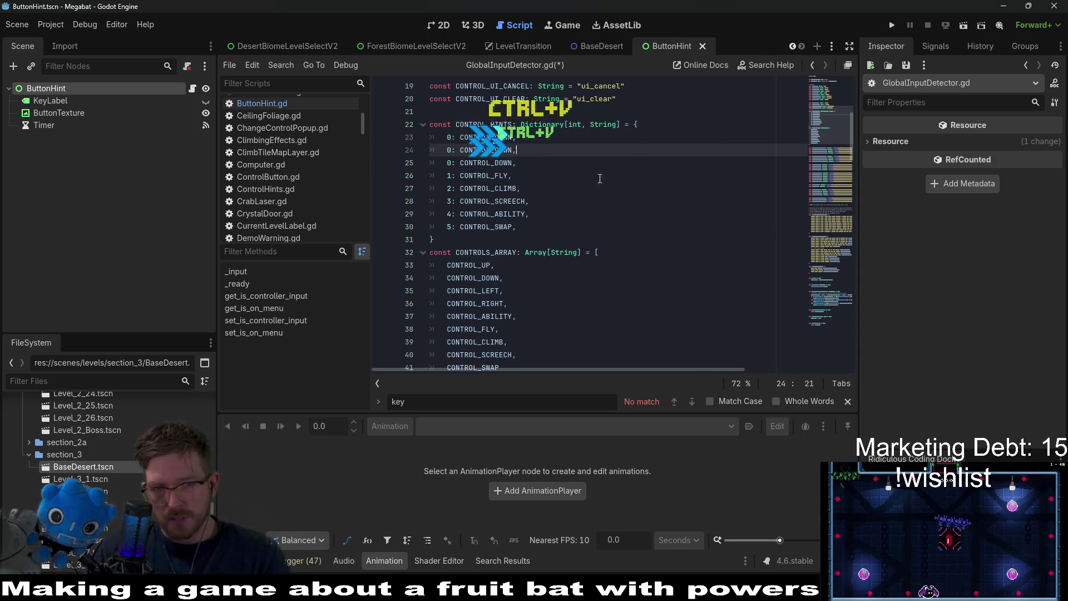
Step: Rename the three copies to CONTROL_UP, CONTROL_RIGHT and CONTROL_LEFT
double_click(498, 138)
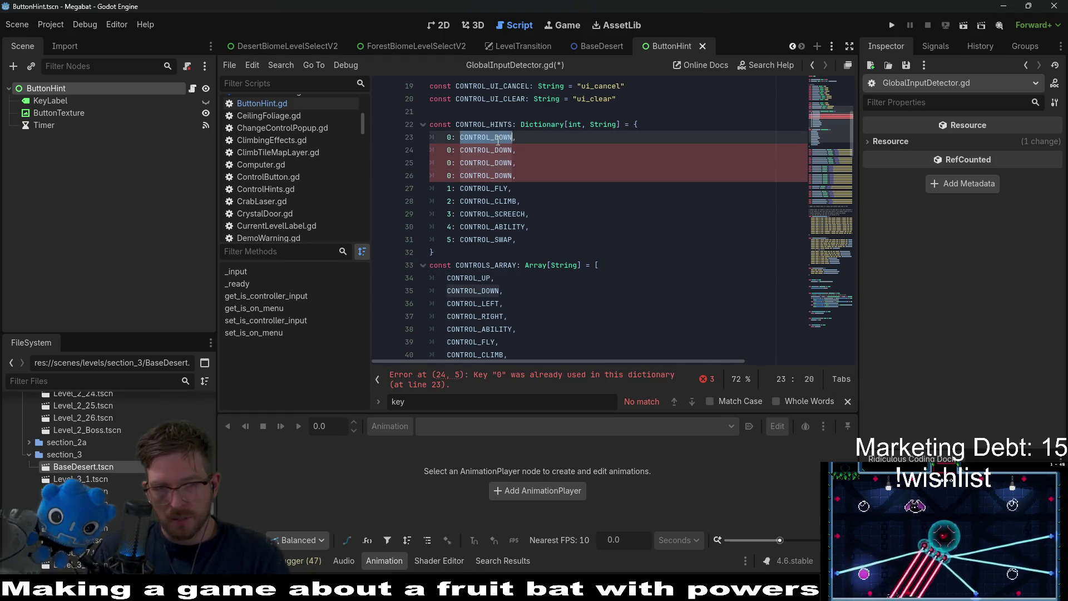
key("BackSpace")
key("BackSpace")
key("BackSpace")
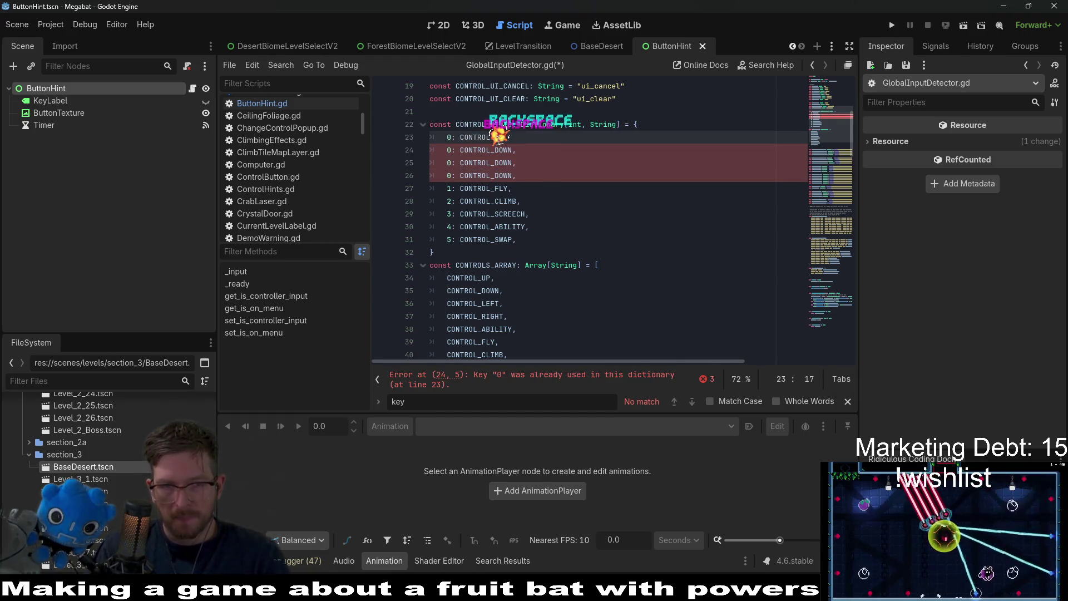
type("UP")
key("Down")
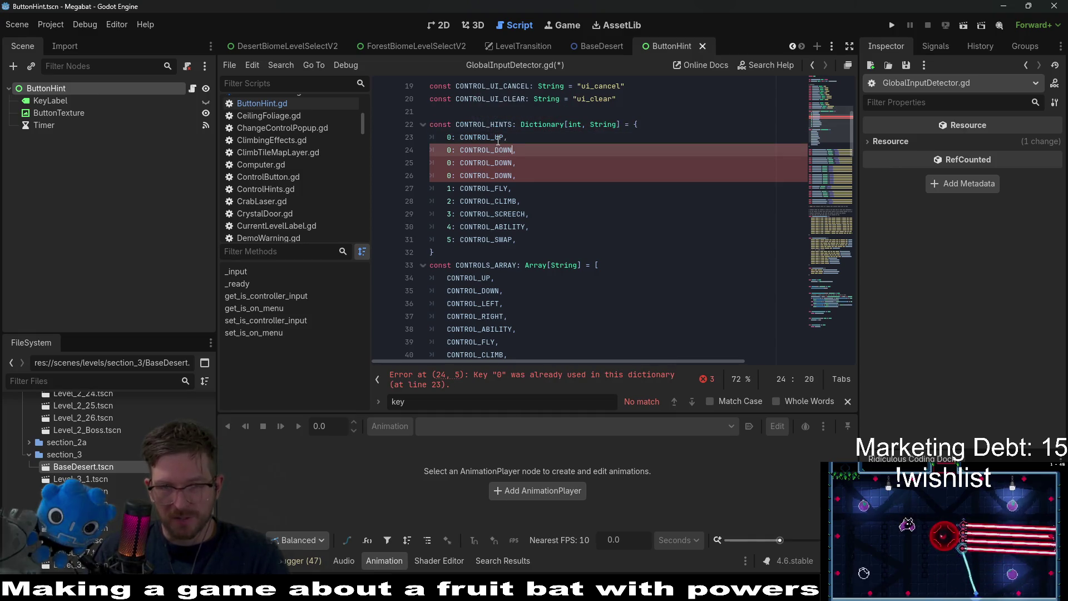
key("BackSpace")
key("BackSpace")
type("RIGHT")
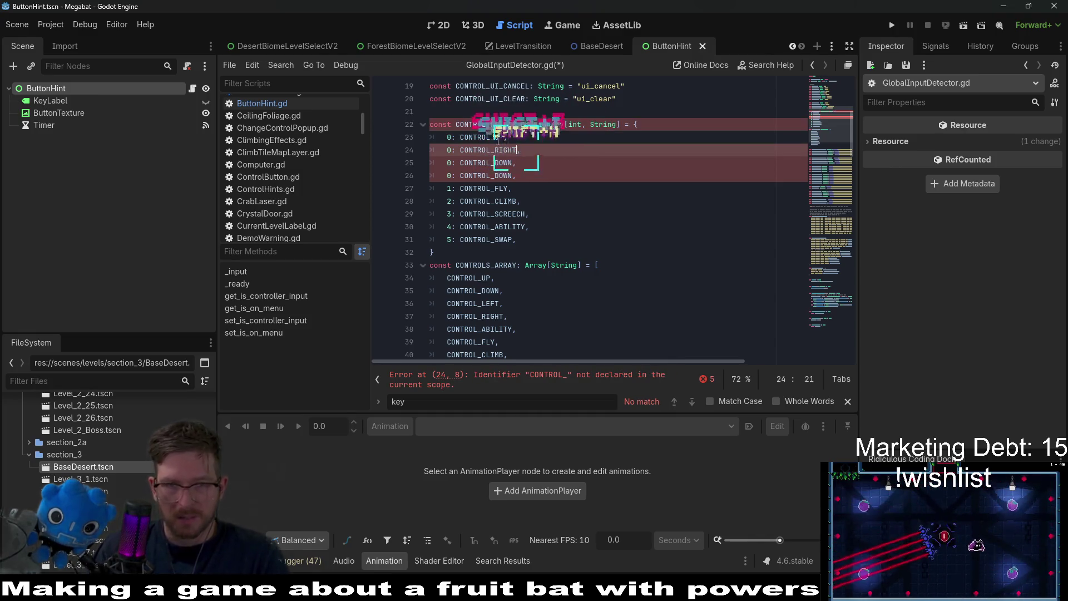
key("Down")
key("Down")
key("BackSpace")
key("BackSpace")
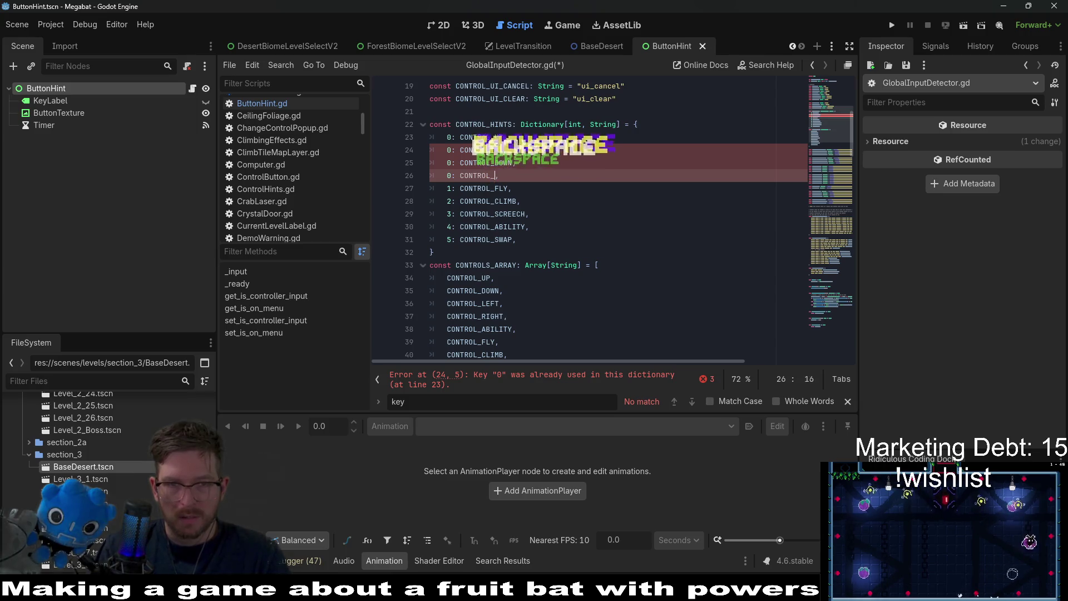
key("BackSpace")
type("LEFT")
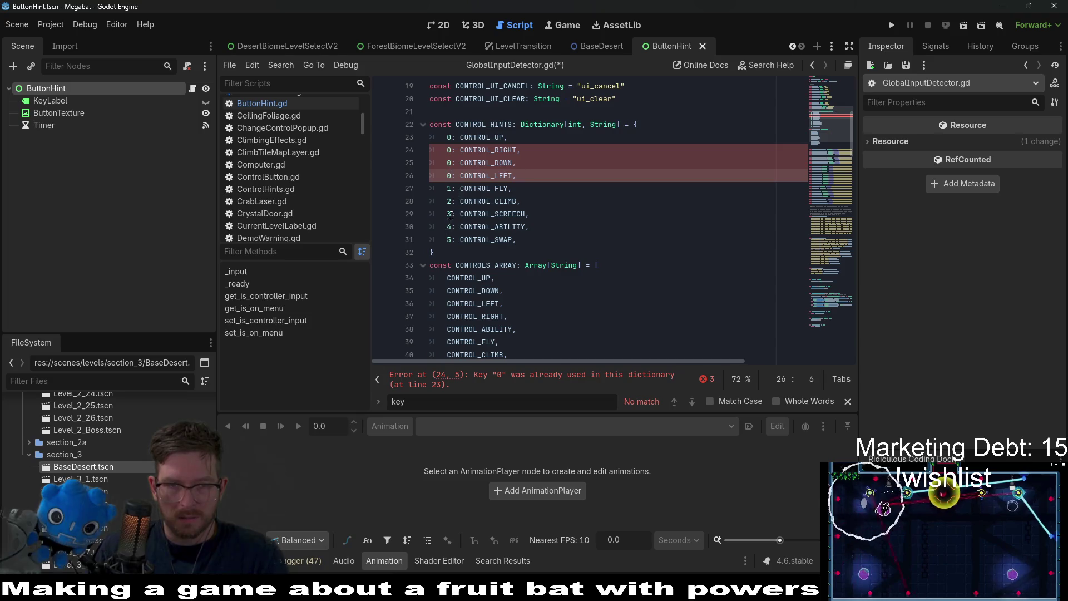
Step: Renumber the CONTROL_HINTS keys to 1, 2, 4 and 5
key("Up")
key("Up")
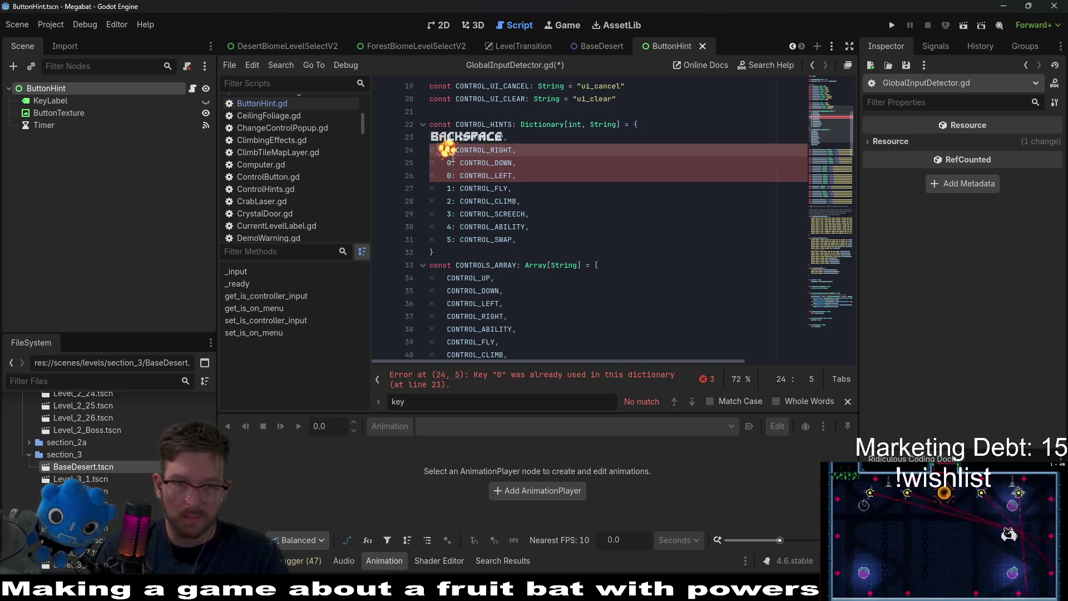
type("1")
key("Down")
key("BackSpace")
type("2")
key("Down")
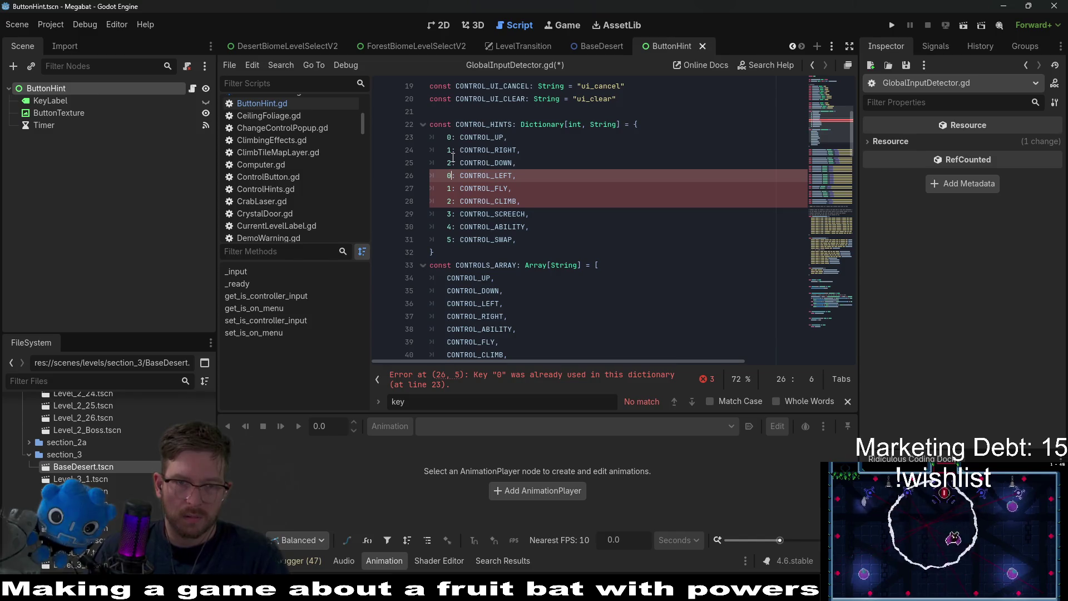
key("Down")
key("BackSpace")
type("4")
key("Down")
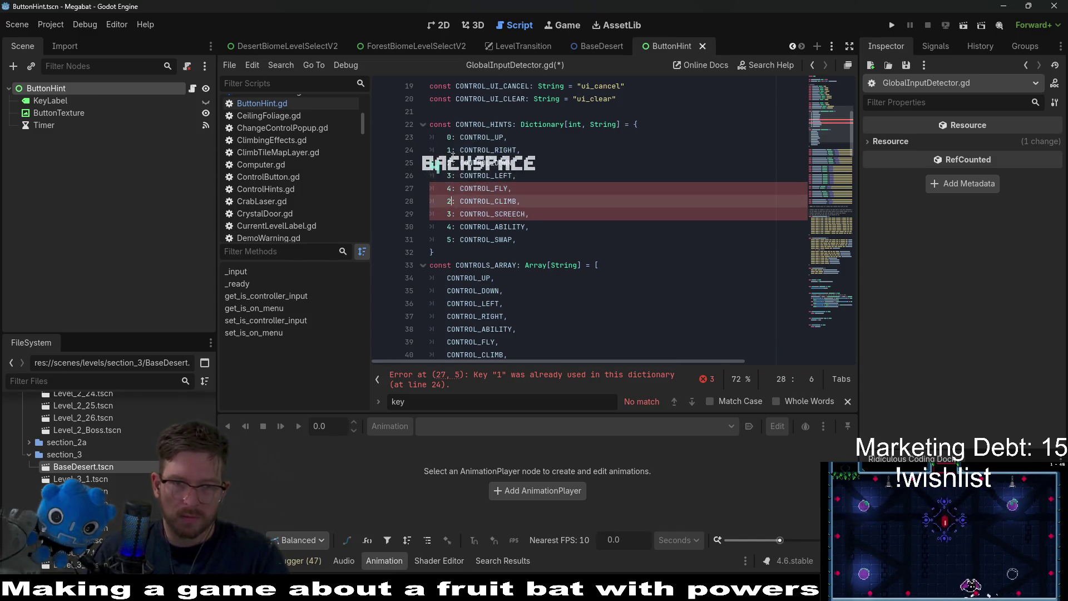
key("BackSpace")
type("5")
Step: Correct the remaining keys to 6, 7 and 8 so entries run 0–8
key("Down")
key("BackSpace")
type("5")
key("Down")
type("6")
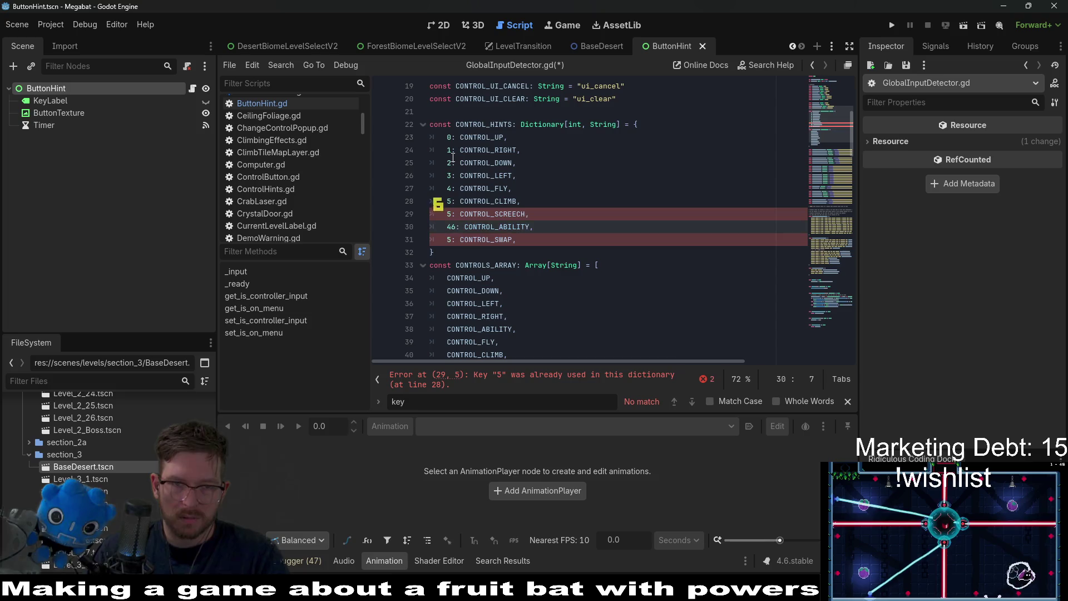
key("Up")
key("Delete")
type("6")
key("Down")
type("7")
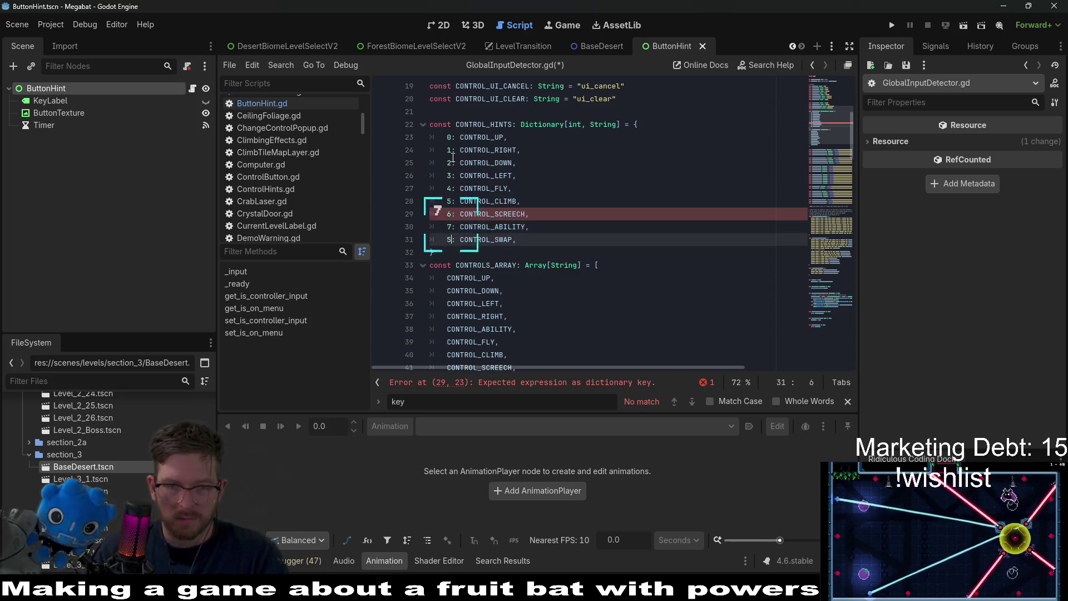
key("Down")
key("BackSpace")
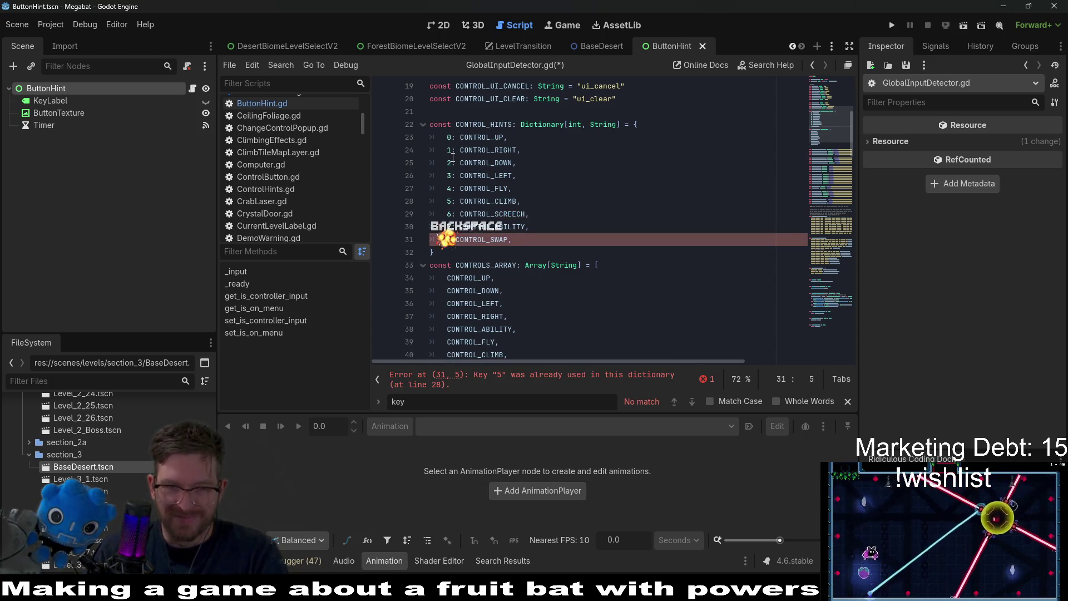
type("8")
Step: Save GlobalInputDetector.gd, check CONTROLS_ARRAY, and run the game again
left_click(588, 149)
key("ctrl+s")
scroll(604, 213, "down", 3)
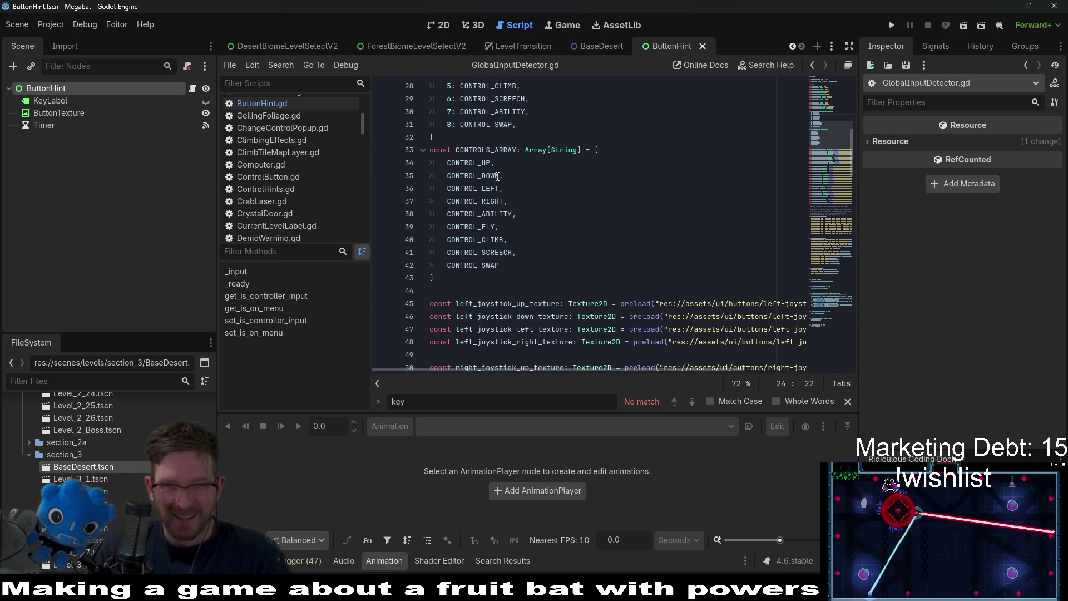
double_click(486, 150)
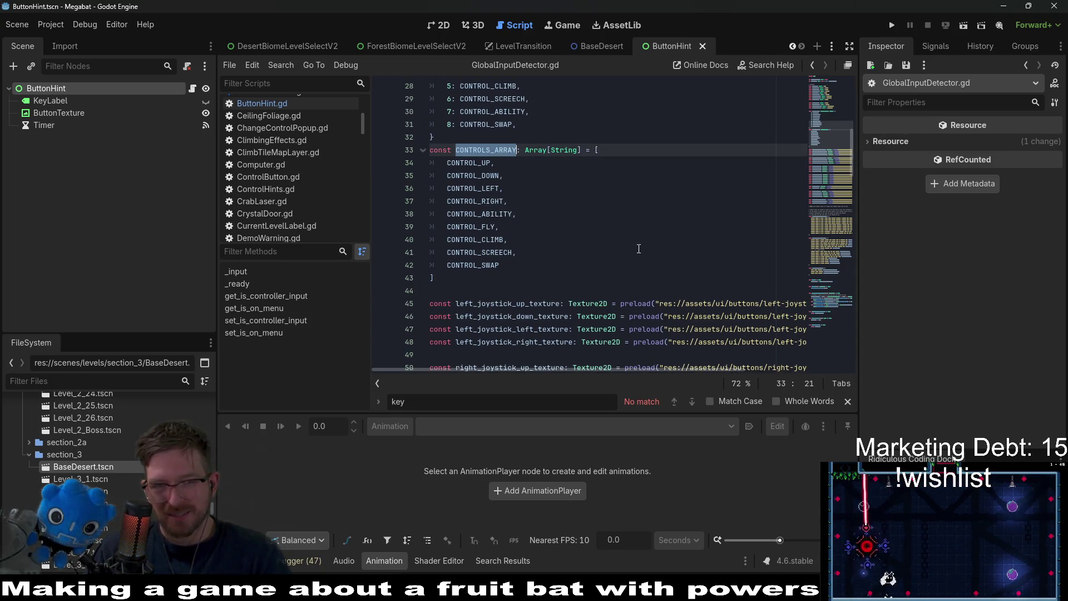
scroll(638, 249, "up", 3)
left_click(892, 25)
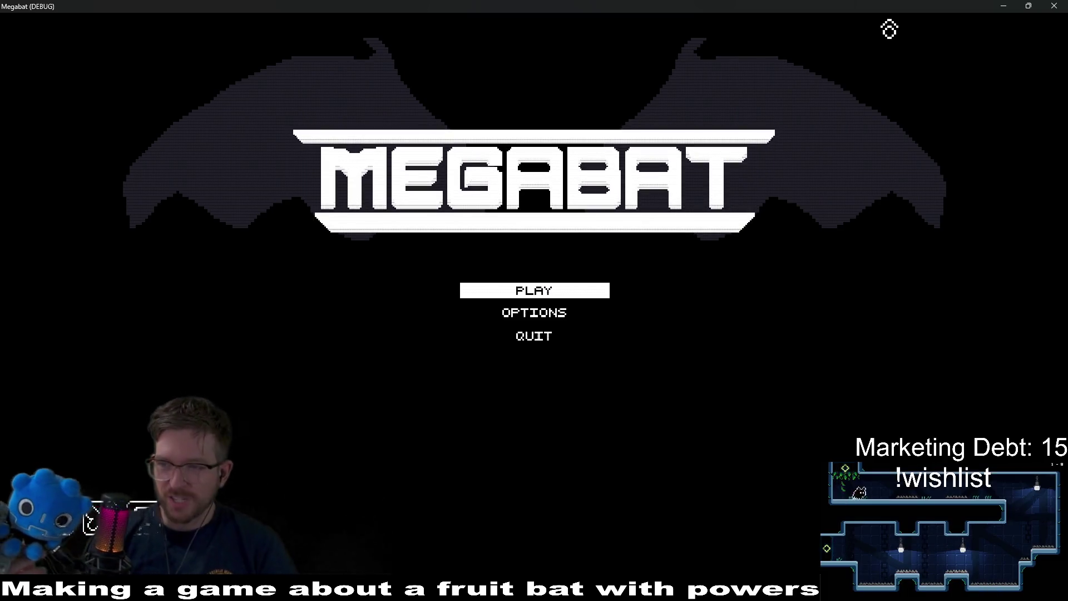
Step: Start Megabat on the first save profile, then fly the bat to the plum and land top-left
key("Return")
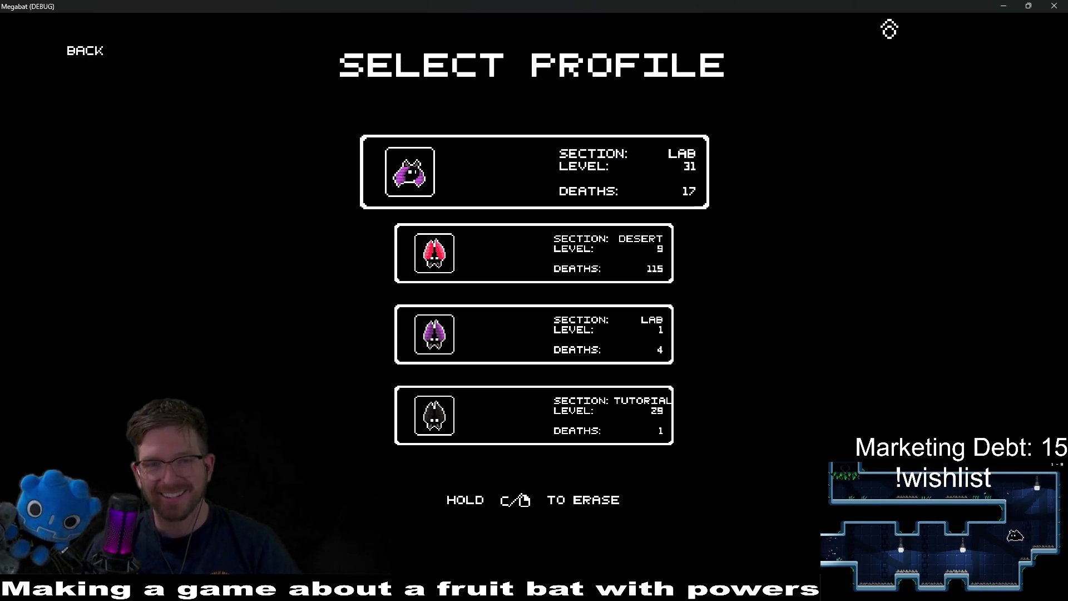
key("Return")
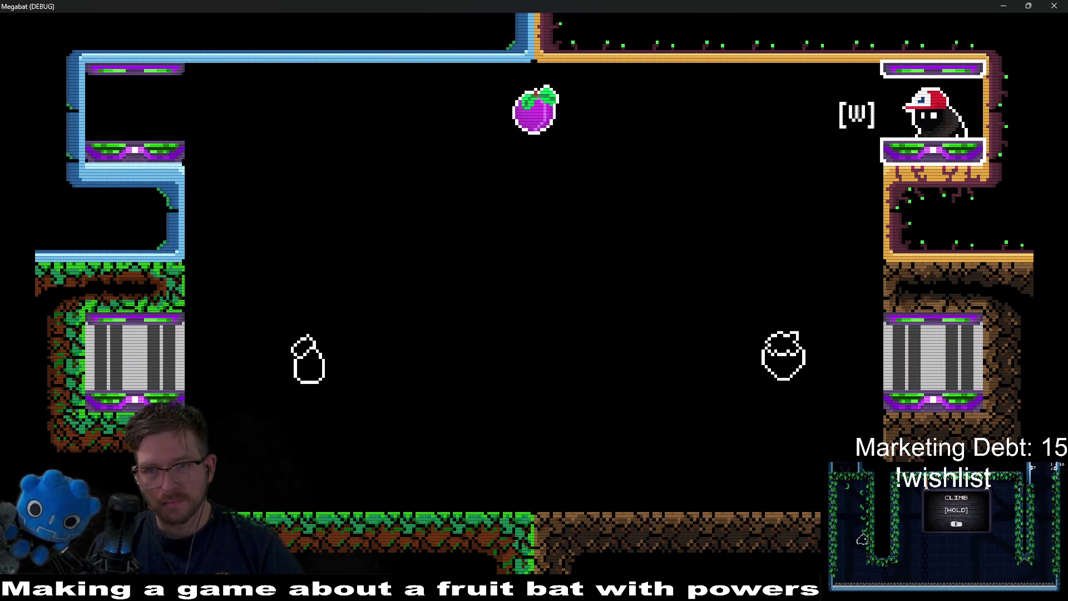
key("d")
key("a")
key("d")
key("w")
key("a")
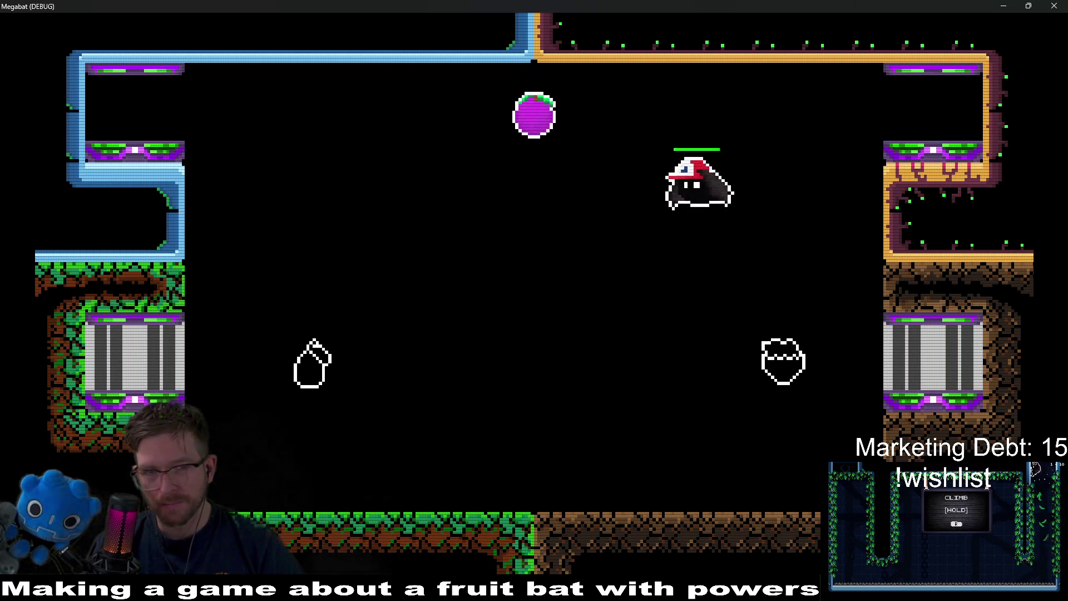
key("a")
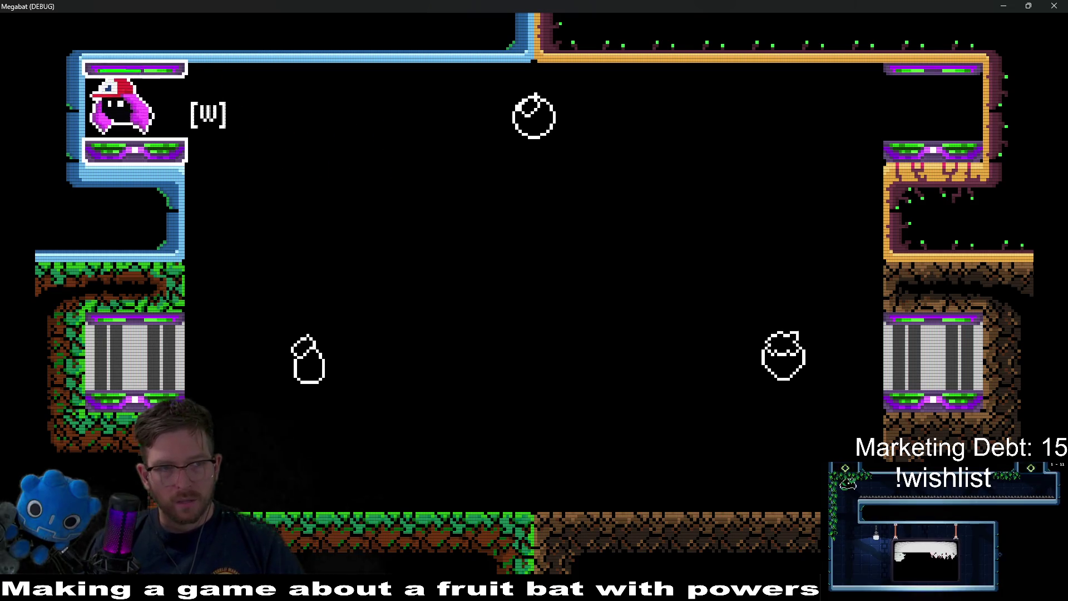
Step: Open level select at the teleporter, close it, then fly across to the upper-right ledge
key("d")
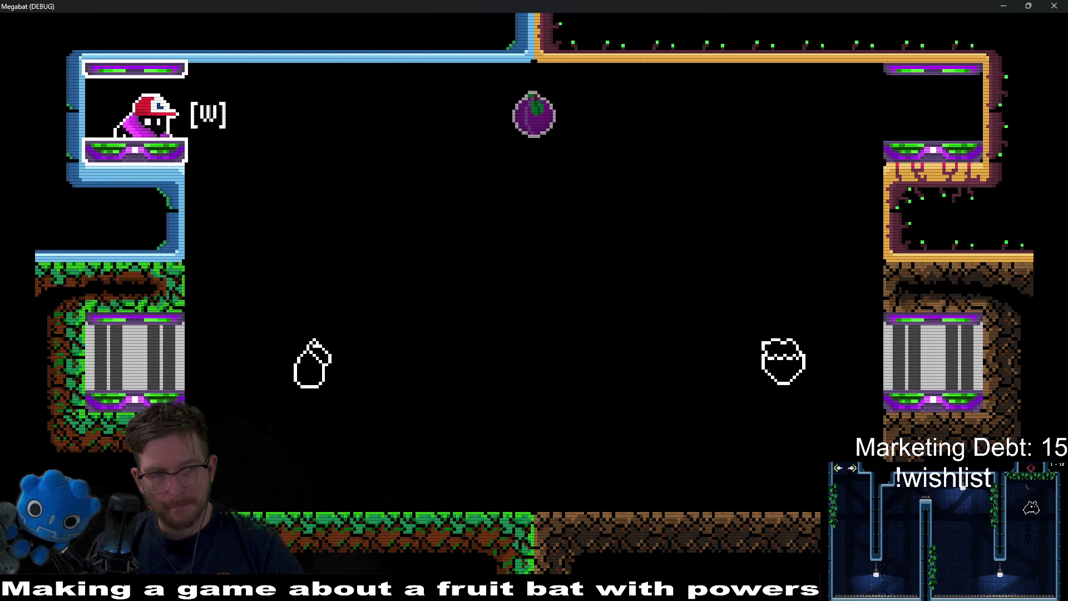
key("w")
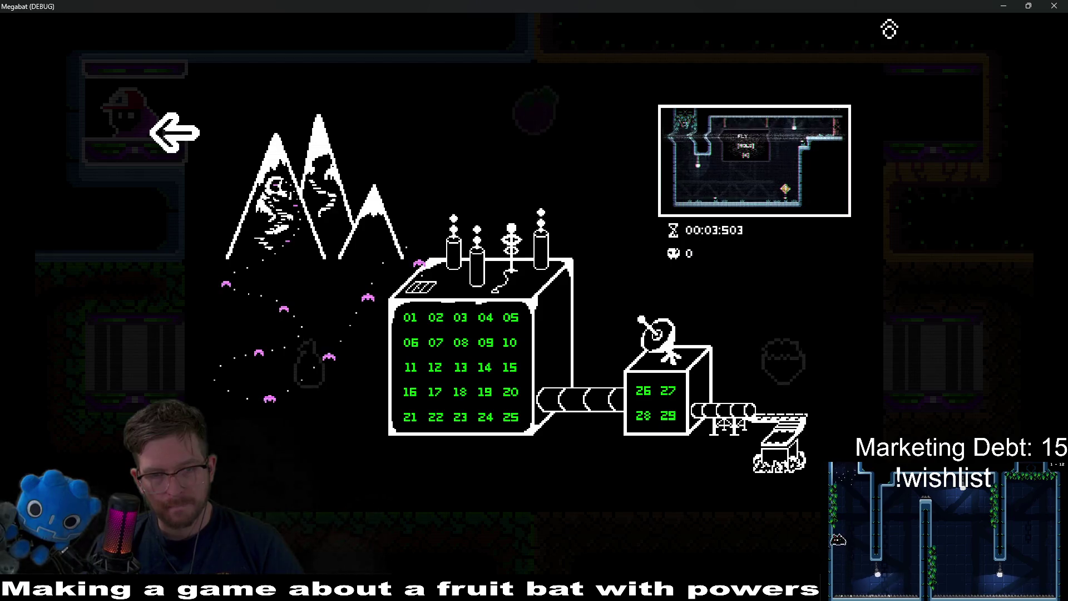
key("Escape")
key("d")
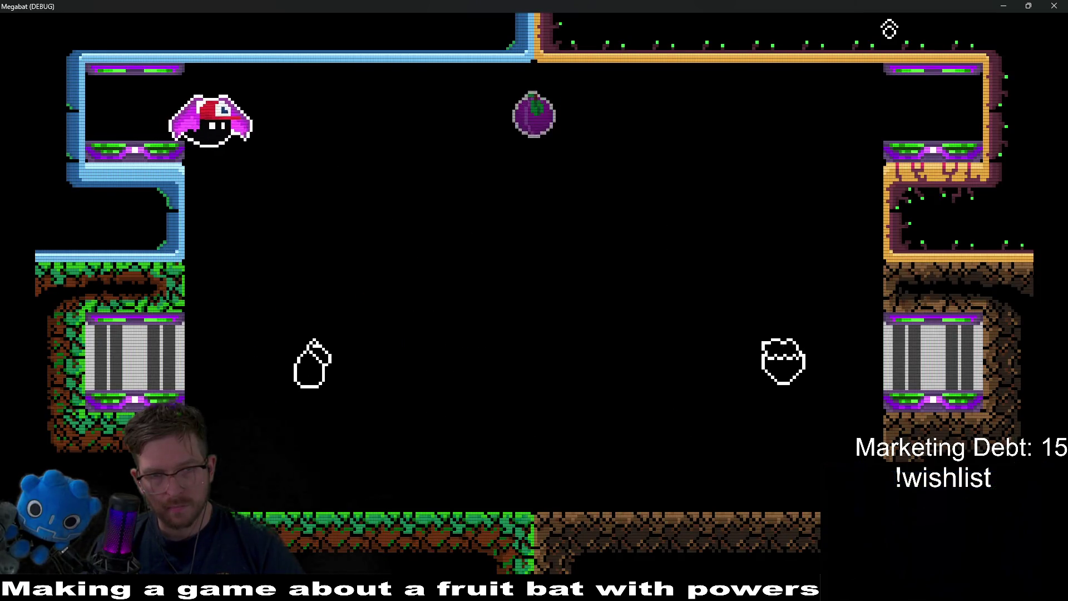
key("a")
key("w")
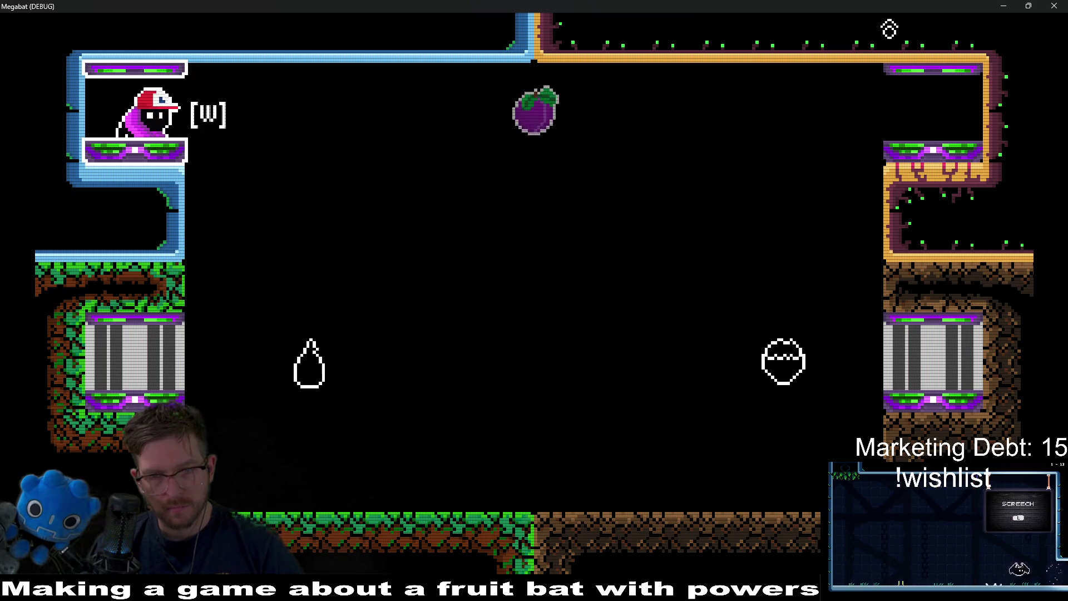
key("d")
key("d")
key("w")
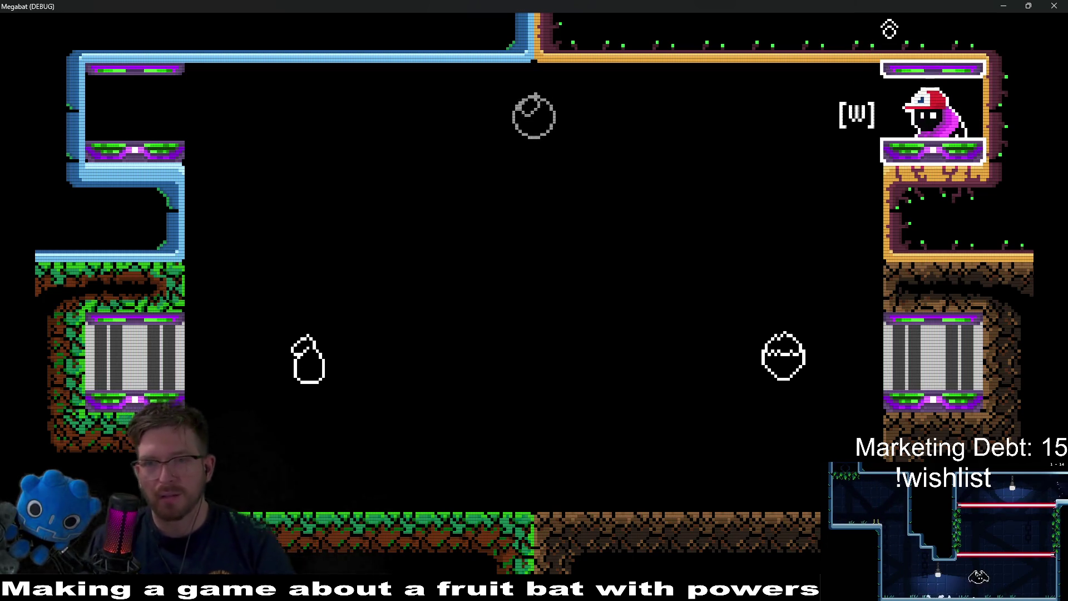
Step: Reopen the teleporter's level-select menu, move through the 01–30 grid, and close it
key("w")
key("s")
key("Escape")
key("w")
key("Escape")
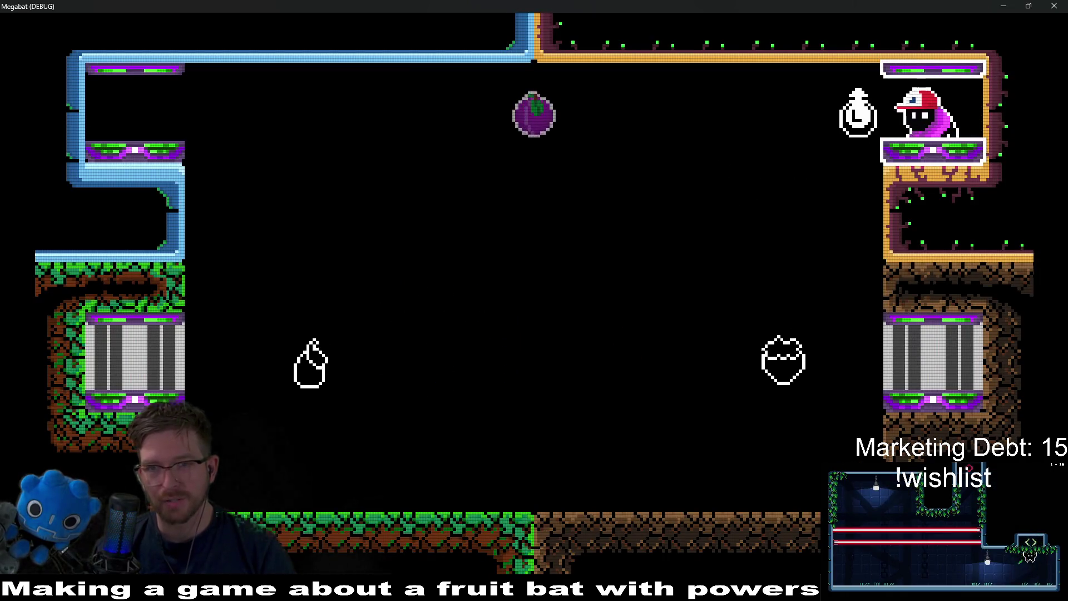
Step: Fly the bat over to the plum and eat it
key("a")
key("space")
key("d")
key("space")
key("a")
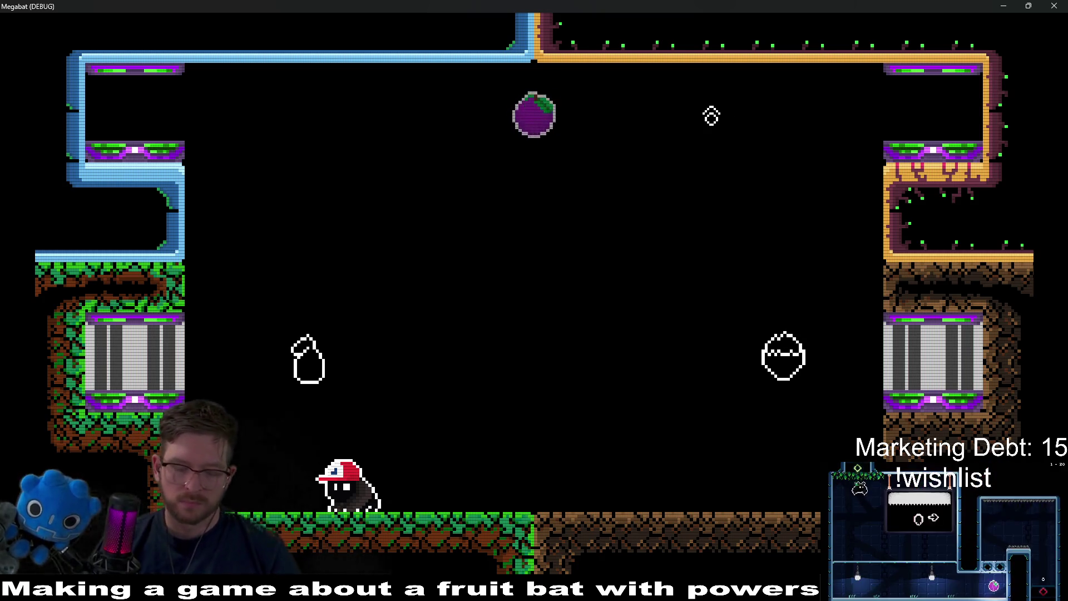
Step: Fly the bat up to eat the plum, then run and fly right across the hub room
key("d")
key("space")
key("space")
key("s")
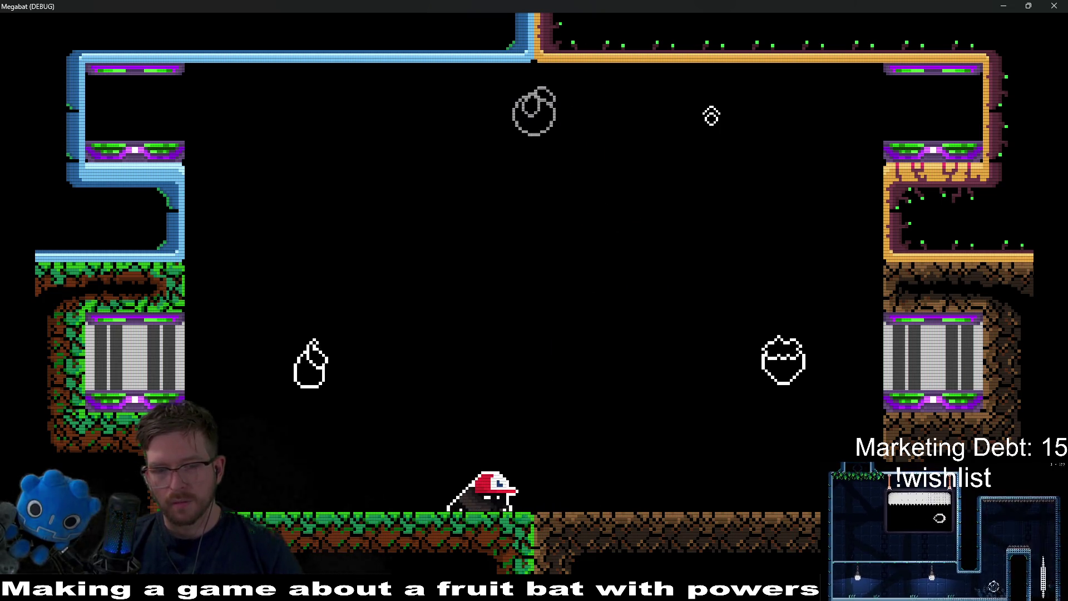
key("d")
key("a")
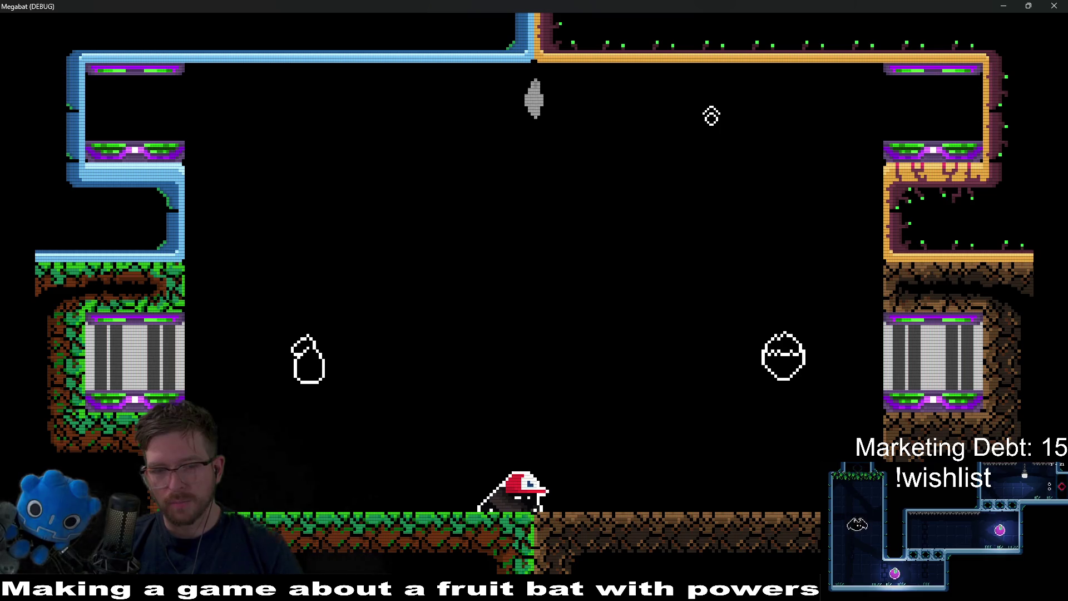
key("space")
key("d")
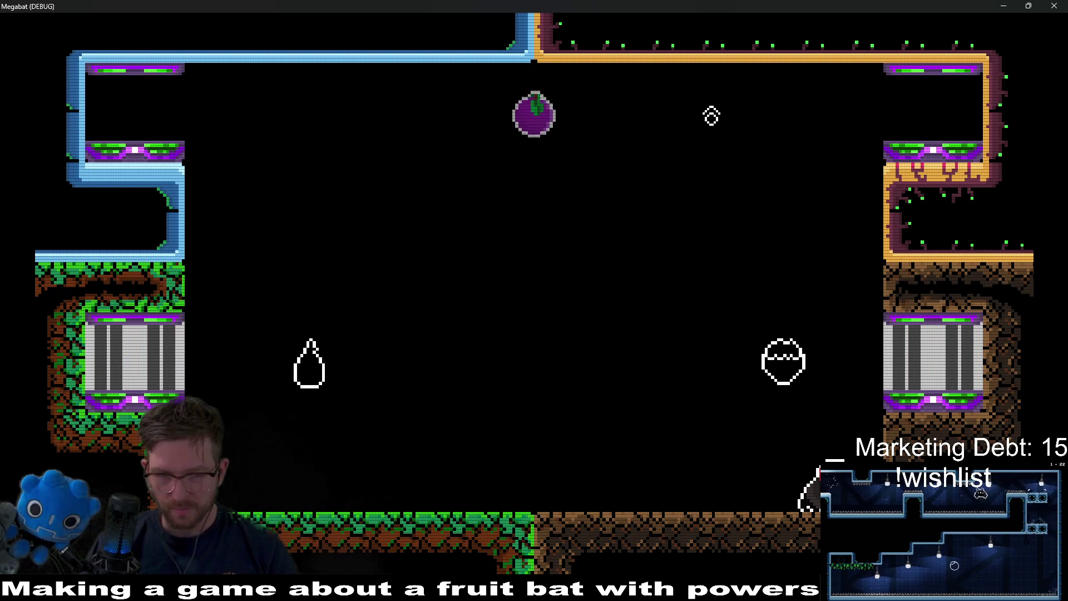
Step: Fly more laps with the arrow keys eating the regrown plum, then close the game window
key("Up")
key("Left")
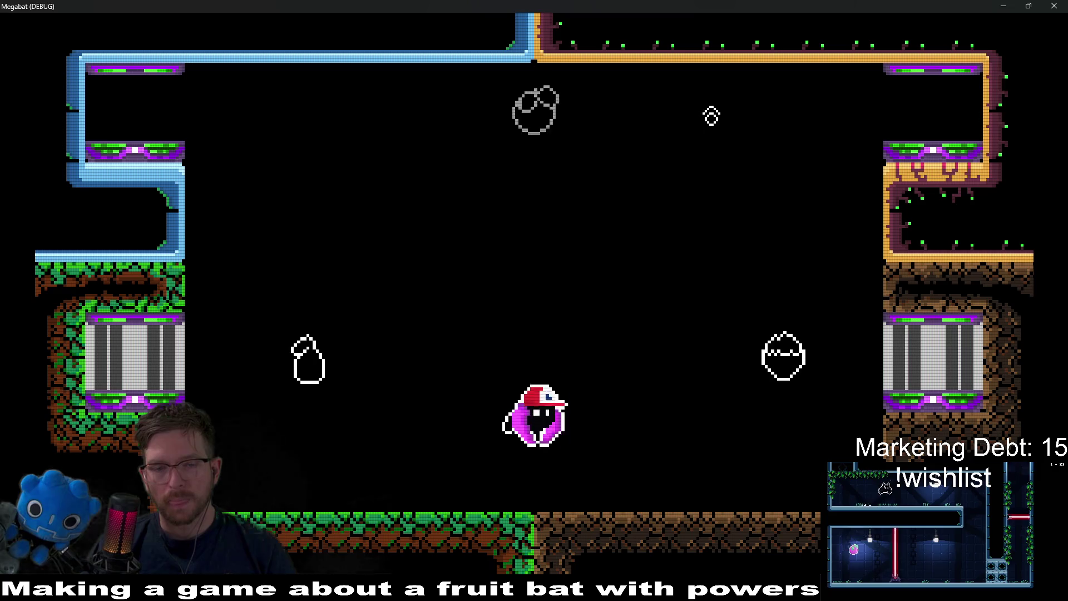
key("Up")
key("Left")
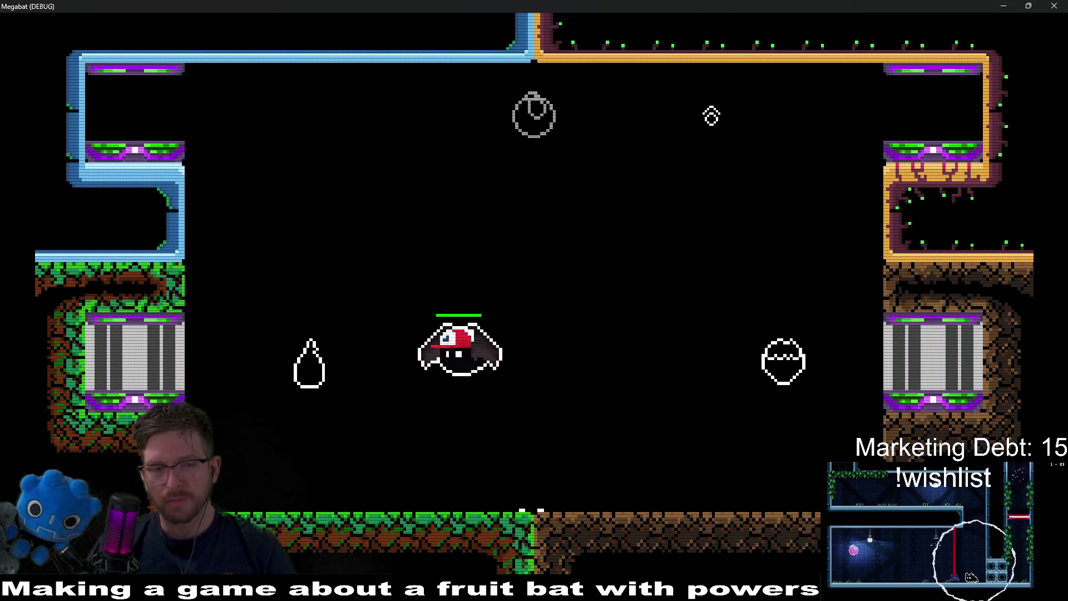
key("Right")
key("Right")
key("Up")
key("Left")
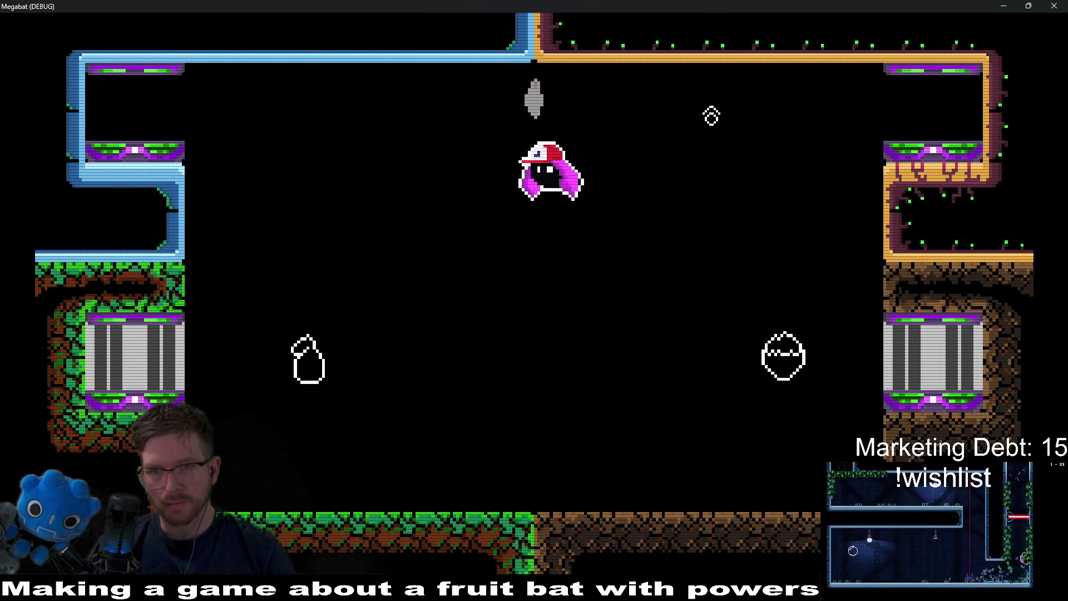
key("Right")
key("Left")
key("Left")
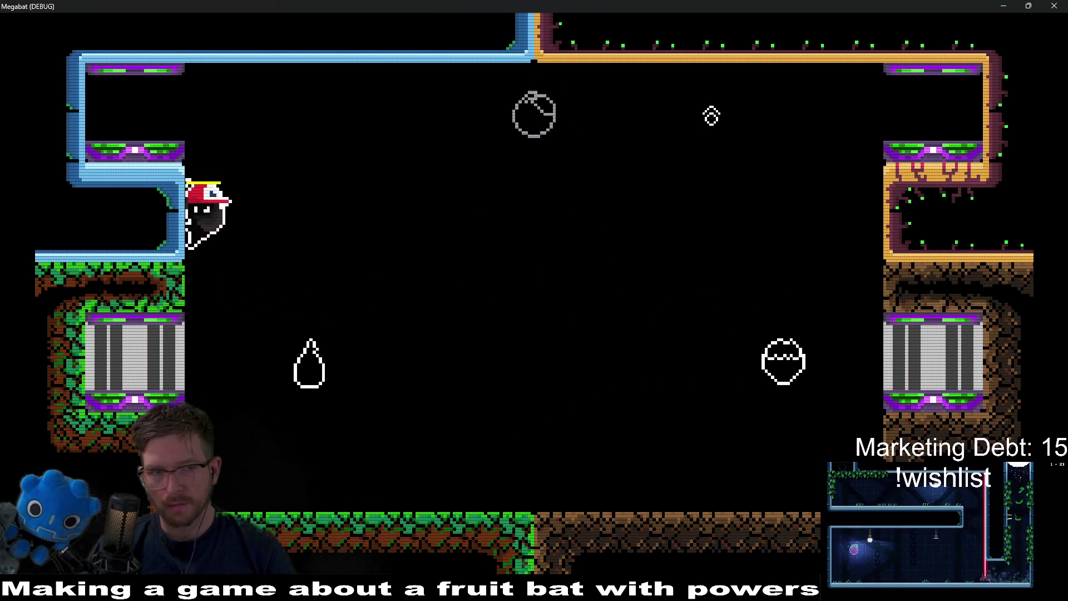
key("Right")
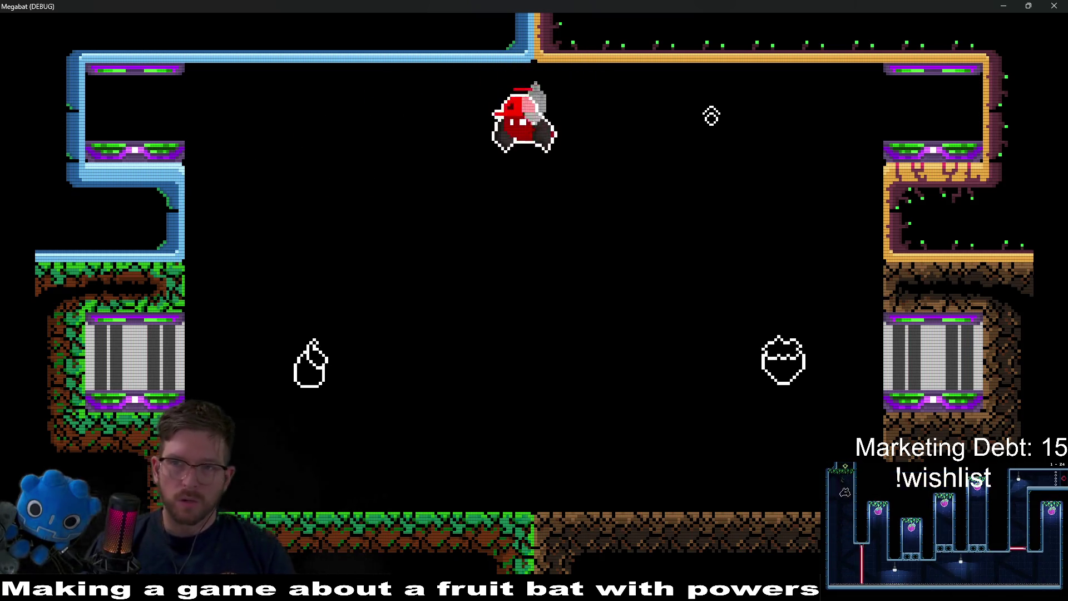
left_click(1054, 5)
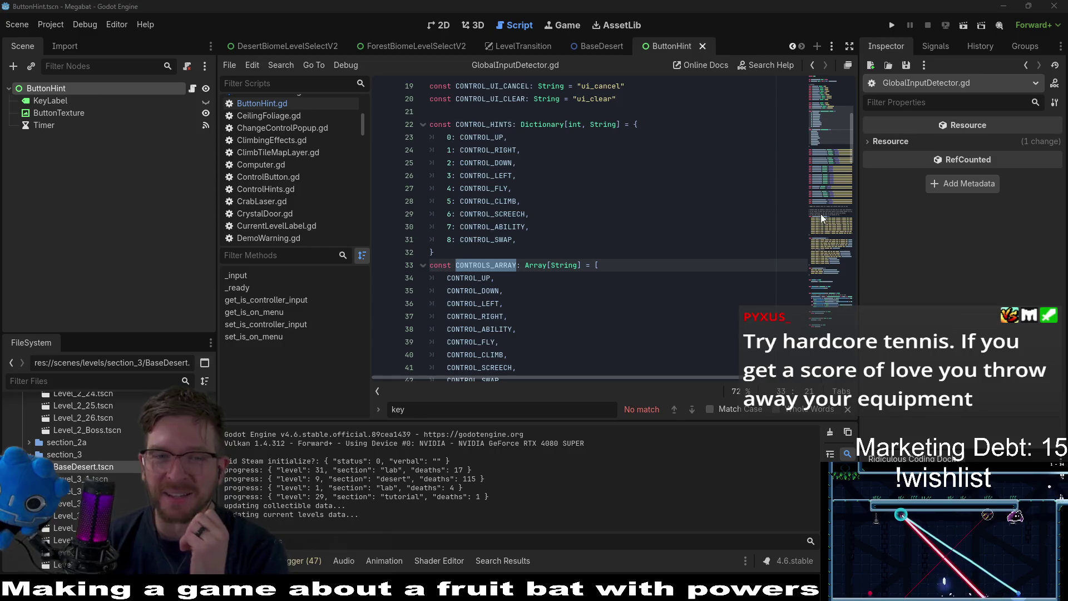
Step: Check the CONTROL_SWAP line in GlobalInputDetector.gd, then switch to the Steam library
key("Up")
key("Up")
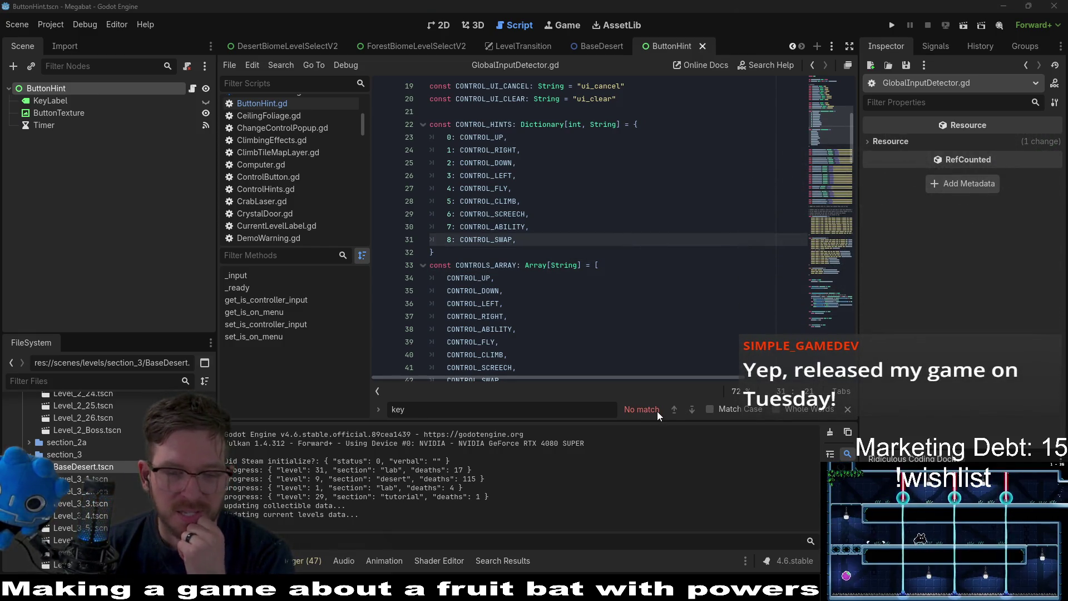
key("alt+Tab")
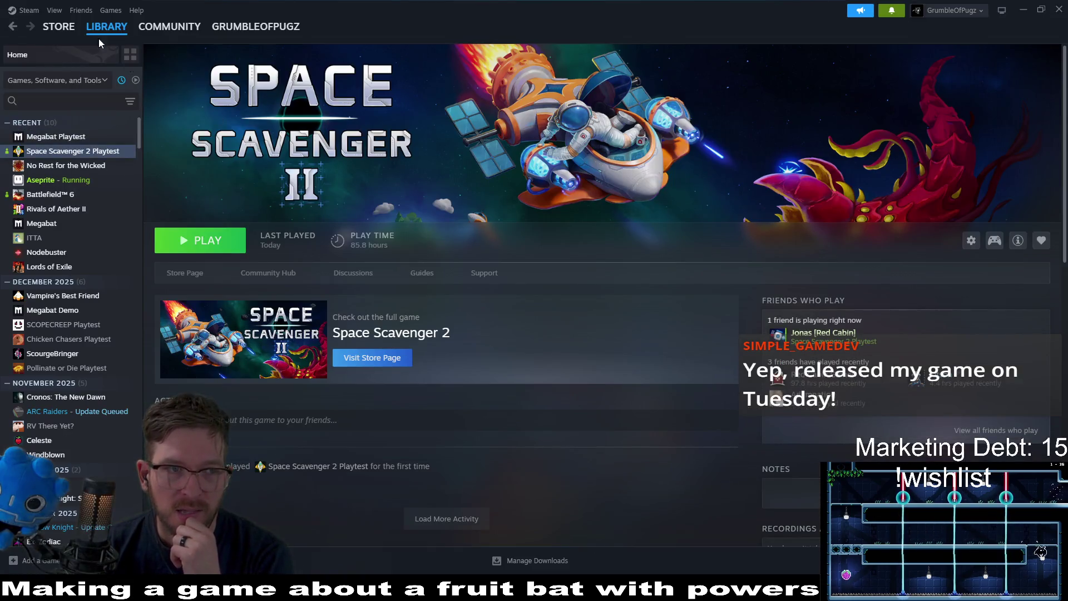
Step: Go to the Steam store and scroll down the 98-item wishlist to SECTOR ZERO
left_click(68, 28)
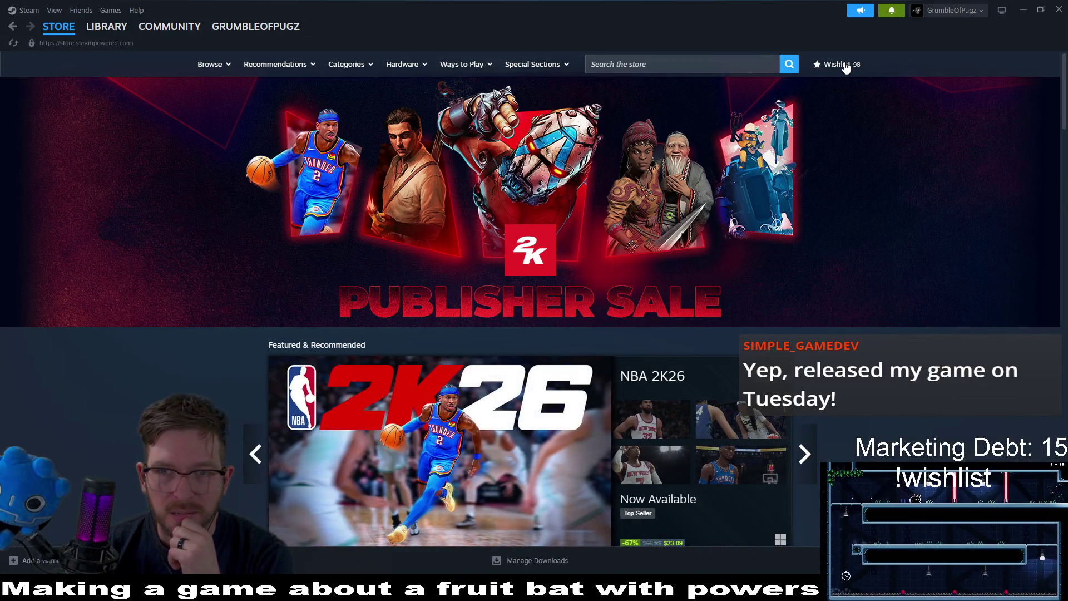
scroll(981, 269, "down", 12)
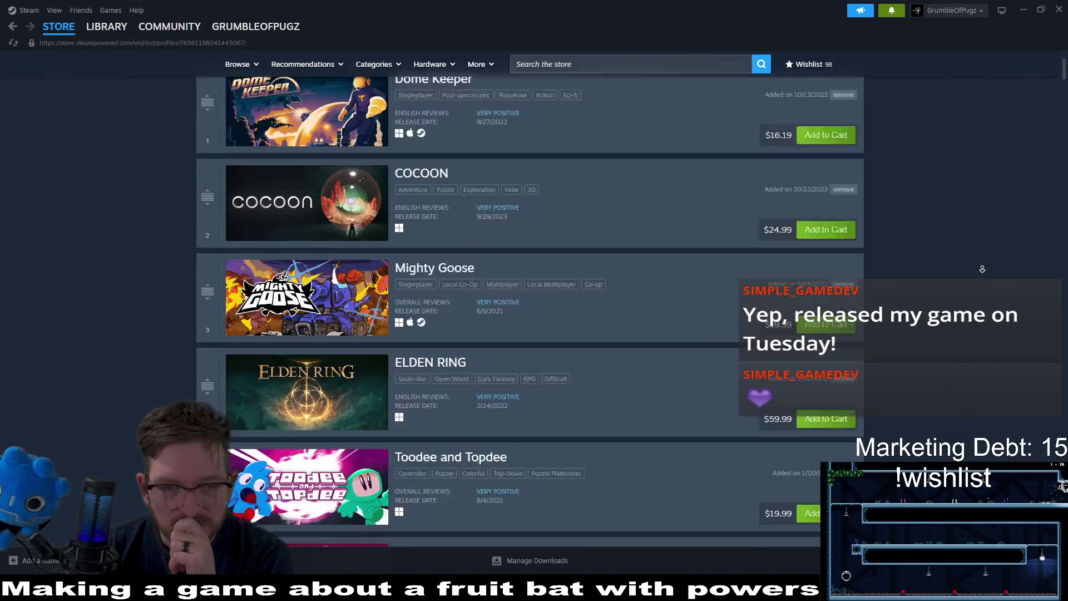
scroll(982, 268, "down", 20)
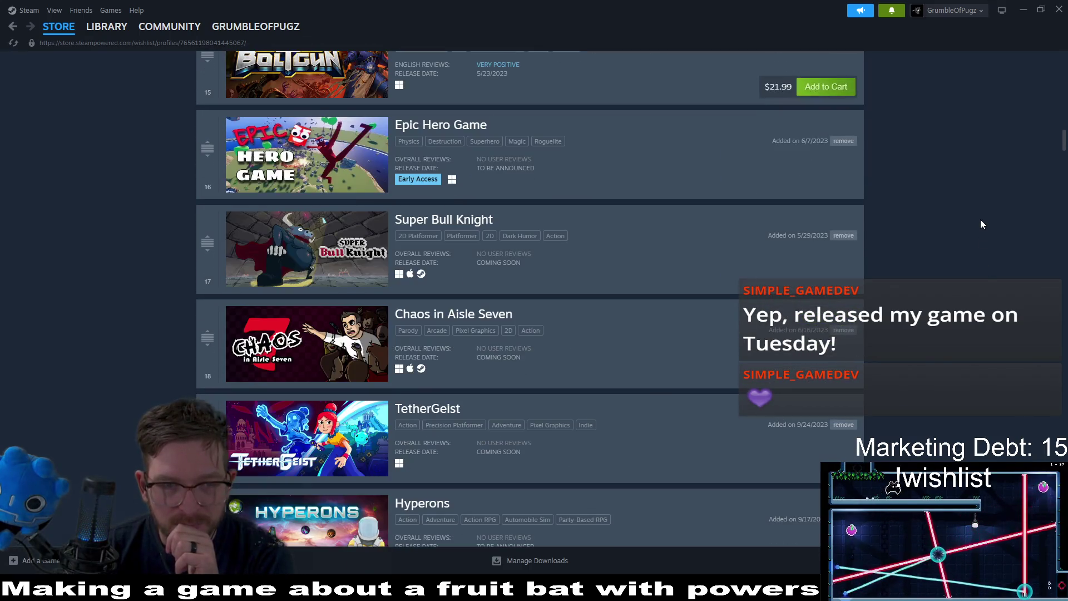
scroll(981, 221, "down", 20)
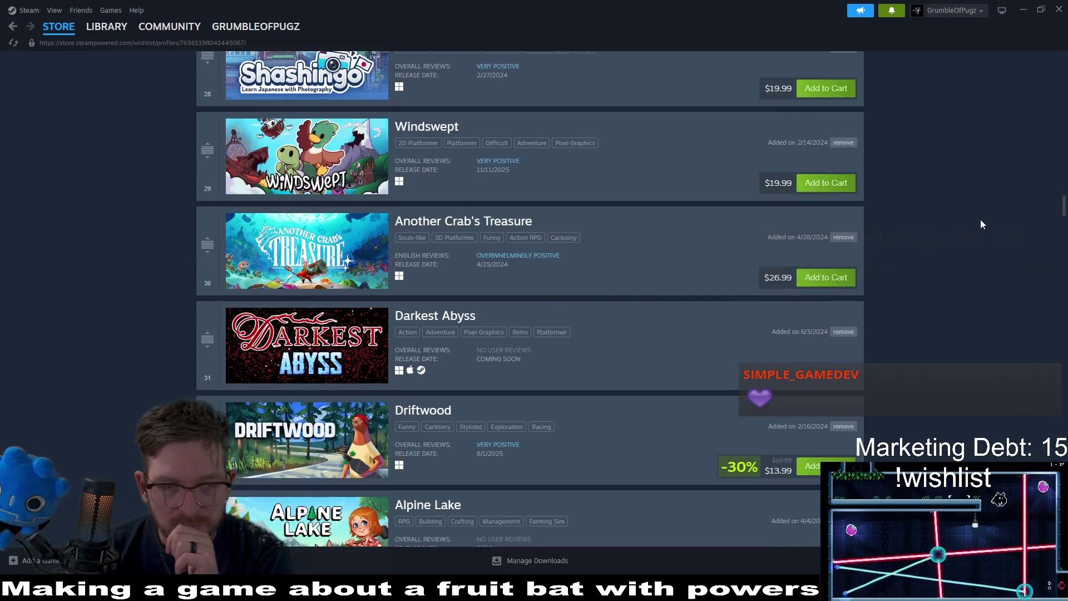
scroll(981, 220, "down", 8)
scroll(980, 221, "down", 13)
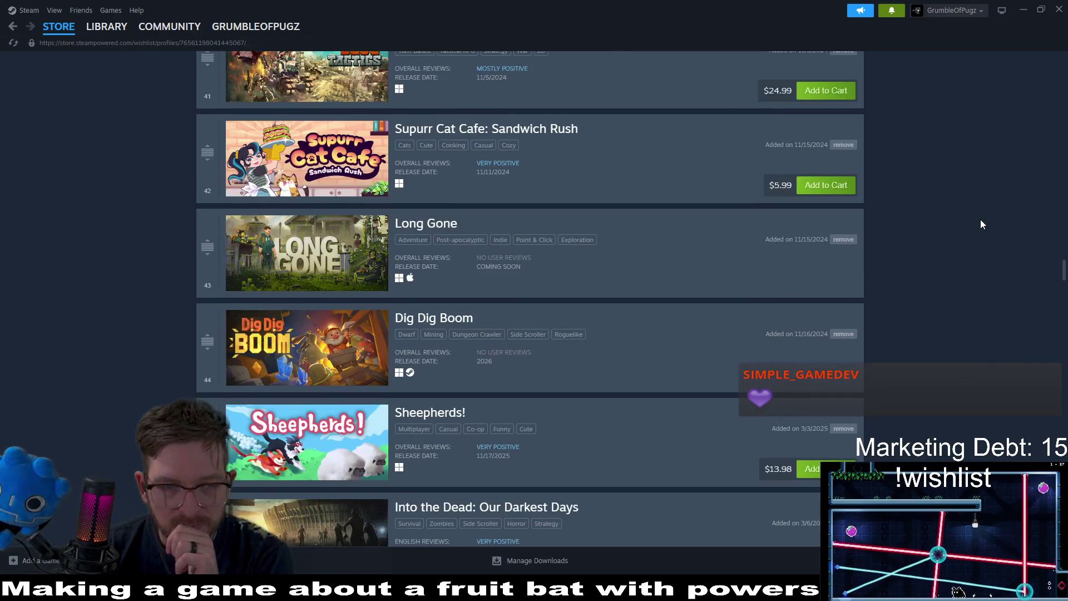
scroll(980, 220, "down", 20)
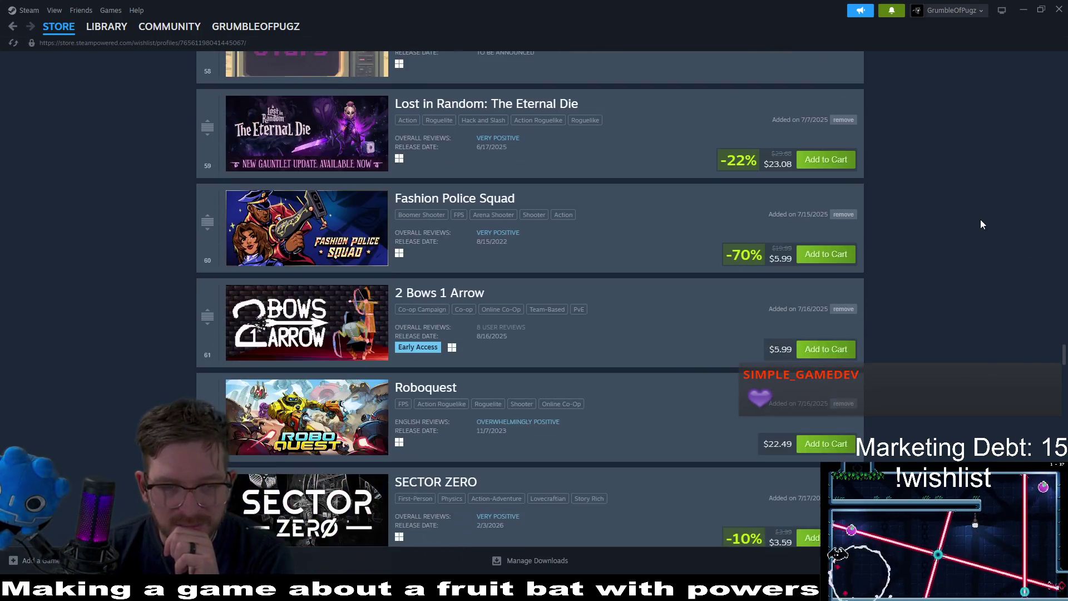
scroll(980, 222, "down", 8)
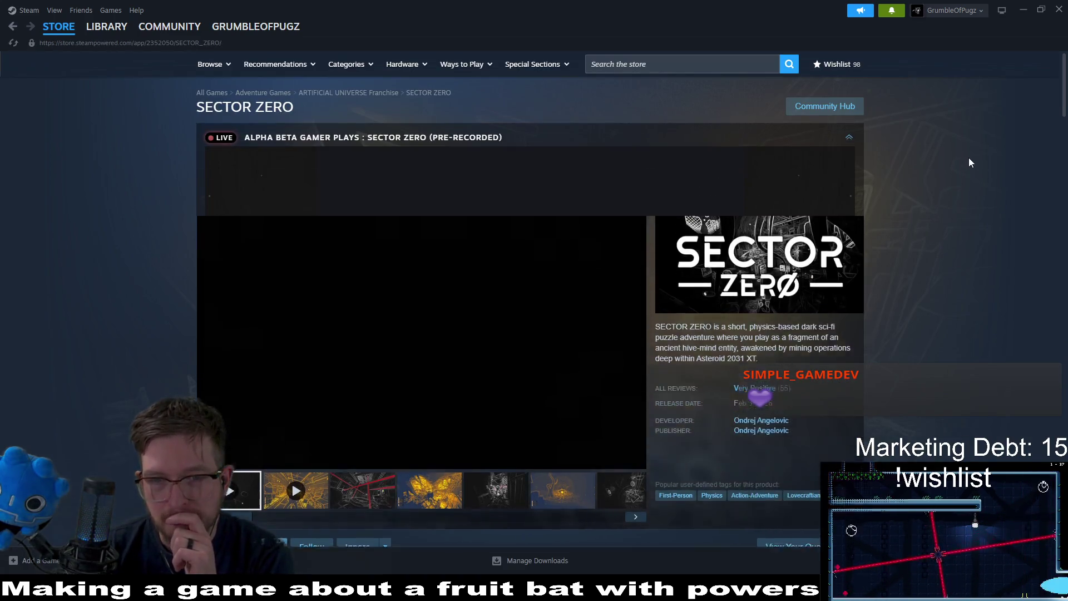
Step: Open the SECTOR ZERO store page, scroll to its trailer and play it fullscreen
middle_click(972, 181)
scroll(972, 181, "down", 4)
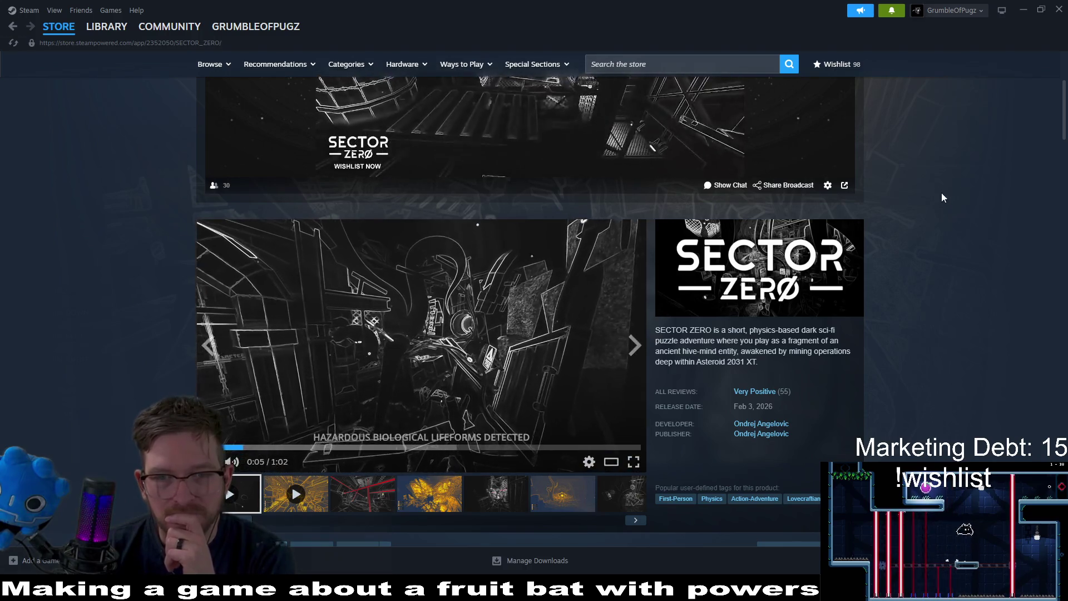
middle_click(942, 222)
scroll(941, 222, "down", 1)
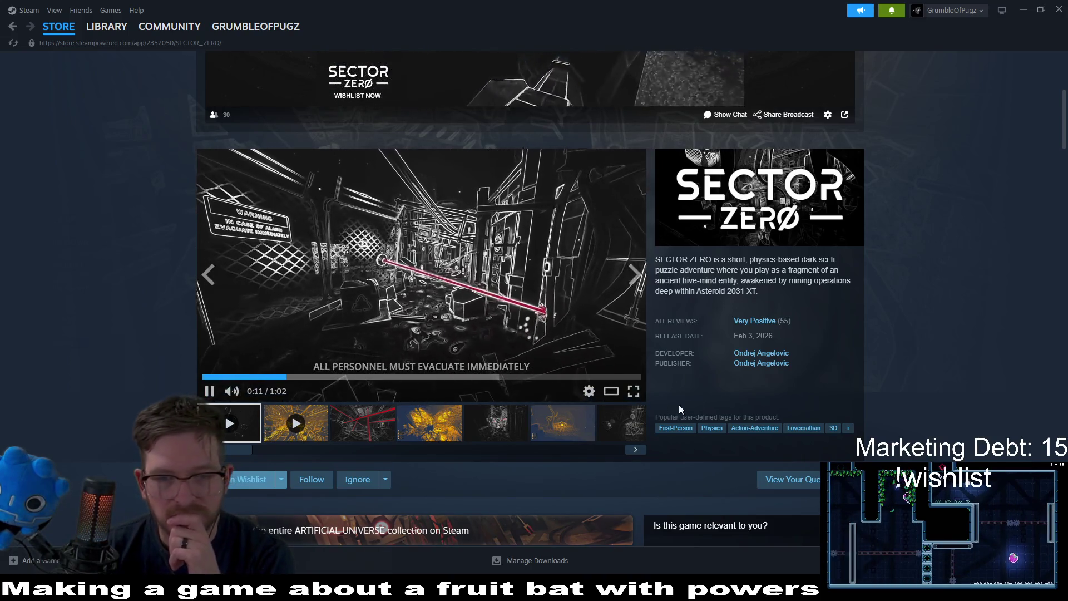
left_click(637, 398)
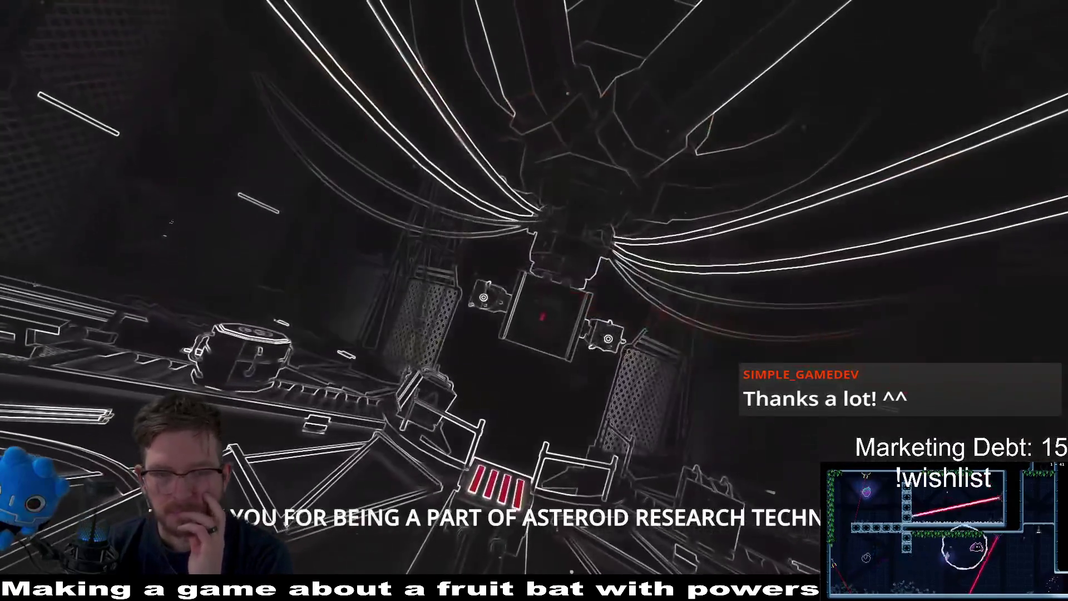
Step: Exit fullscreen so the SECTOR ZERO trailer plays inside the store page player
mouse_move(816, 394)
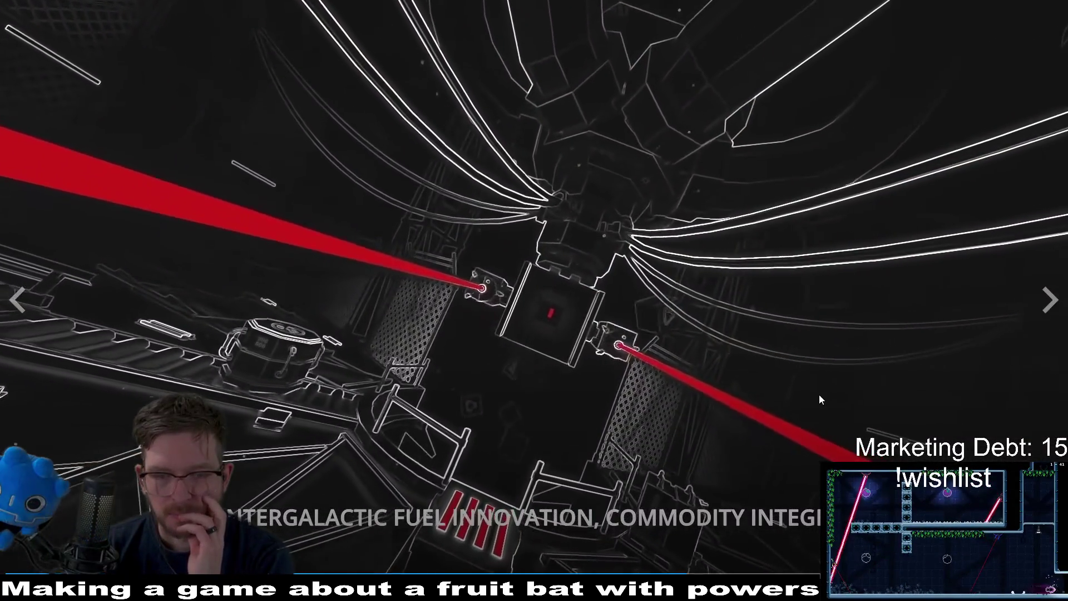
key("Escape")
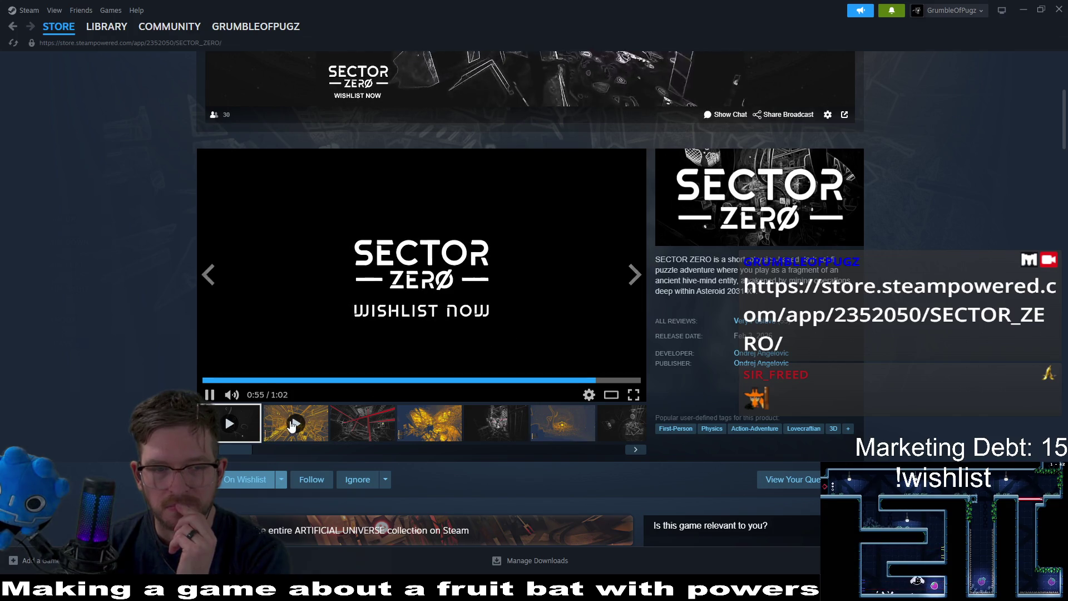
Step: Play the second SECTOR ZERO video from its thumbnail below the player
left_click(294, 425)
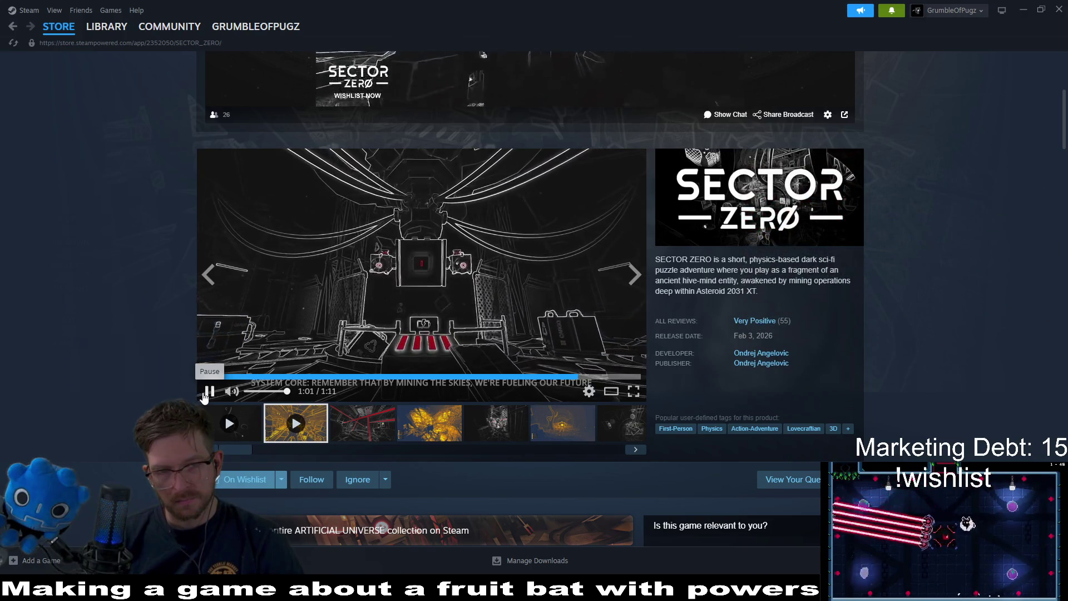
Step: Pause the SECTOR ZERO trailer and switch back to the Godot editor
left_click(210, 391)
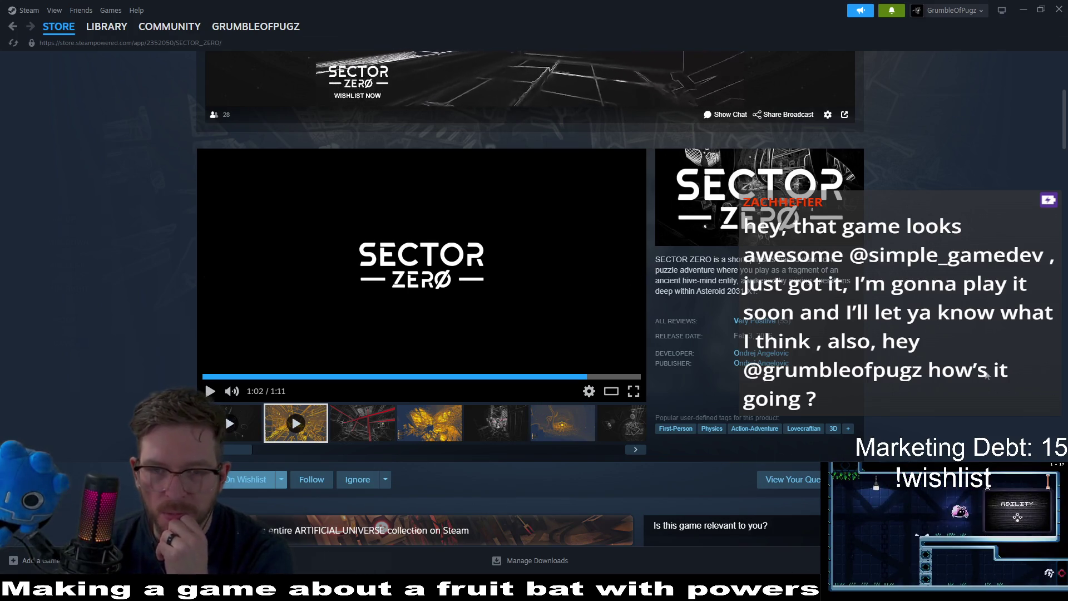
key("alt+Tab")
key("alt+Tab")
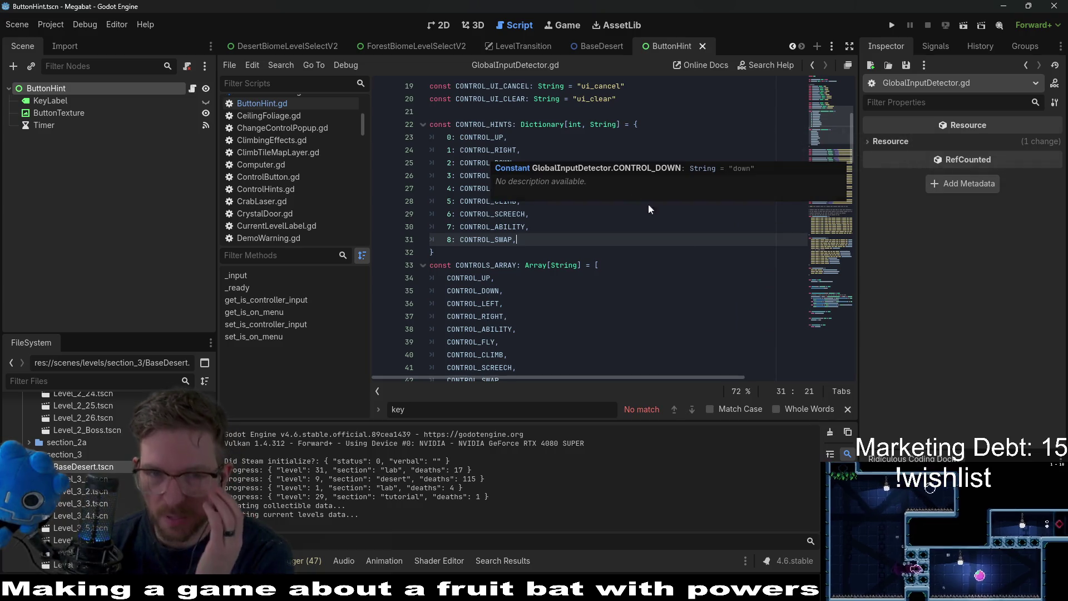
Step: Leave GlobalInputDetector.gd for the 2D workspace and open the HomeLevel scene tab
left_click(664, 314)
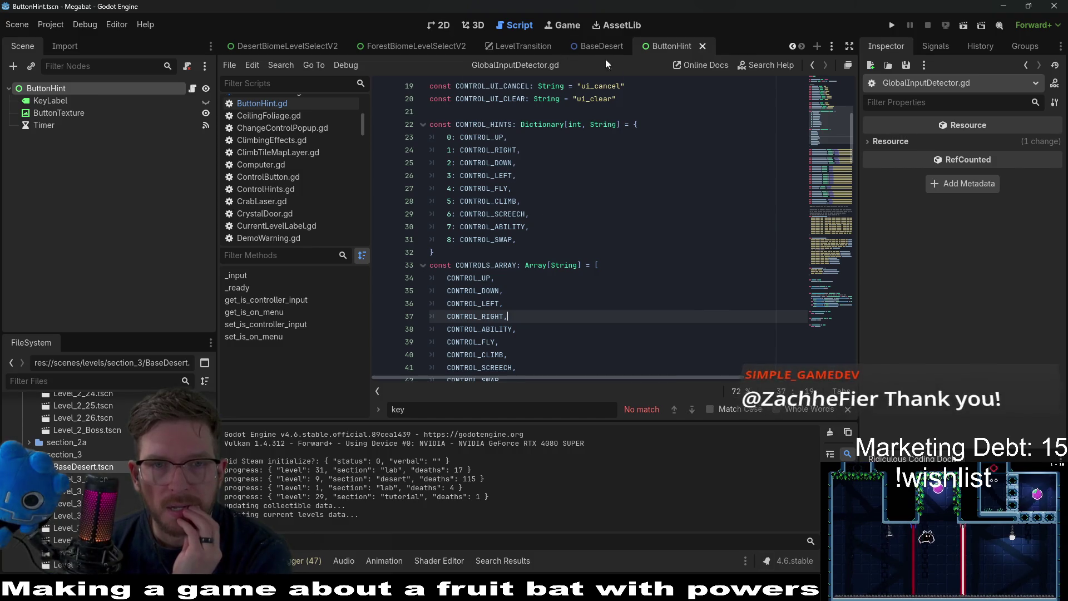
left_click(439, 25)
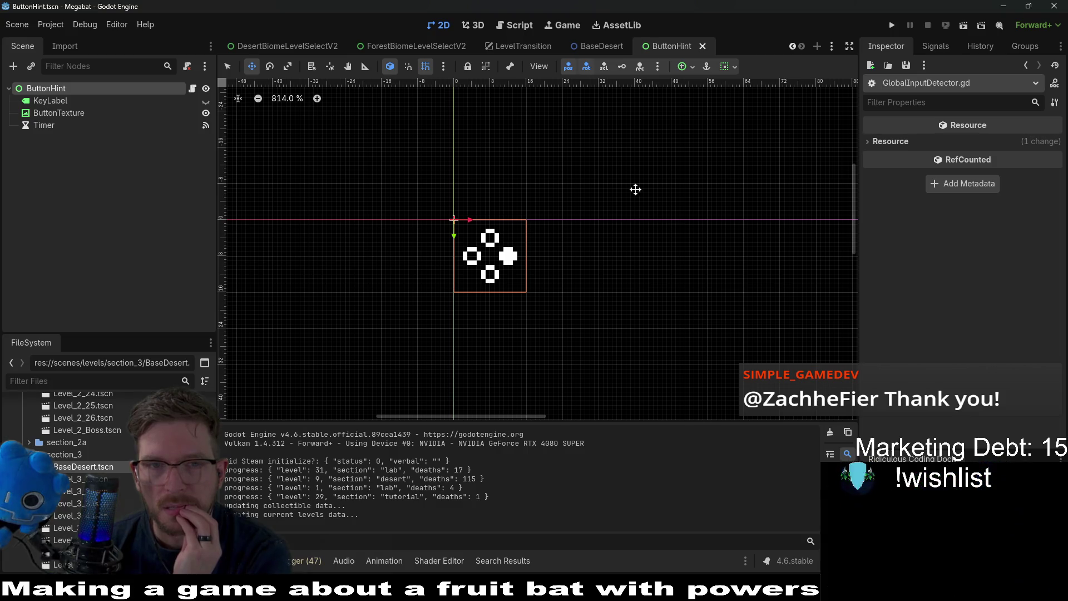
scroll(389, 46, "up", 5)
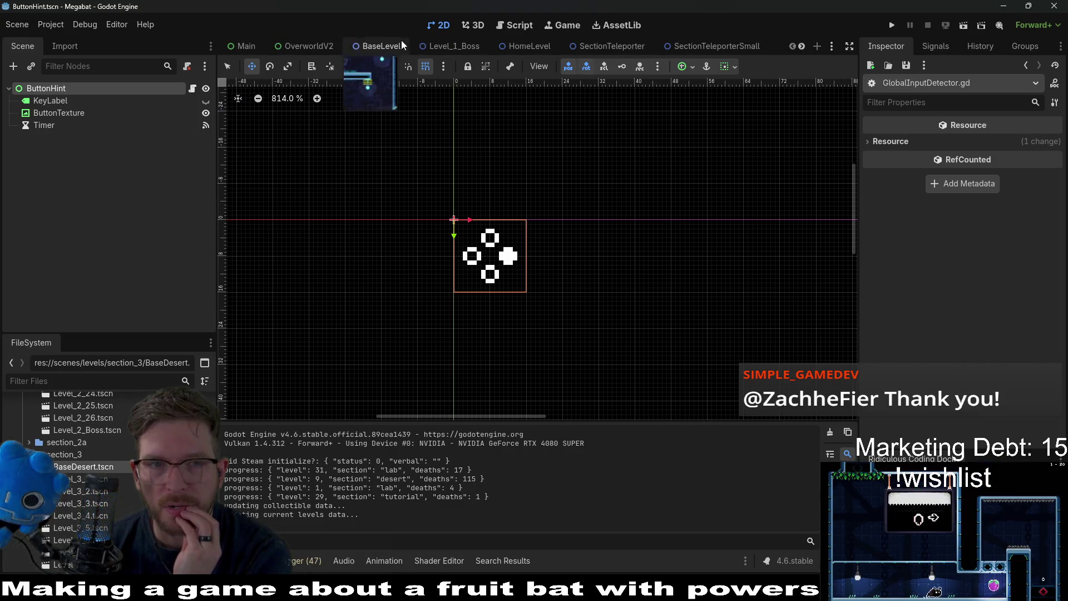
left_click(529, 45)
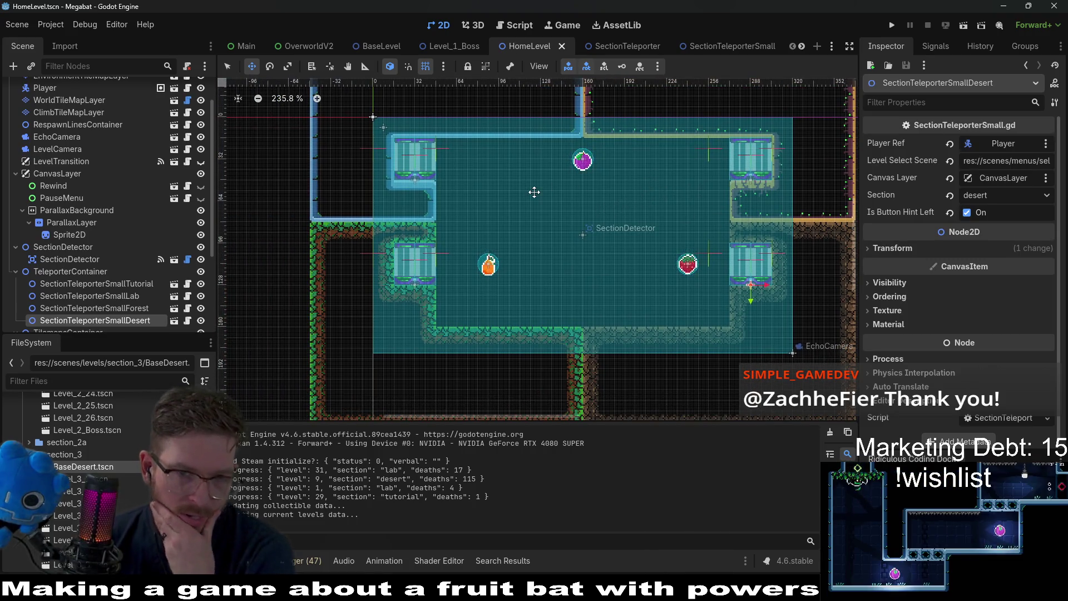
scroll(484, 222, "up", 3)
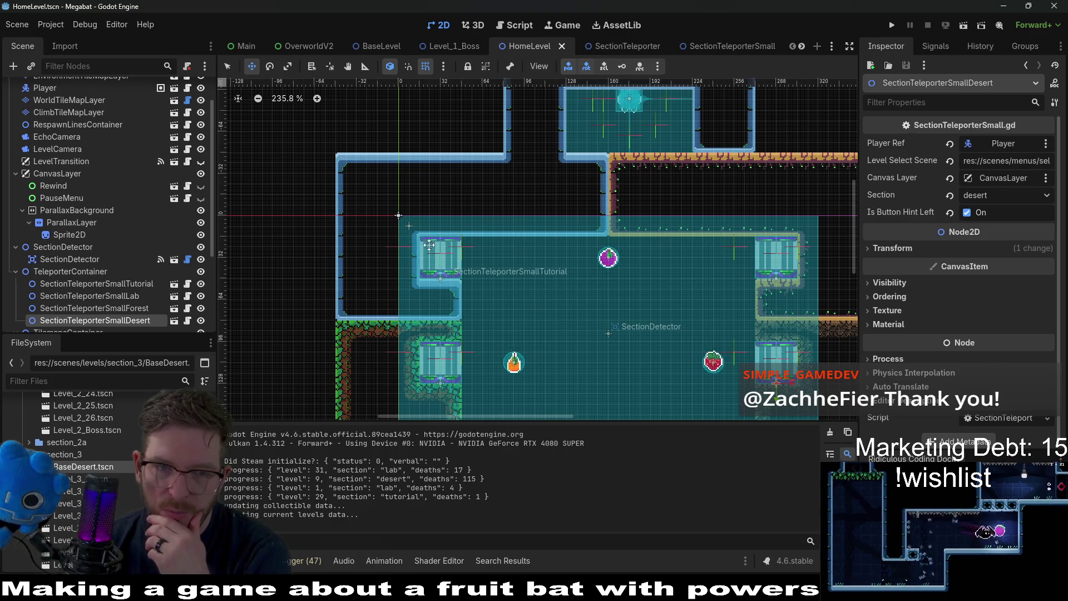
scroll(708, 223, "right", 2)
scroll(708, 224, "down", 1)
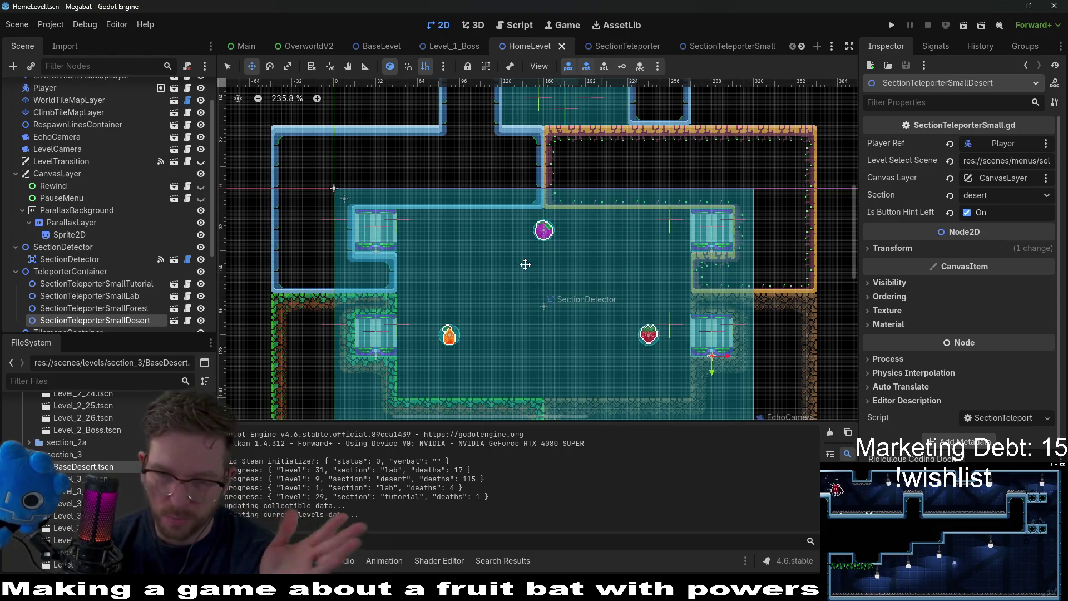
scroll(556, 279, "down", 1)
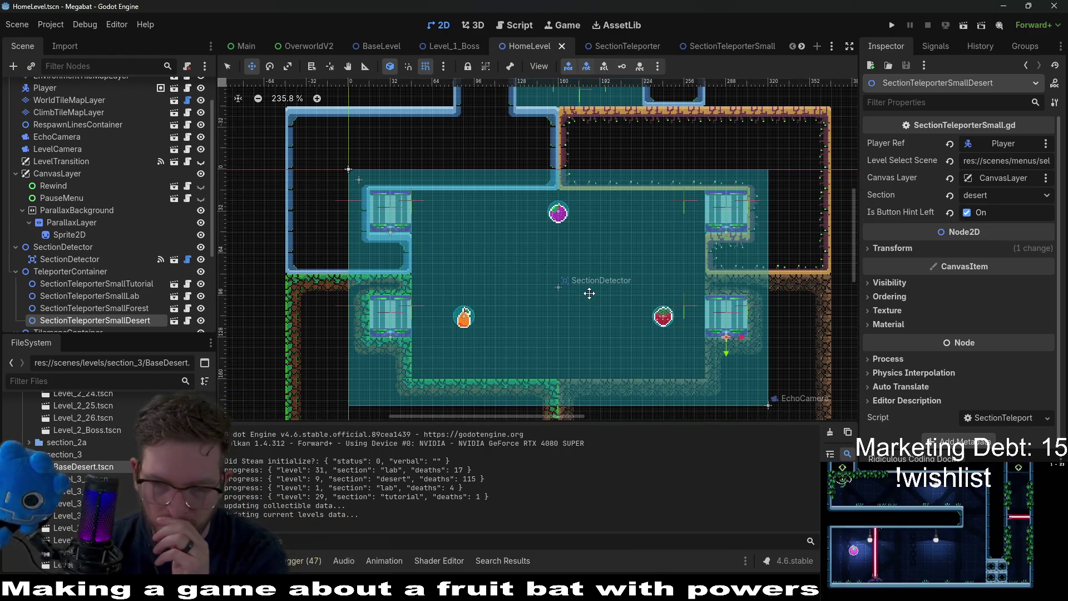
scroll(589, 293, "down", 1)
left_click(892, 26)
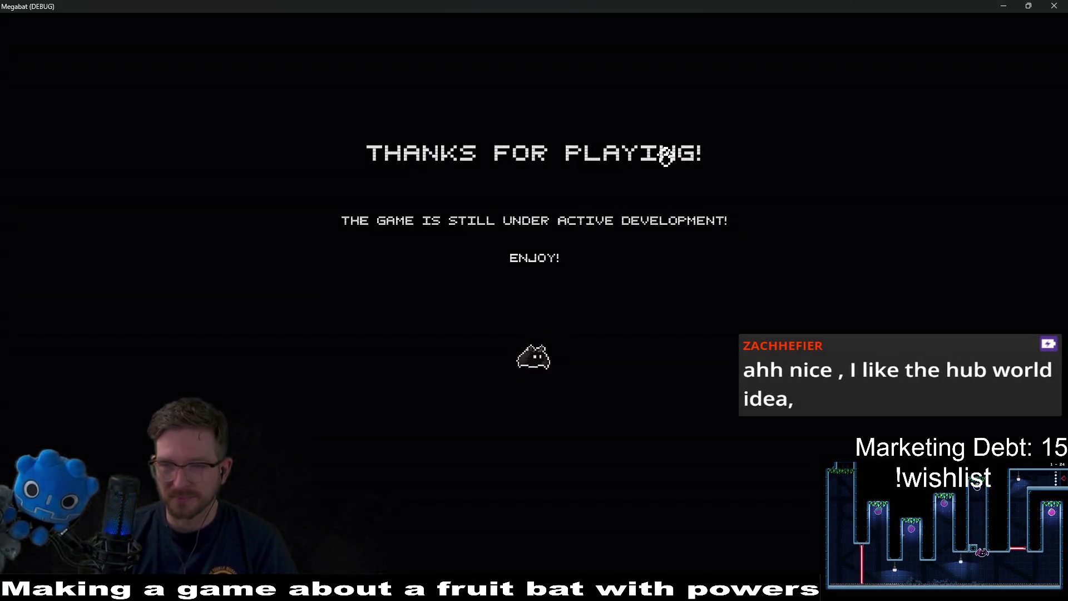
Step: Run Megabat and load the first save profile into the hub
key("Return")
key("Down")
key("Down")
key("Up")
key("Up")
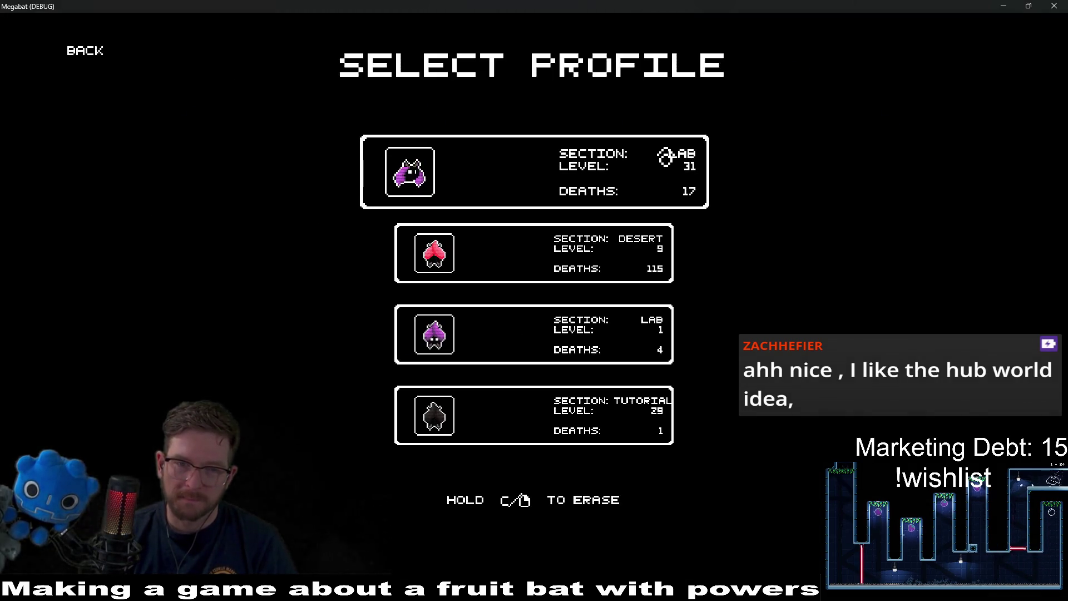
key("Return")
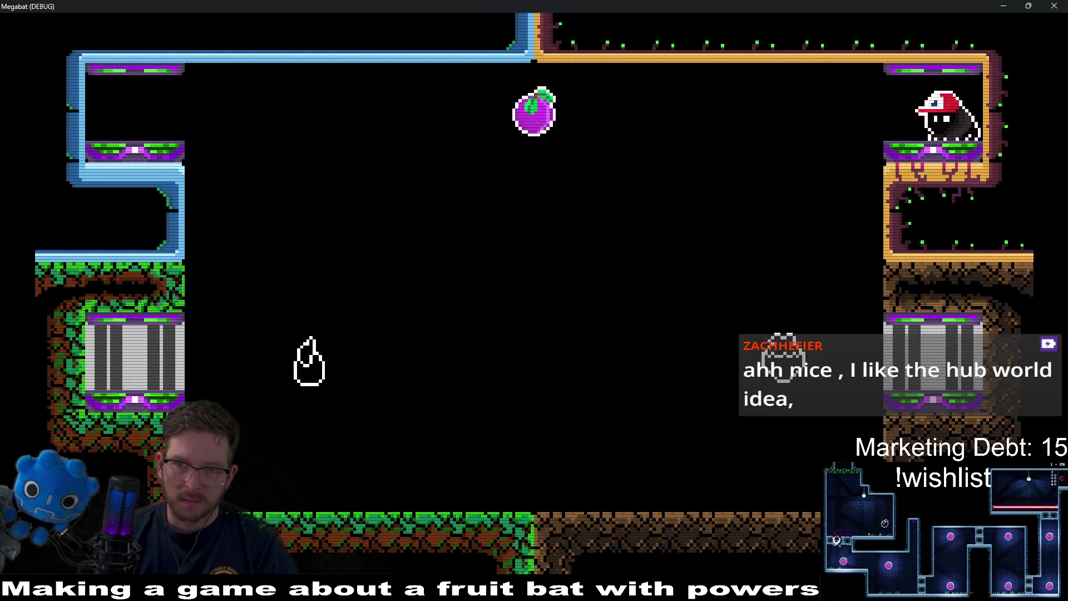
Step: Enter a hub teleporter, pick a level from the grid, then switch to the task board
key("w")
key("d")
key("d")
key("d")
key("d")
key("d")
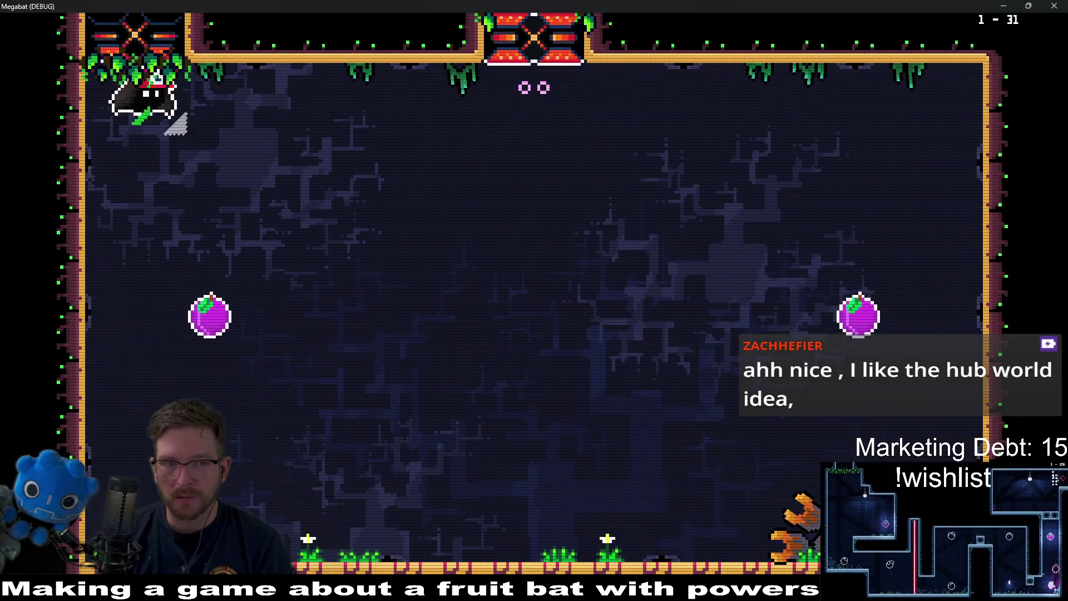
left_click(534, 91)
key("alt+Tab")
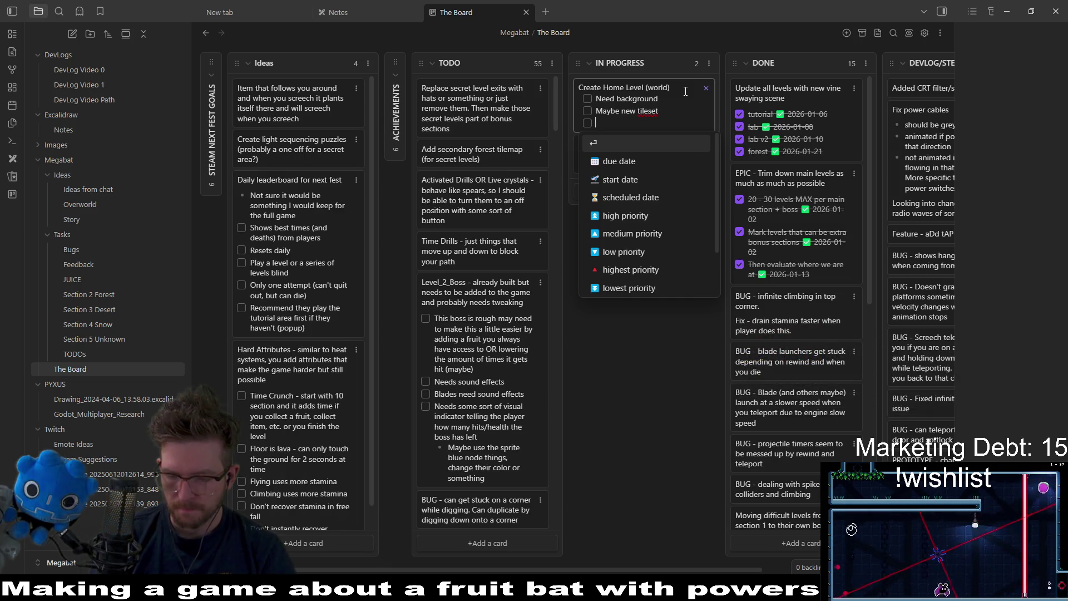
Step: Add the checklist item 'Teleporters need to unlock first level in section?' to the Home Level card
type("Teleporters need to unlock")
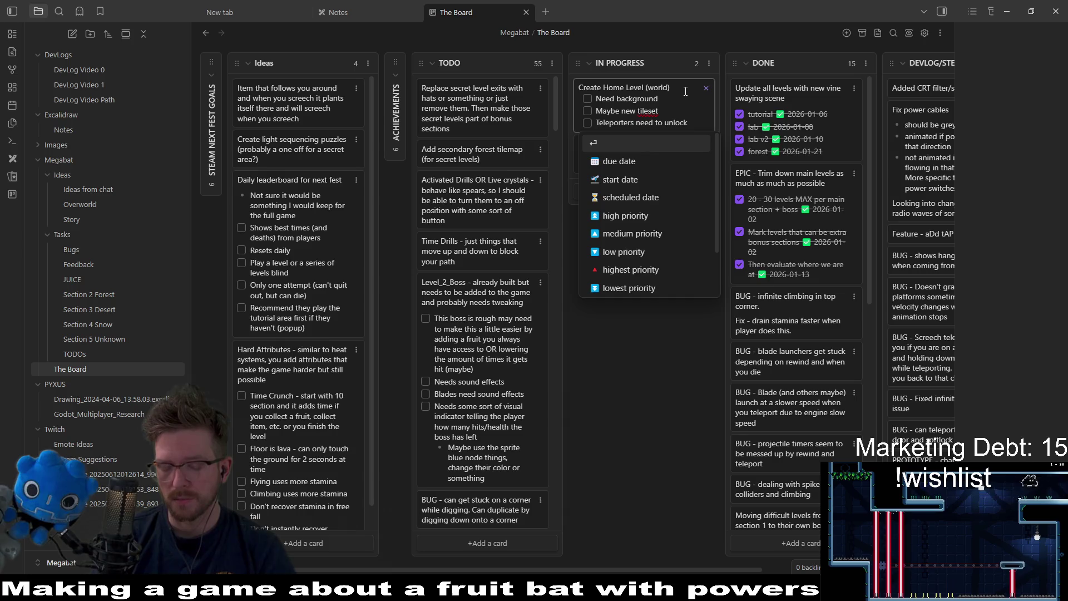
type("t level ")
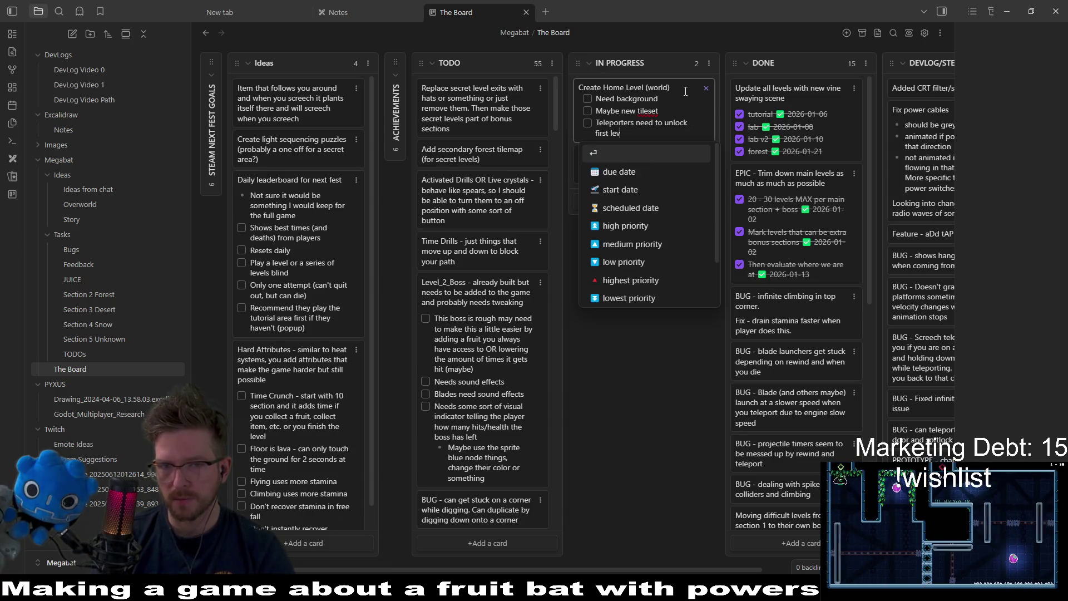
type("in section")
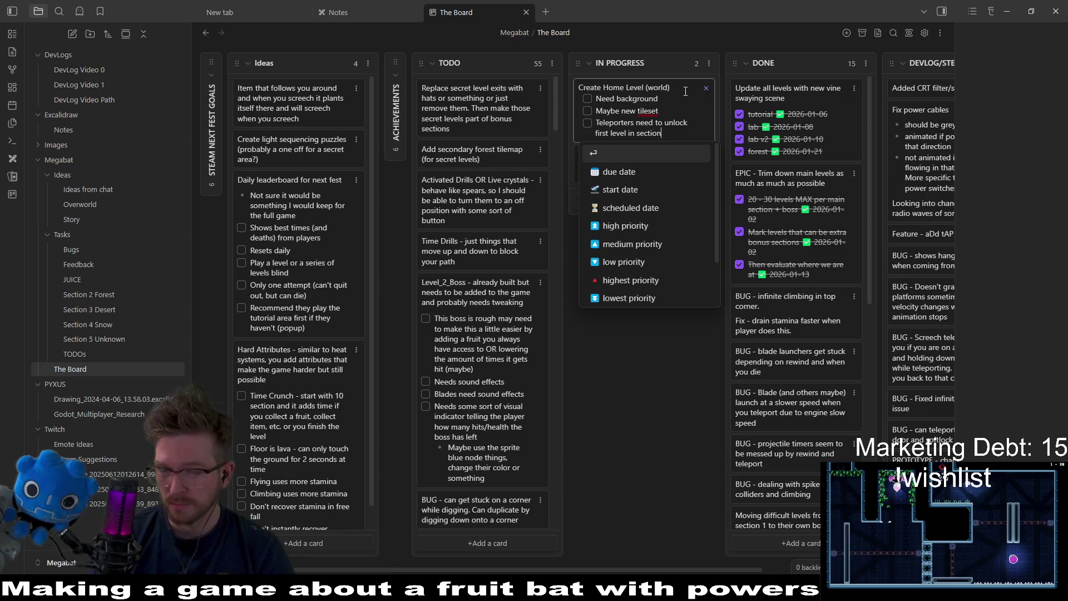
type("?")
key("Return")
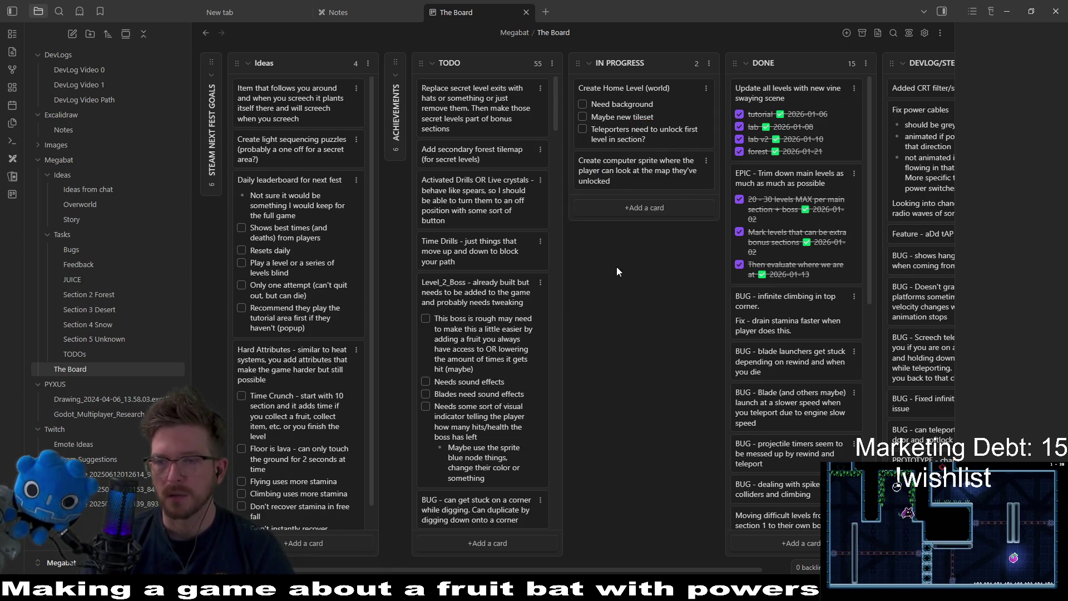
key("alt+Tab")
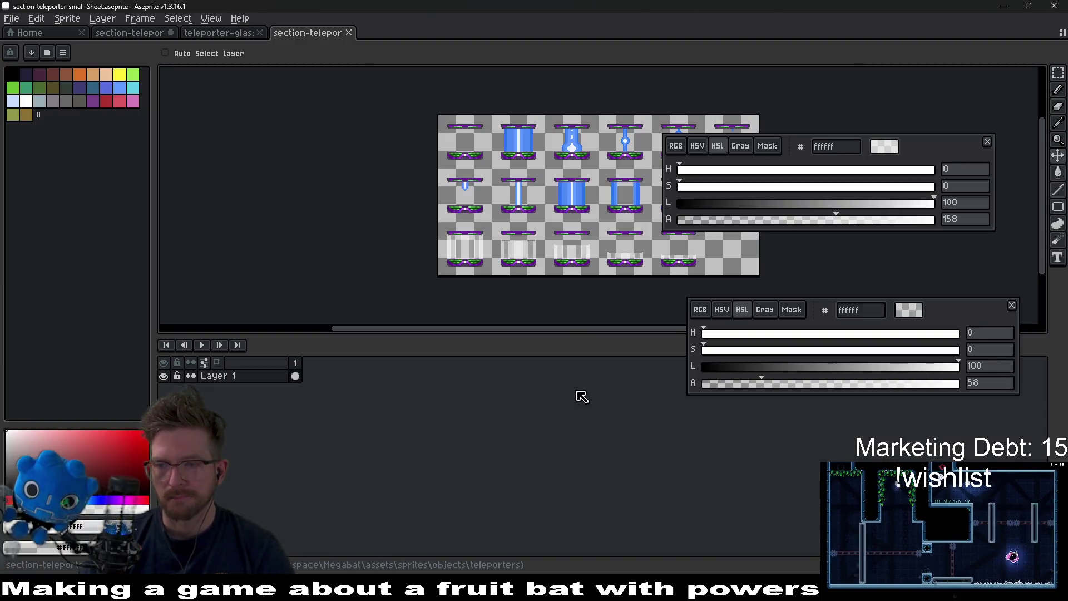
Step: In the HomeLevel scene, select SectionTeleporterSmallForest, widen the Inspector, and open its SectionTeleporterSmall script
key("alt+Tab")
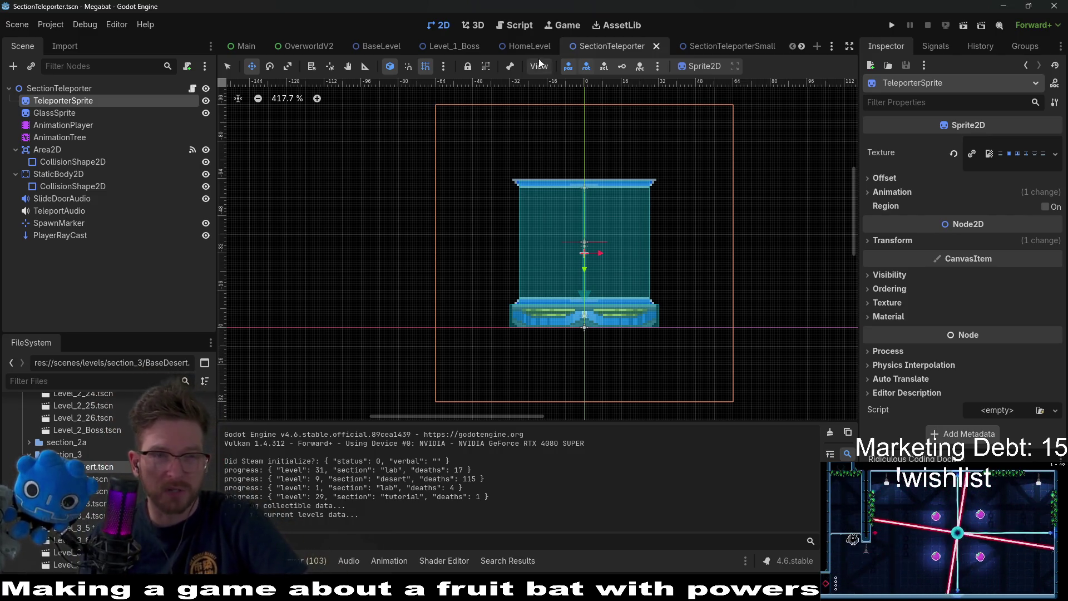
left_click(523, 48)
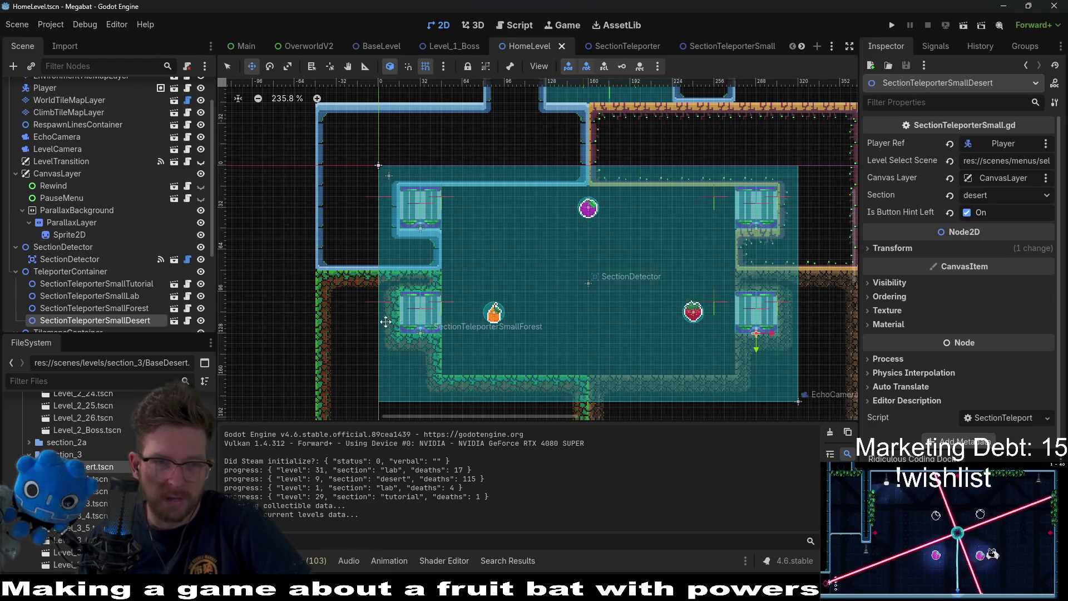
scroll(114, 302, "down", 3)
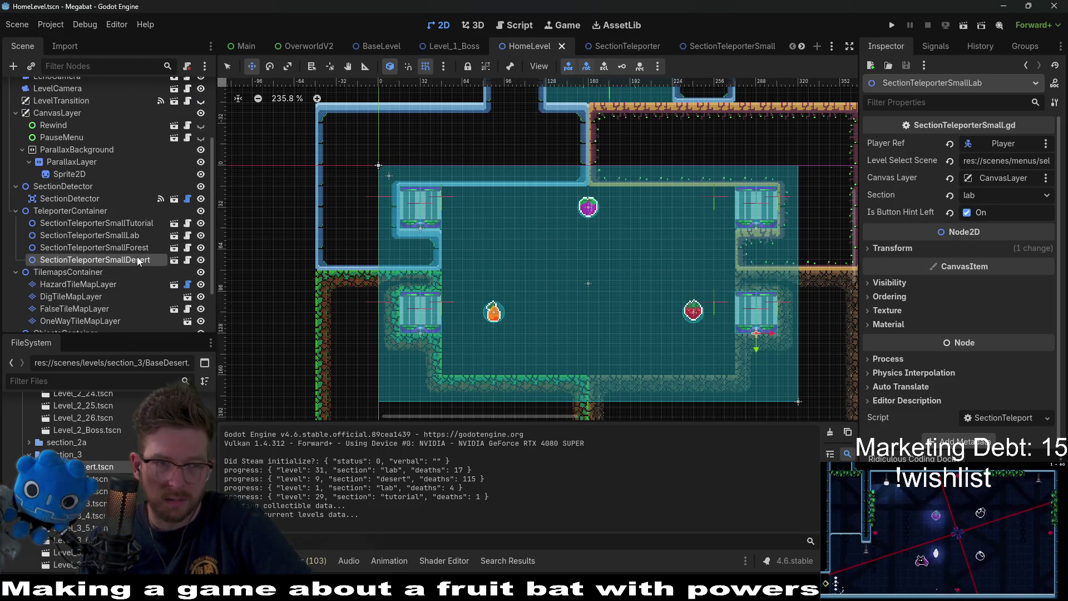
left_click(139, 250)
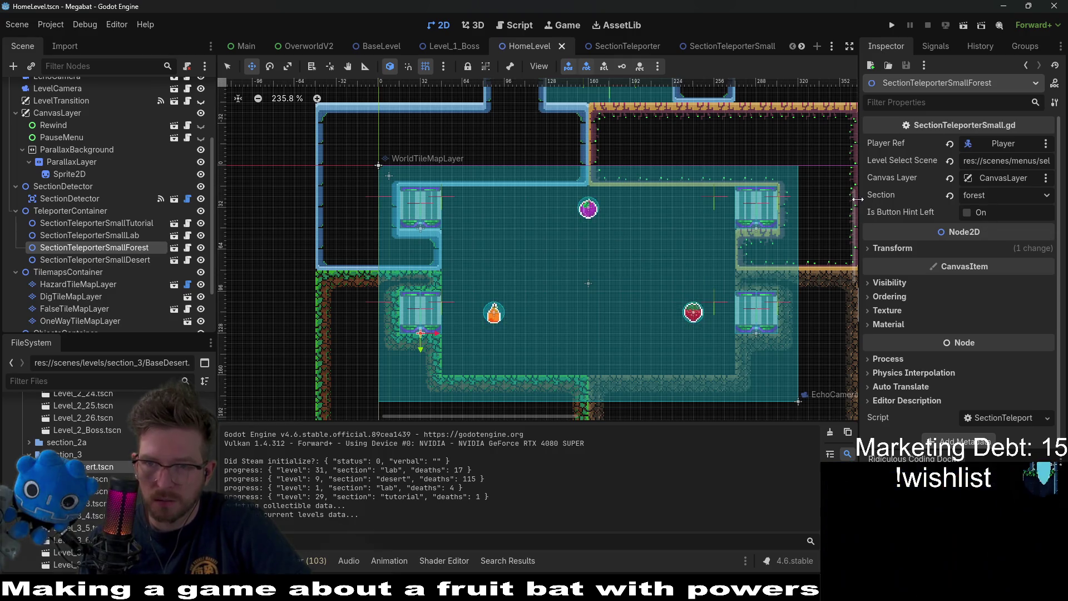
mouse_move(857, 199)
left_mouse_down()
mouse_move(716, 199)
mouse_move(812, 209)
left_mouse_up()
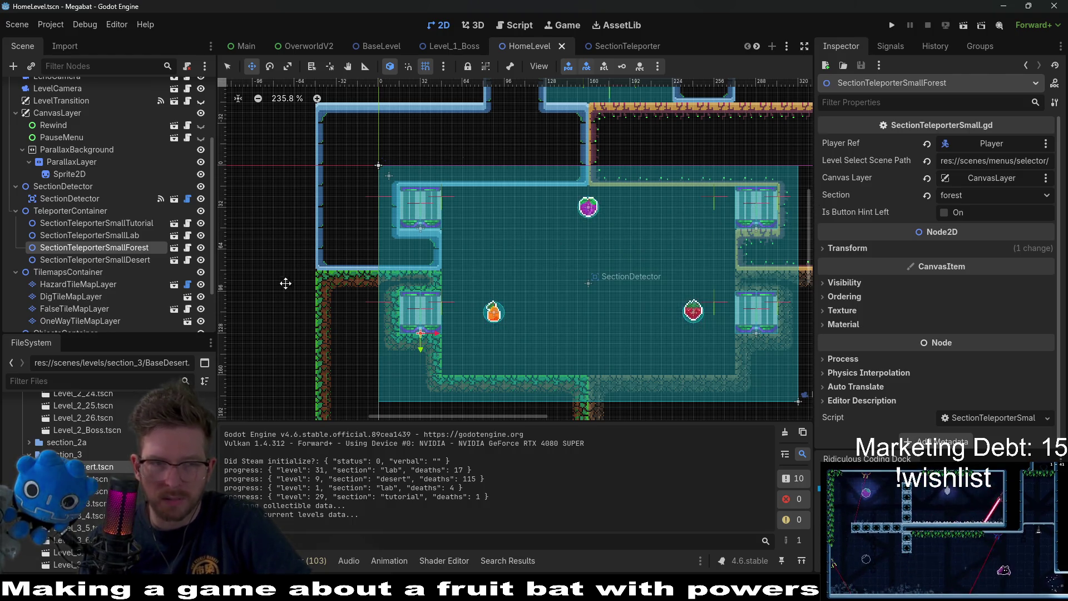
left_click(188, 248)
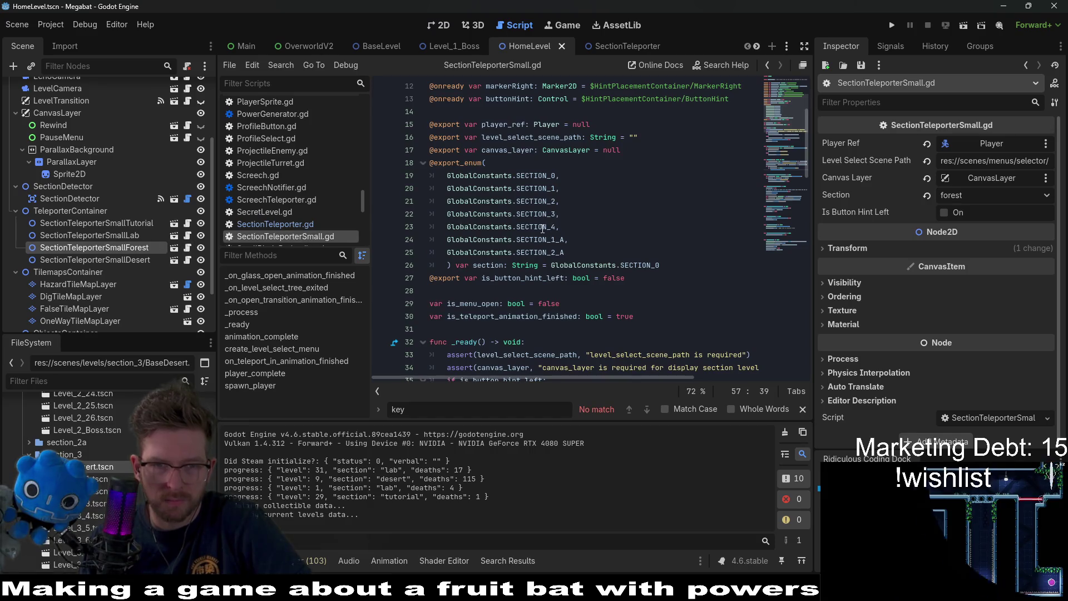
Step: Jump from the is_section_unlocked call in SectionTeleporterSmall.gd to its definition in GlobalProgression.gd
scroll(630, 210, "down", 3)
scroll(630, 209, "down", 2)
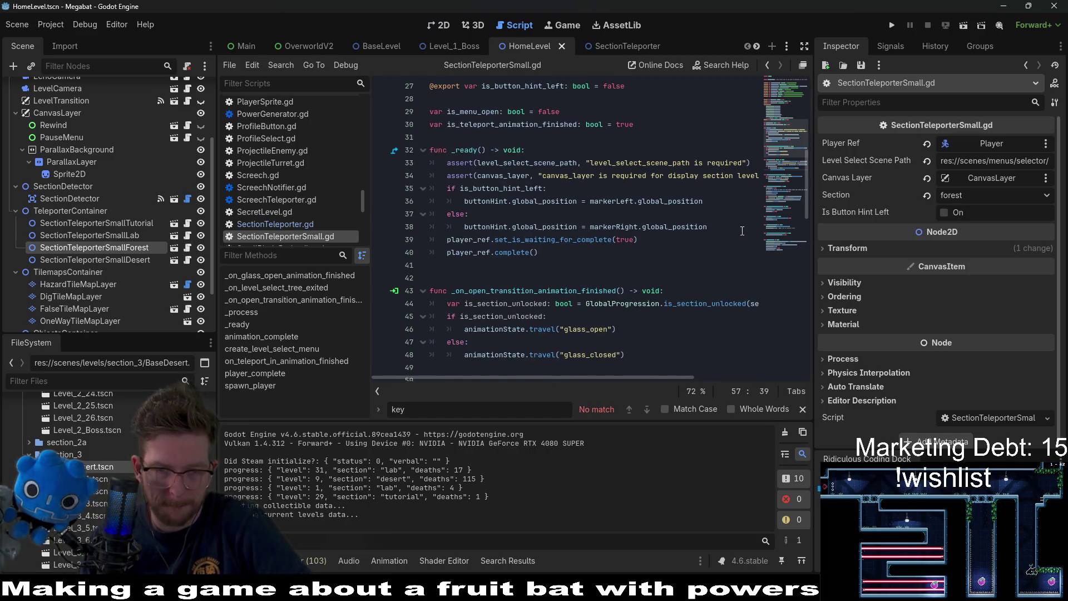
scroll(742, 230, "down", 7)
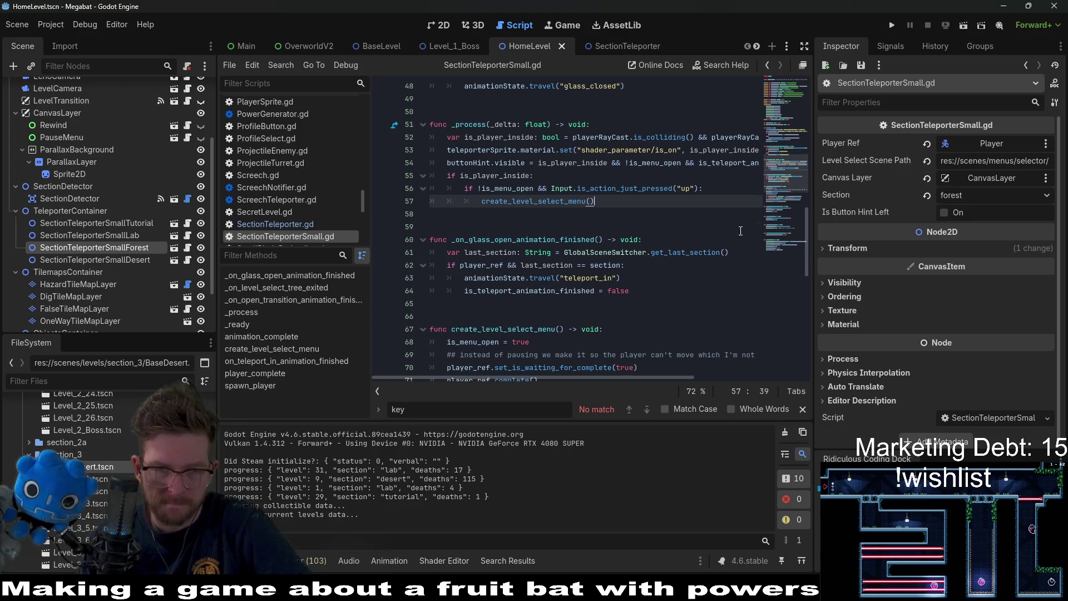
scroll(741, 230, "up", 3)
double_click(519, 151)
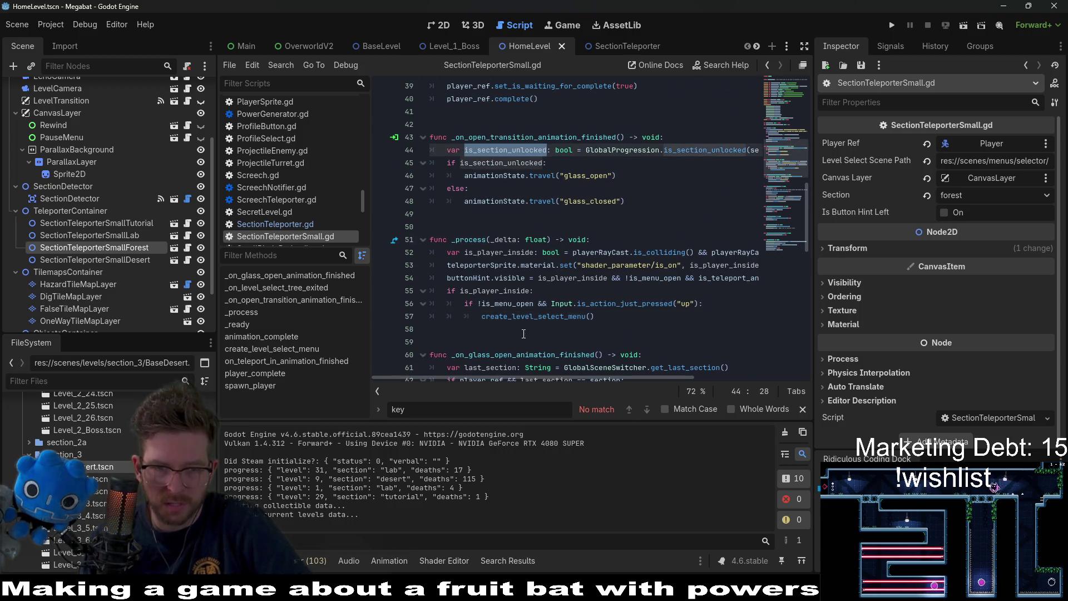
scroll(507, 374, "right", 2)
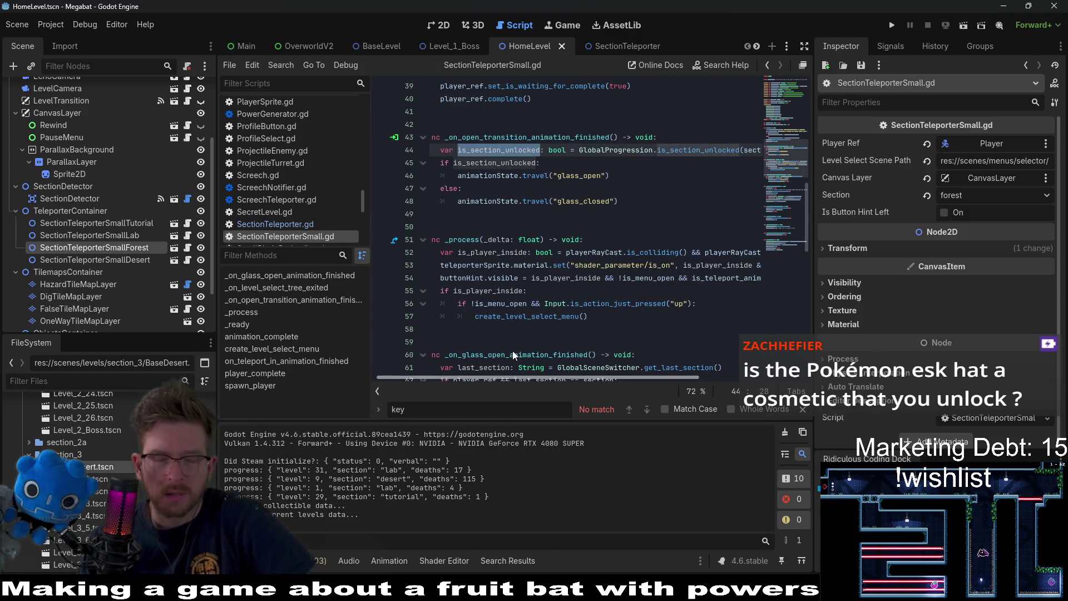
left_click(694, 151)
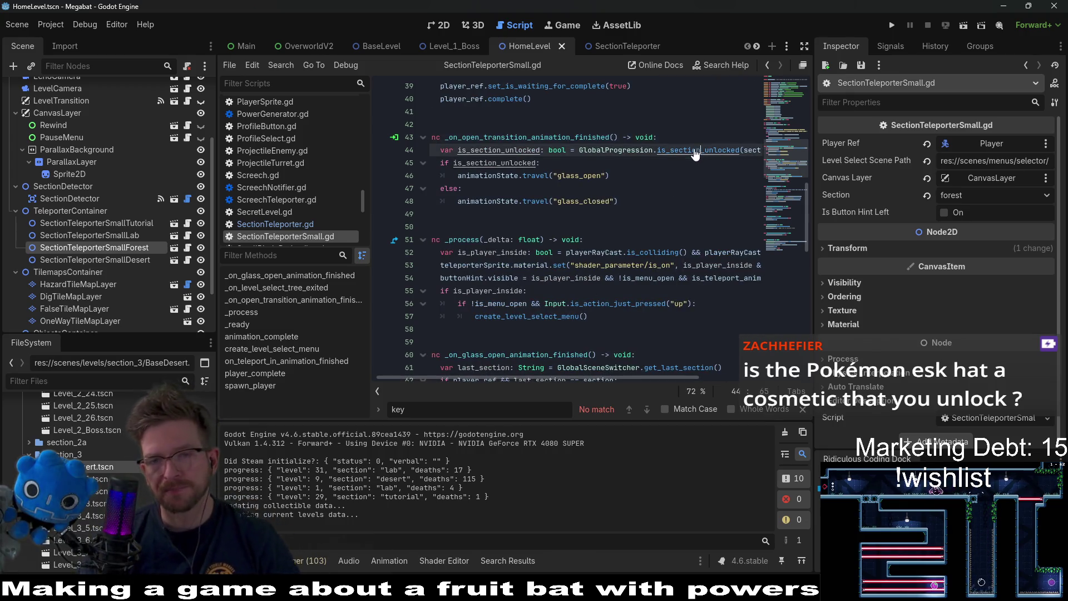
left_click(695, 151, "ctrl")
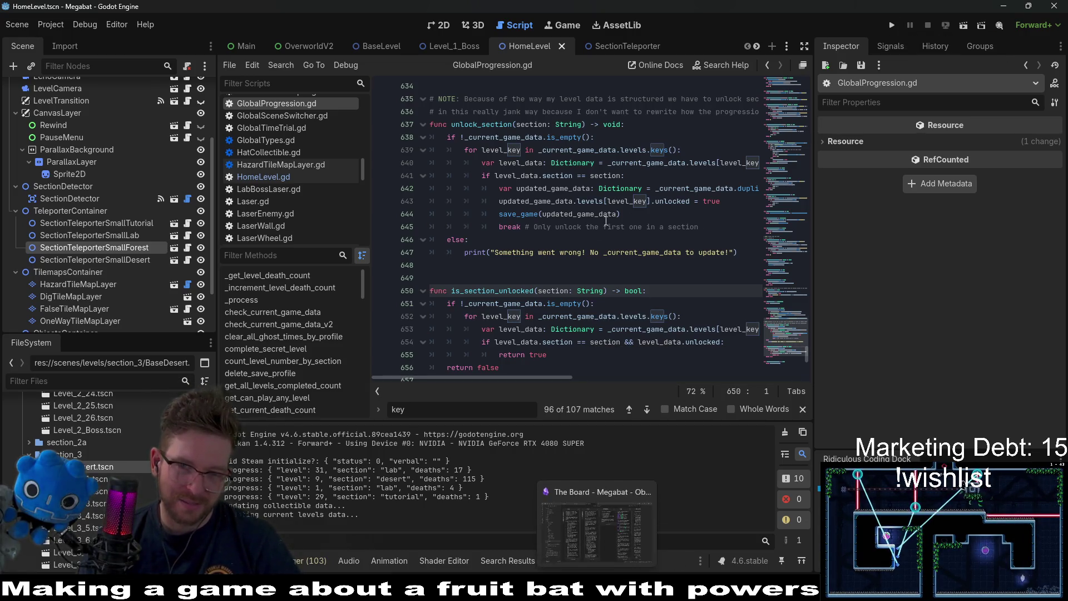
left_click(596, 529)
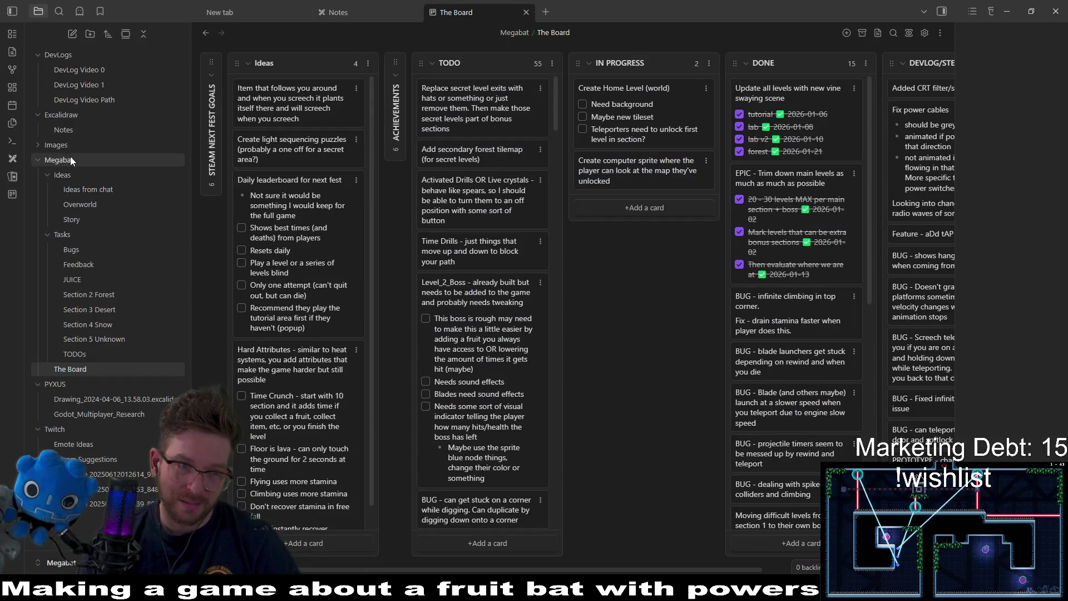
Step: Browse the Notes, TODOs and Ideas from chat notes, reviewing the Space, Plunger and Crown hats
left_click(71, 131)
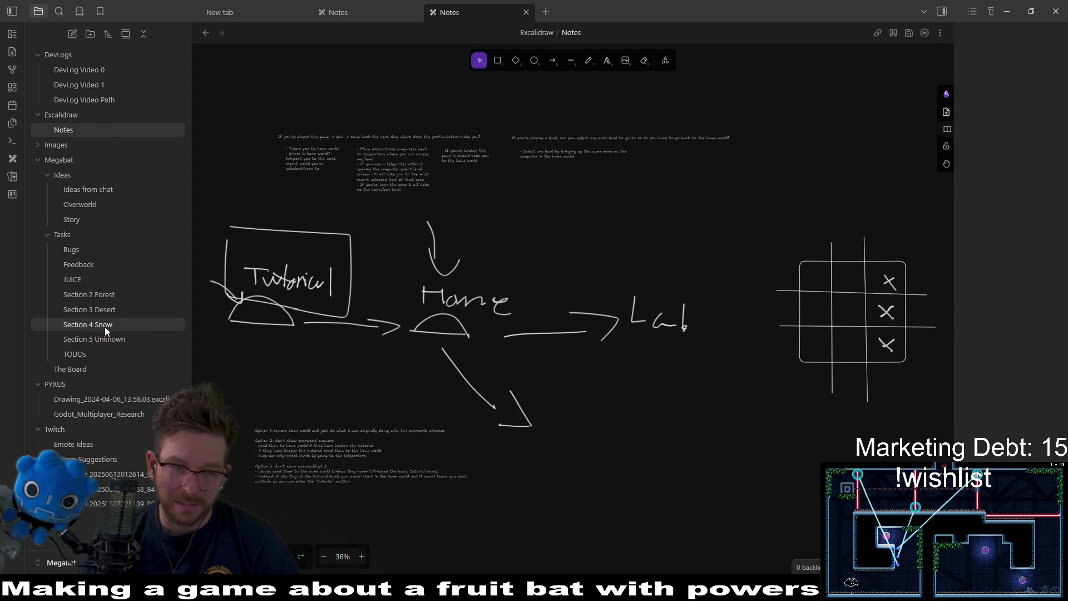
left_click(89, 355)
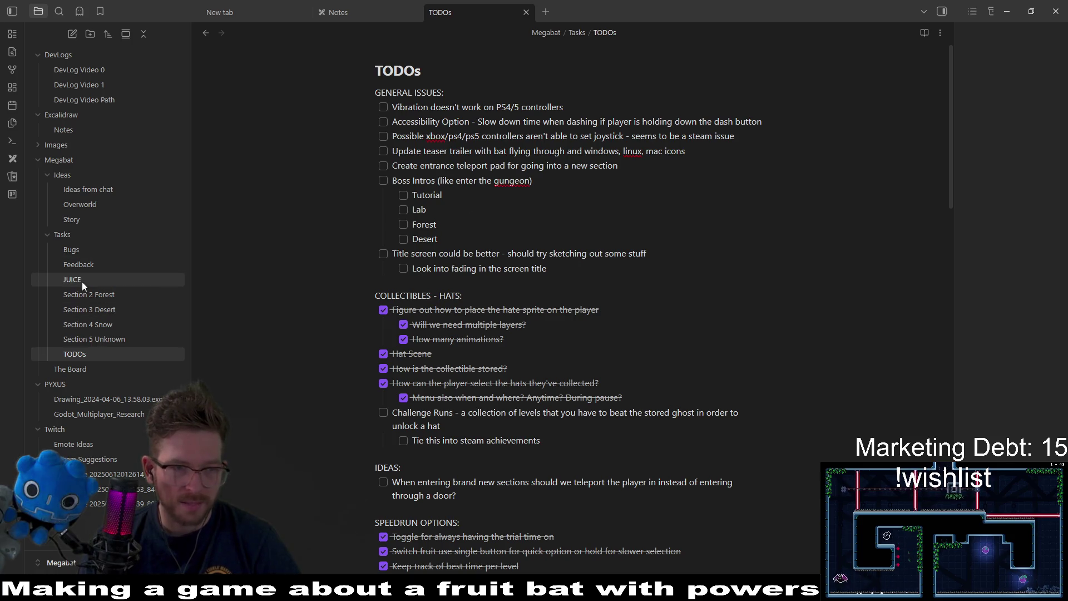
left_click(76, 189)
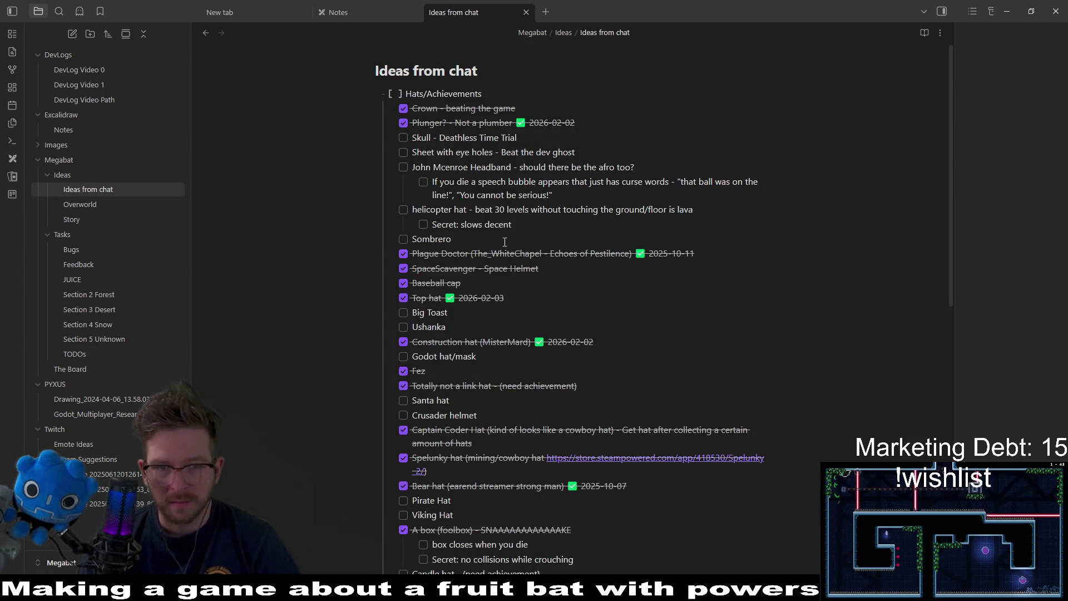
double_click(497, 269)
double_click(426, 122)
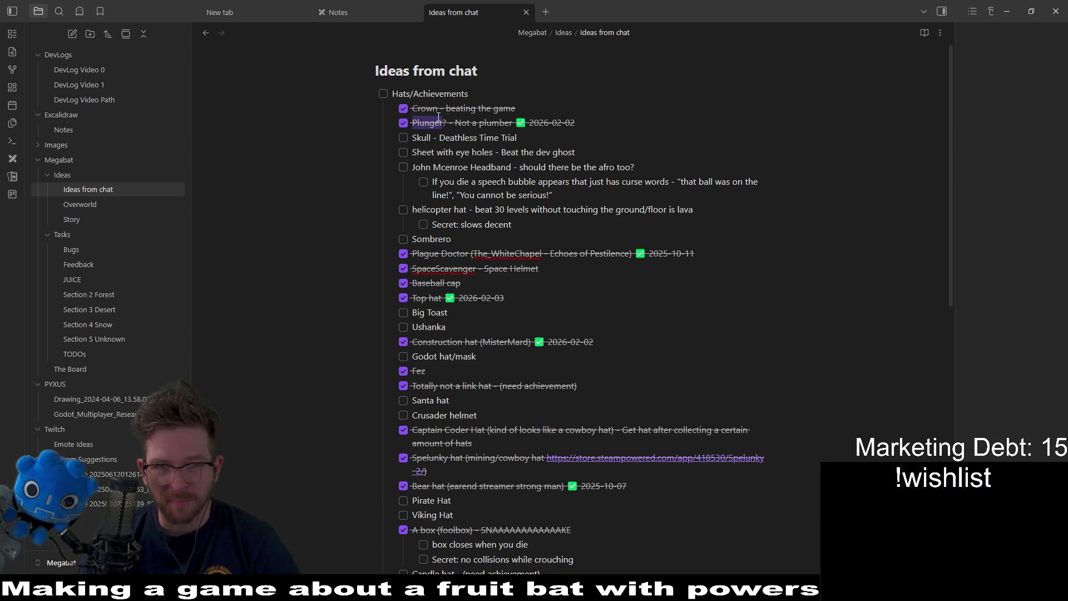
double_click(427, 109)
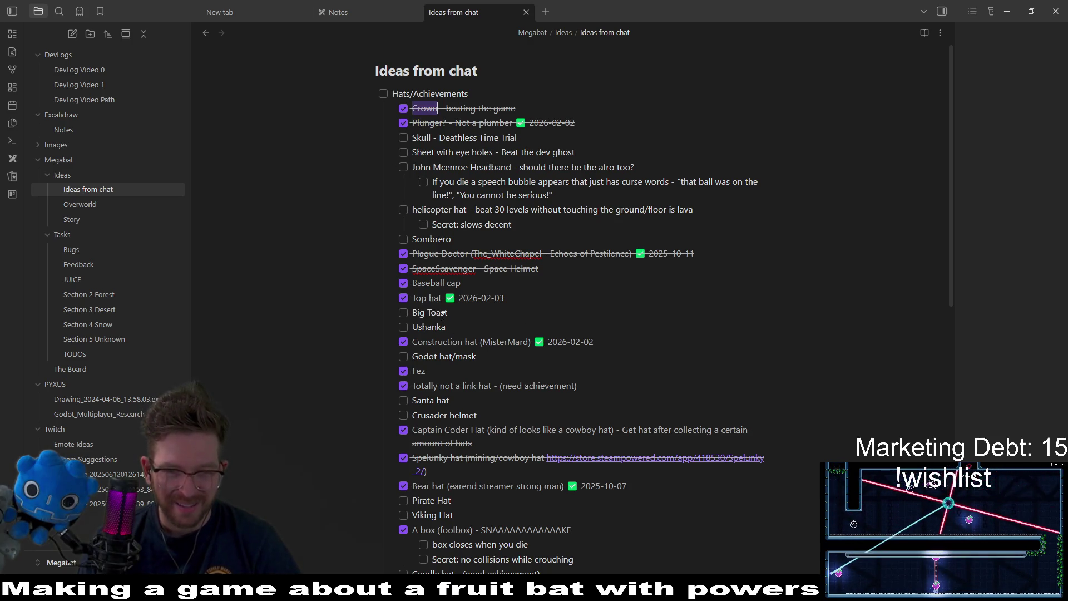
Step: Review the rest of the hat list, including Baseball cap and link, then minimize Obsidian
mouse_move(439, 298)
left_mouse_down()
mouse_move(412, 298)
mouse_move(413, 284)
left_mouse_up()
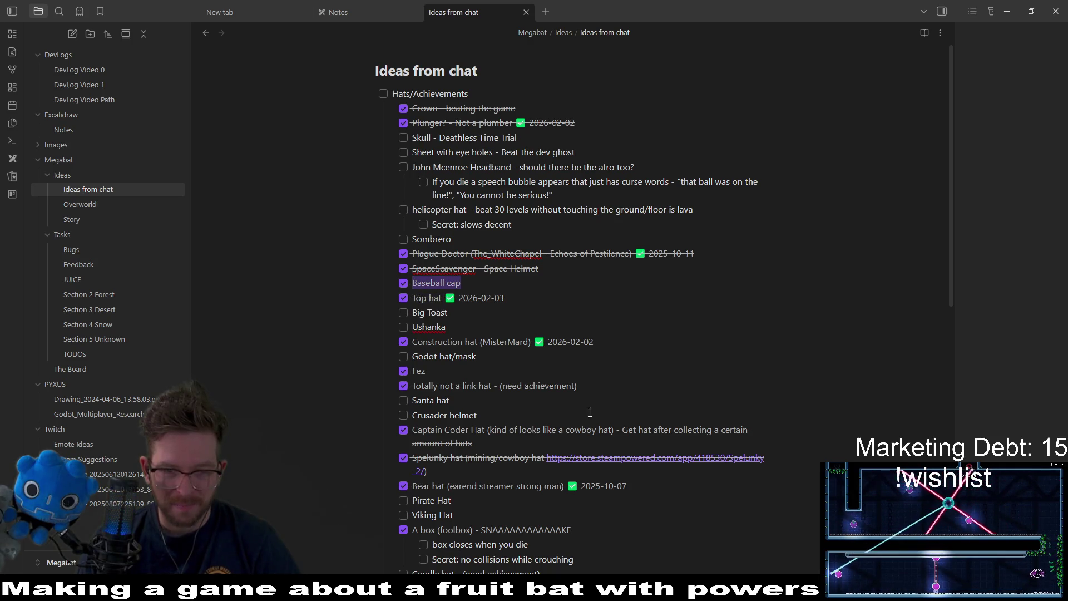
left_click(498, 385)
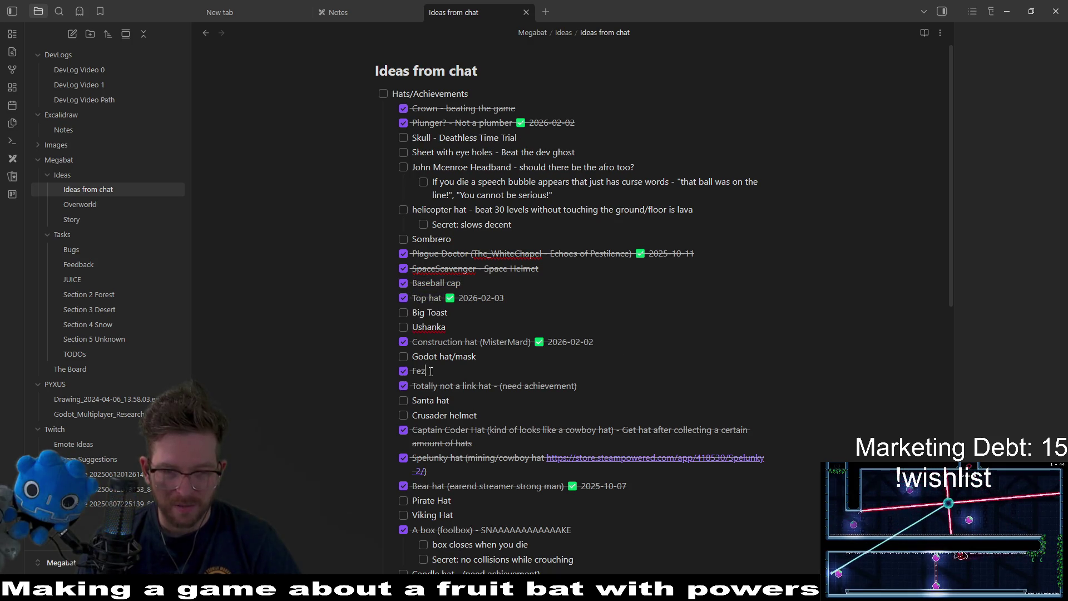
left_click_drag(499, 385, 412, 385)
left_click(504, 387)
scroll(509, 393, "down", 10)
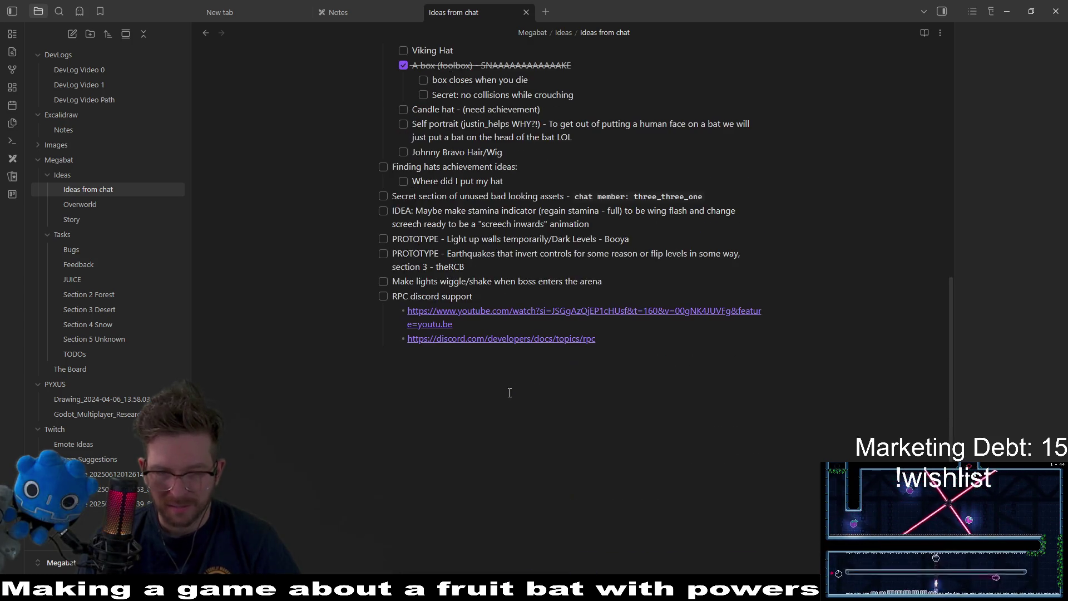
left_click_drag(952, 417, 951, 349)
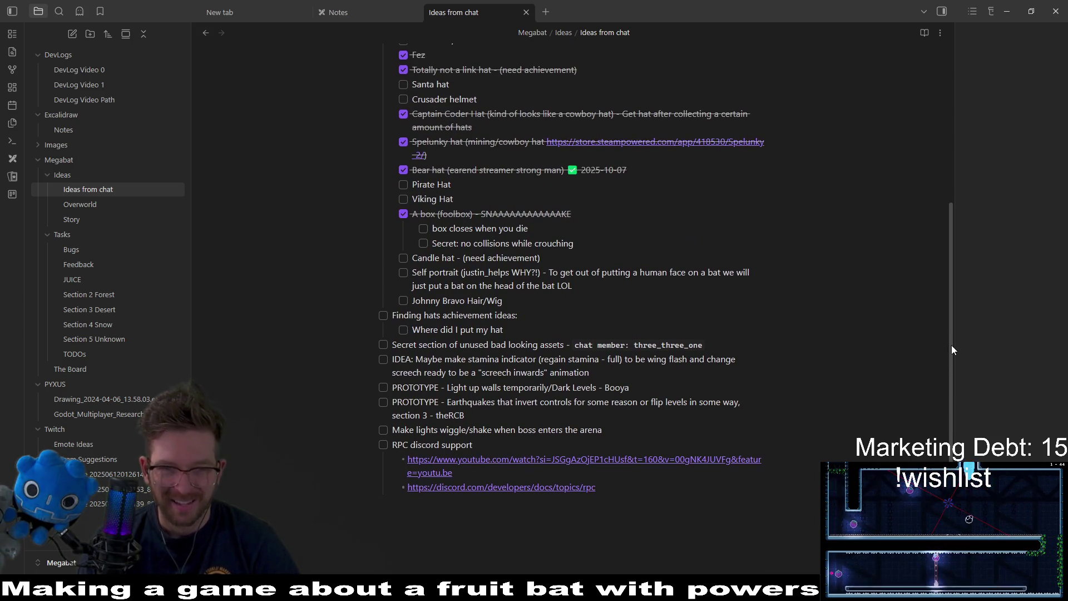
left_click(472, 222)
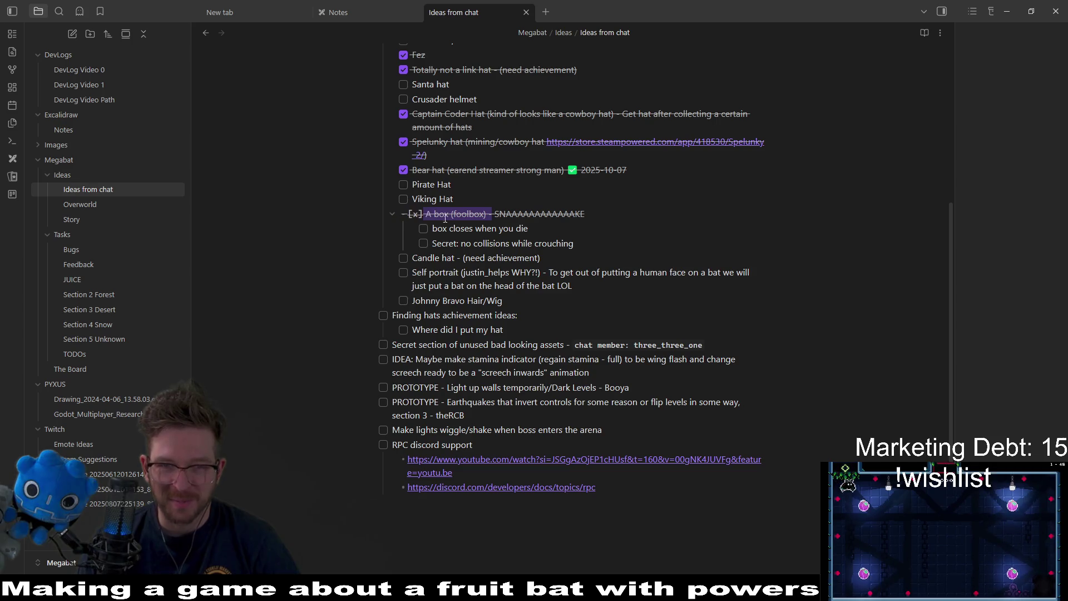
left_click(696, 228)
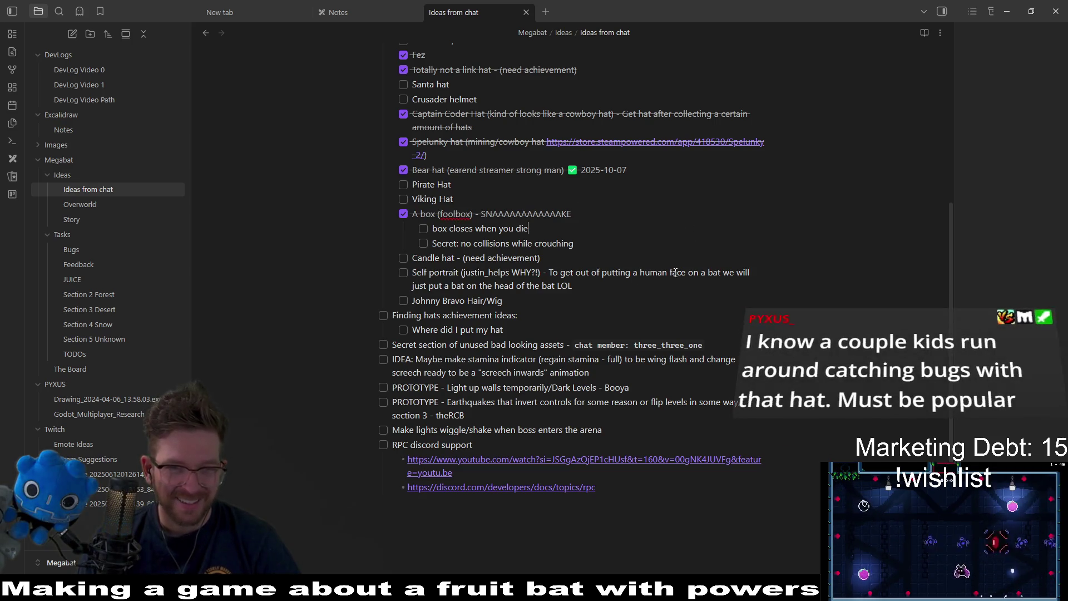
left_click(1015, 15)
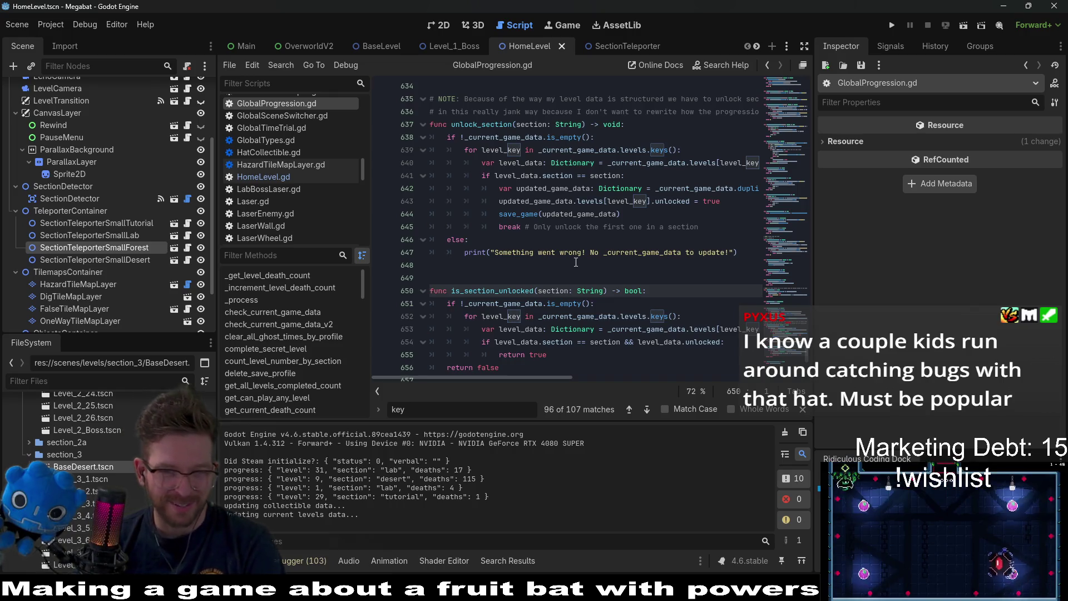
Step: Browse GlobalProgression.gd from the save_game call near line 644 up to around line 235
left_click(580, 265)
left_click(653, 219)
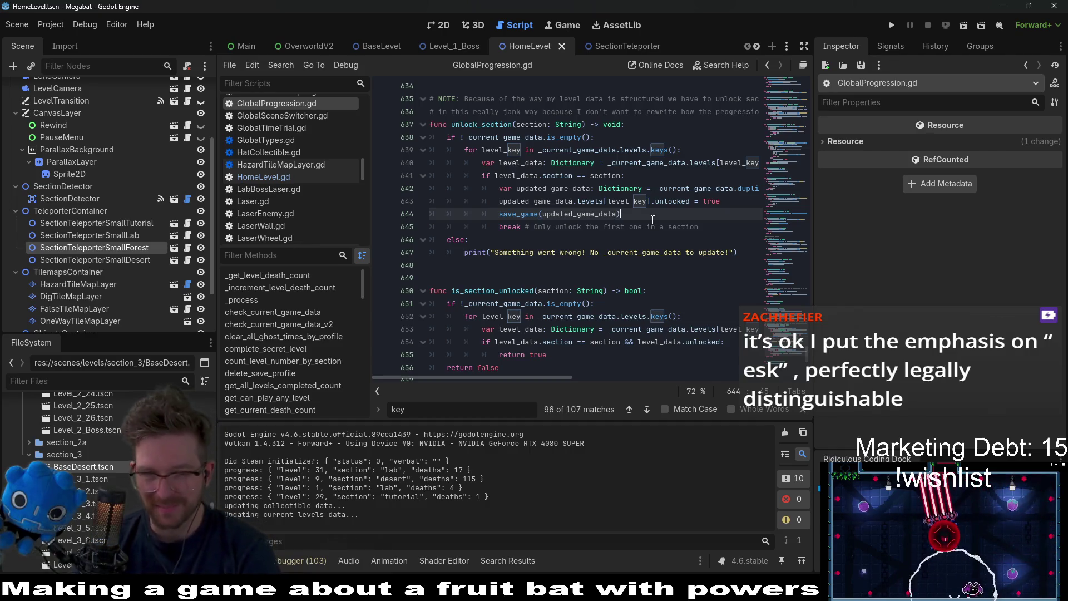
left_click(702, 227)
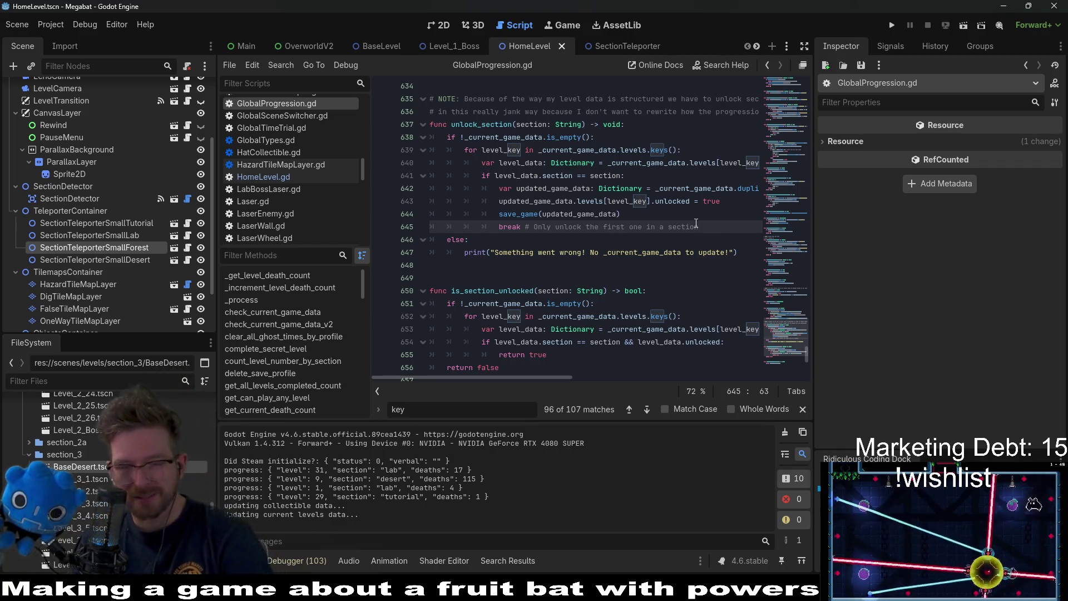
scroll(584, 287, "up", 2)
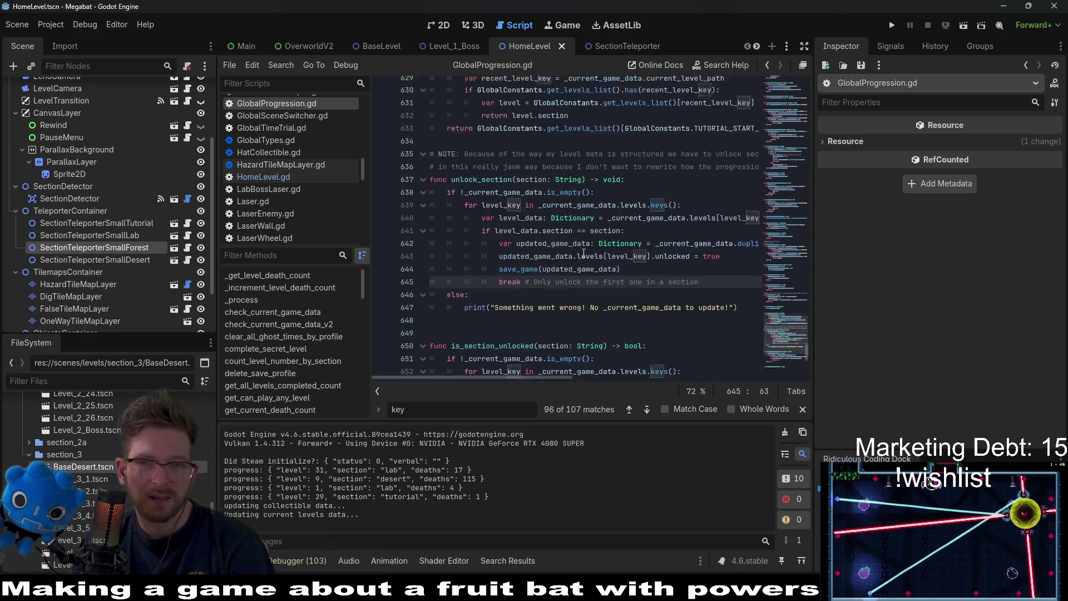
scroll(583, 288, "up", 7)
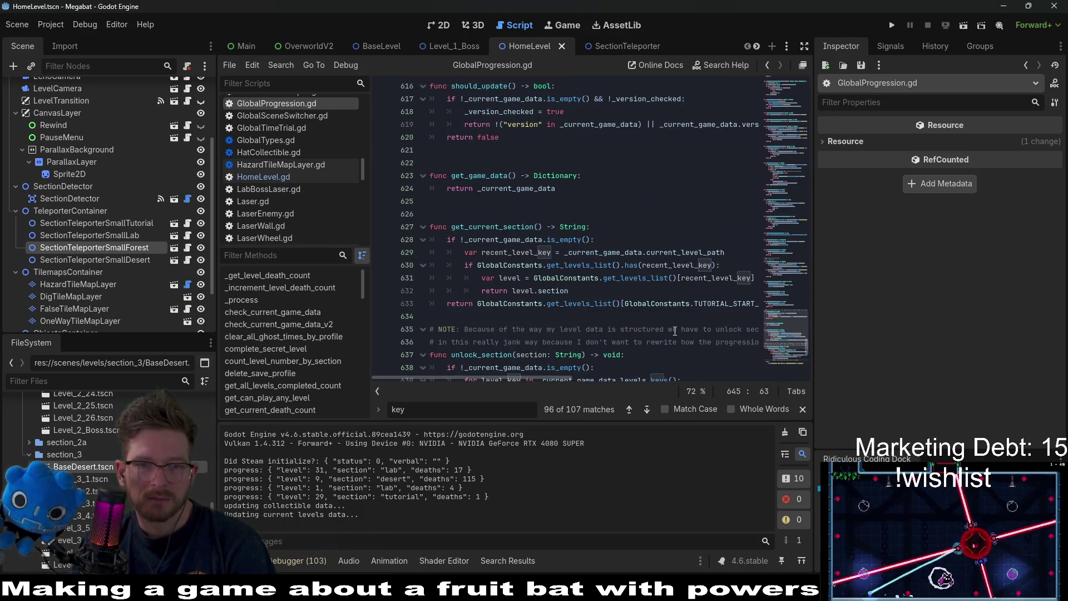
scroll(675, 331, "up", 9)
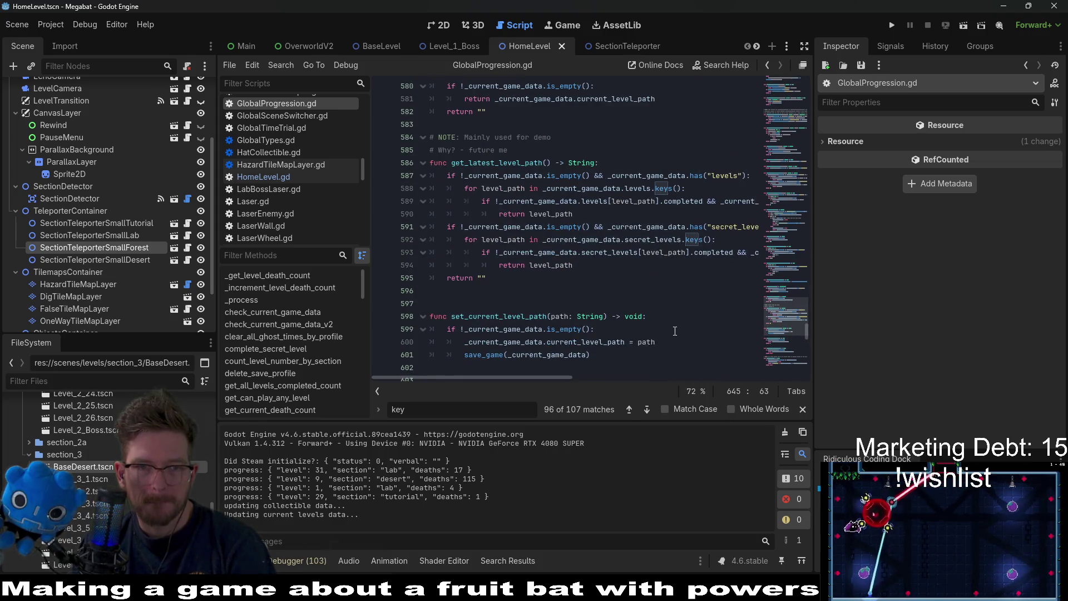
scroll(675, 331, "up", 4)
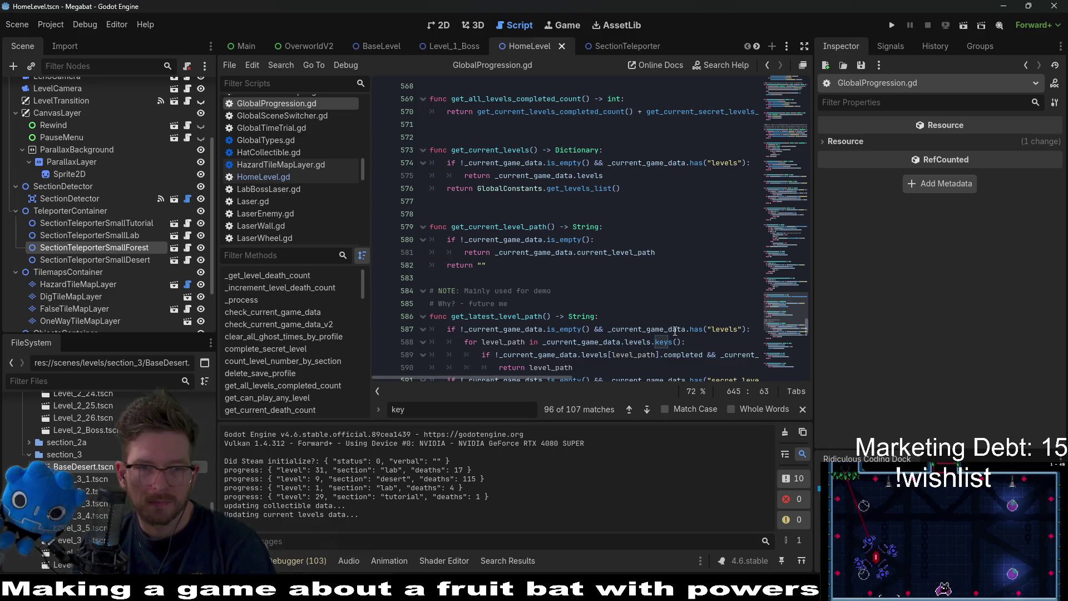
scroll(675, 331, "up", 8)
scroll(675, 331, "up", 5)
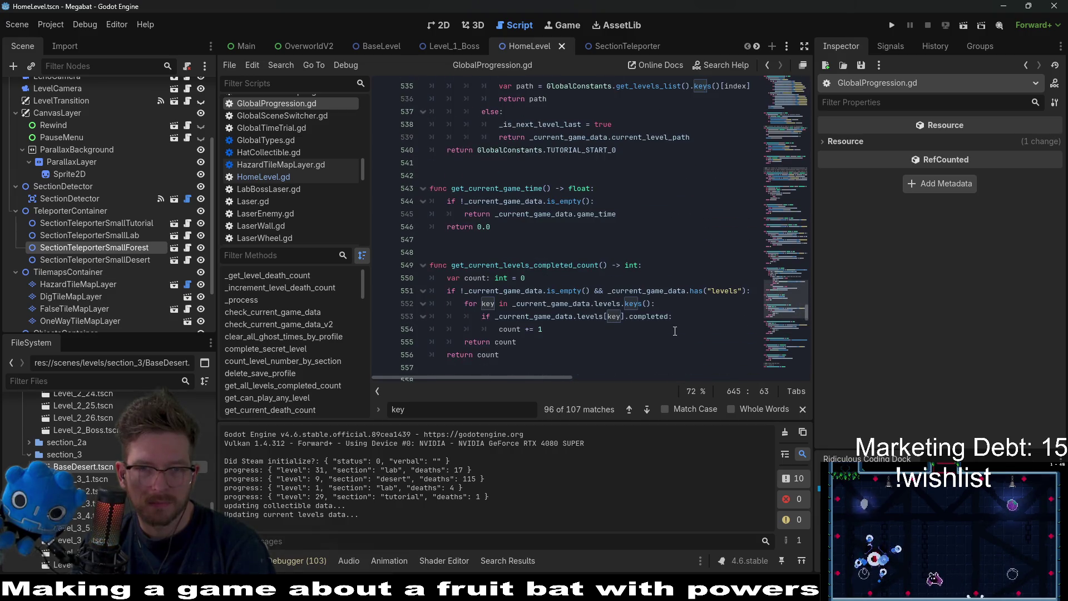
left_click_drag(780, 316, 785, 180)
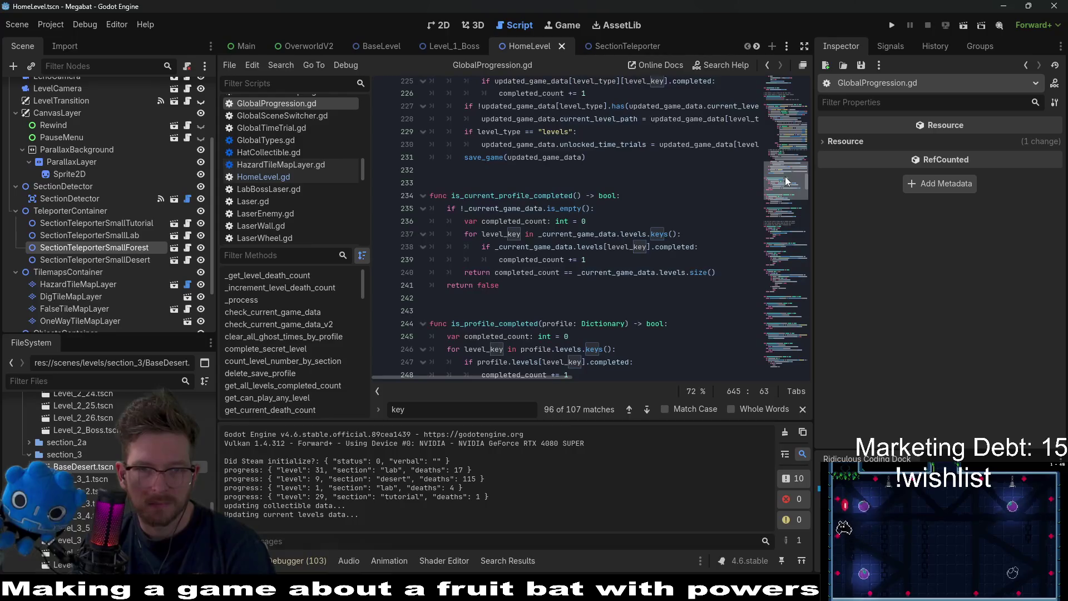
left_click(606, 214)
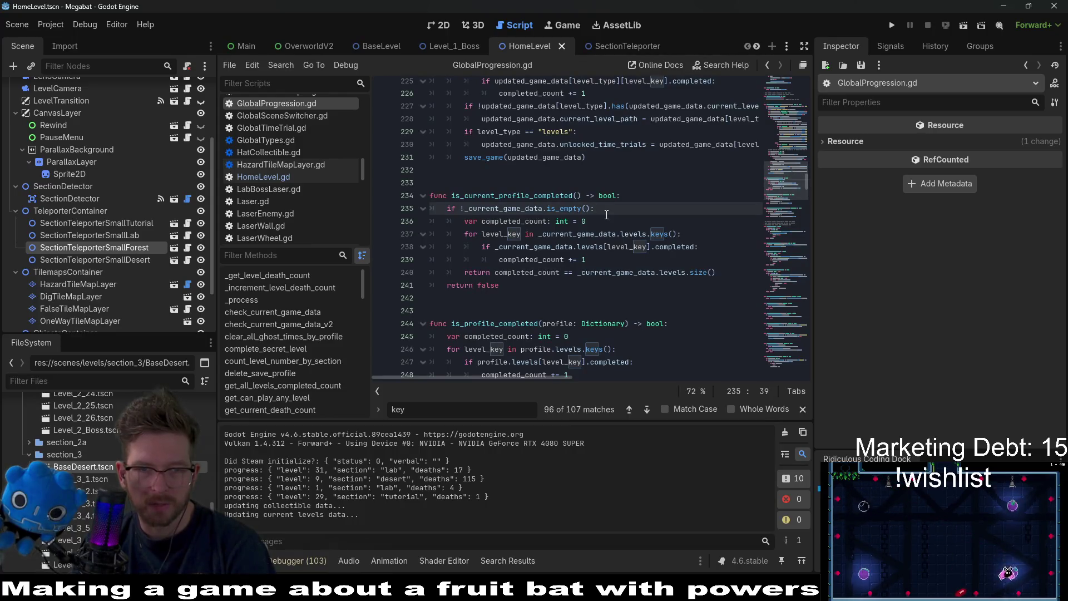
scroll(606, 214, "down", 6)
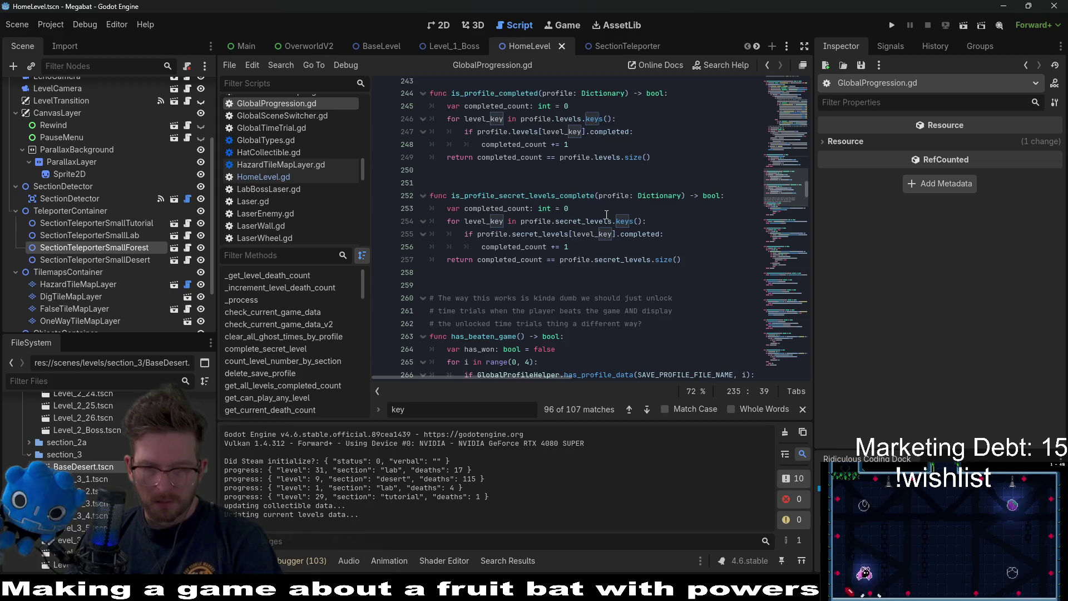
scroll(607, 214, "down", 3)
Step: Search the script for 'is_section' to locate the is_section_unlocked function
key("ctrl+f")
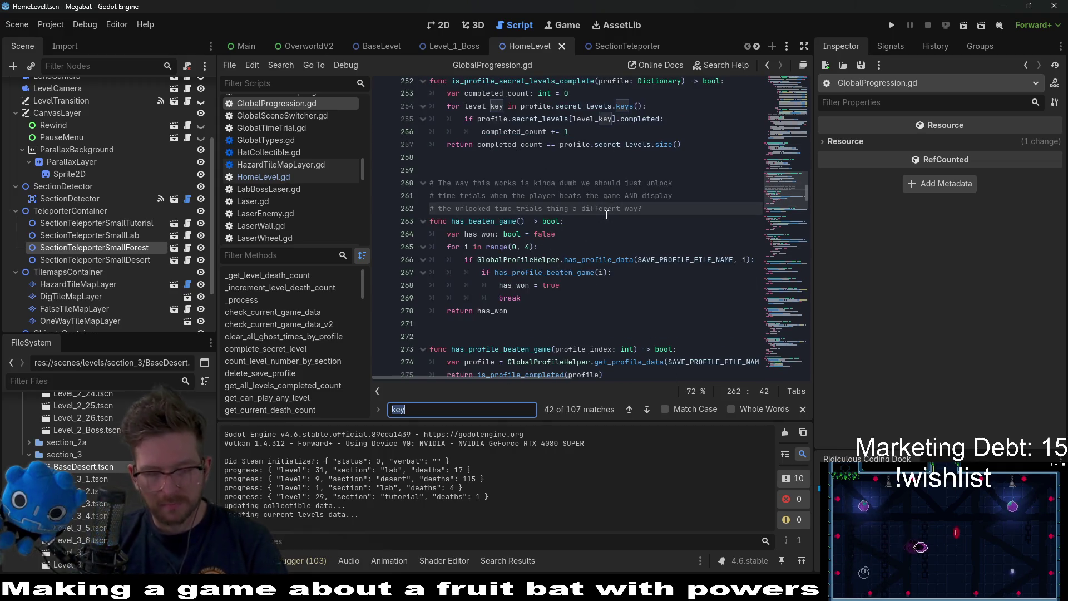
type("is_section")
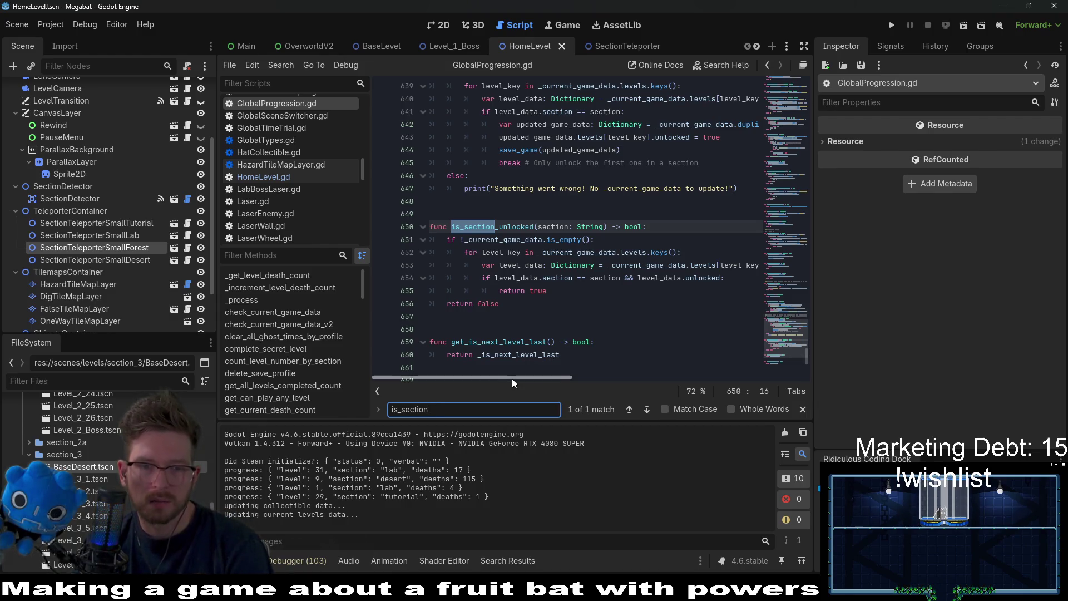
scroll(565, 366, "right", 3)
scroll(453, 368, "left", 3)
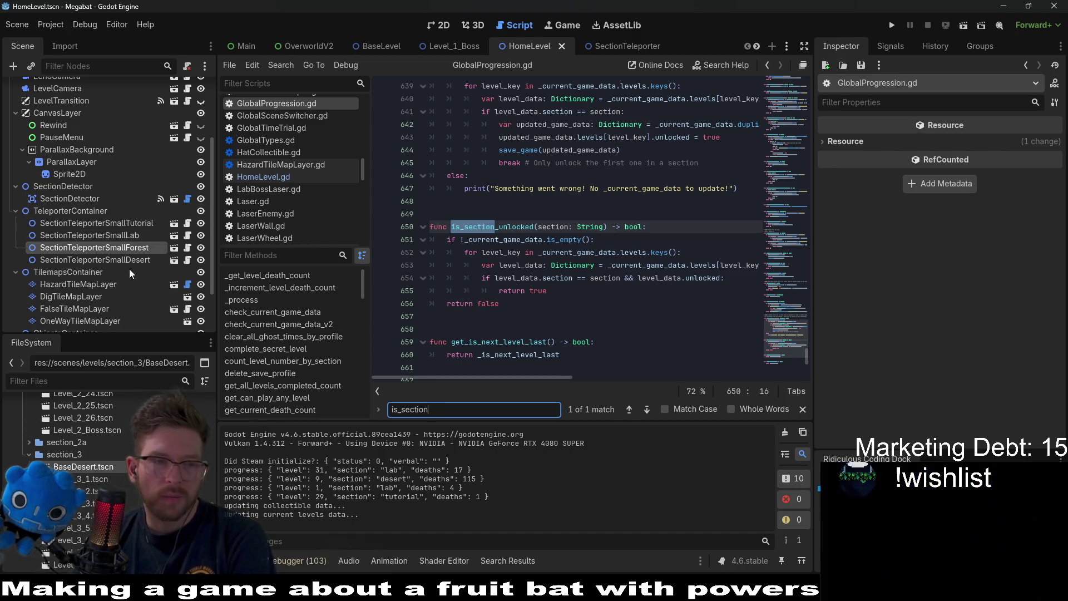
left_click(449, 48)
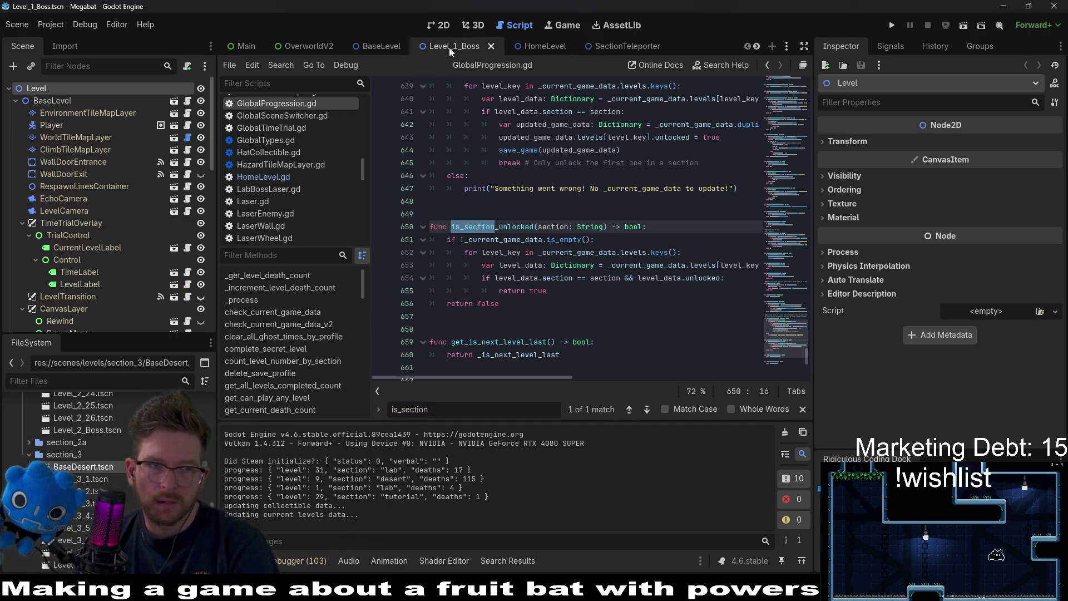
Step: Inspect Level_1_Boss's SectionDoorContainer, SectionDoor, SectionDetector and LabBossBody nodes
scroll(114, 177, "down", 5)
left_click(89, 272)
left_click(81, 285)
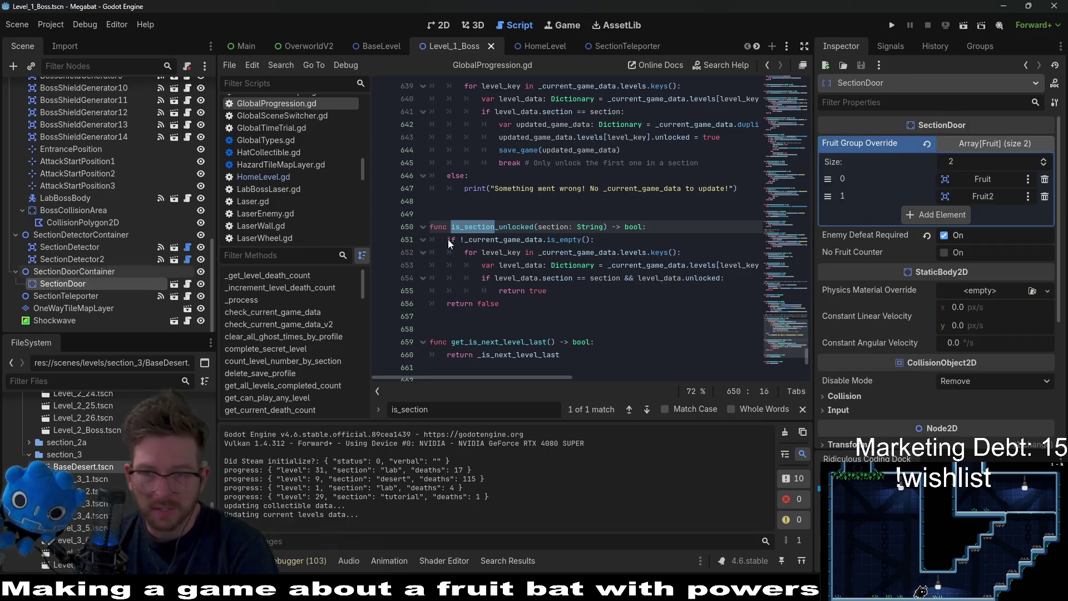
left_click(93, 248)
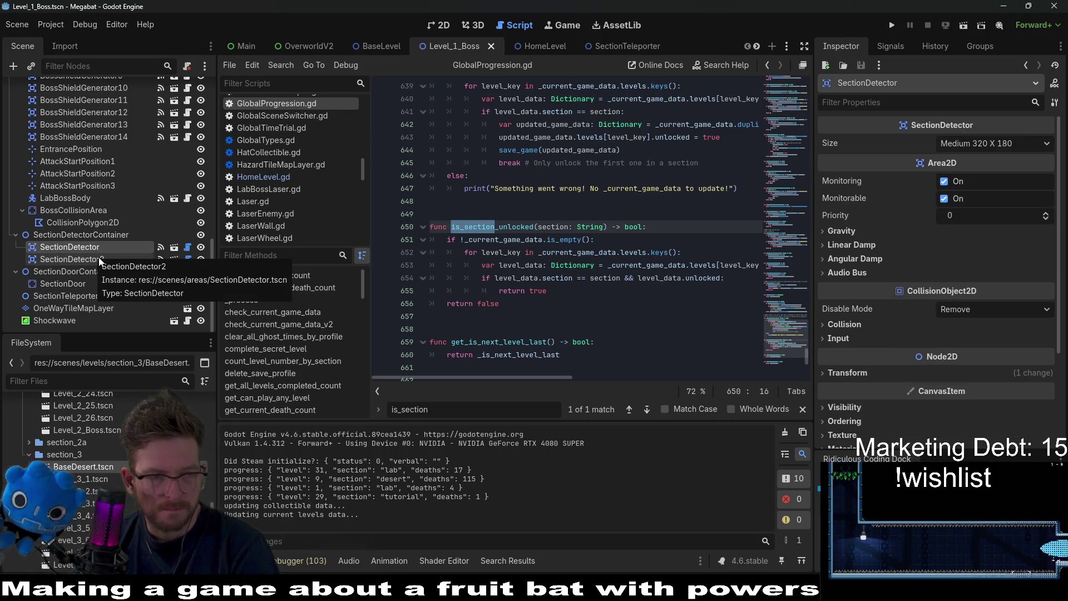
left_click(67, 198)
Step: Inspect the OneWayTileMapLayer, SectionTeleporter, SectionDoor and SectionDetector2 nodes
scroll(84, 262, "up", 1)
scroll(87, 314, "down", 1)
left_click(78, 308)
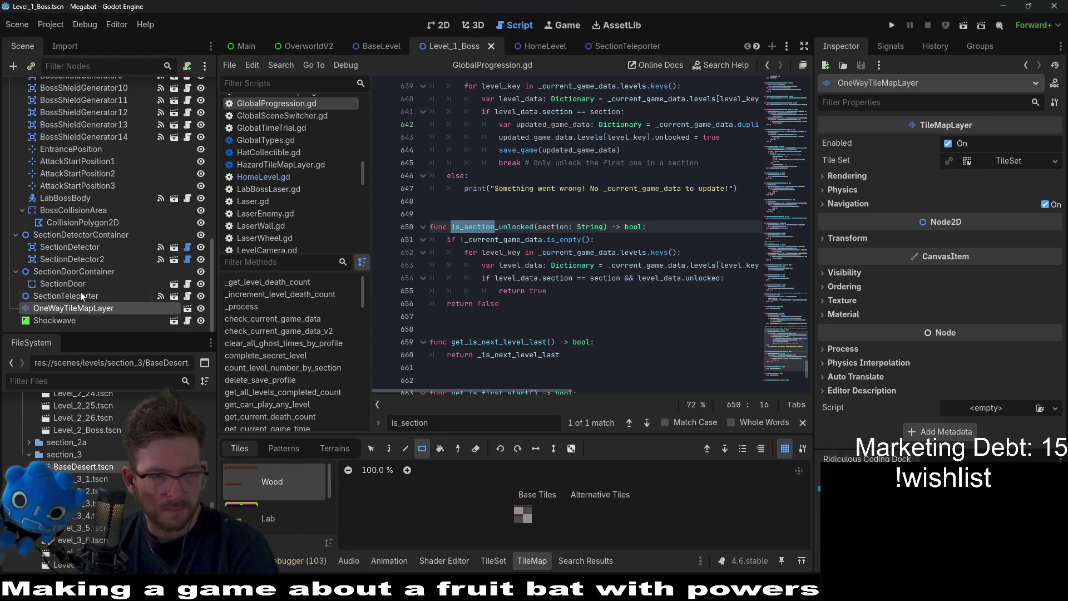
left_click(81, 296)
left_click(70, 284)
left_click(83, 259)
scroll(89, 260, "up", 5)
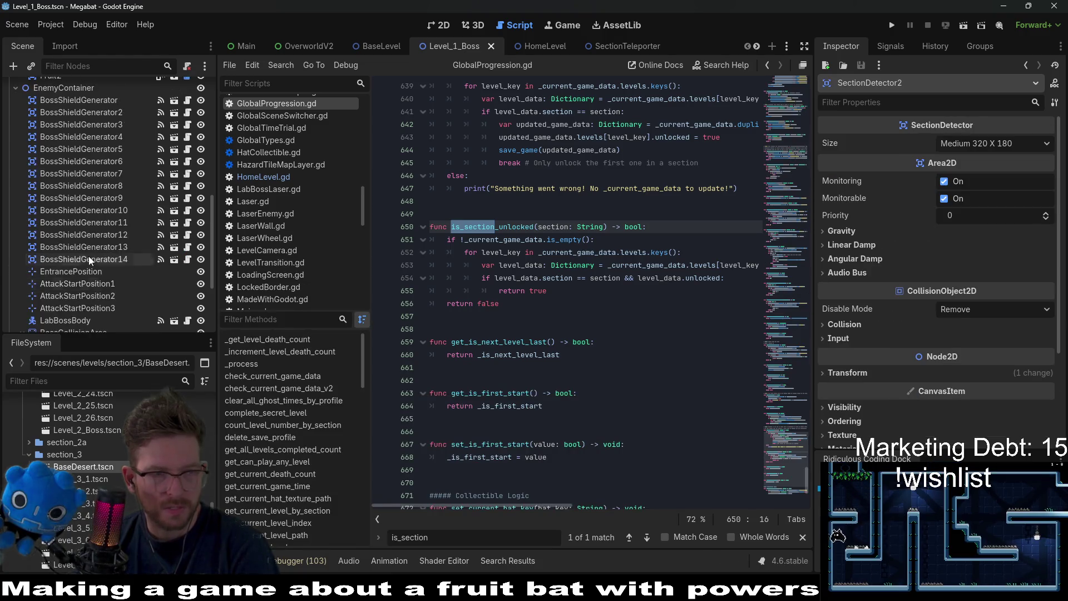
scroll(89, 260, "up", 7)
scroll(100, 261, "up", 5)
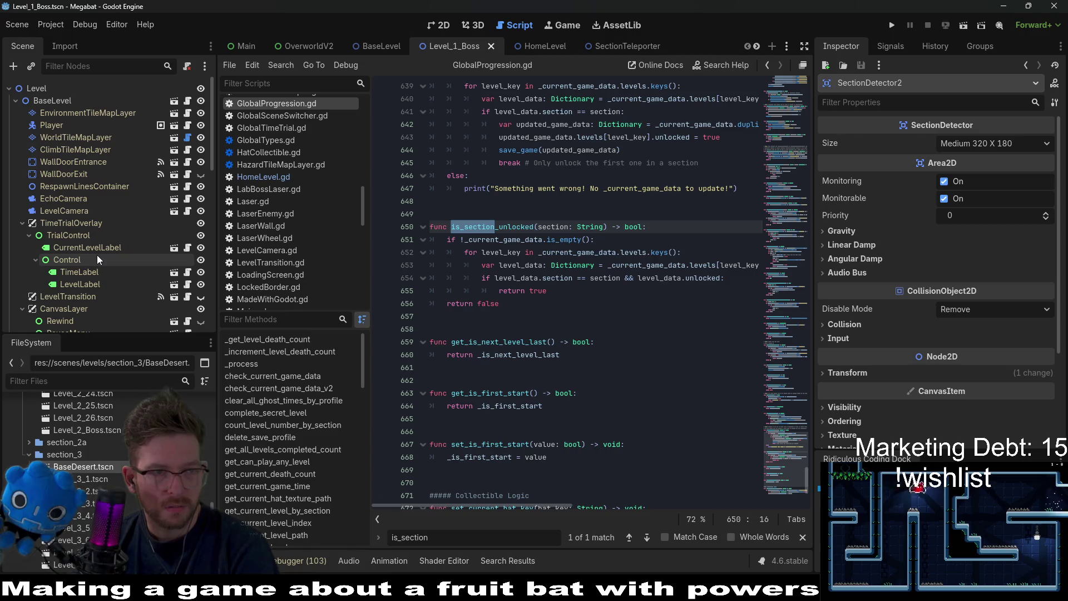
Step: Filter nodes for 'telepo', then Quick Open Tutorial_End_0.tscn and inspect its SectionTeleporter
type("telepo")
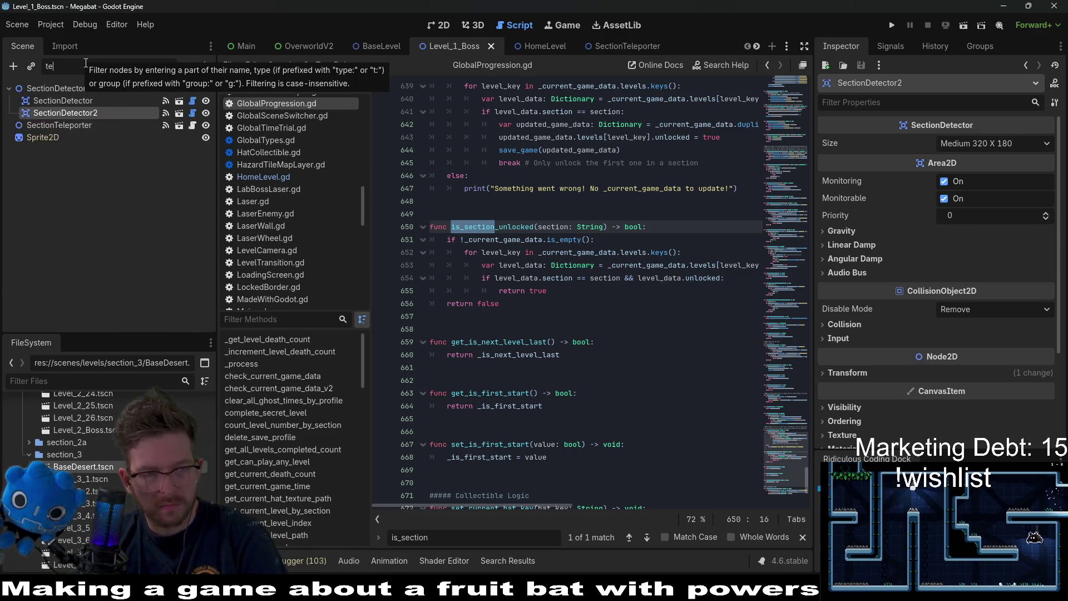
left_click(58, 88)
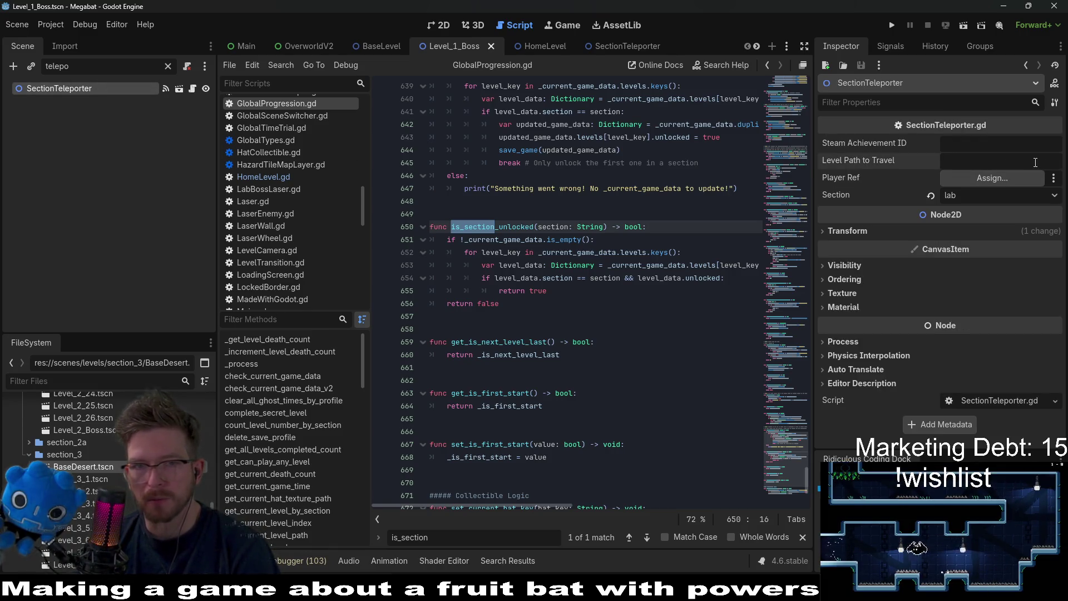
key("alt+shift+o")
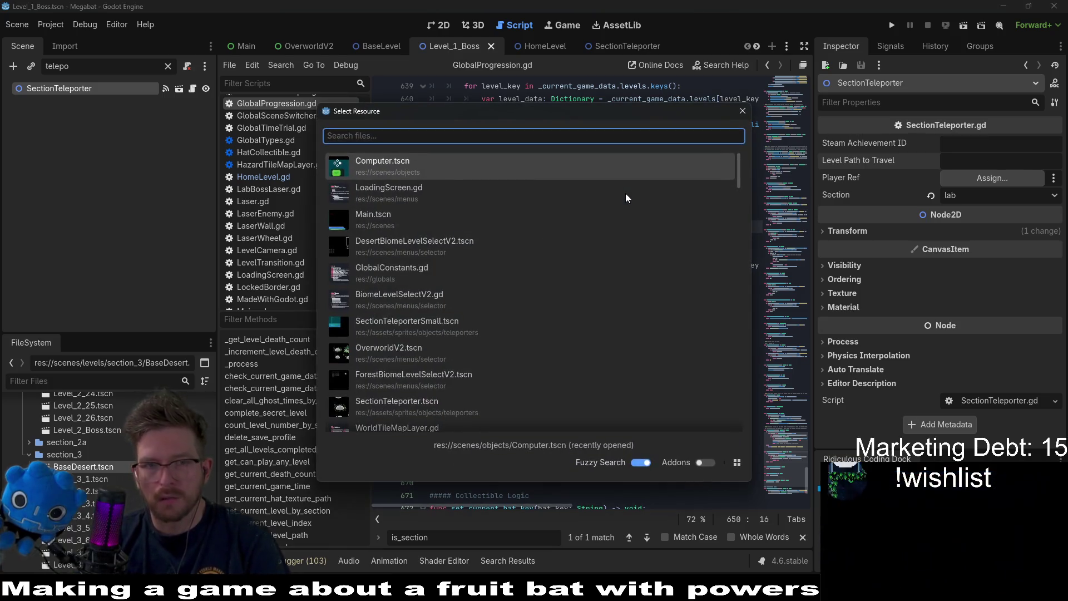
type("tutorial_end")
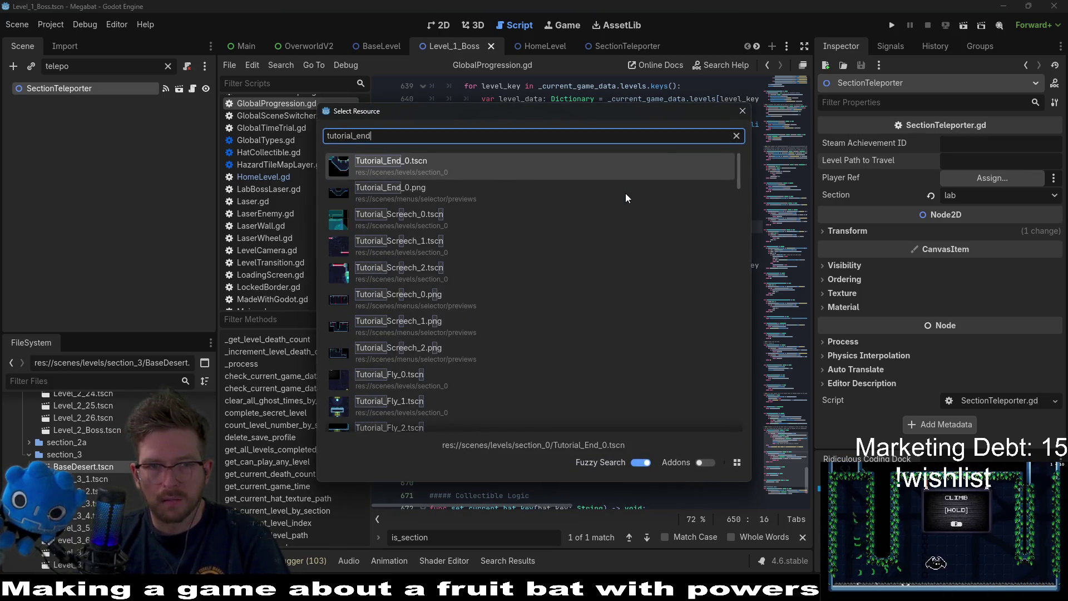
key("Return")
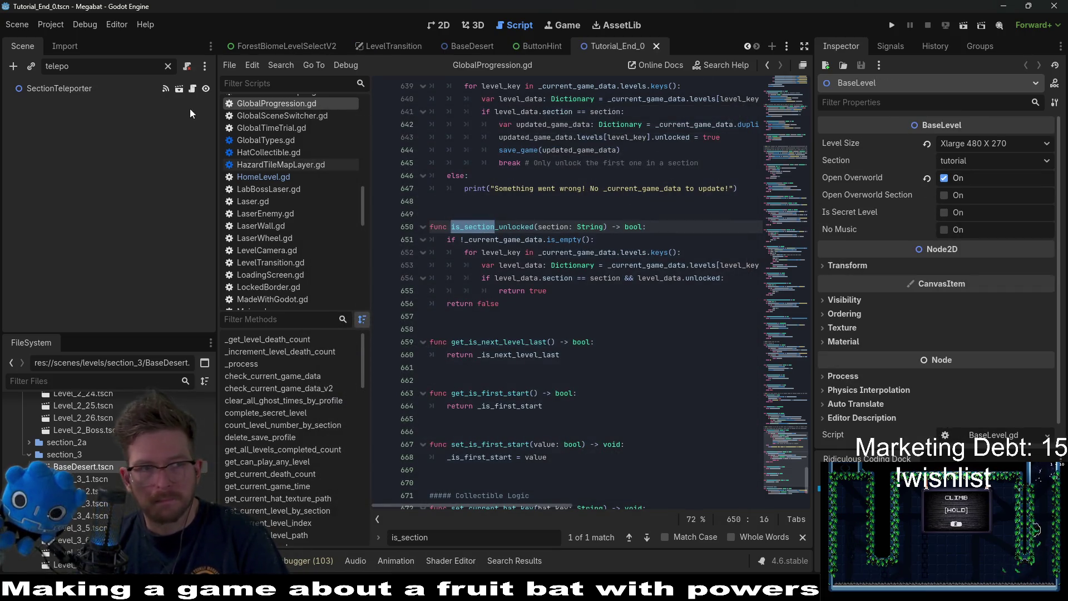
left_click(139, 88)
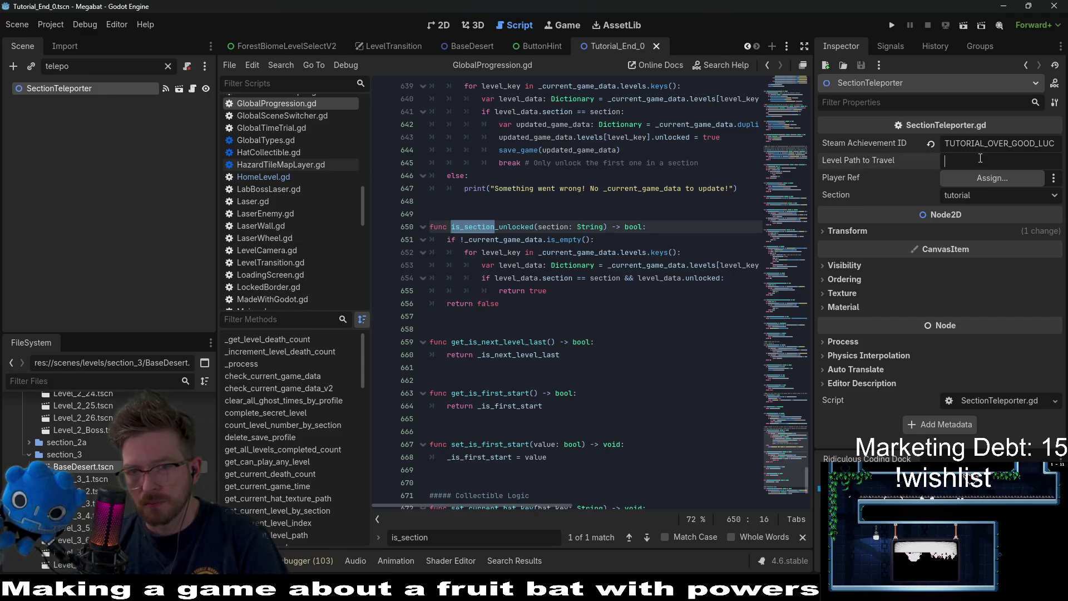
left_click(542, 163)
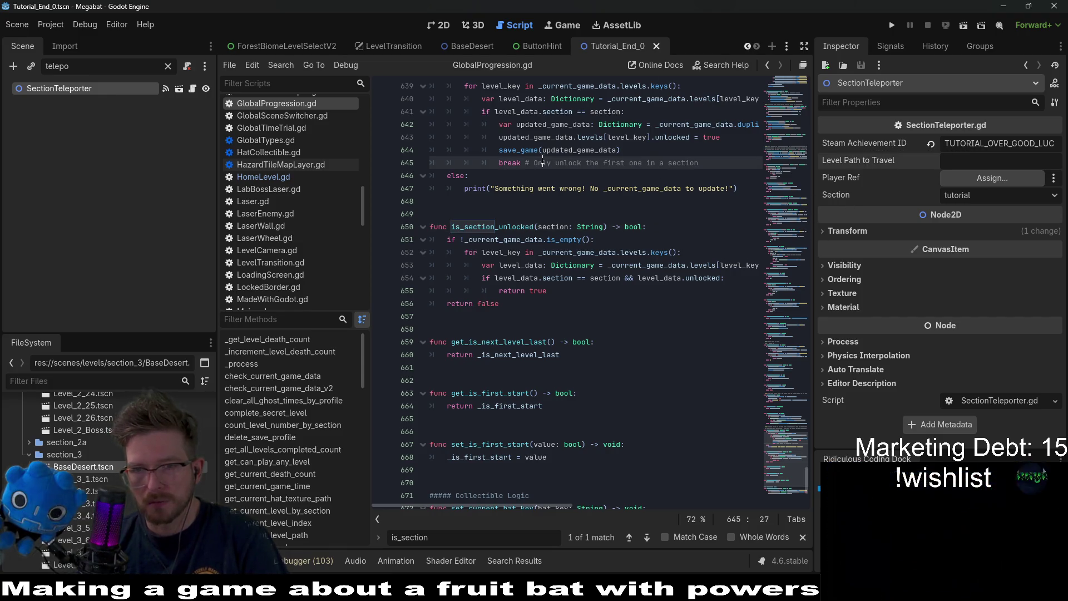
left_click(470, 46)
left_click(633, 47)
left_click(648, 155)
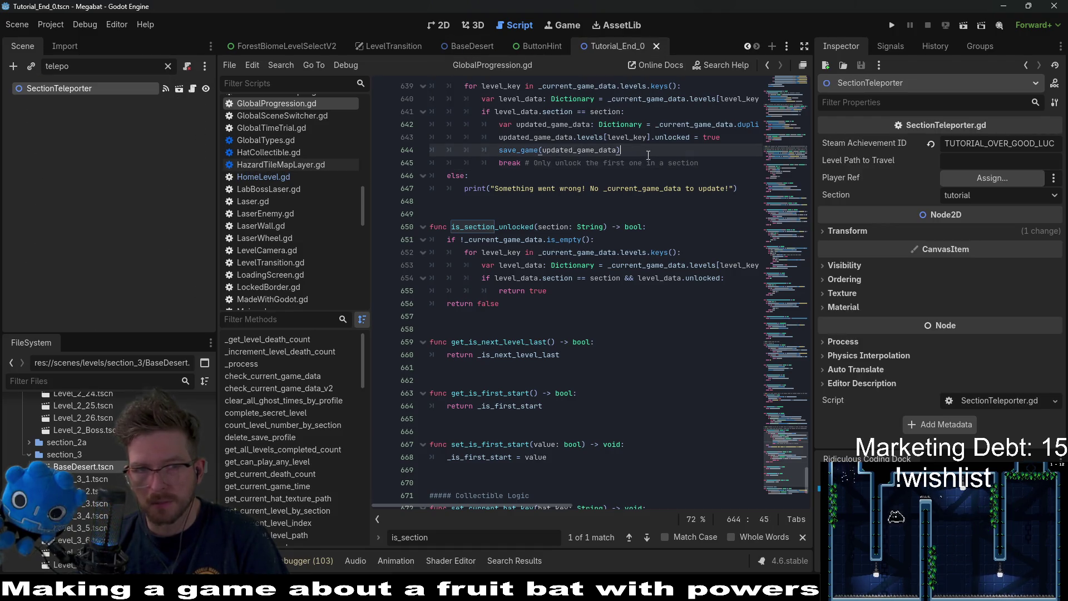
Step: Quick Open Level_1_Boss.tscn and show its SectionTeleporter's section choices
key("shift+alt+o")
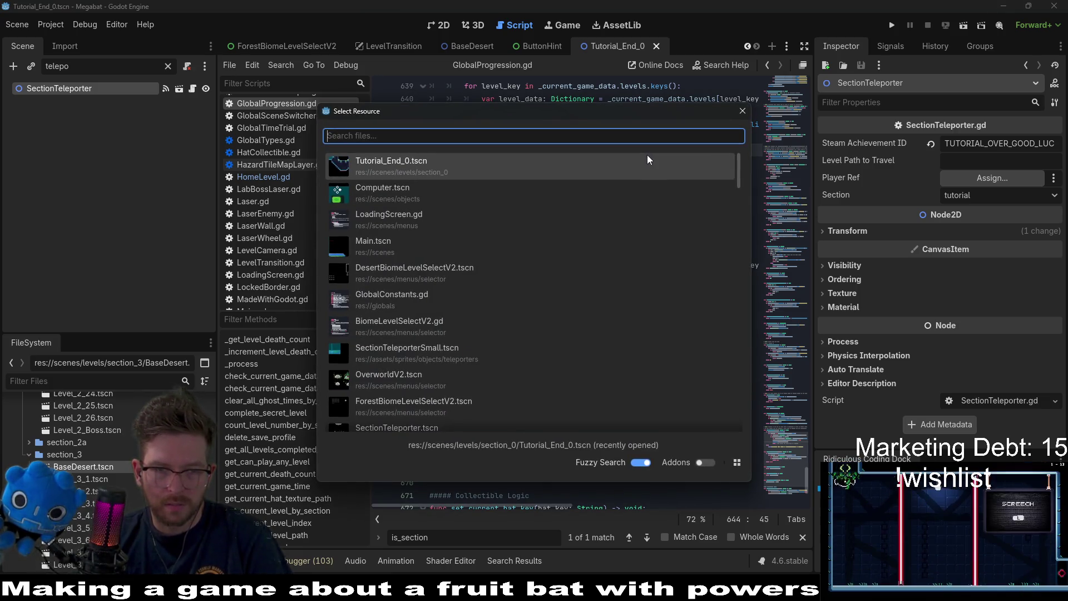
type("level_")
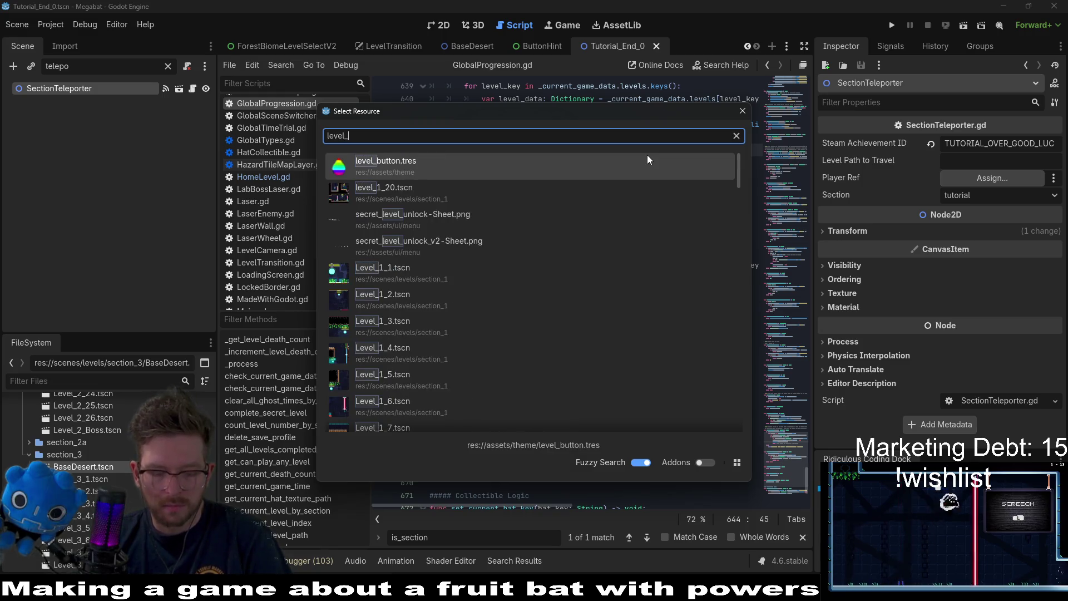
type("1_boss")
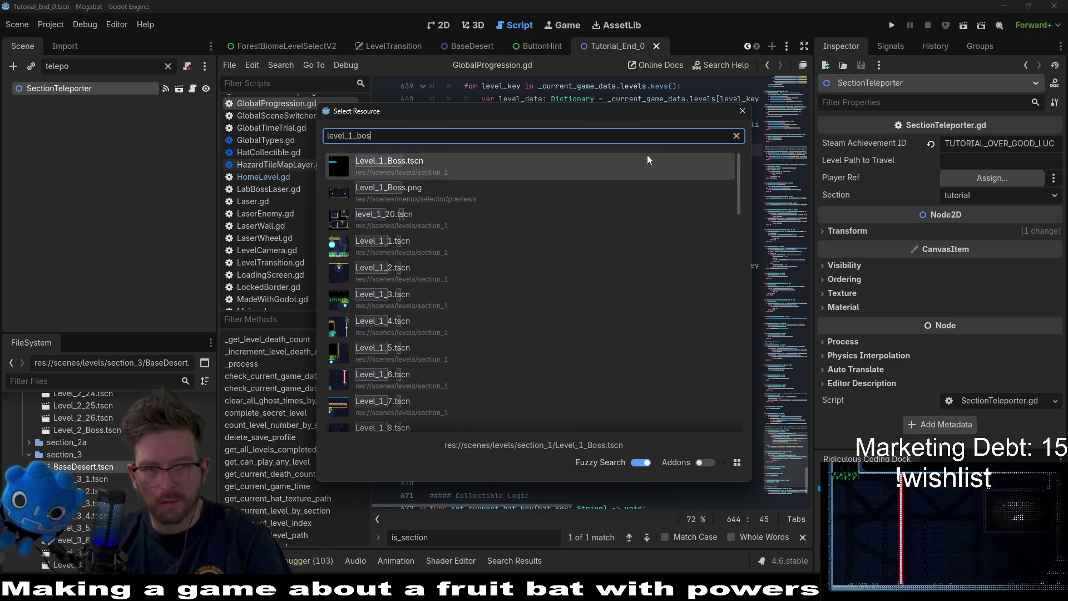
key("Return")
left_click(956, 196)
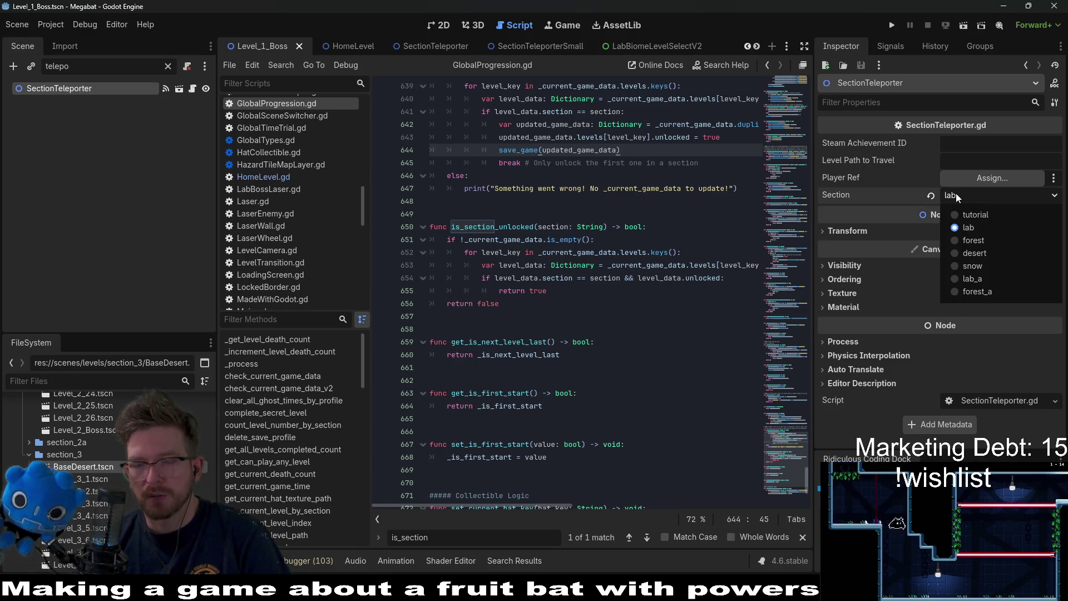
Step: Keep the teleporter section as lab, save Level_1_Boss, and cancel the Player Ref assignment
left_click(956, 196)
key("ctrl+s")
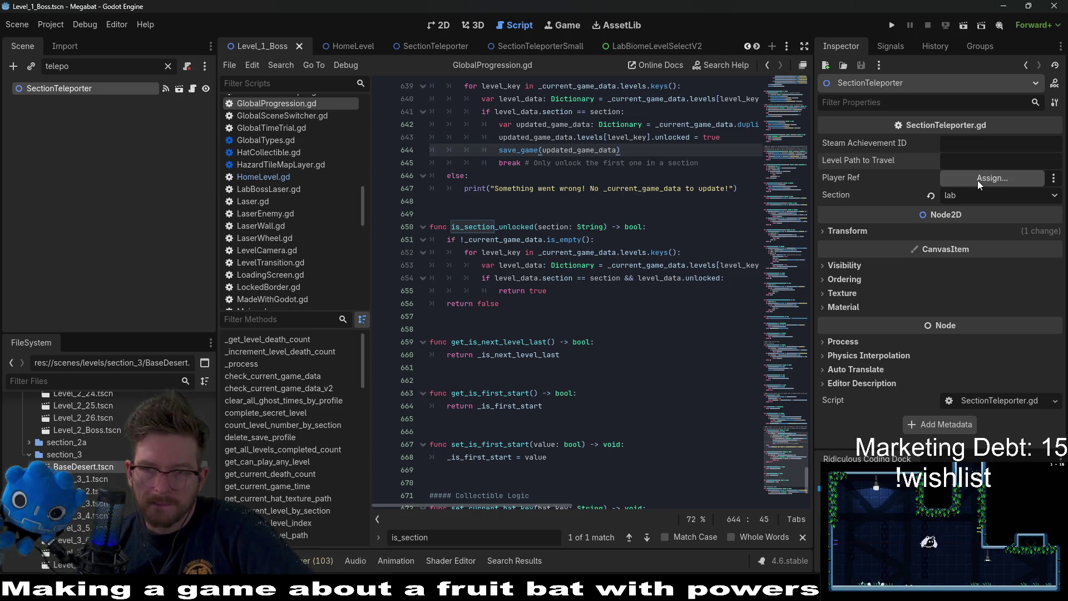
left_click(978, 183)
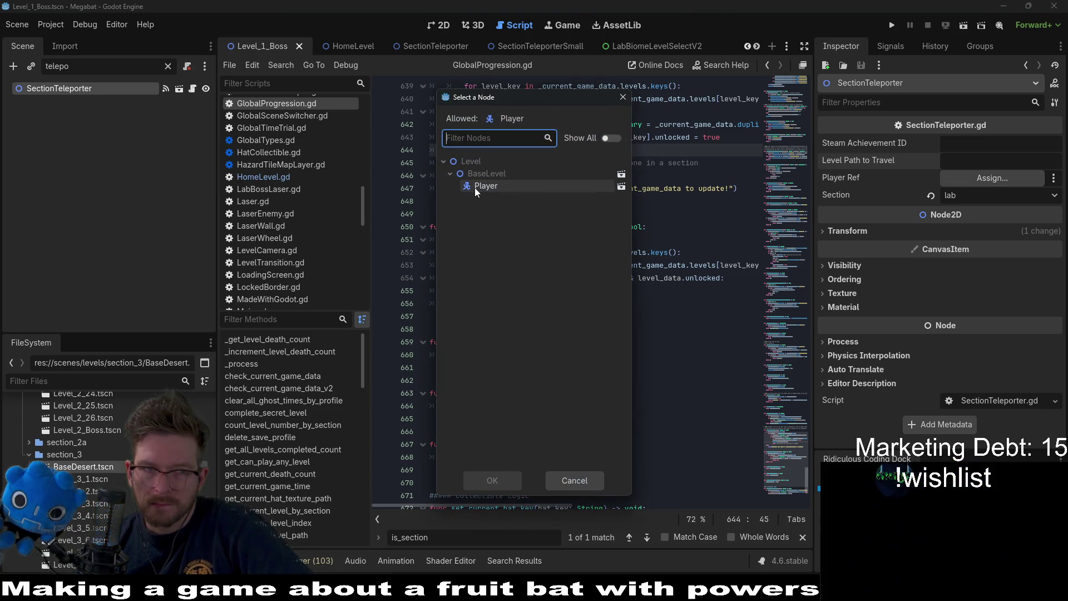
left_click(622, 97)
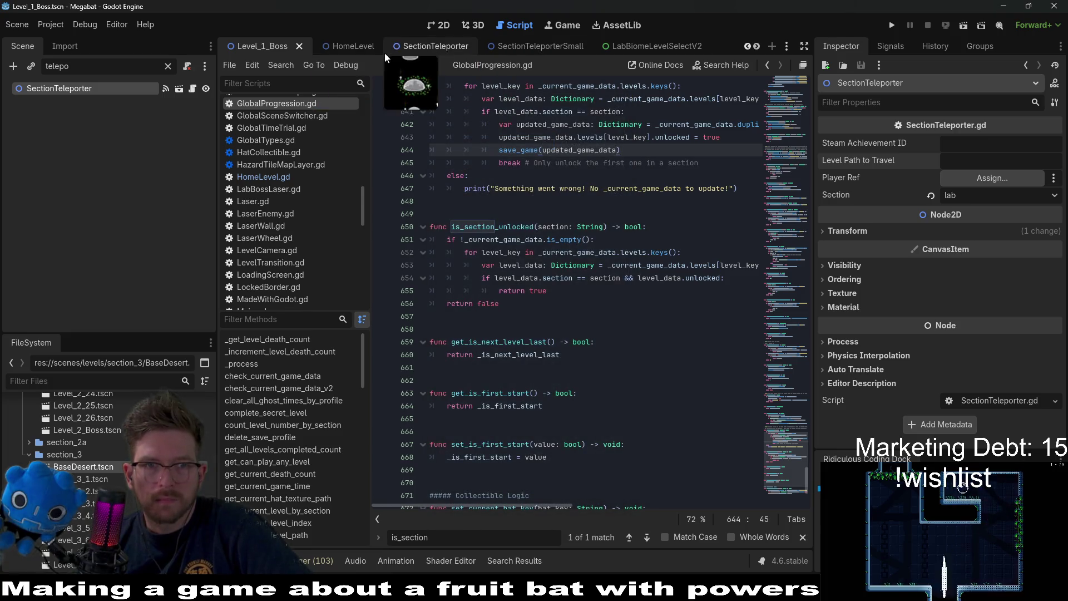
scroll(389, 54, "up", 3)
scroll(397, 54, "down", 5)
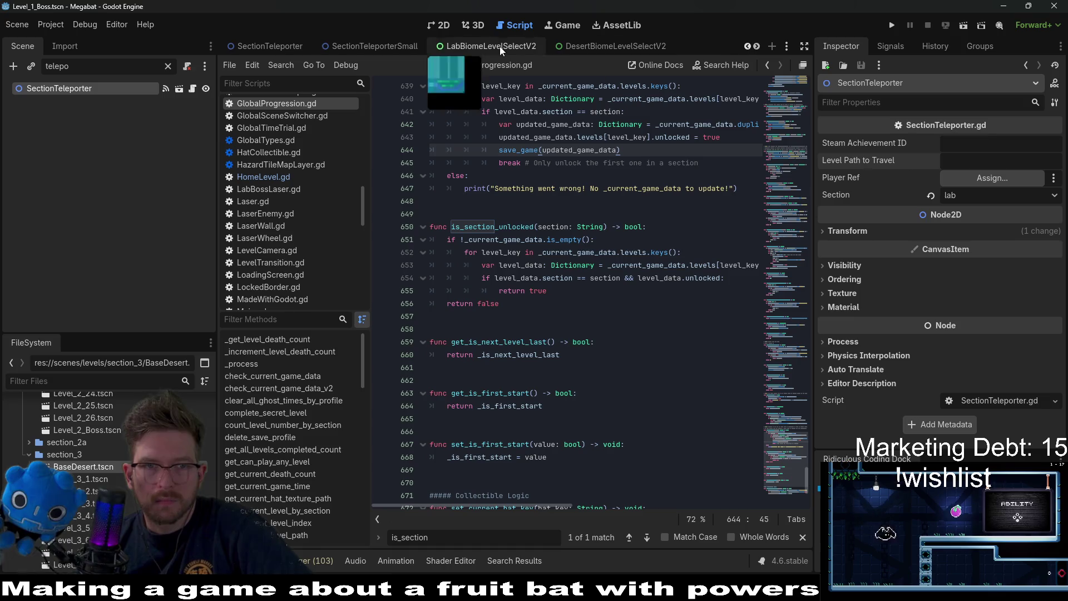
left_click(596, 48)
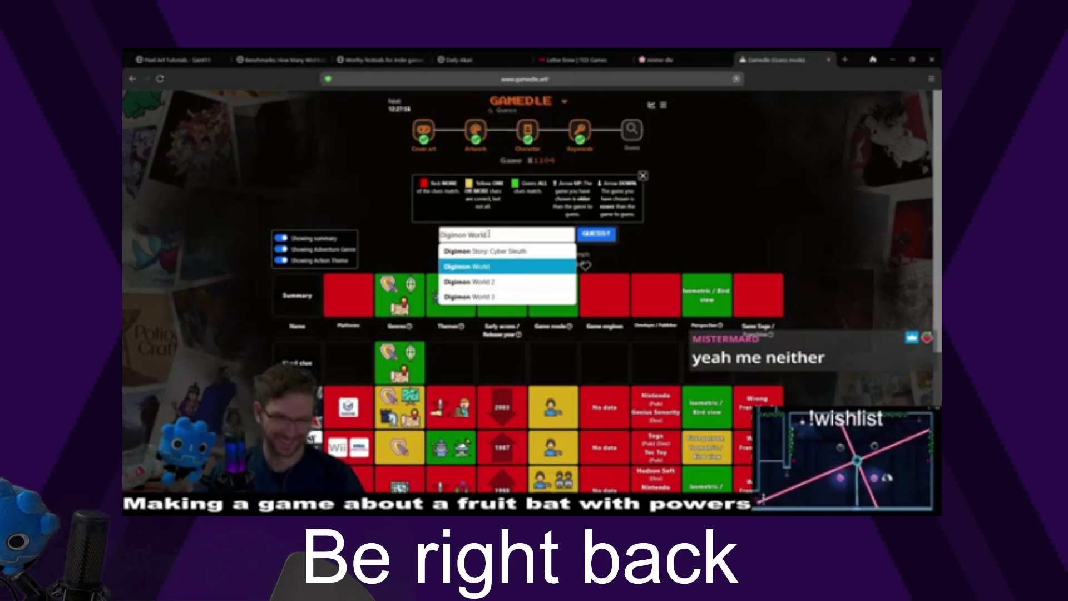
Step: Submit 'Digimon World' as the Gamedle guess
key("Return")
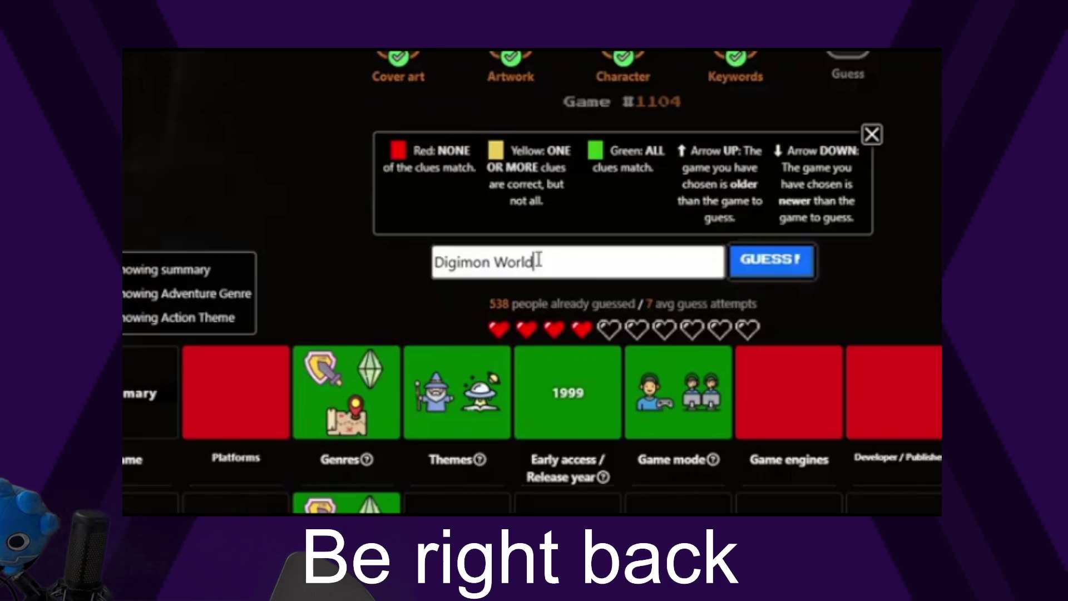
left_click(771, 262)
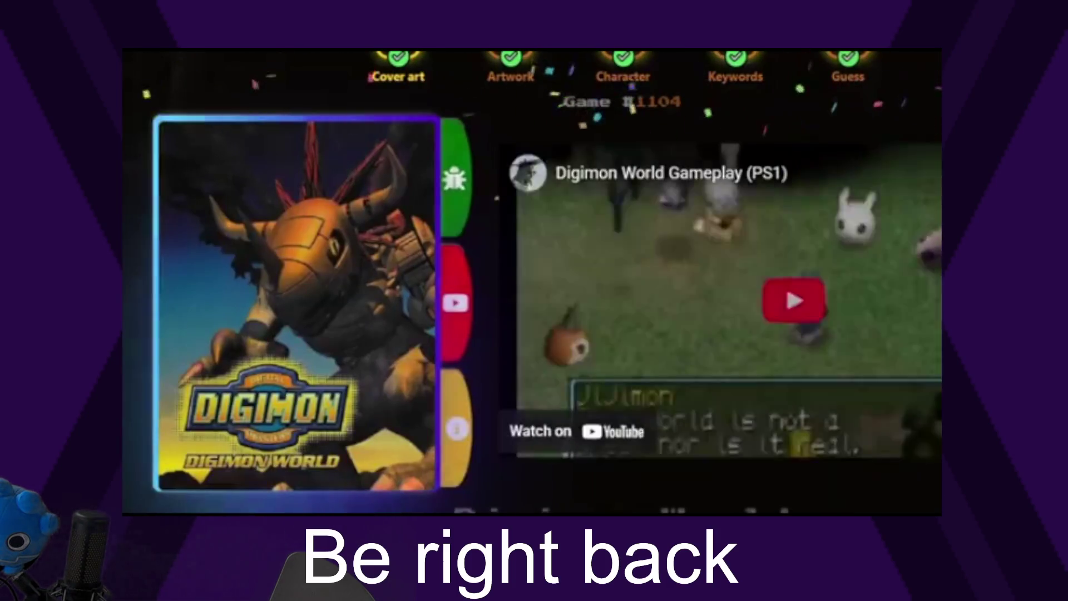